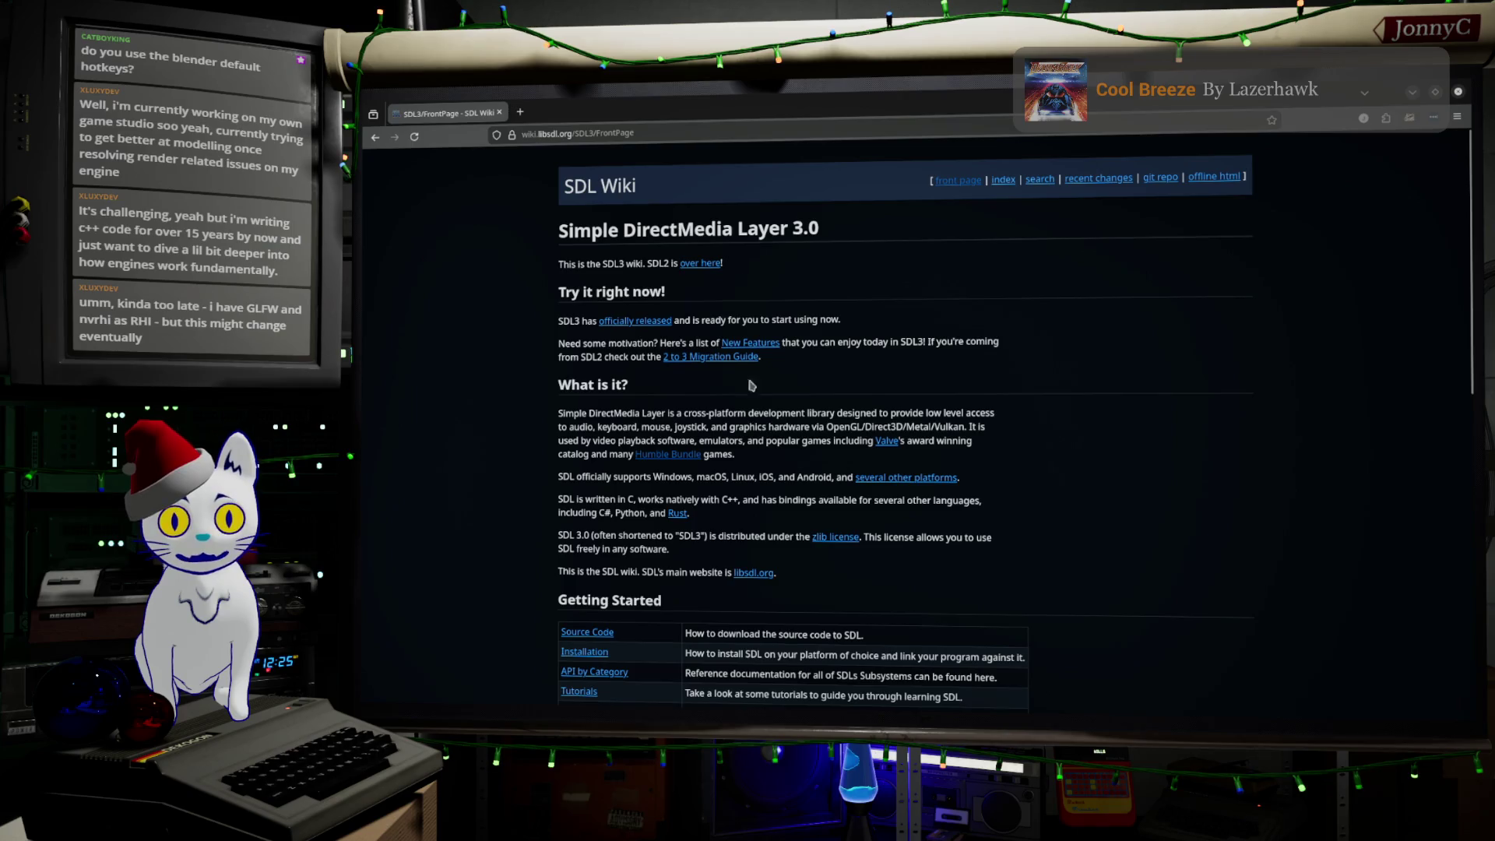
# Step: Highlight the API names Direct3D, Vulkan, Metal and OpenGL on the web page
pyautogui.doubleClick(876, 427)
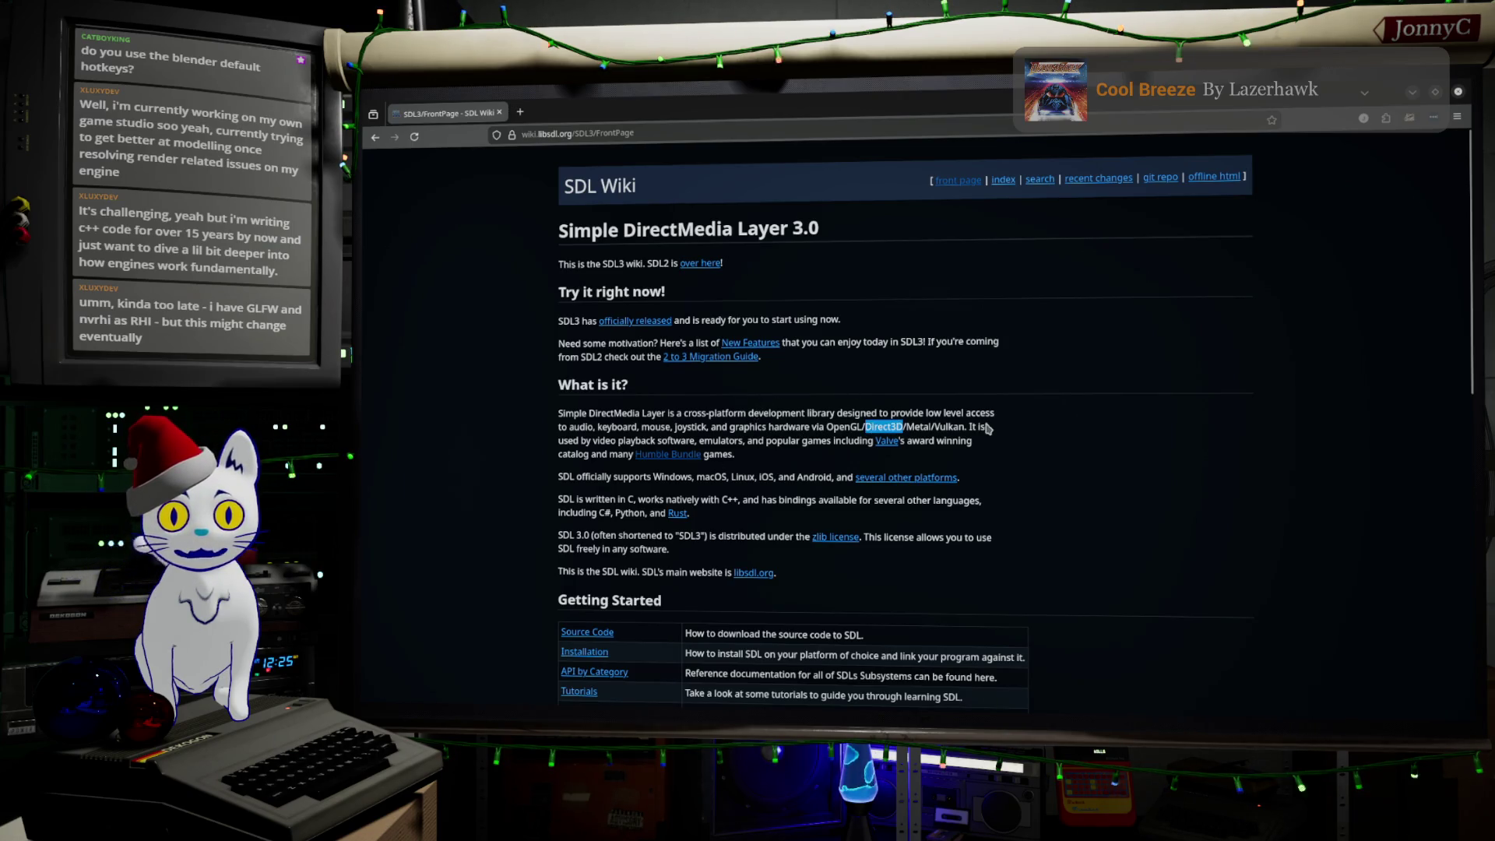
pyautogui.doubleClick(949, 426)
pyautogui.doubleClick(918, 426)
pyautogui.click(900, 430)
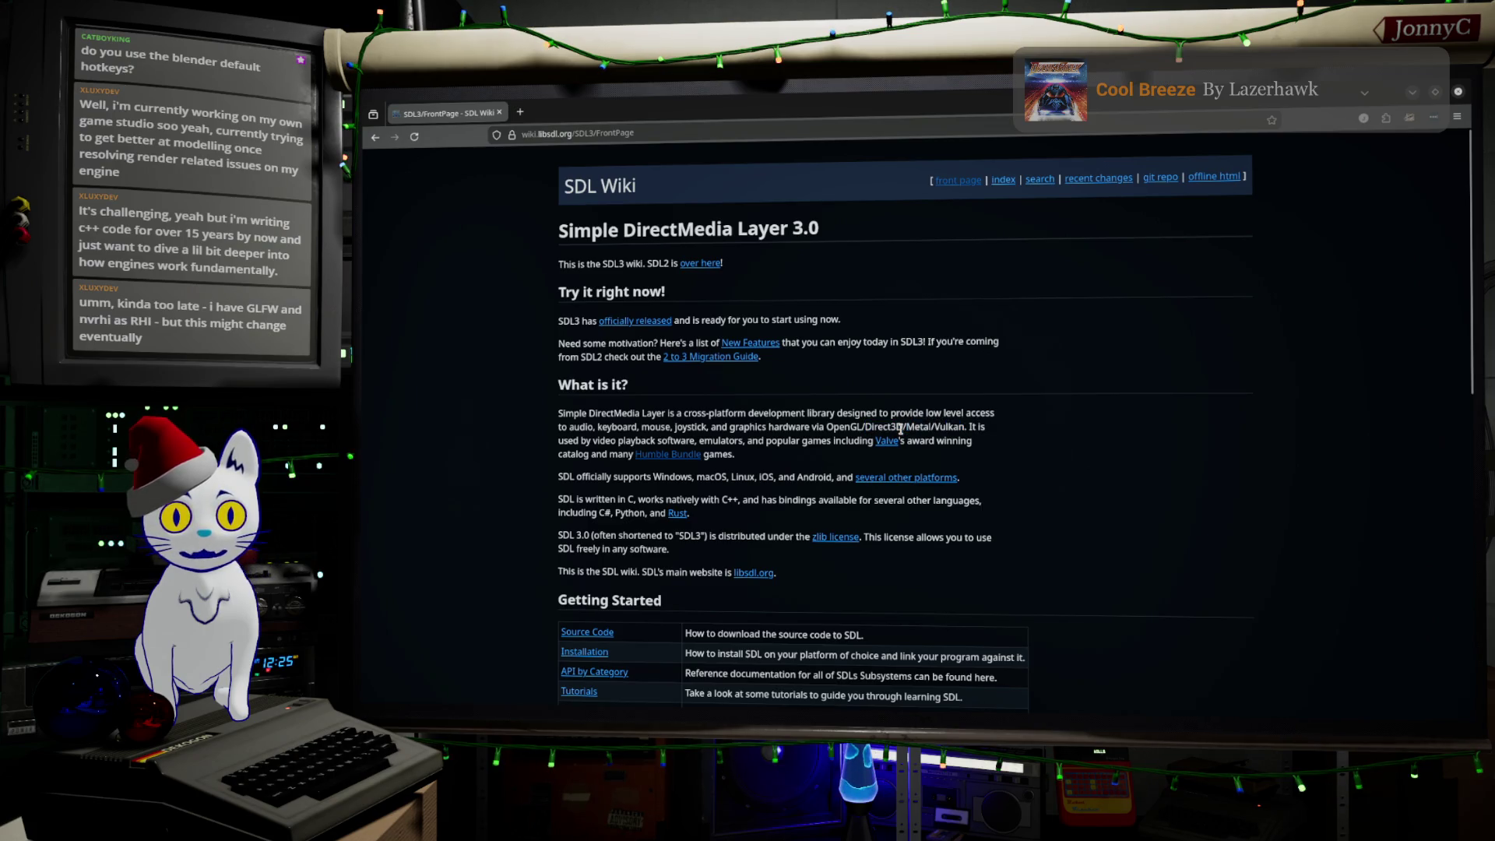
pyautogui.doubleClick(830, 426)
pyautogui.click(1200, 405)
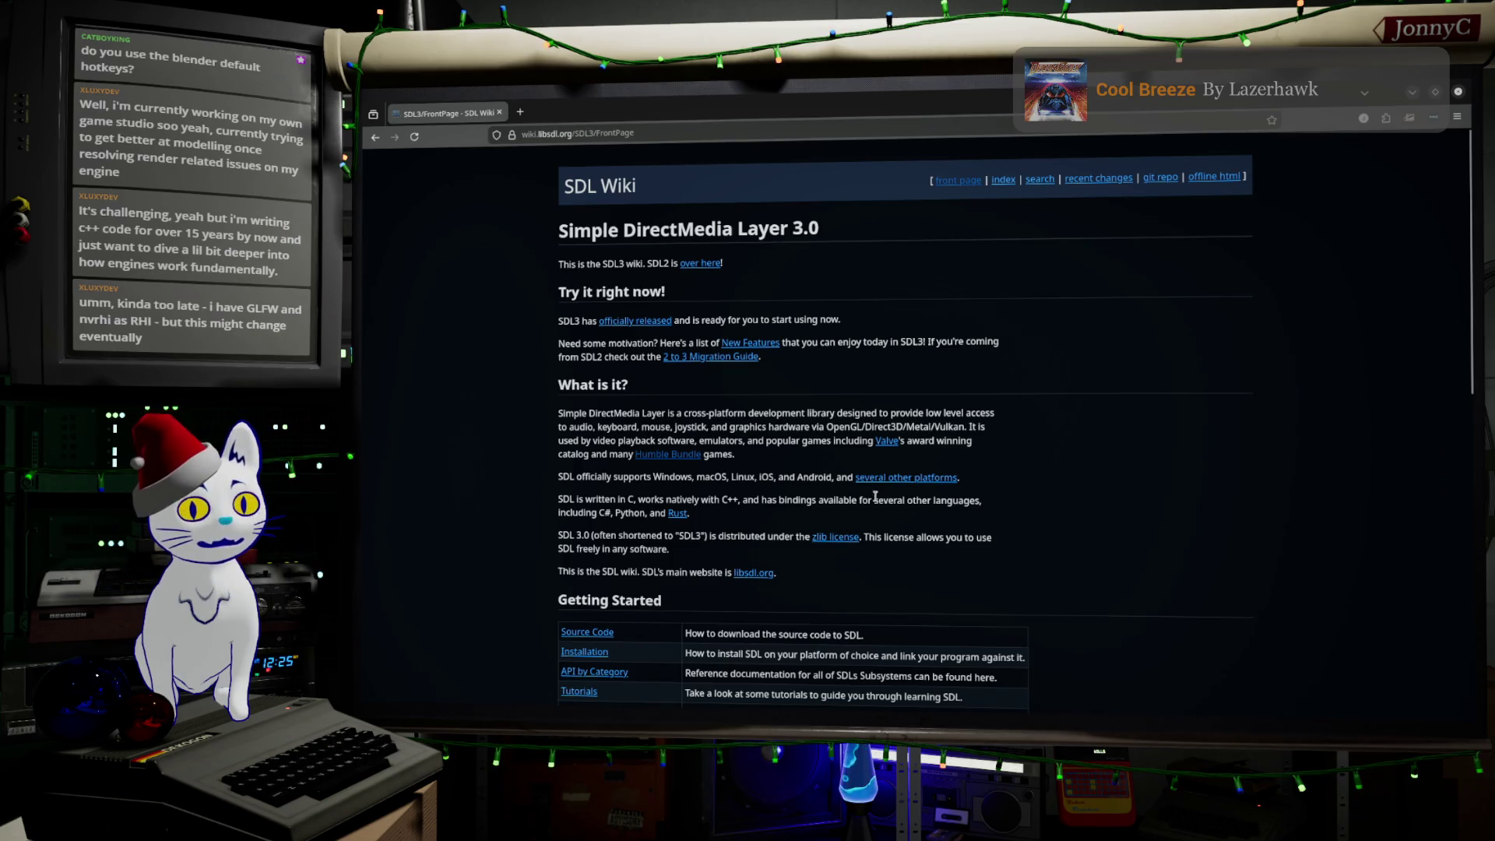
# Step: Minimize the browser and isolate the inner compartment's floor face in Edit Mode
pyautogui.click(1414, 97)
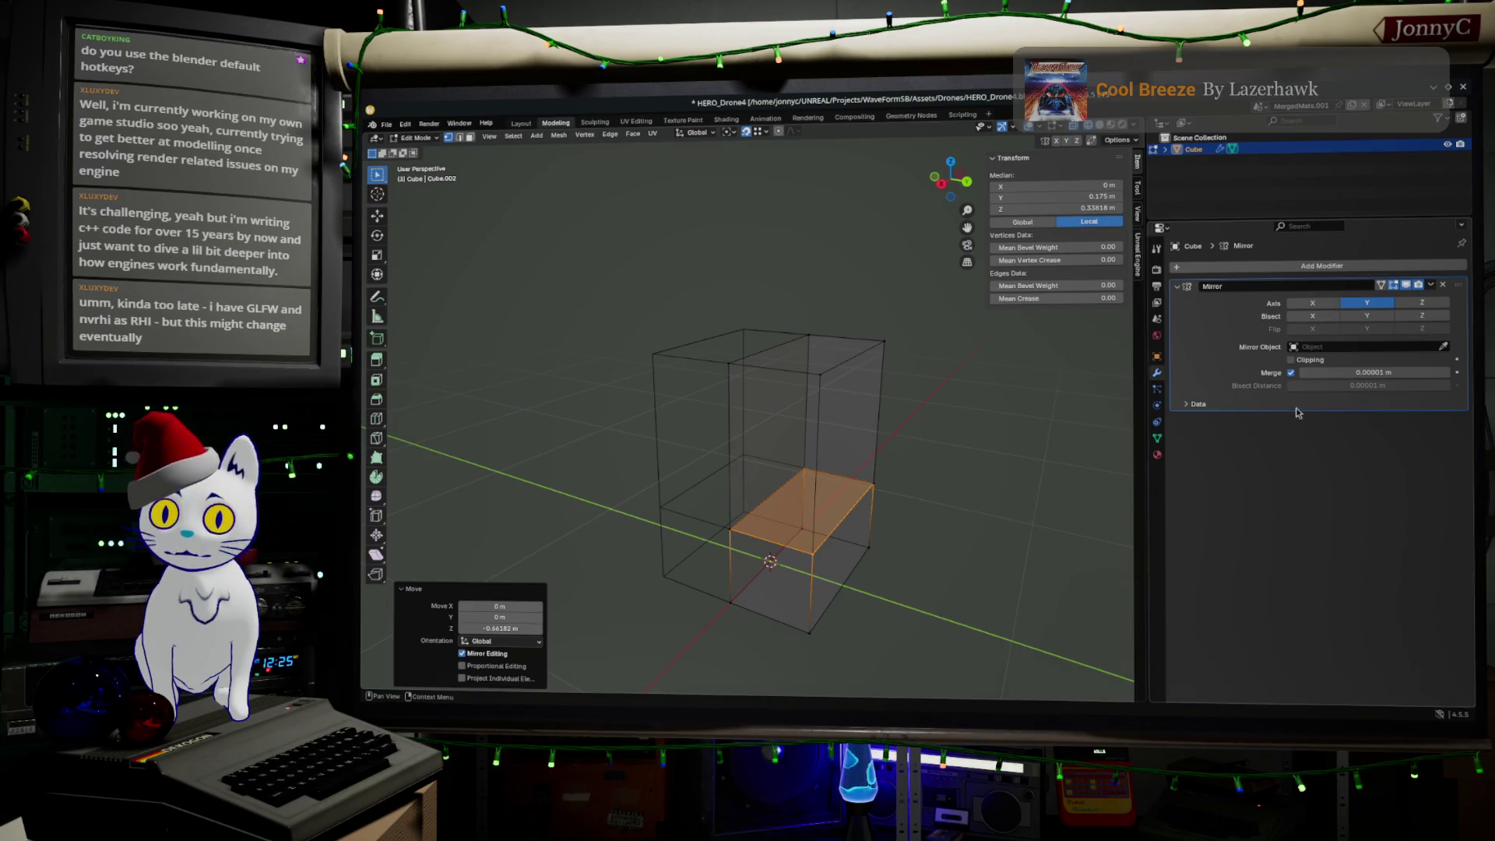
pyautogui.moveTo(960, 444)
pyautogui.mouseDown(button='middle')
pyautogui.moveTo(895, 443)
pyautogui.moveTo(751, 547)
pyautogui.moveTo(810, 492)
pyautogui.mouseUp(button='middle')
pyautogui.click(778, 438)
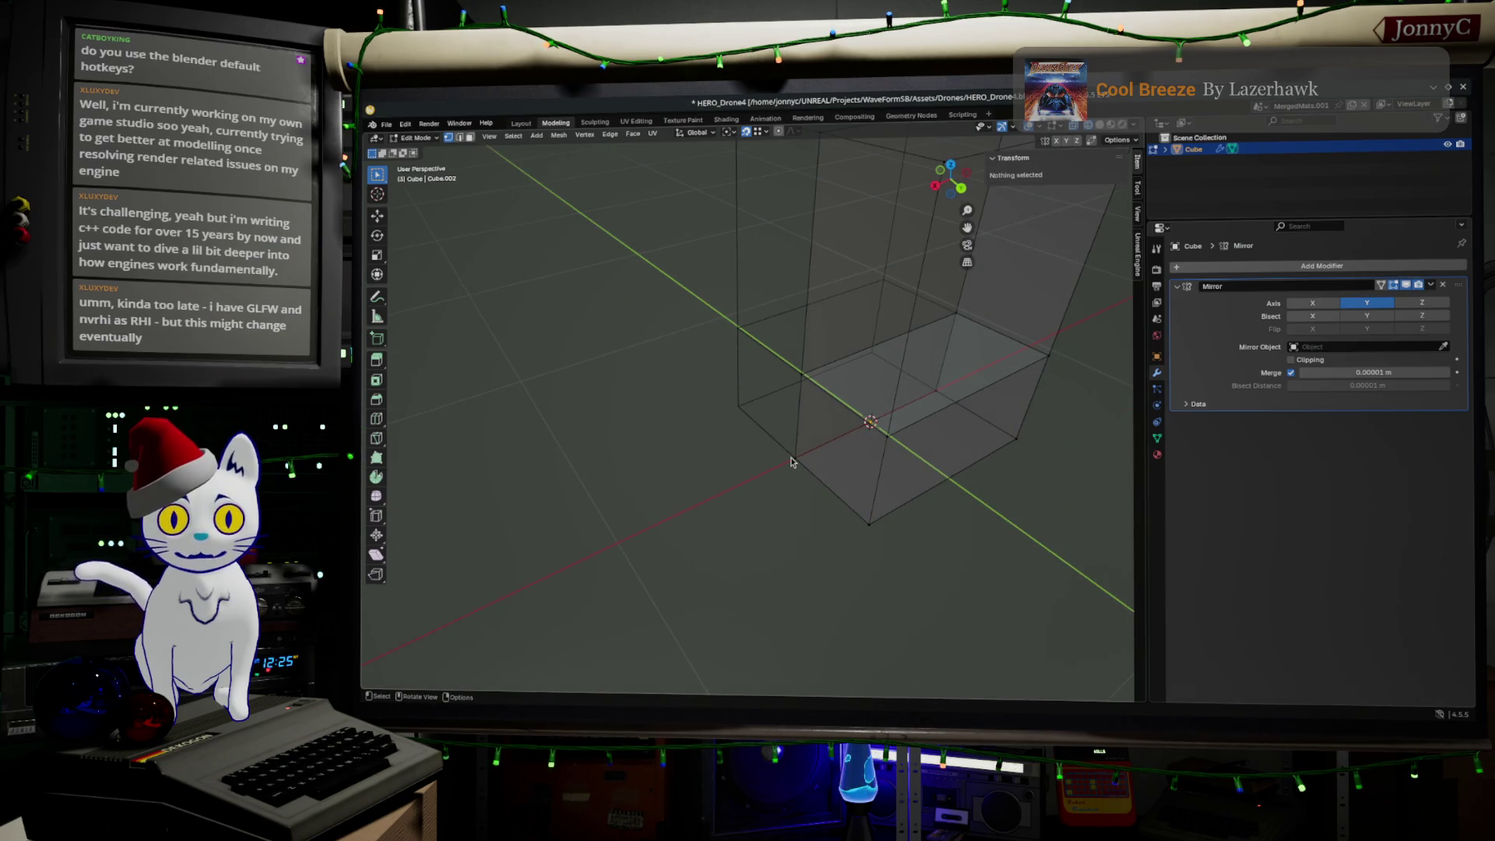
pyautogui.click(793, 456)
pyautogui.moveTo(810, 407); pyautogui.dragTo(802, 414, button='middle')
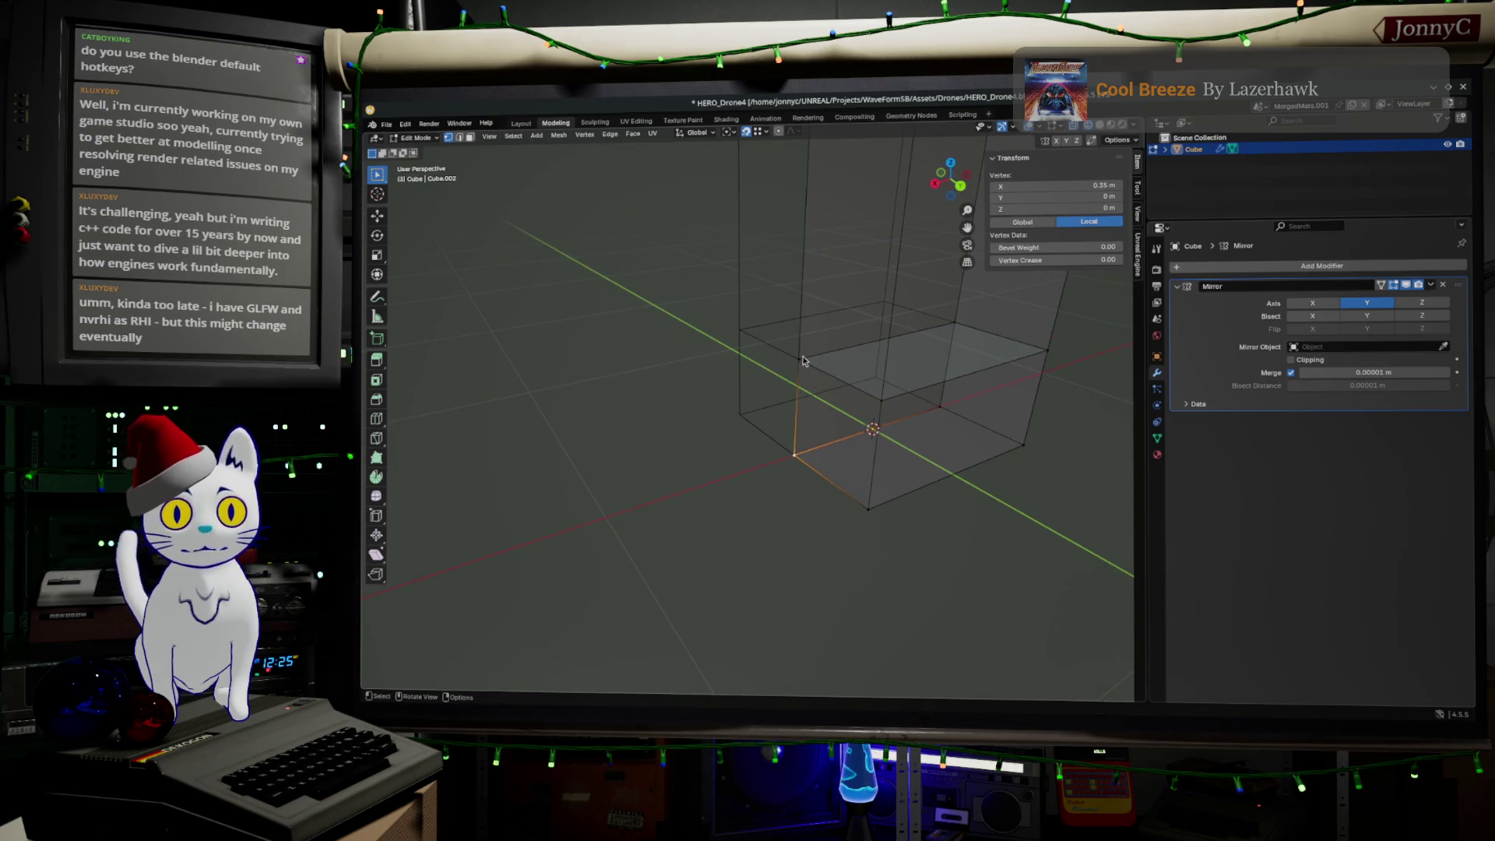
pyautogui.click(835, 340)
pyautogui.click(828, 351)
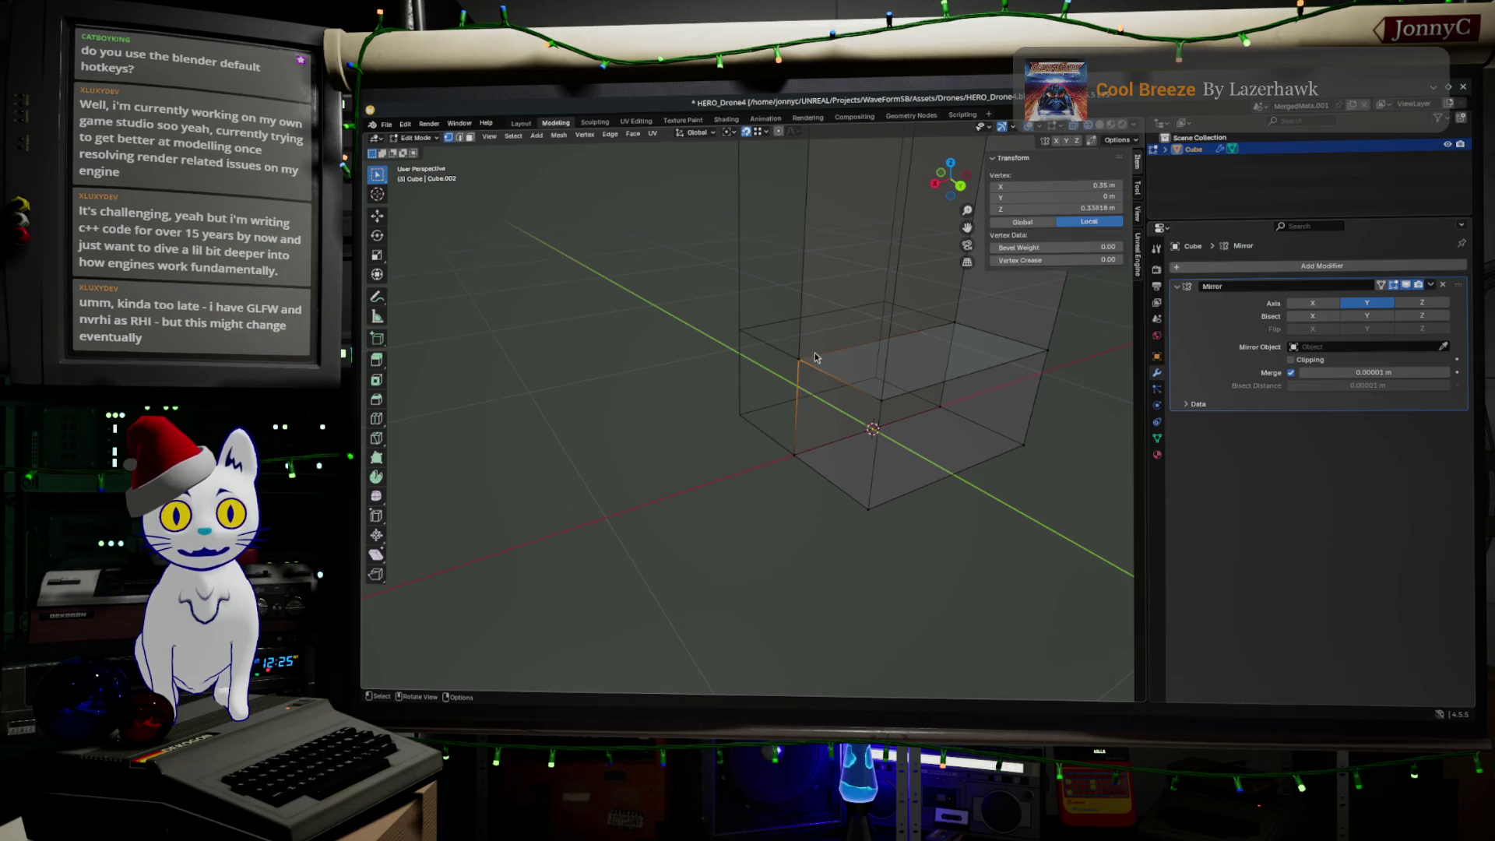
pyautogui.press('ctrl+KP_Add')
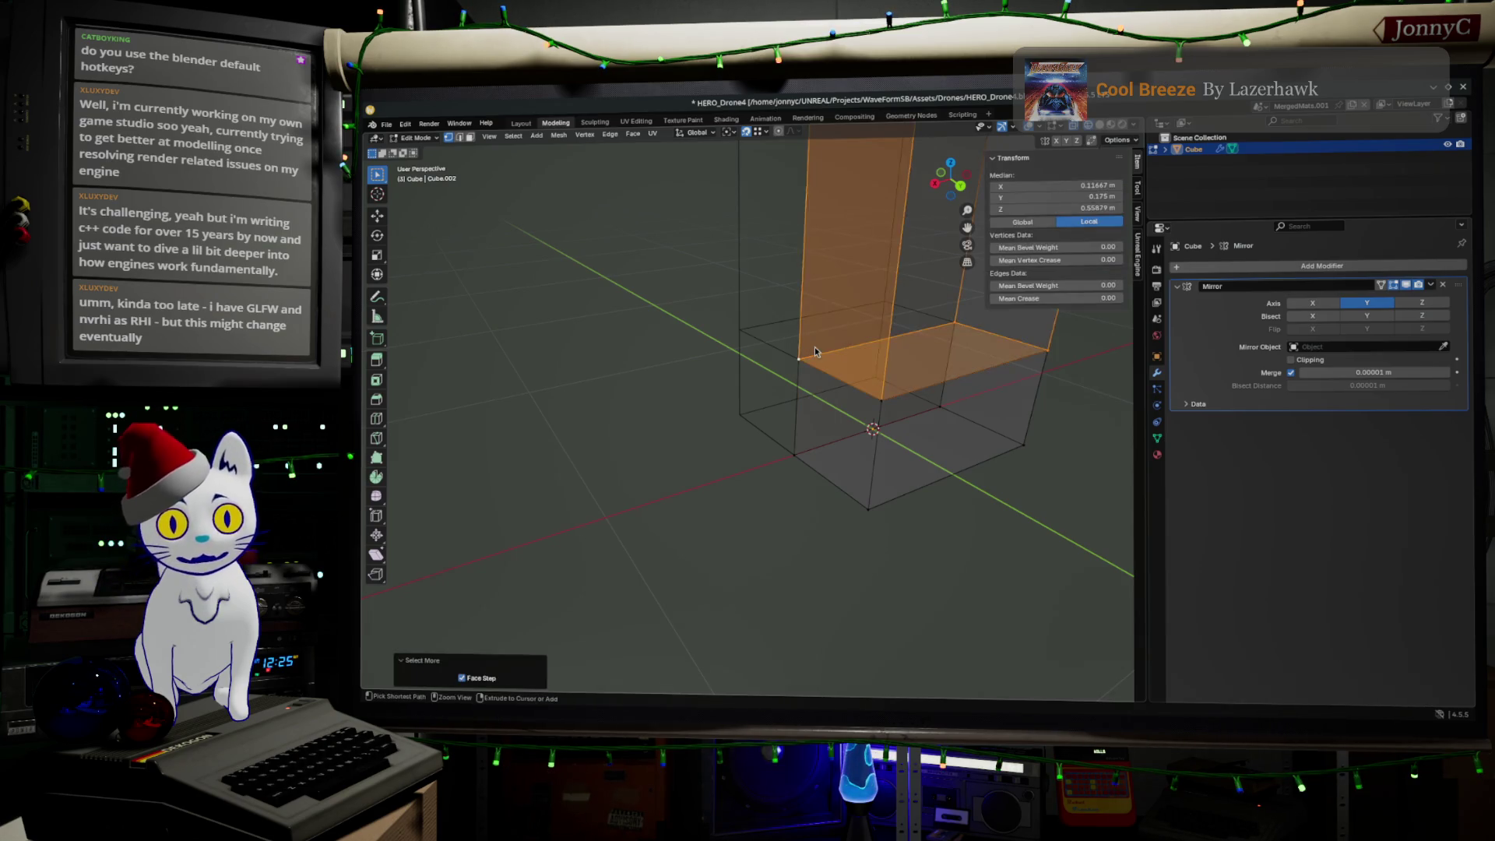
pyautogui.moveTo(814, 347)
pyautogui.mouseDown(button='middle')
pyautogui.moveTo(862, 324)
pyautogui.moveTo(824, 255)
pyautogui.mouseUp(button='middle')
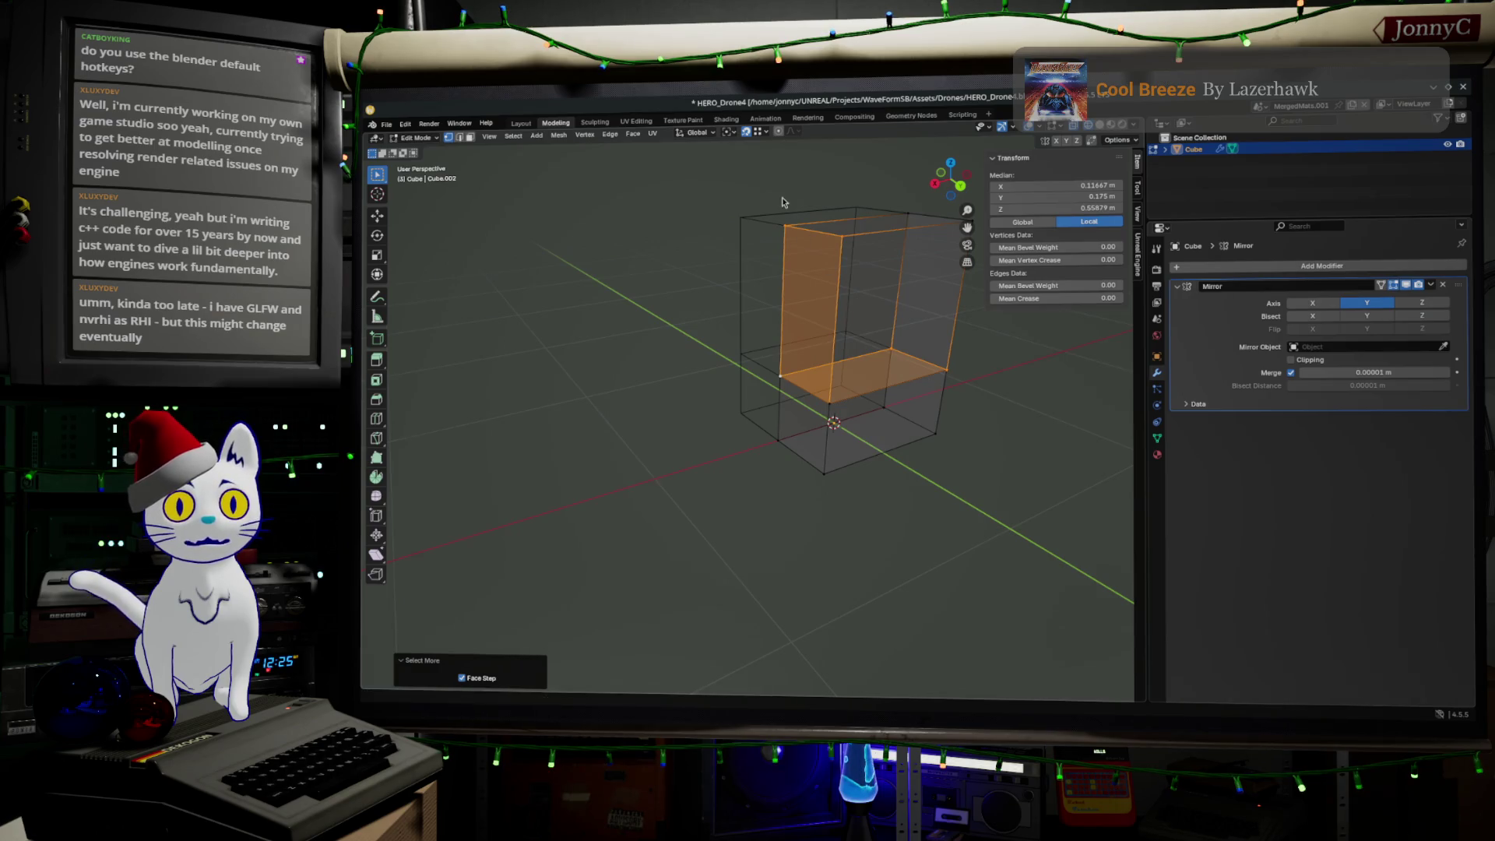
pyautogui.moveTo(757, 232)
pyautogui.keyDown('ctrl'); pyautogui.mouseDown()
pyautogui.moveTo(818, 316)
pyautogui.moveTo(851, 330)
pyautogui.mouseUp(); pyautogui.keyUp('ctrl')
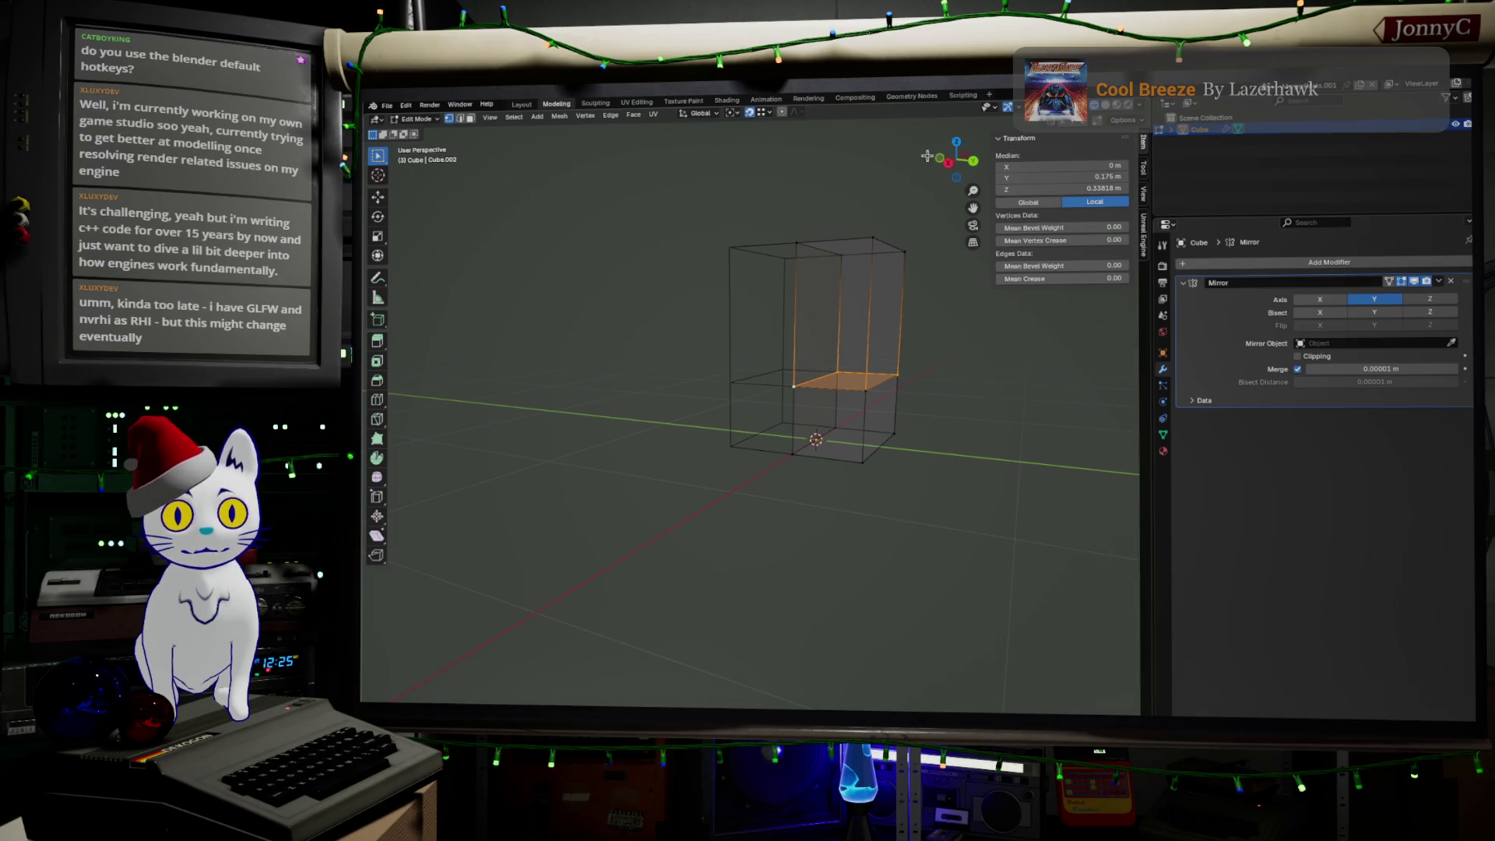
# Step: Raise the floor face 0.012772 m along Z in side view
pyautogui.click(950, 166)
pyautogui.scroll(5, 758, 515)
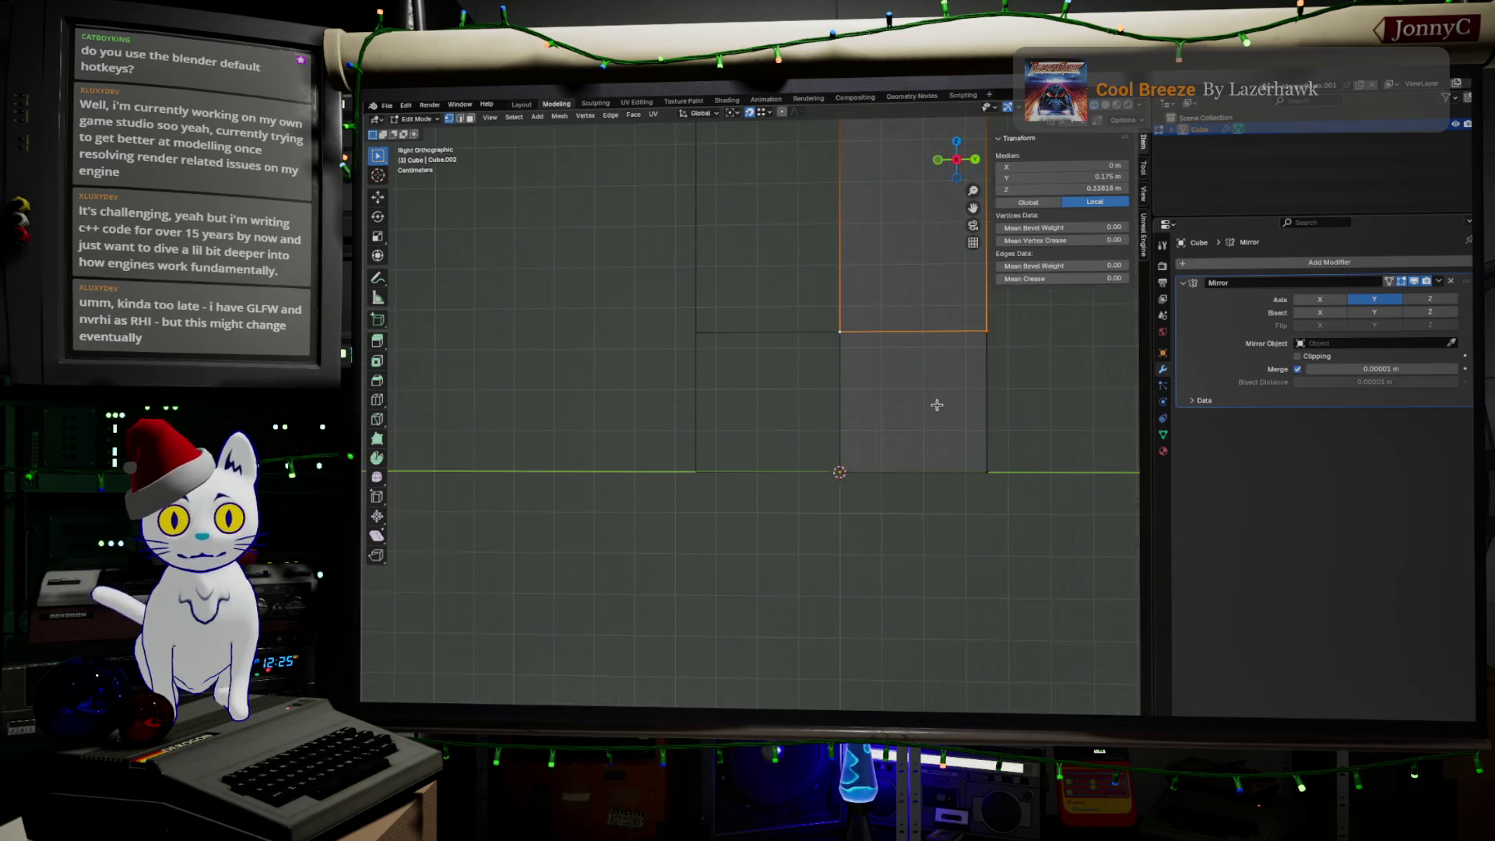
pyautogui.press('g')
pyautogui.press('z')
pyautogui.click(759, 501)
pyautogui.scroll(-5, 794, 561)
# Step: Select the four corner vertices of a side face, viewed from the top
pyautogui.moveTo(798, 571)
pyautogui.mouseDown(button='middle')
pyautogui.moveTo(701, 607)
pyautogui.moveTo(753, 584)
pyautogui.moveTo(757, 607)
pyautogui.mouseUp(button='middle')
pyautogui.click(753, 584)
pyautogui.keyDown('shift'); pyautogui.click(803, 674); pyautogui.keyUp('shift')
pyautogui.keyDown('shift'); pyautogui.click(801, 507); pyautogui.keyUp('shift')
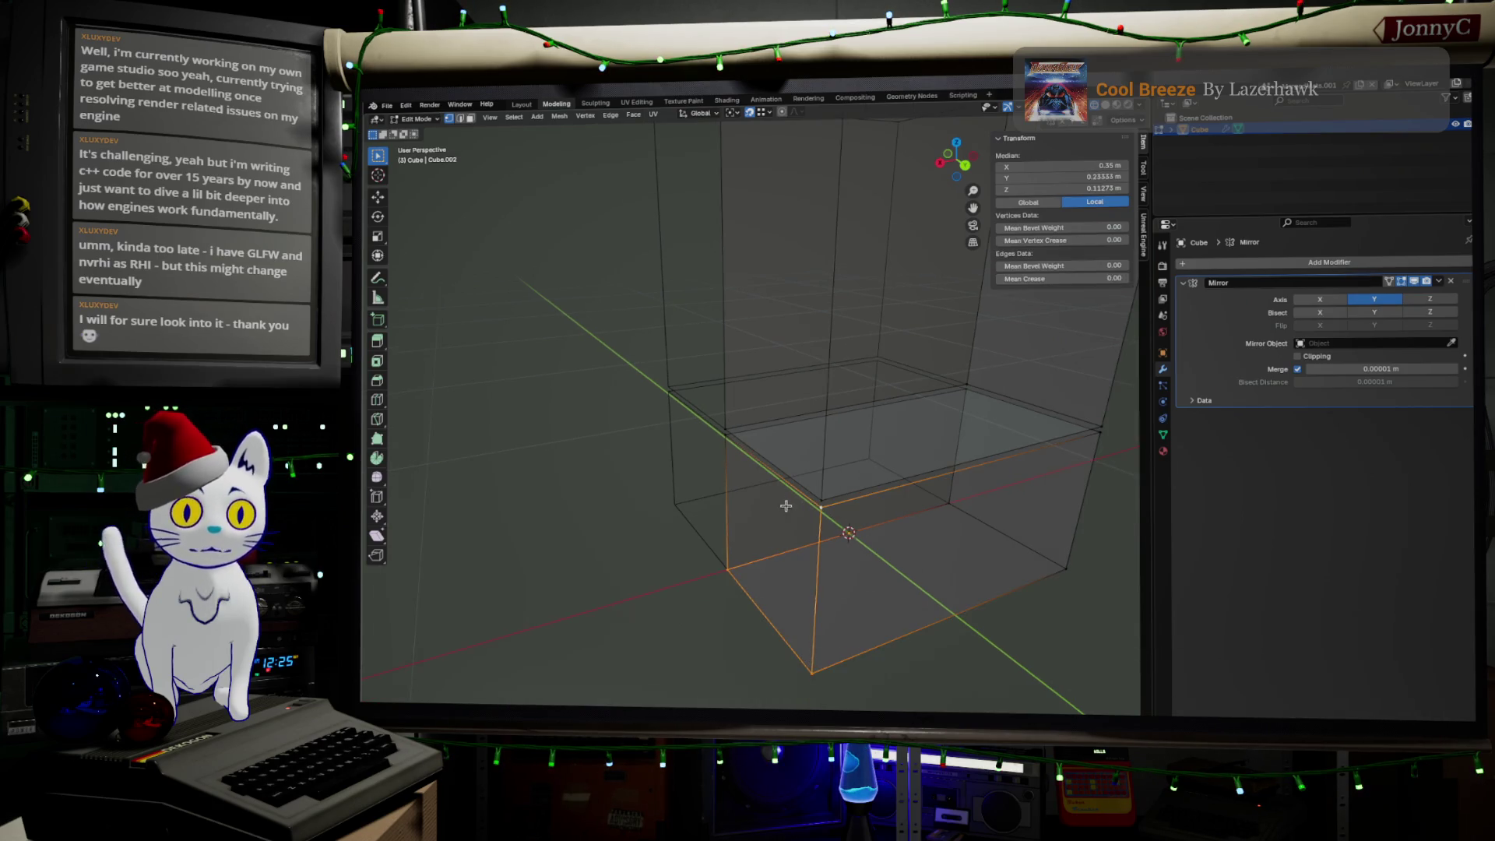
pyautogui.keyDown('shift'); pyautogui.click(712, 441); pyautogui.keyUp('shift')
pyautogui.click(957, 144)
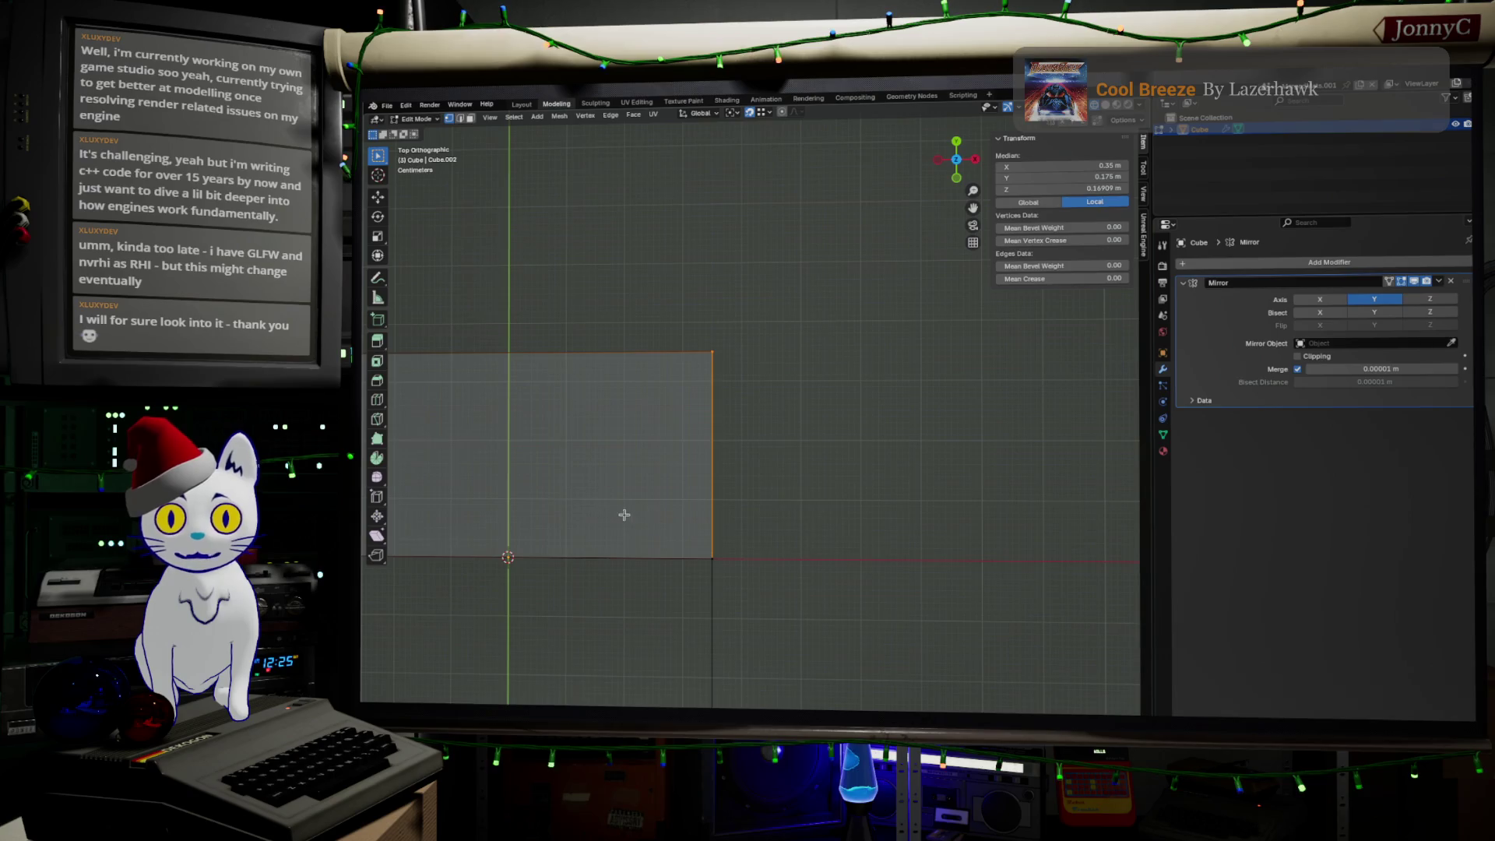
# Step: Move the lower box's side edge -0.052968 m along X in top view
pyautogui.scroll(3, 802, 489)
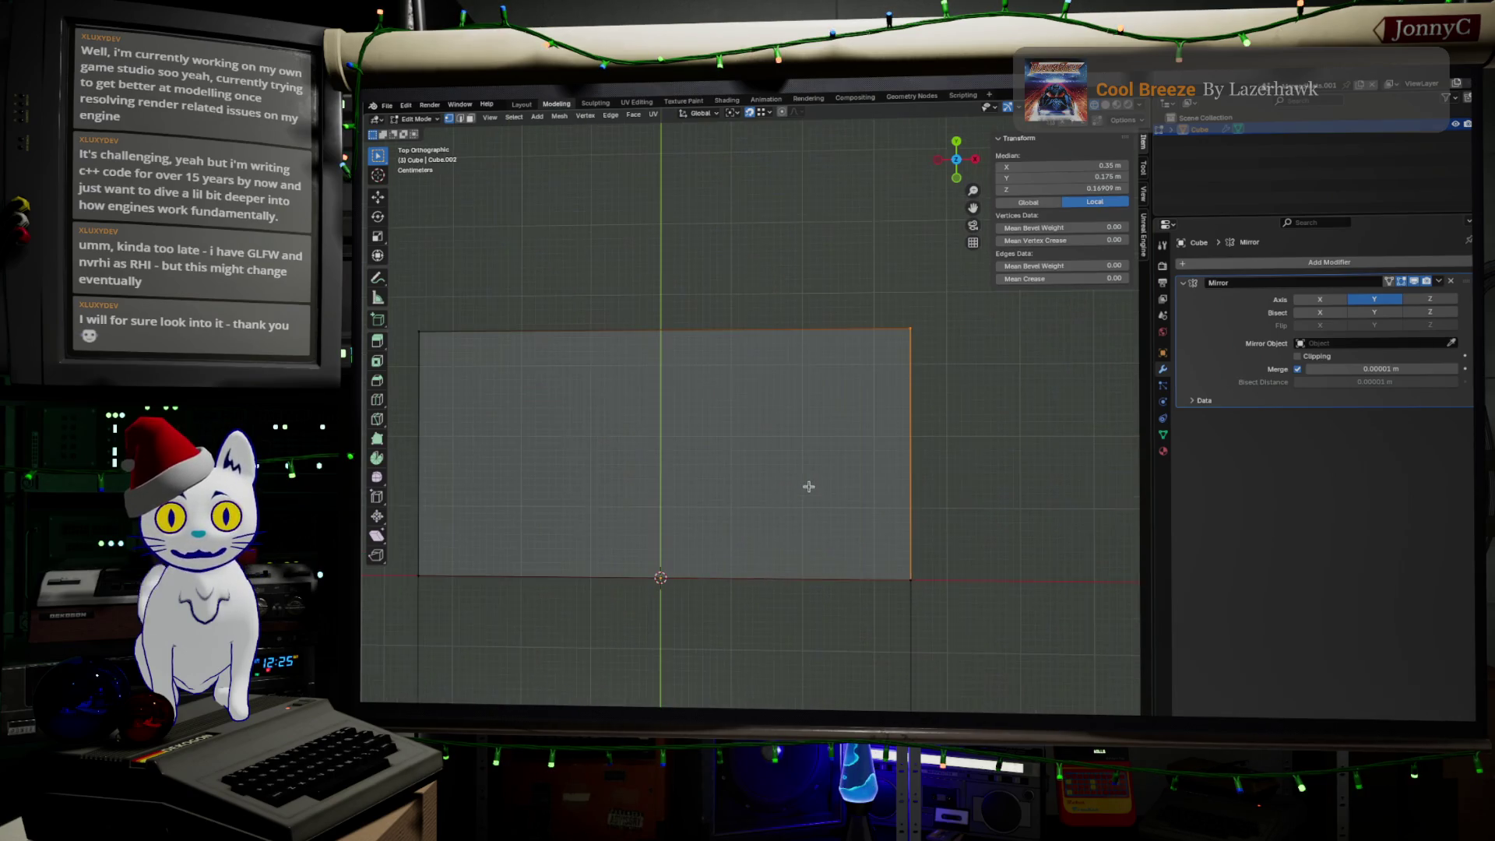
pyautogui.moveTo(965, 537)
pyautogui.mouseDown(button='middle')
pyautogui.moveTo(919, 516)
pyautogui.moveTo(974, 233)
pyautogui.mouseUp(button='middle')
pyautogui.click(961, 151)
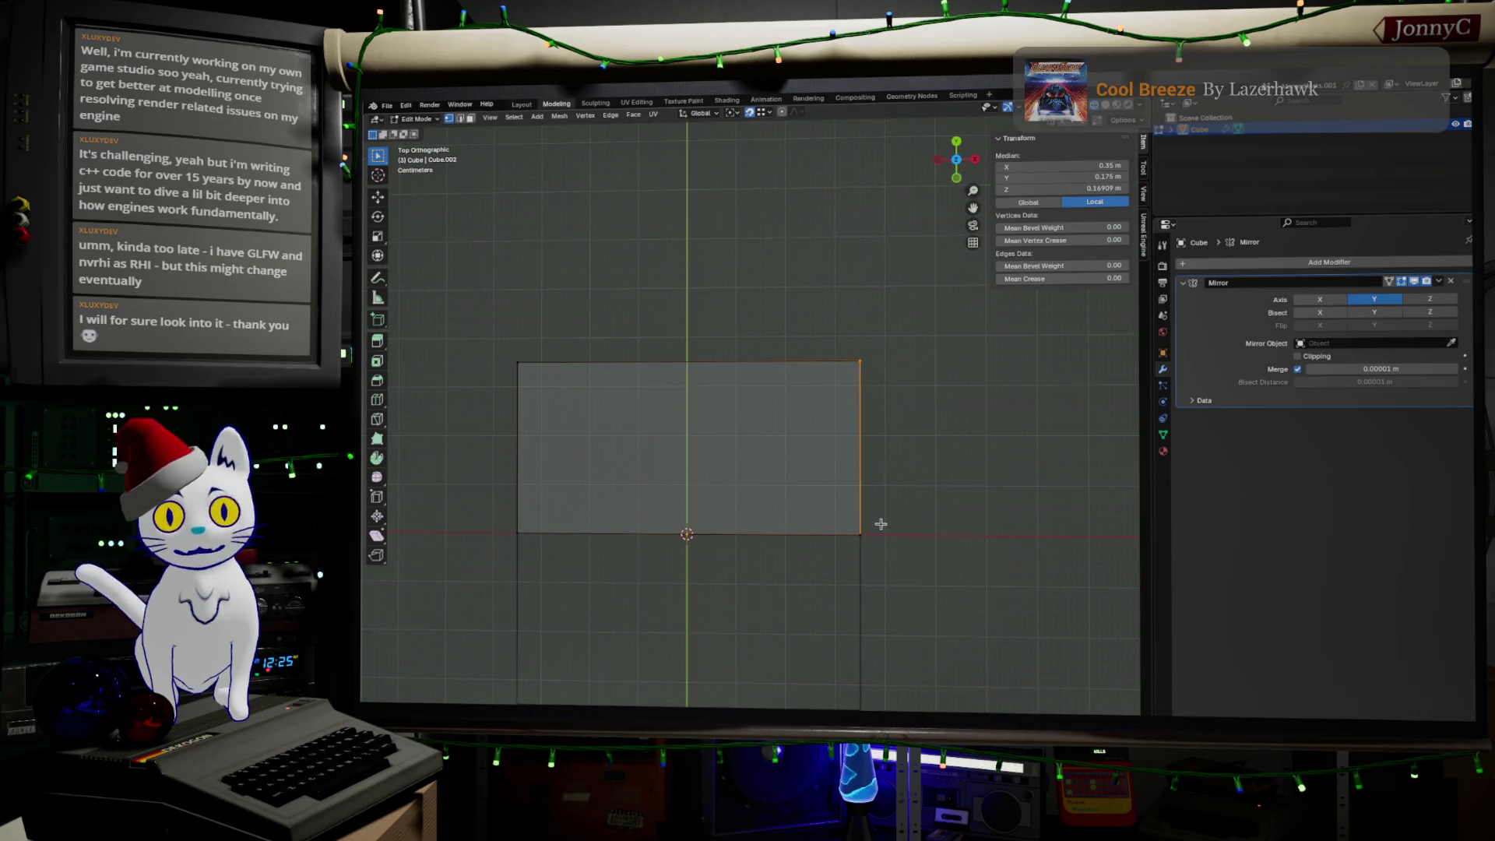
pyautogui.press('g')
pyautogui.press('x')
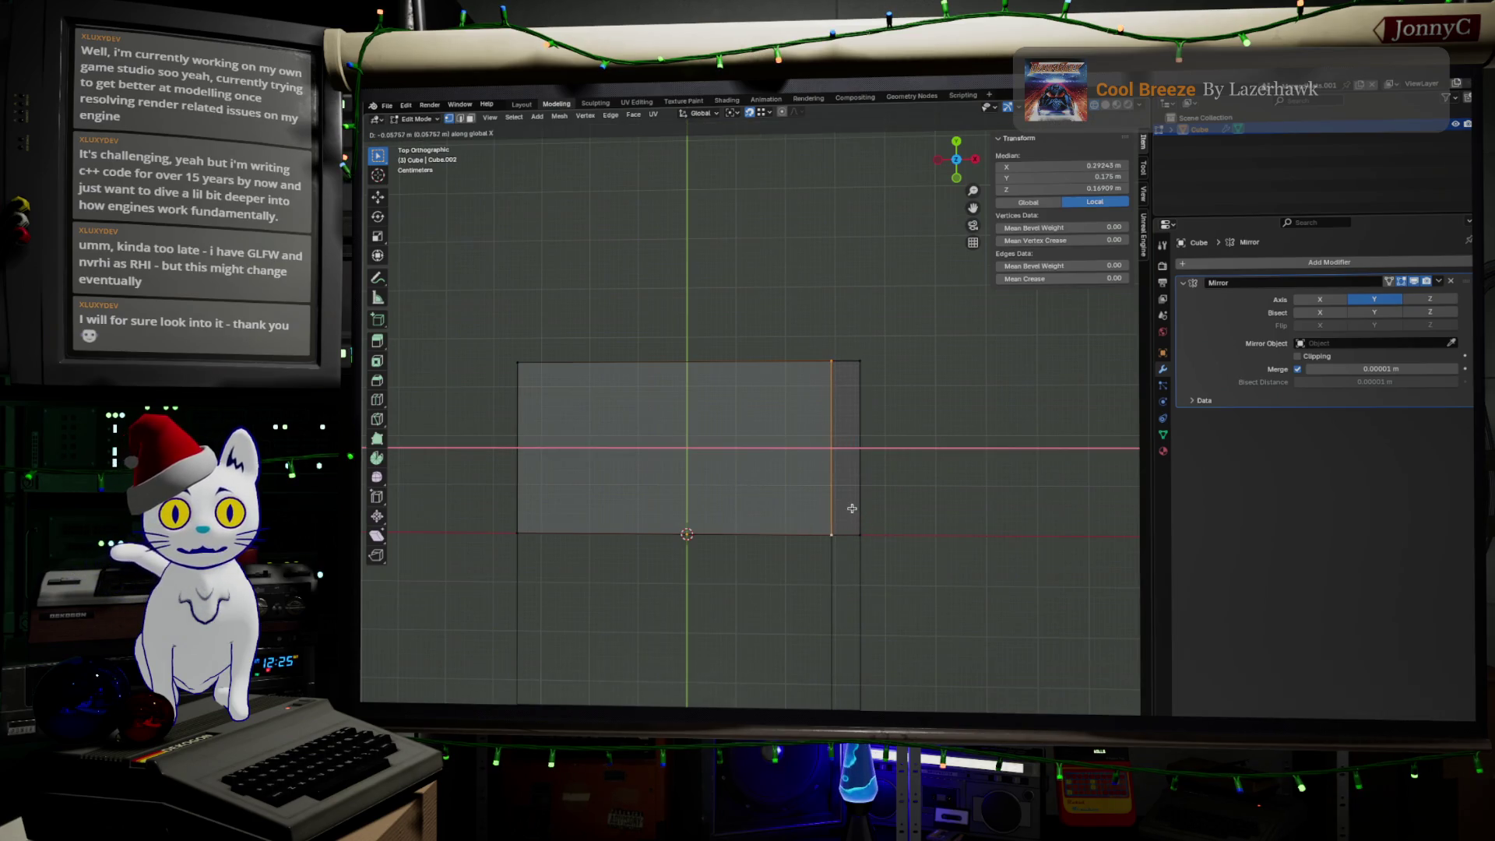
pyautogui.click(855, 509)
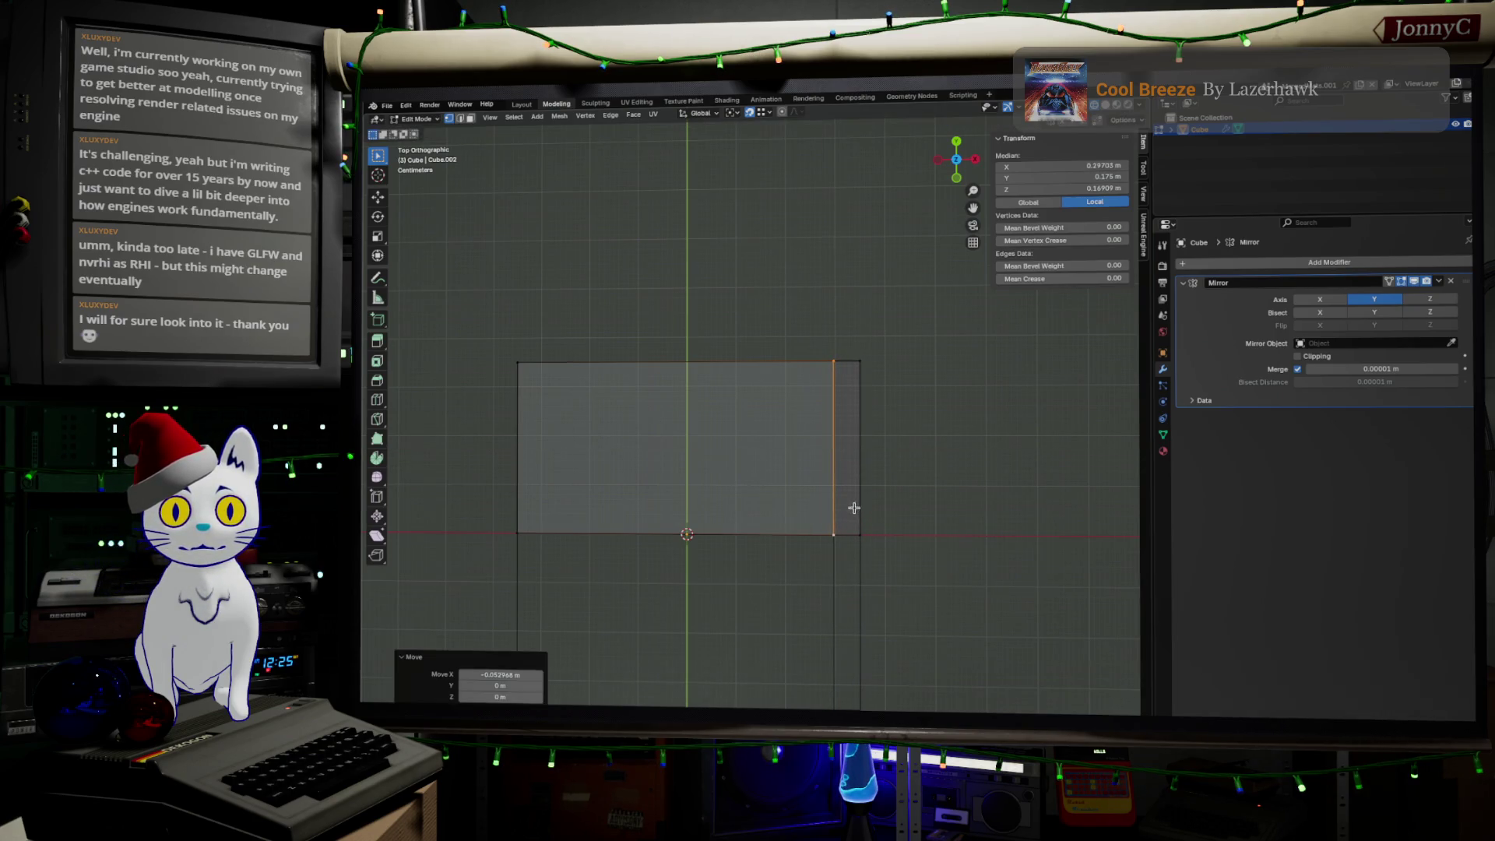
pyautogui.click(945, 503)
# Step: Switch to Face select mode and select the lower box's end face
pyautogui.moveTo(979, 493)
pyautogui.mouseDown(button='middle')
pyautogui.moveTo(924, 476)
pyautogui.moveTo(904, 507)
pyautogui.moveTo(818, 306)
pyautogui.mouseUp(button='middle')
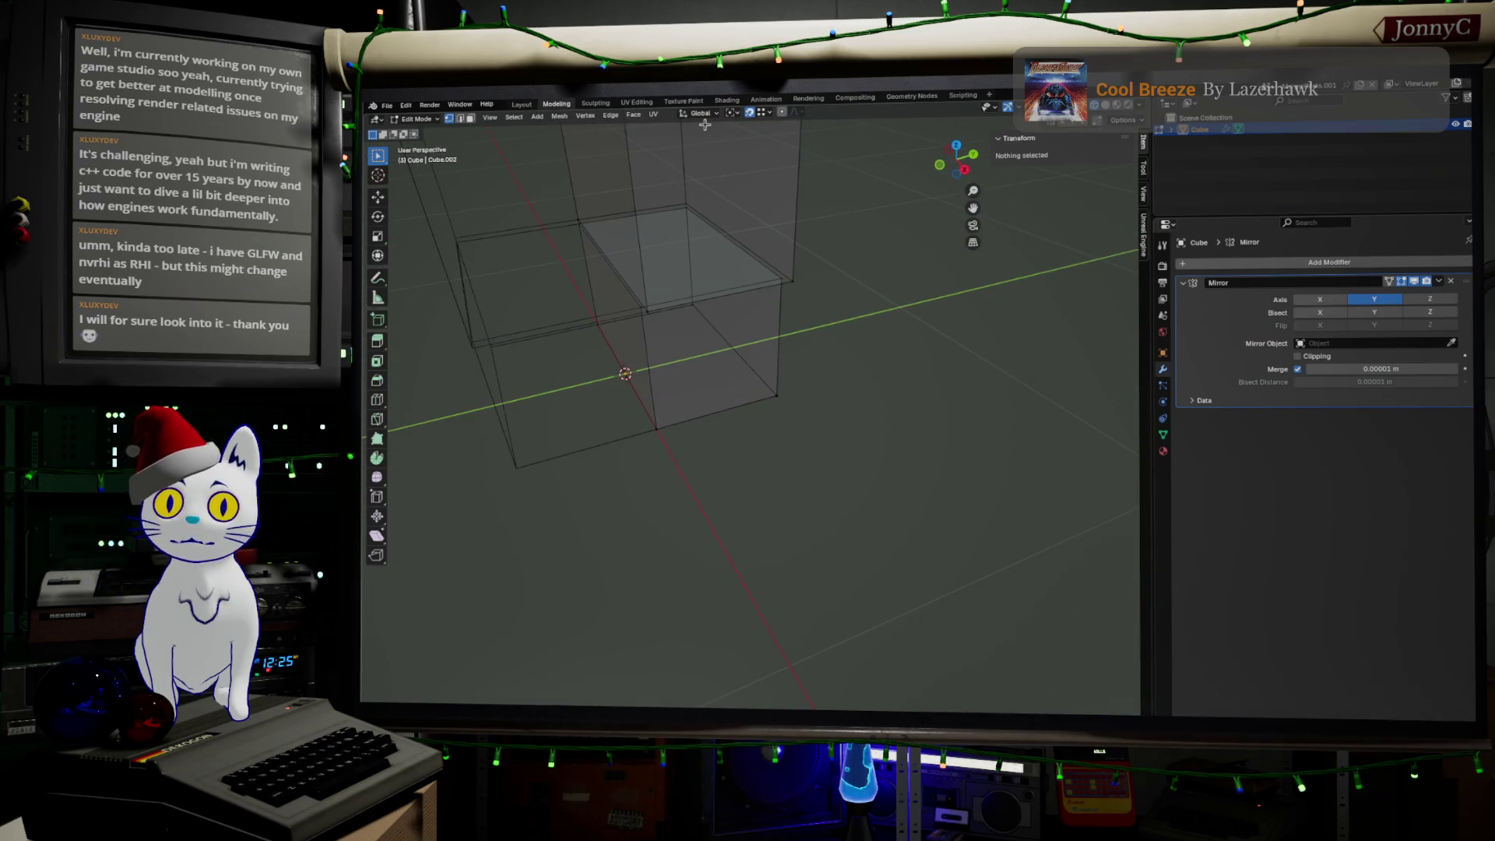
pyautogui.click(470, 118)
pyautogui.click(720, 382)
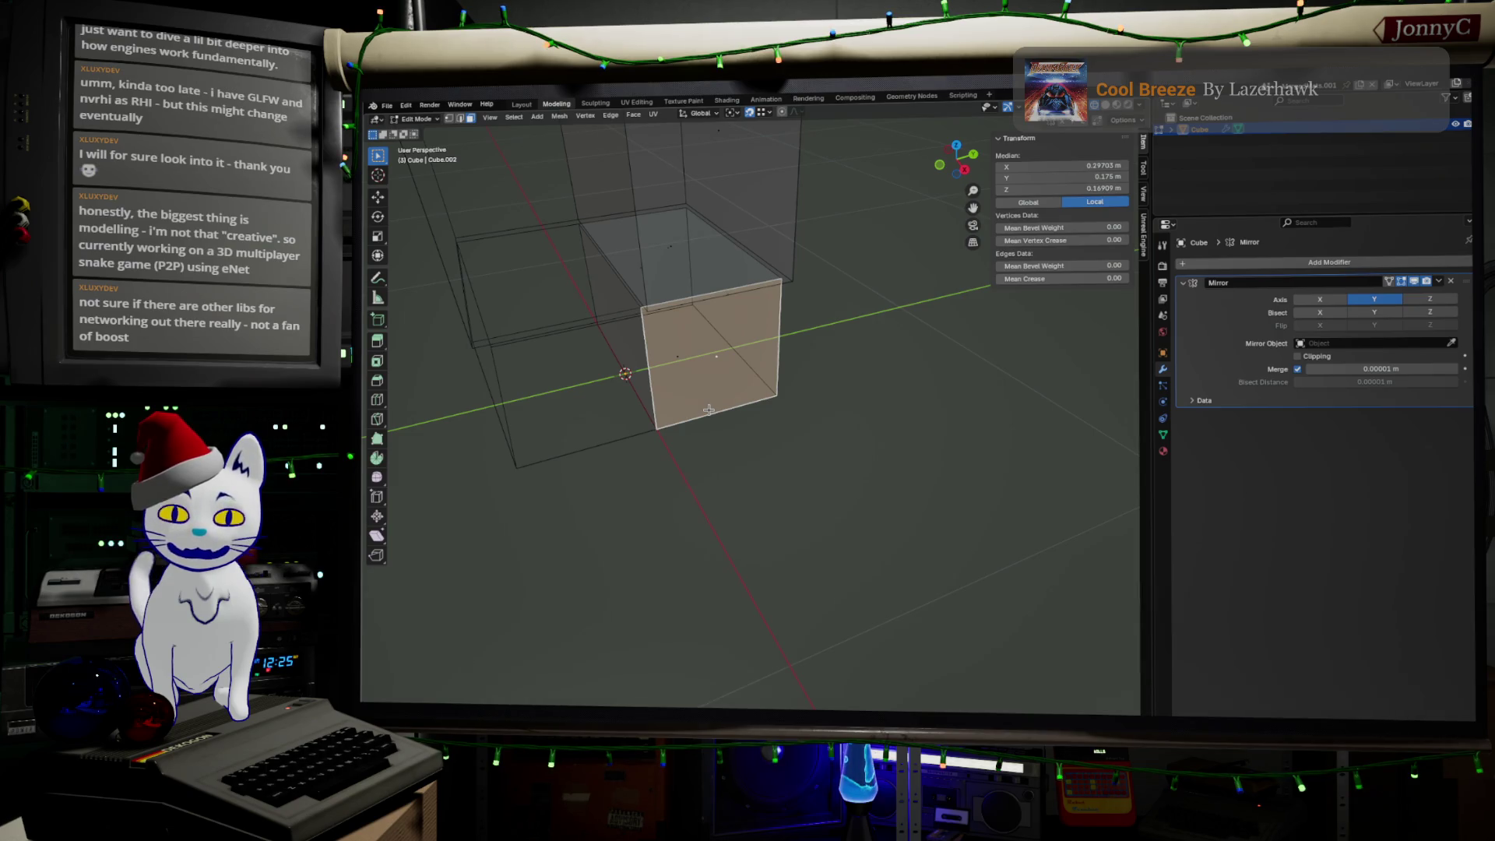
pyautogui.moveTo(709, 410); pyautogui.dragTo(743, 418, button='middle')
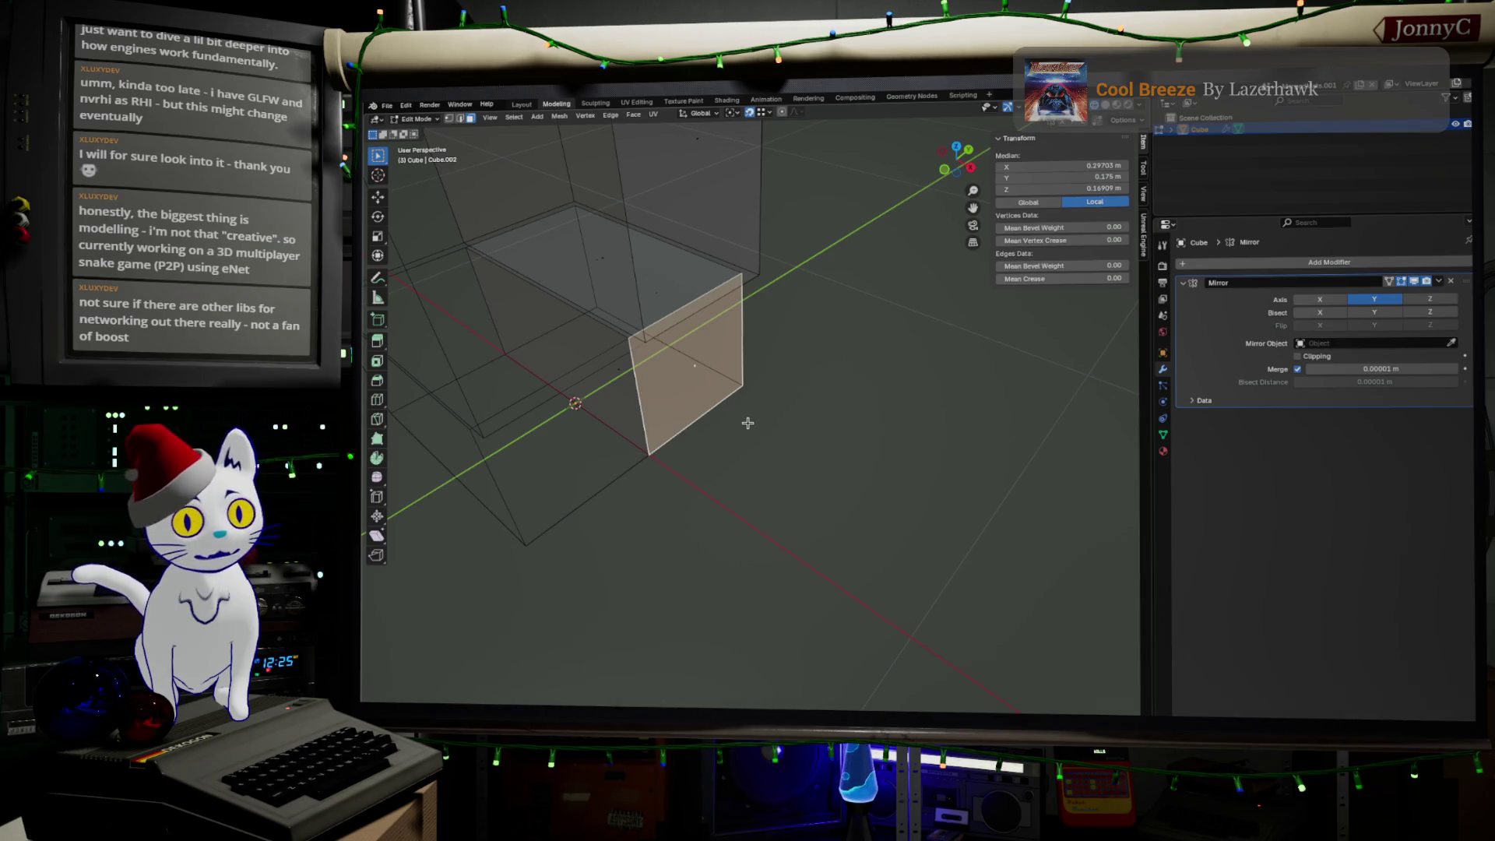
# Step: Extrude the lower box's end face about 0.1 m outward
pyautogui.moveTo(710, 511)
pyautogui.mouseDown(button='middle')
pyautogui.moveTo(732, 507)
pyautogui.moveTo(724, 477)
pyautogui.moveTo(737, 477)
pyautogui.mouseUp(button='middle')
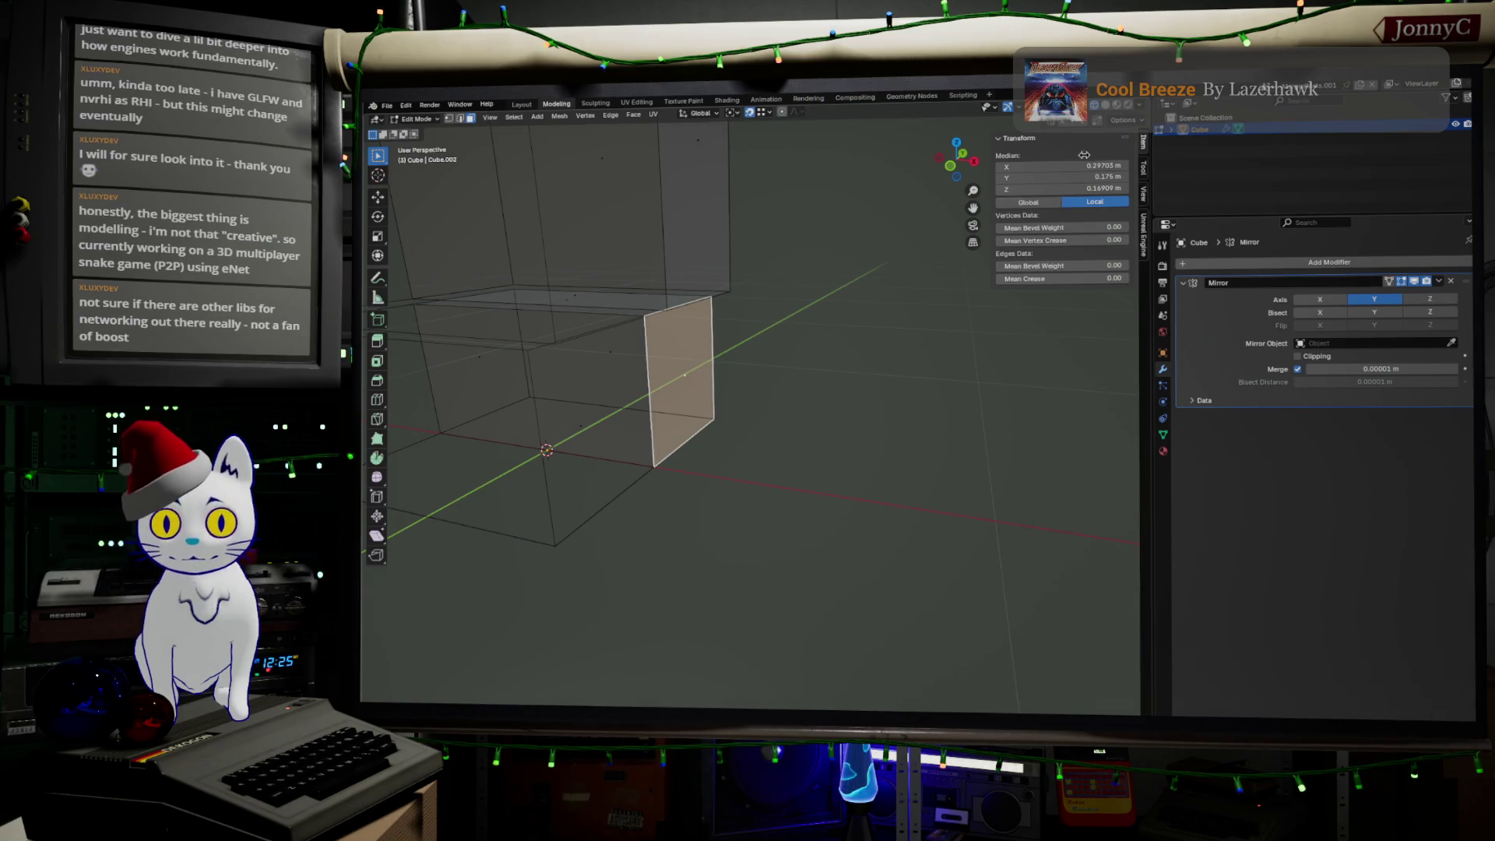
pyautogui.click(955, 142)
pyautogui.press('e')
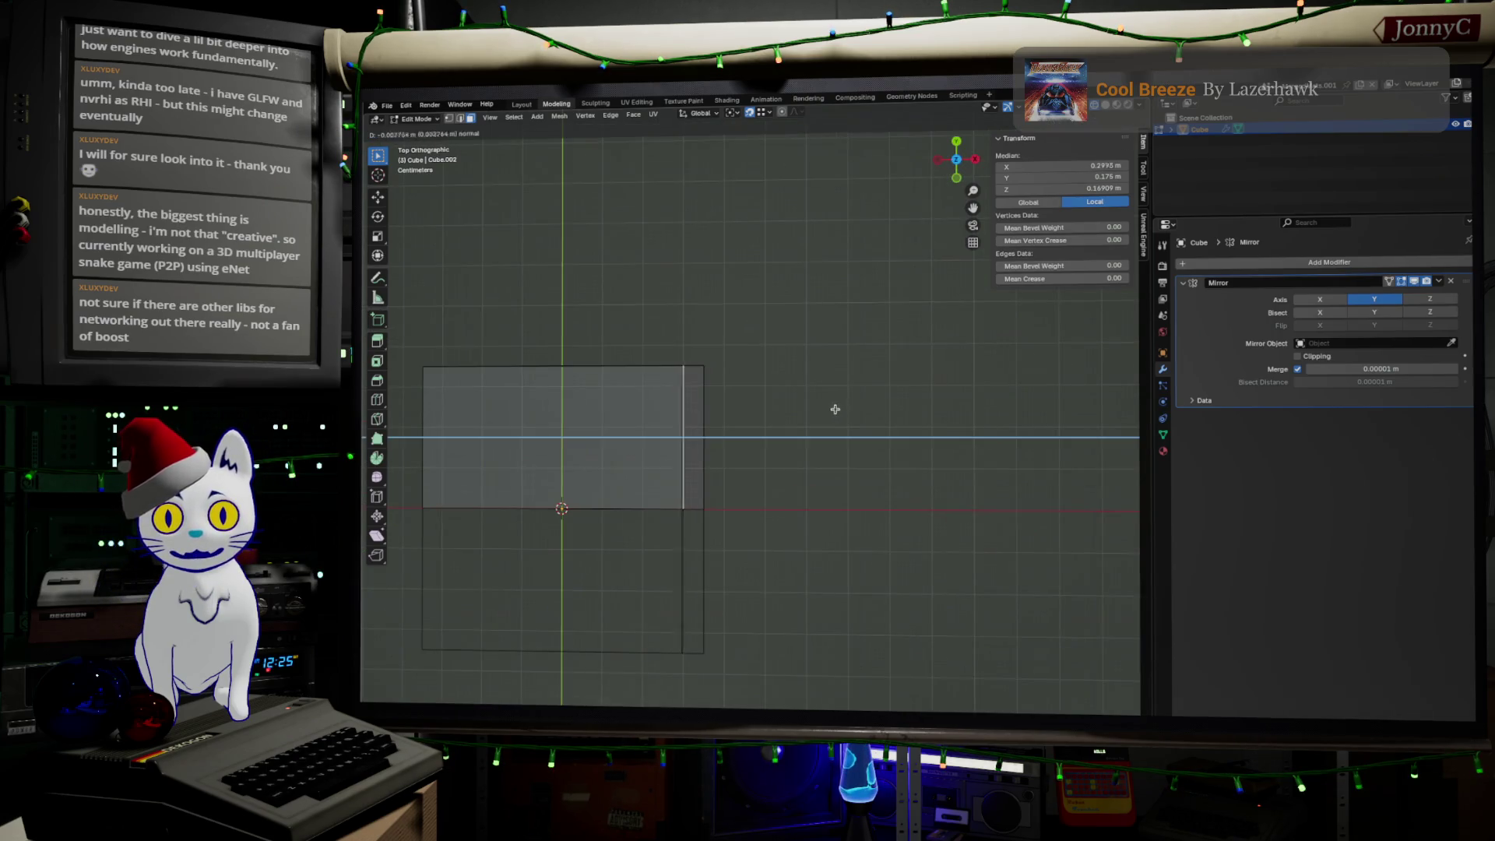
pyautogui.click(877, 406)
# Step: With the 3D Cursor as pivot, scale the extruded face to 0.821
pyautogui.moveTo(861, 512)
pyautogui.mouseDown(button='middle')
pyautogui.moveTo(787, 467)
pyautogui.moveTo(752, 423)
pyautogui.mouseUp(button='middle')
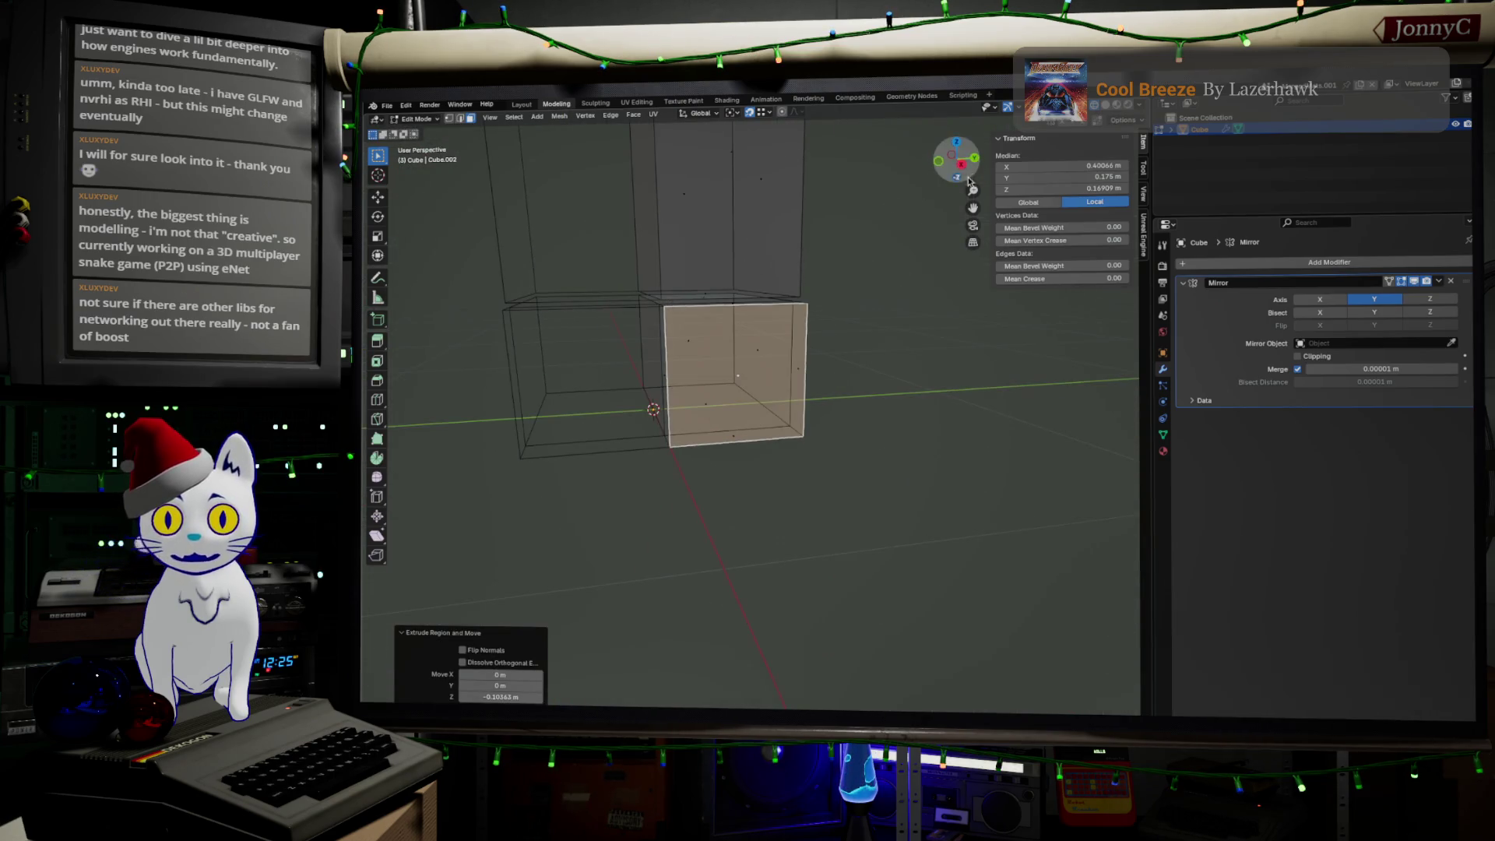
pyautogui.click(731, 113)
pyautogui.click(761, 154)
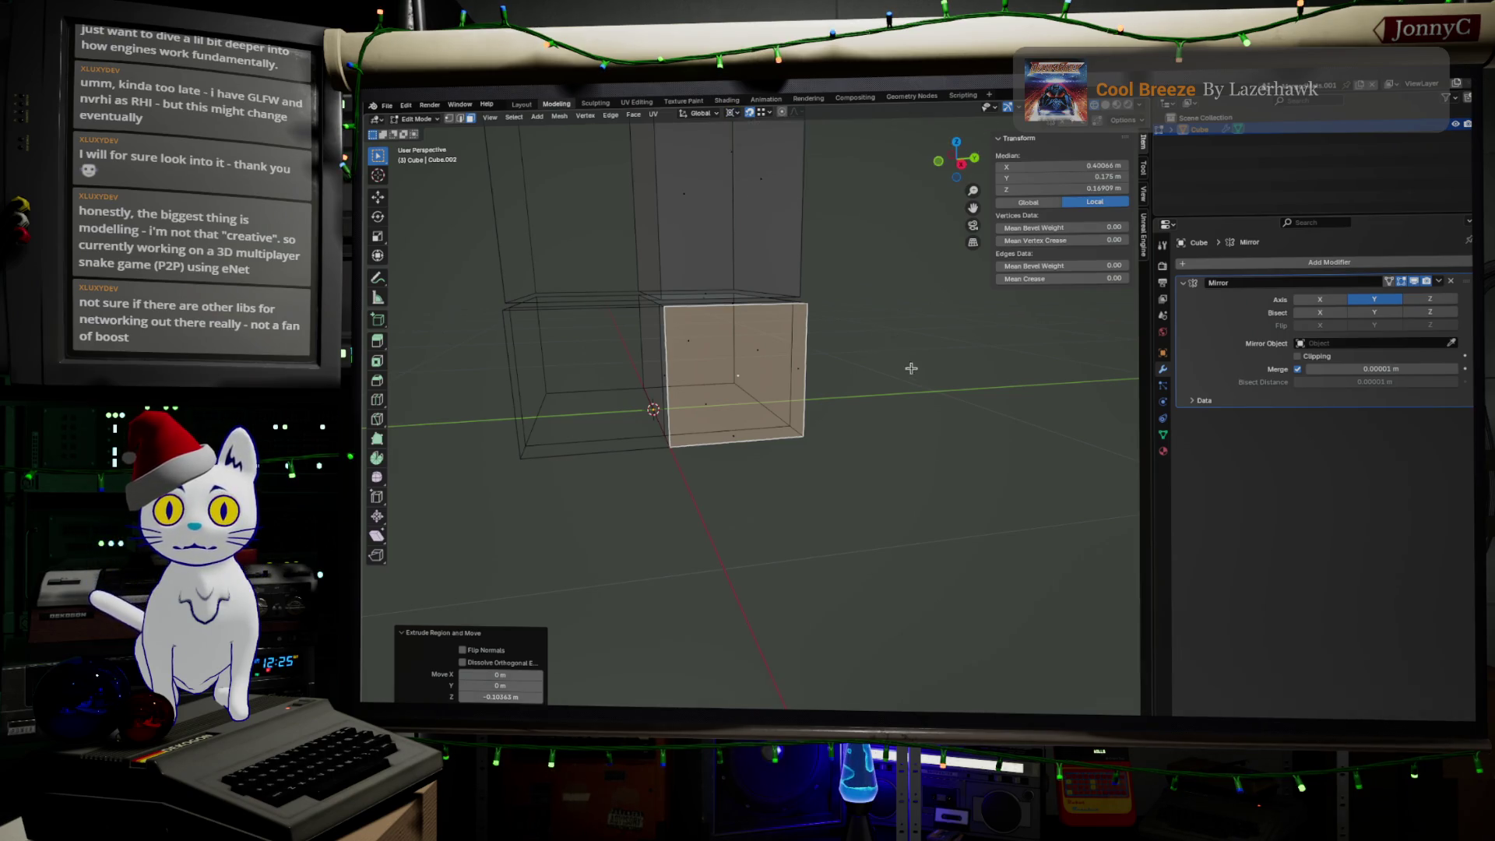
pyautogui.press('s')
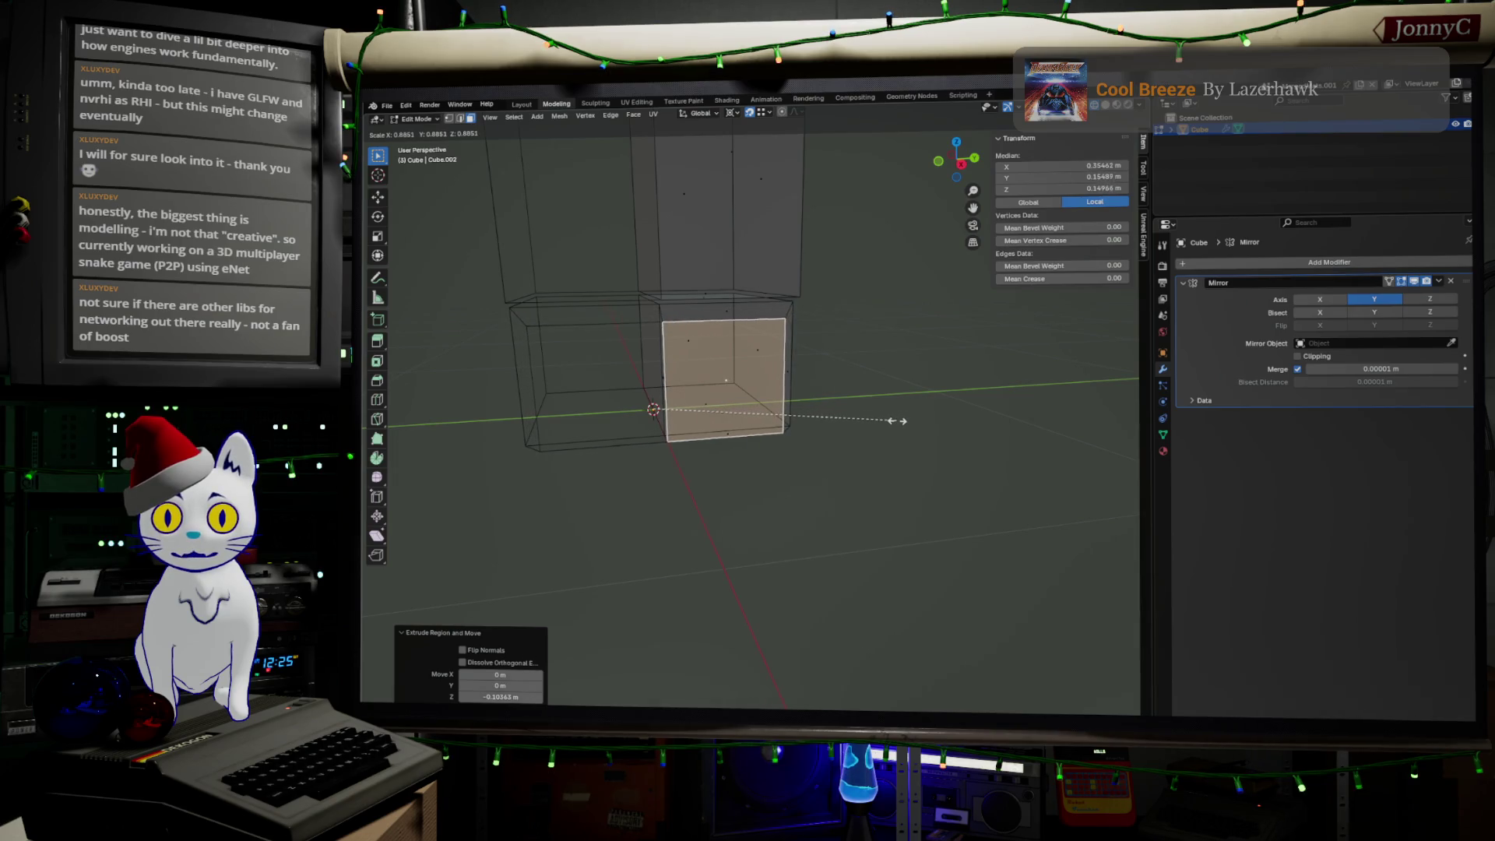
pyautogui.click(877, 427)
# Step: Shift the tapered end face about 0.077 m outward along X
pyautogui.moveTo(878, 428)
pyautogui.mouseDown(button='middle')
pyautogui.moveTo(751, 494)
pyautogui.moveTo(761, 517)
pyautogui.mouseUp(button='middle')
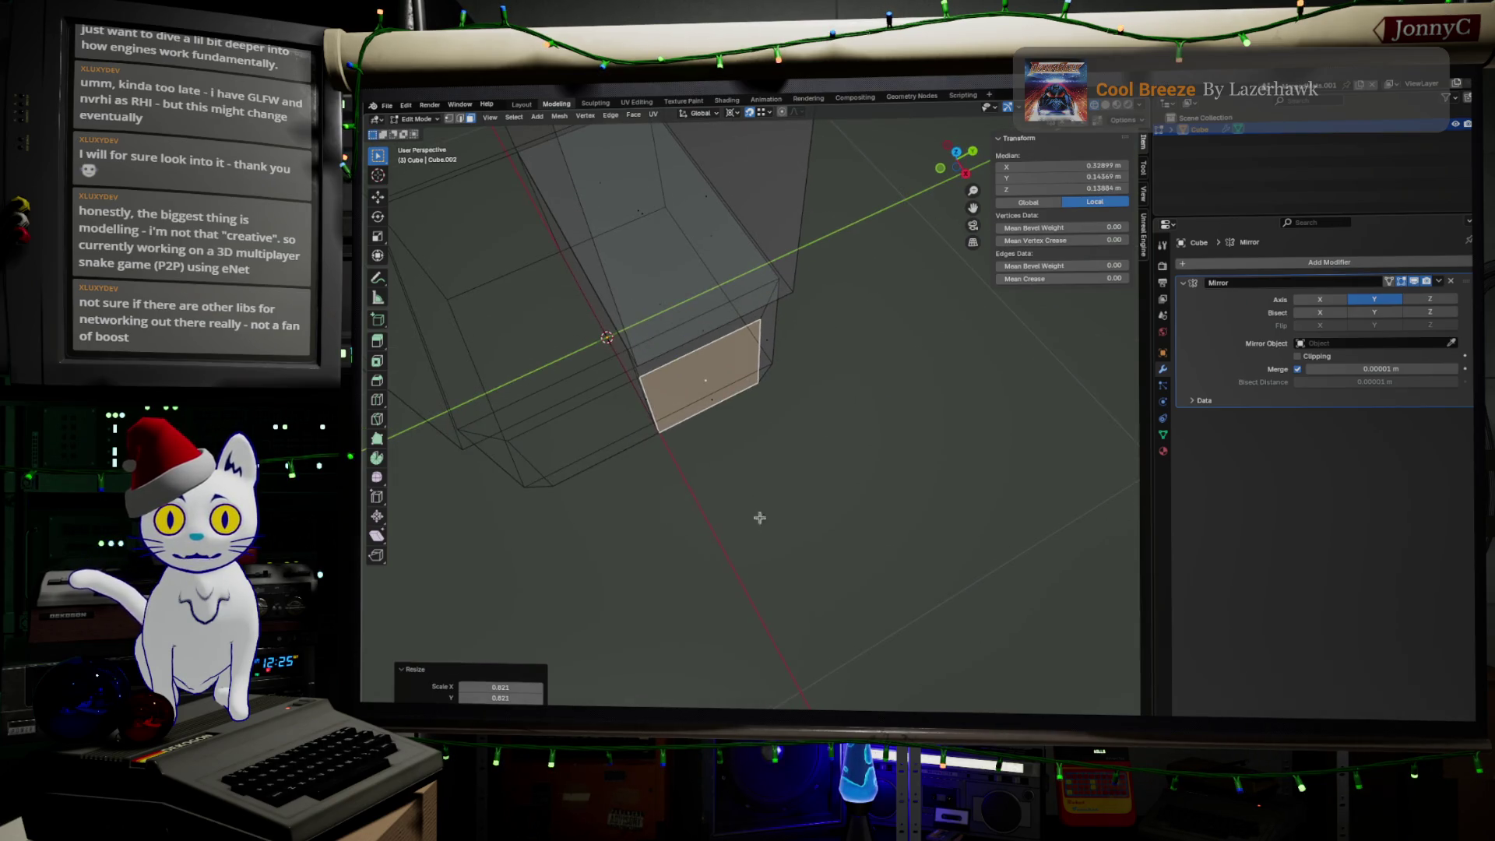
pyautogui.click(957, 153)
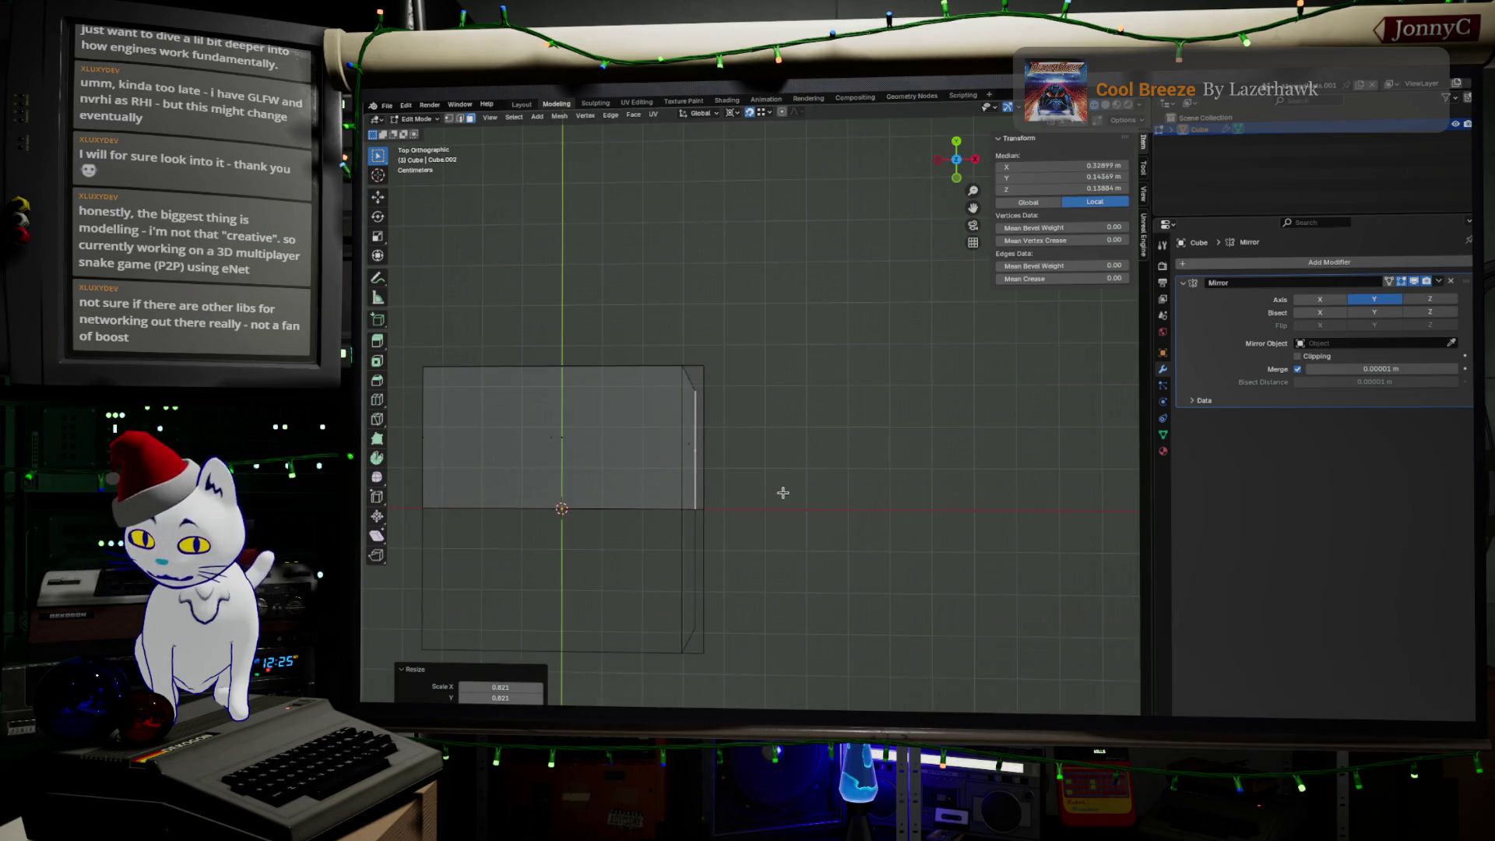
pyautogui.press('g')
pyautogui.press('x')
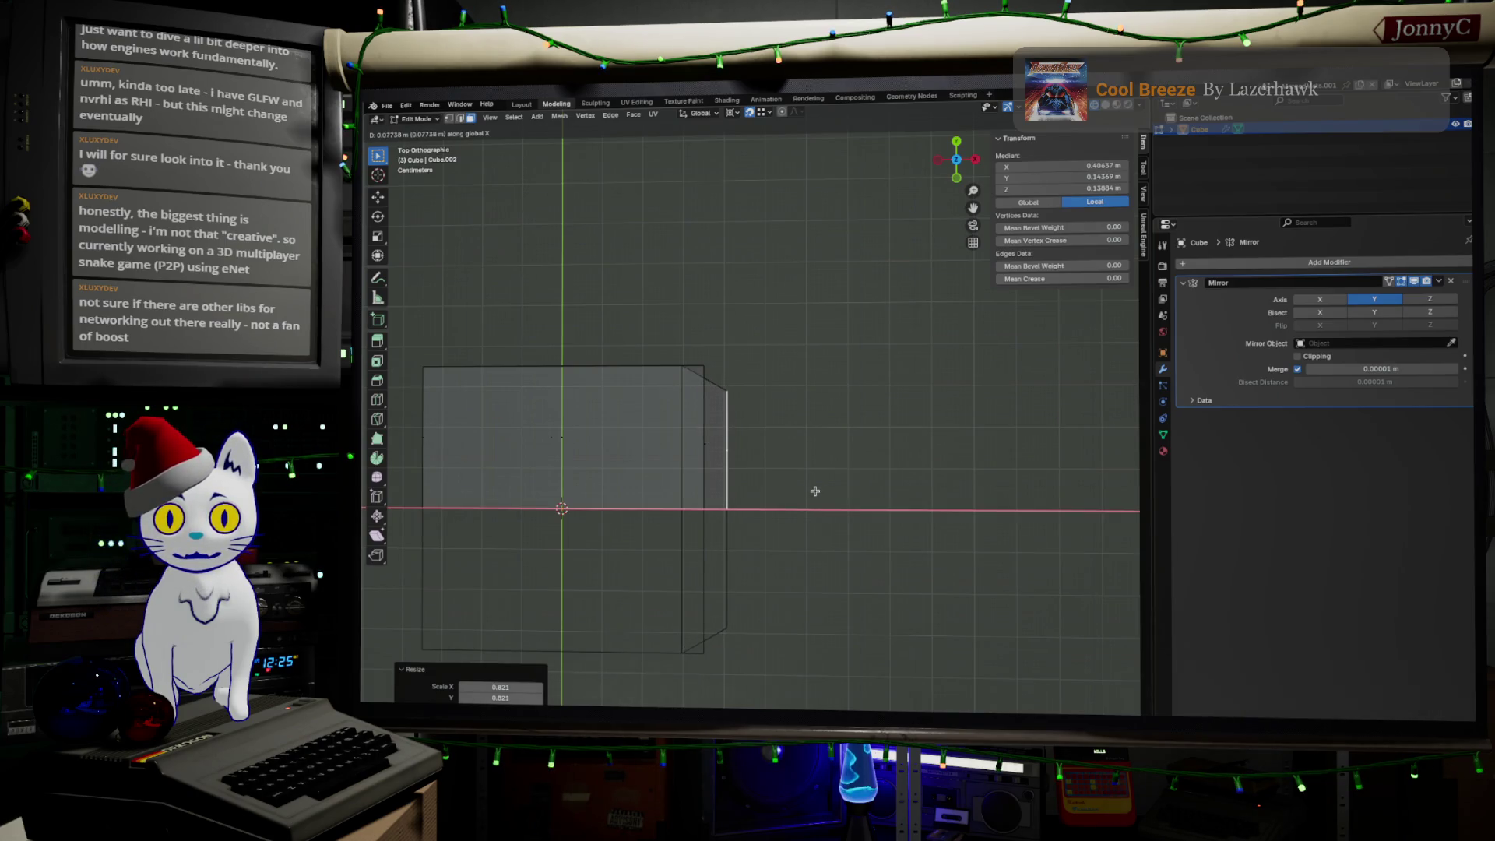
pyautogui.moveTo(855, 603)
pyautogui.mouseDown(button='middle')
pyautogui.moveTo(751, 524)
pyautogui.moveTo(740, 461)
pyautogui.moveTo(677, 494)
pyautogui.moveTo(707, 463)
pyautogui.moveTo(568, 363)
pyautogui.mouseUp(button='middle')
pyautogui.press('Tab')
pyautogui.press('Tab')
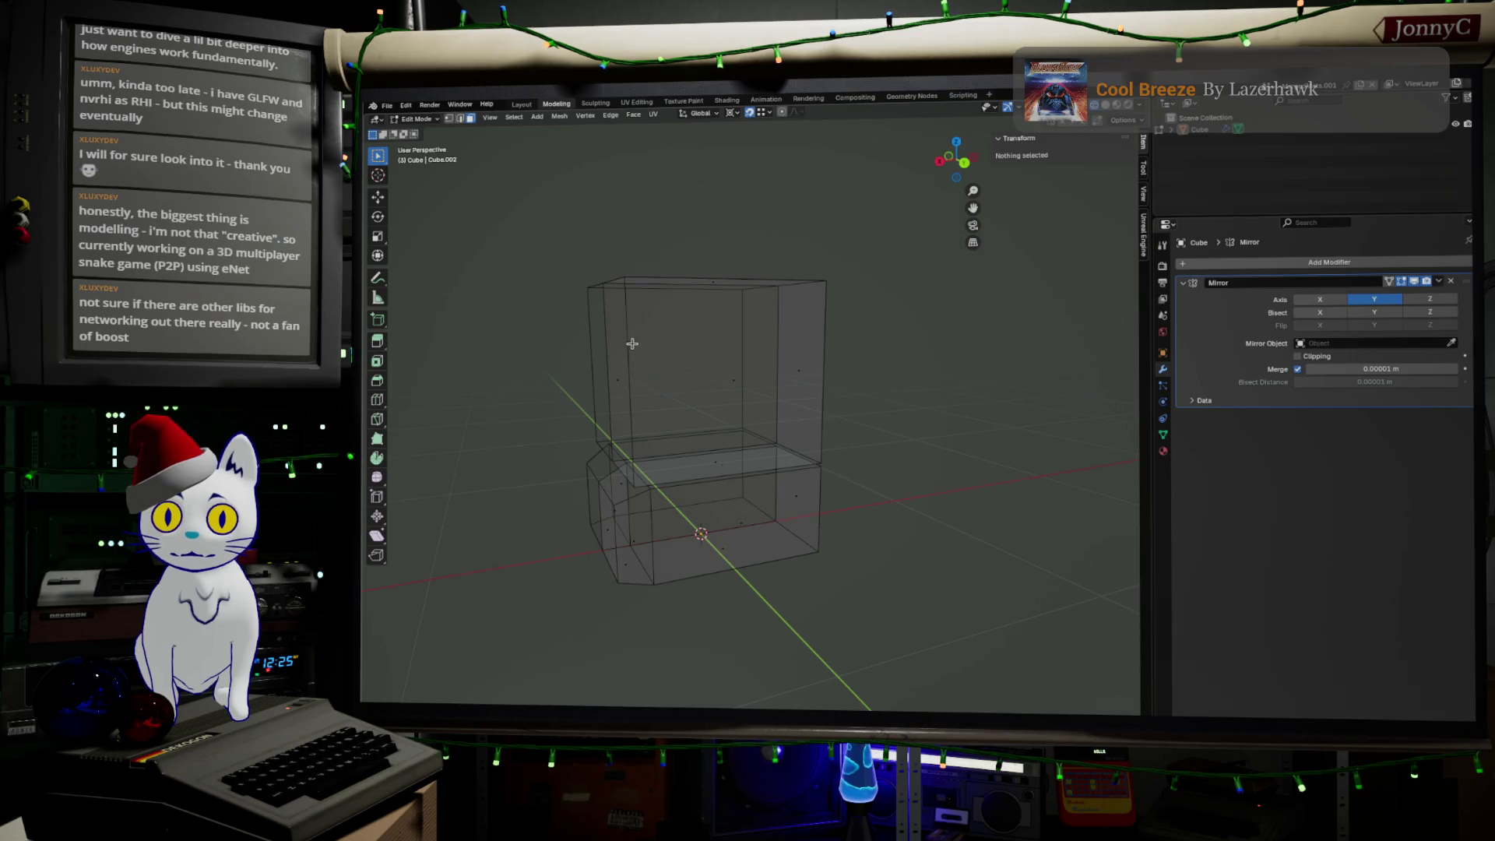
# Step: Slide the upper block's left face along X to narrow it, then switch to AFFiNE
pyautogui.click(618, 380)
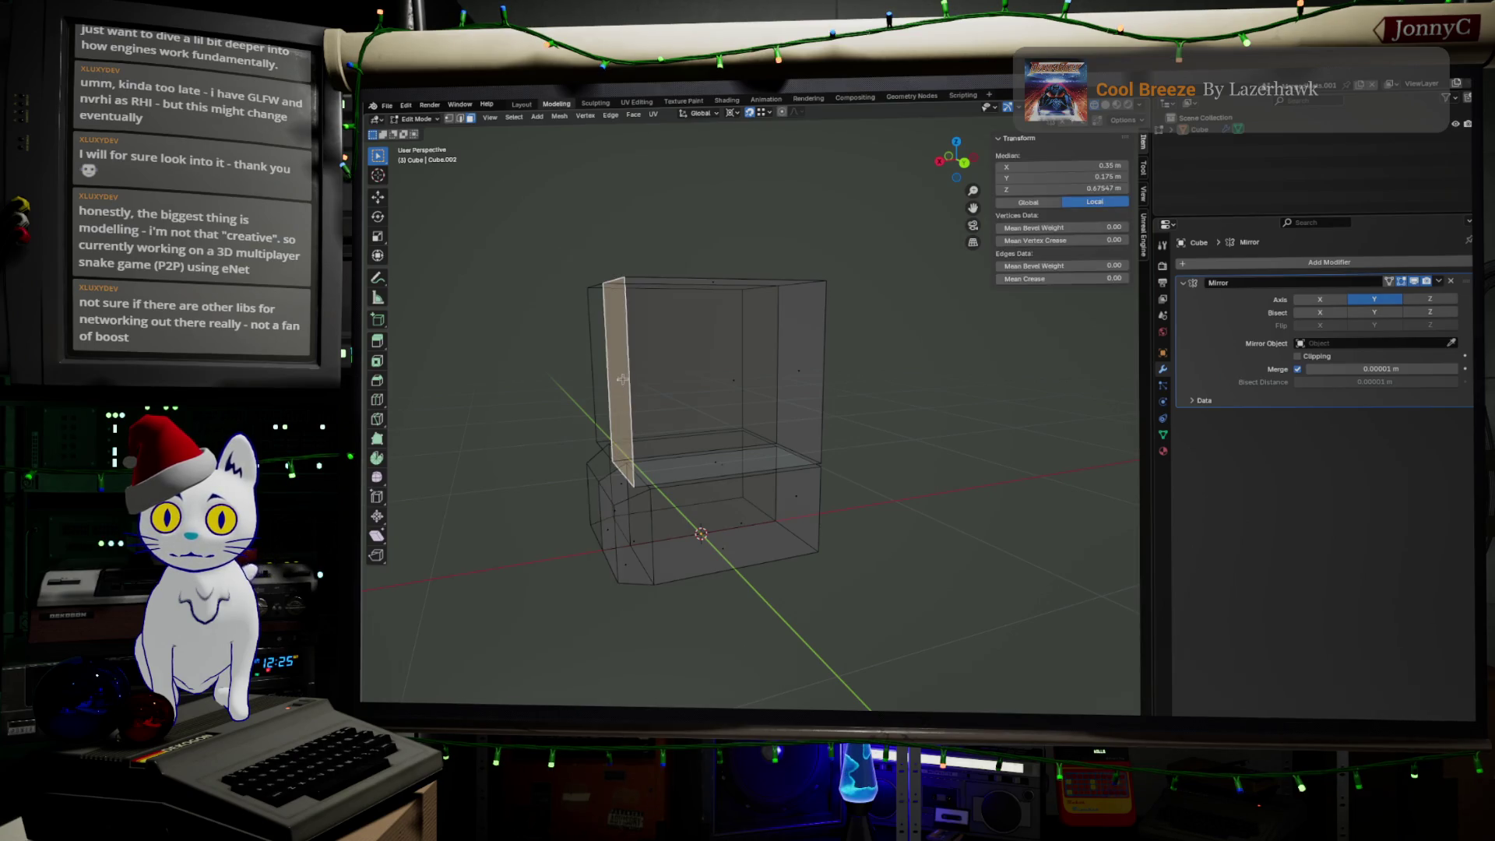
pyautogui.click(964, 163)
pyautogui.press('g')
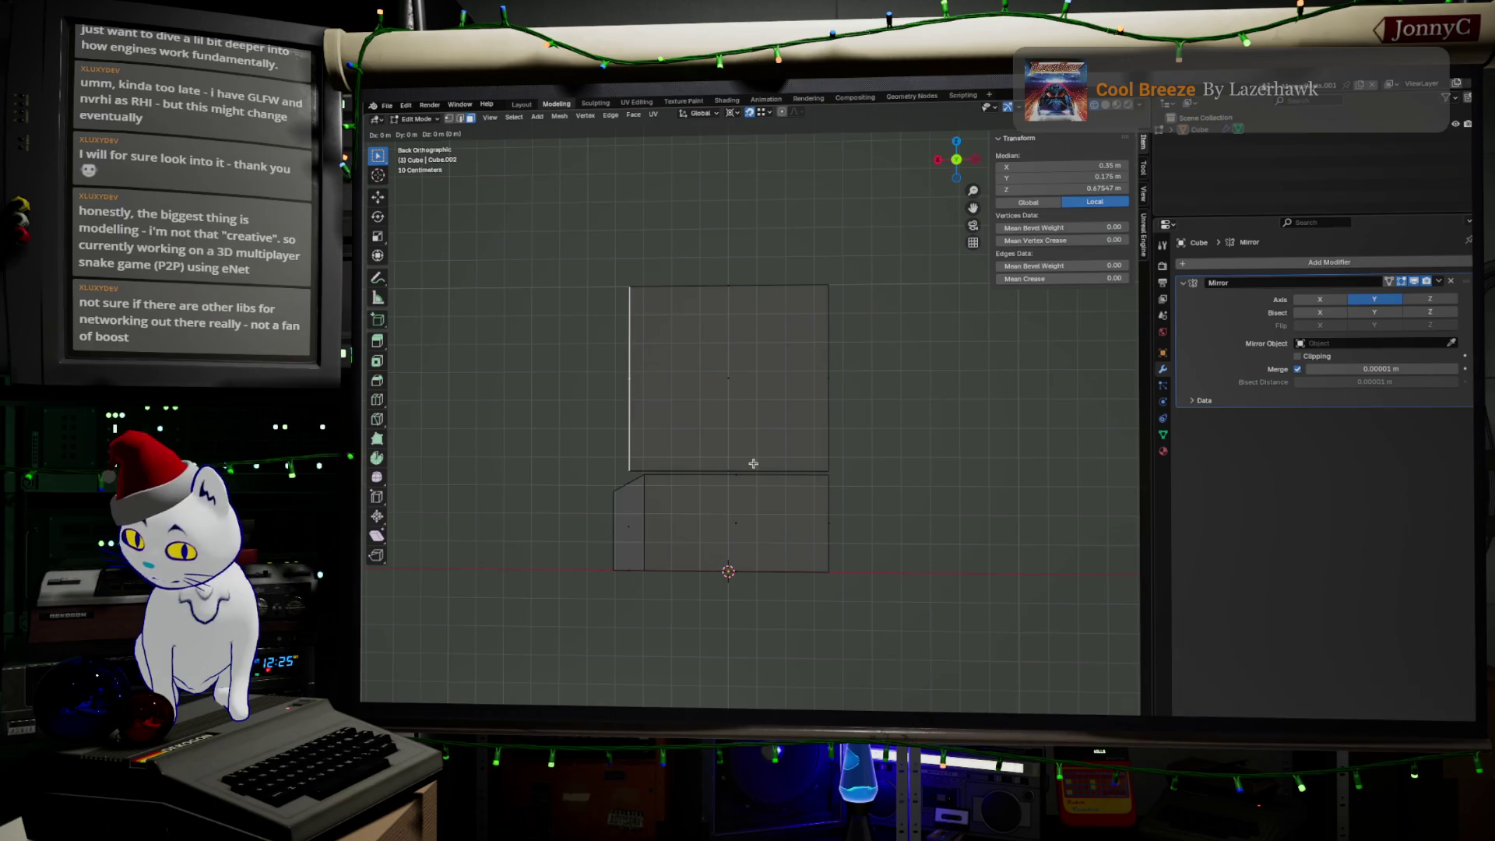
pyautogui.press('x')
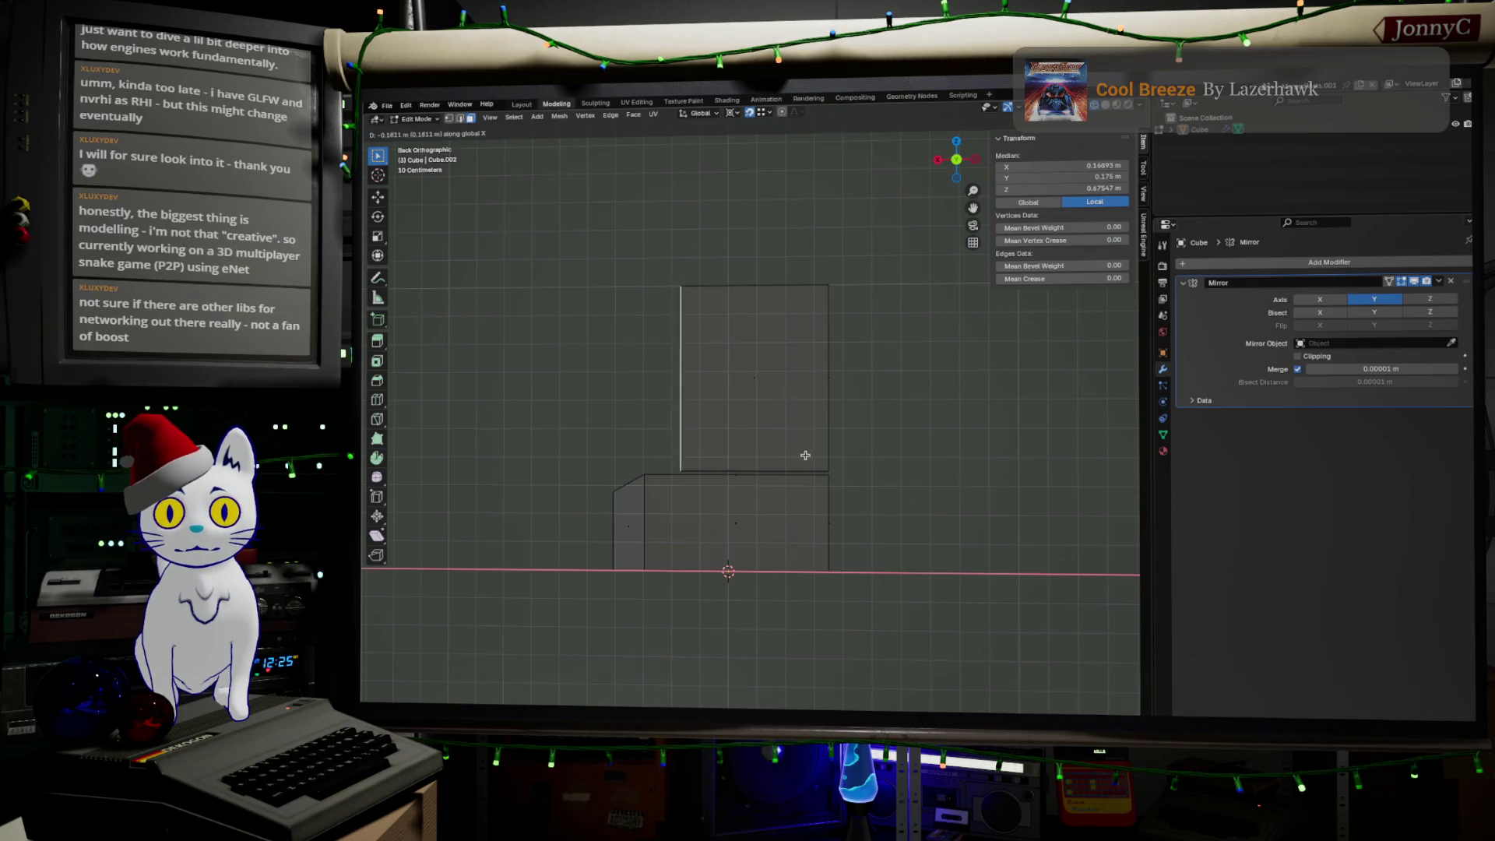
pyautogui.click(824, 453)
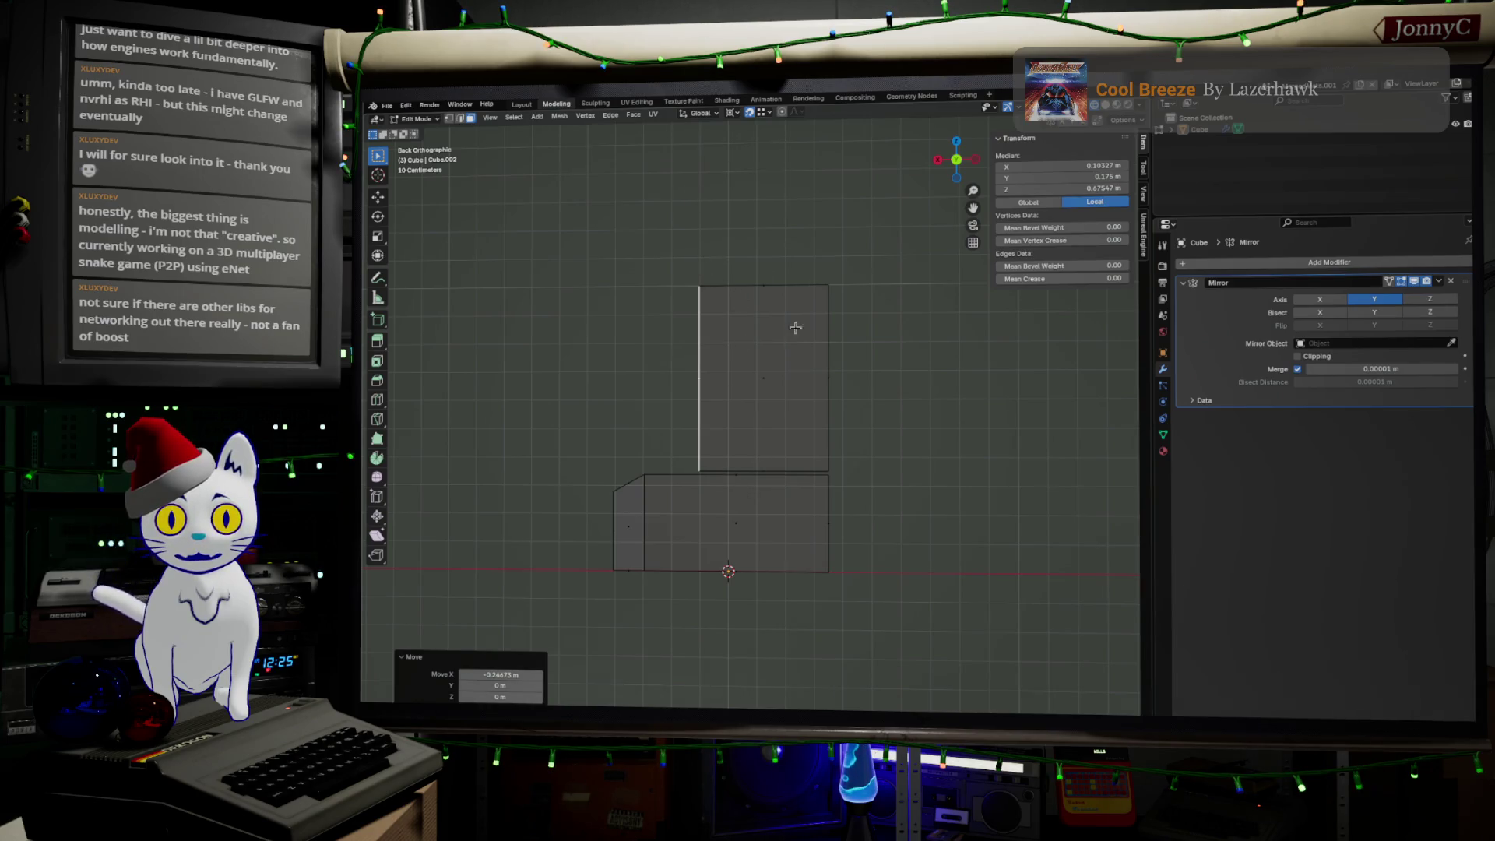
pyautogui.moveTo(716, 316)
pyautogui.mouseDown(button='middle')
pyautogui.moveTo(742, 343)
pyautogui.moveTo(851, 374)
pyautogui.moveTo(627, 226)
pyautogui.moveTo(724, 312)
pyautogui.moveTo(862, 383)
pyautogui.moveTo(702, 326)
pyautogui.moveTo(779, 331)
pyautogui.mouseUp(button='middle')
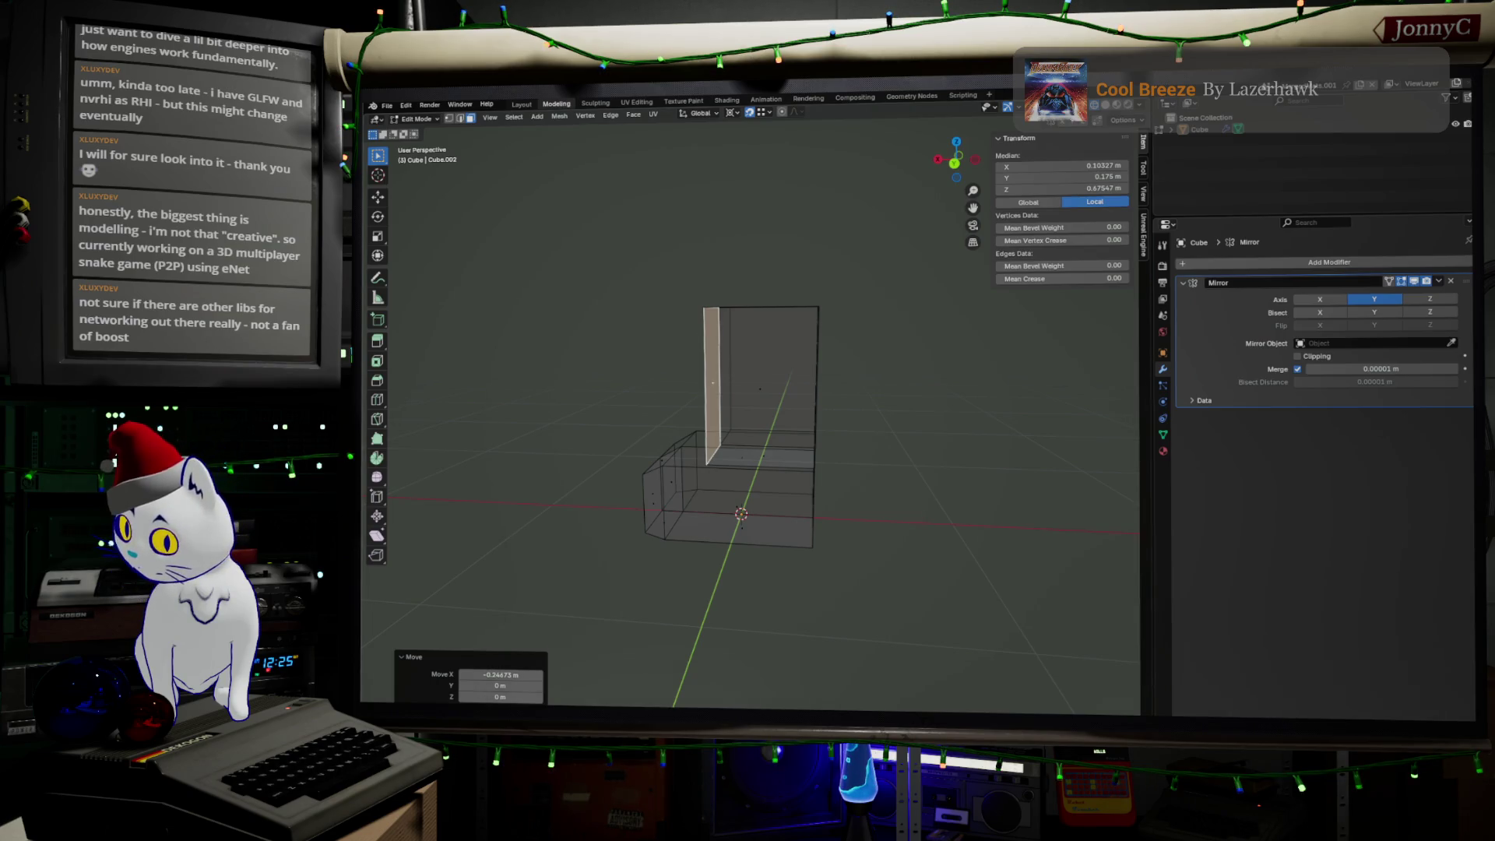
pyautogui.hotkey('alt', 'Tab')
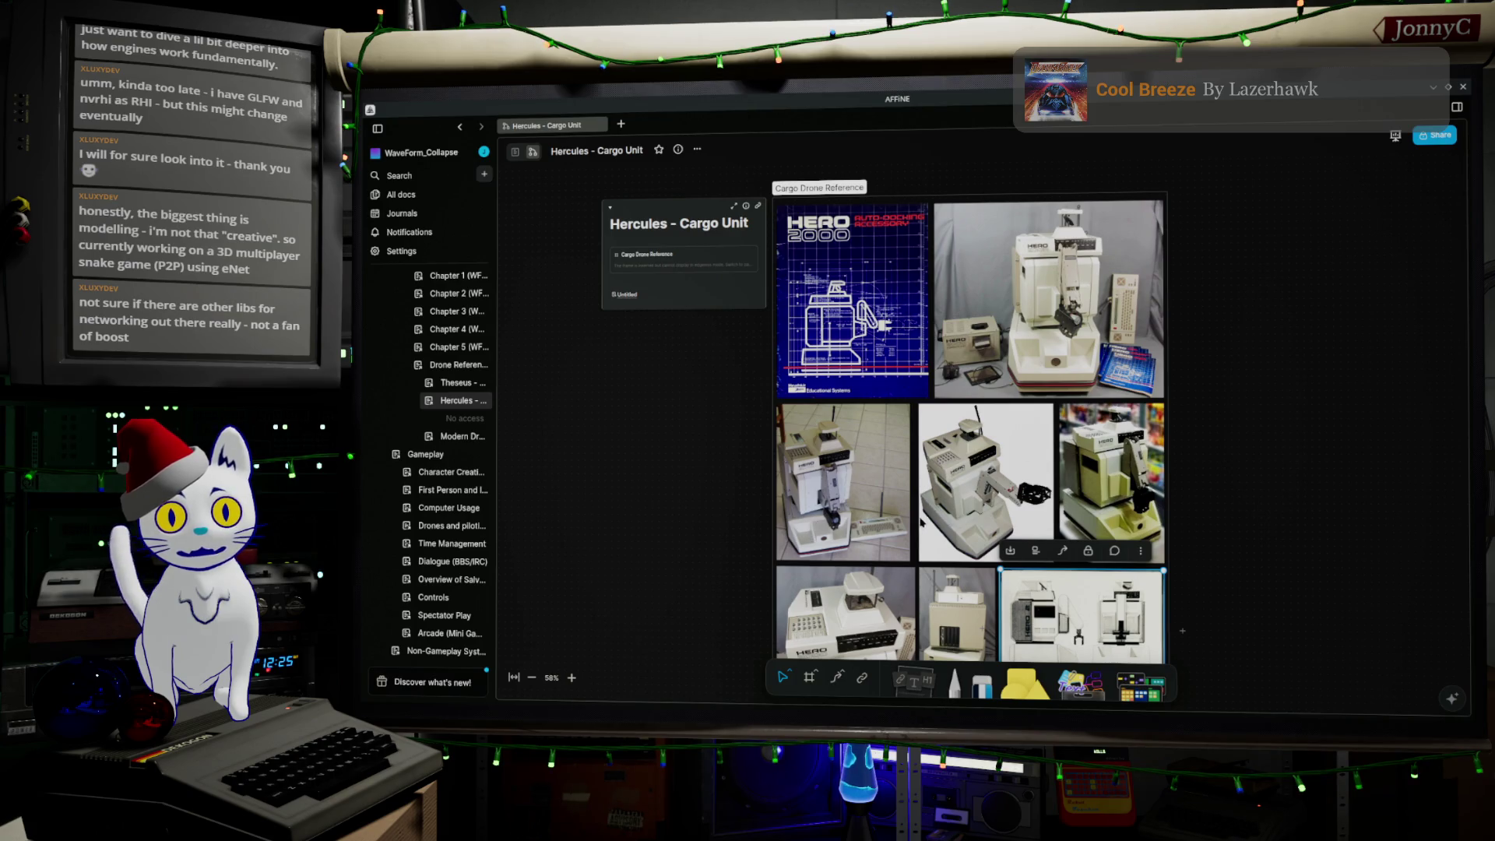
pyautogui.scroll(-2, 934, 529)
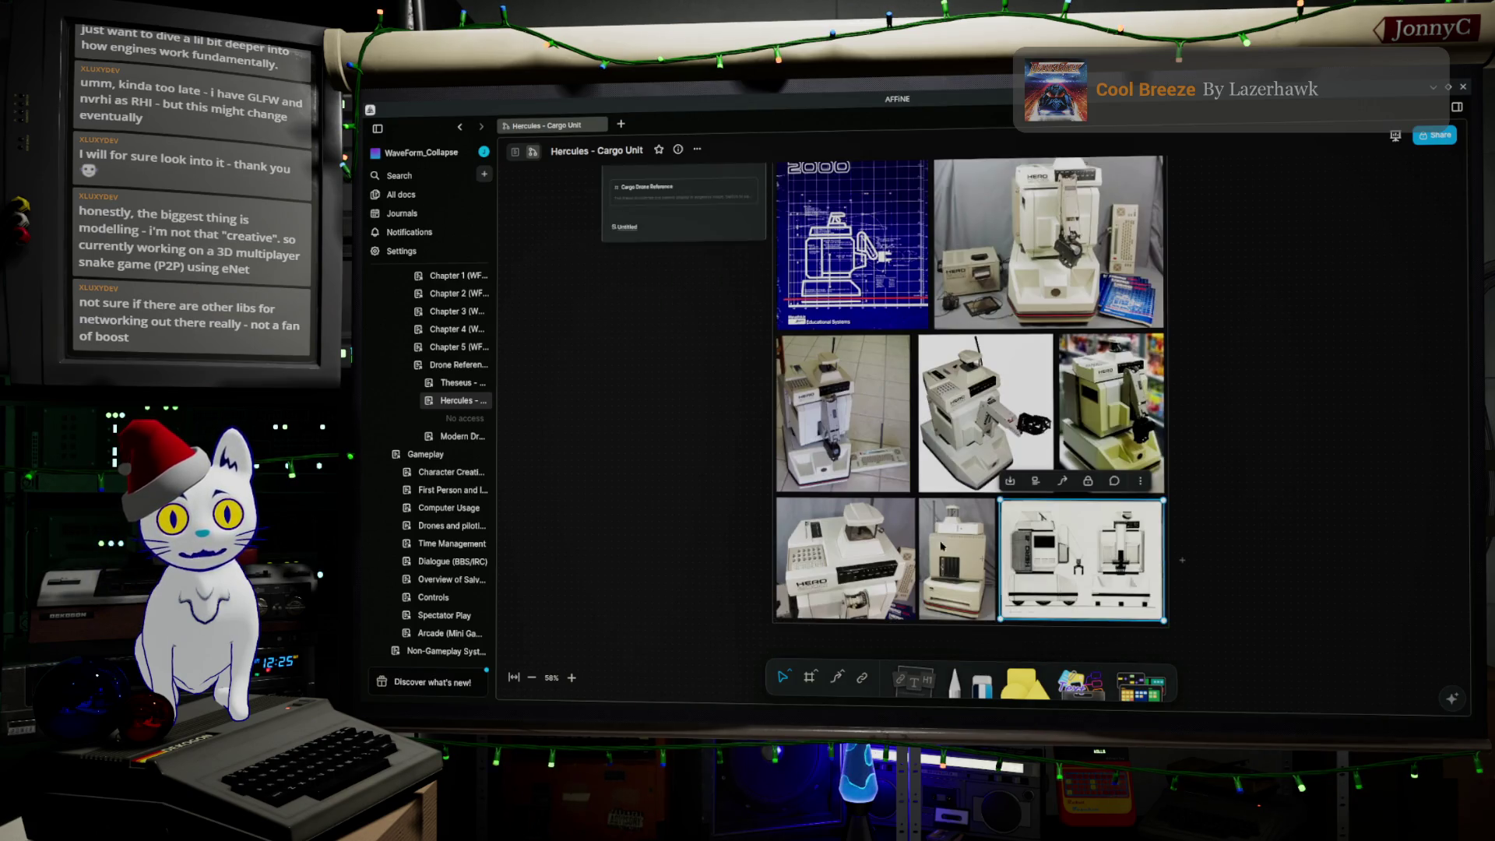
pyautogui.click(964, 580)
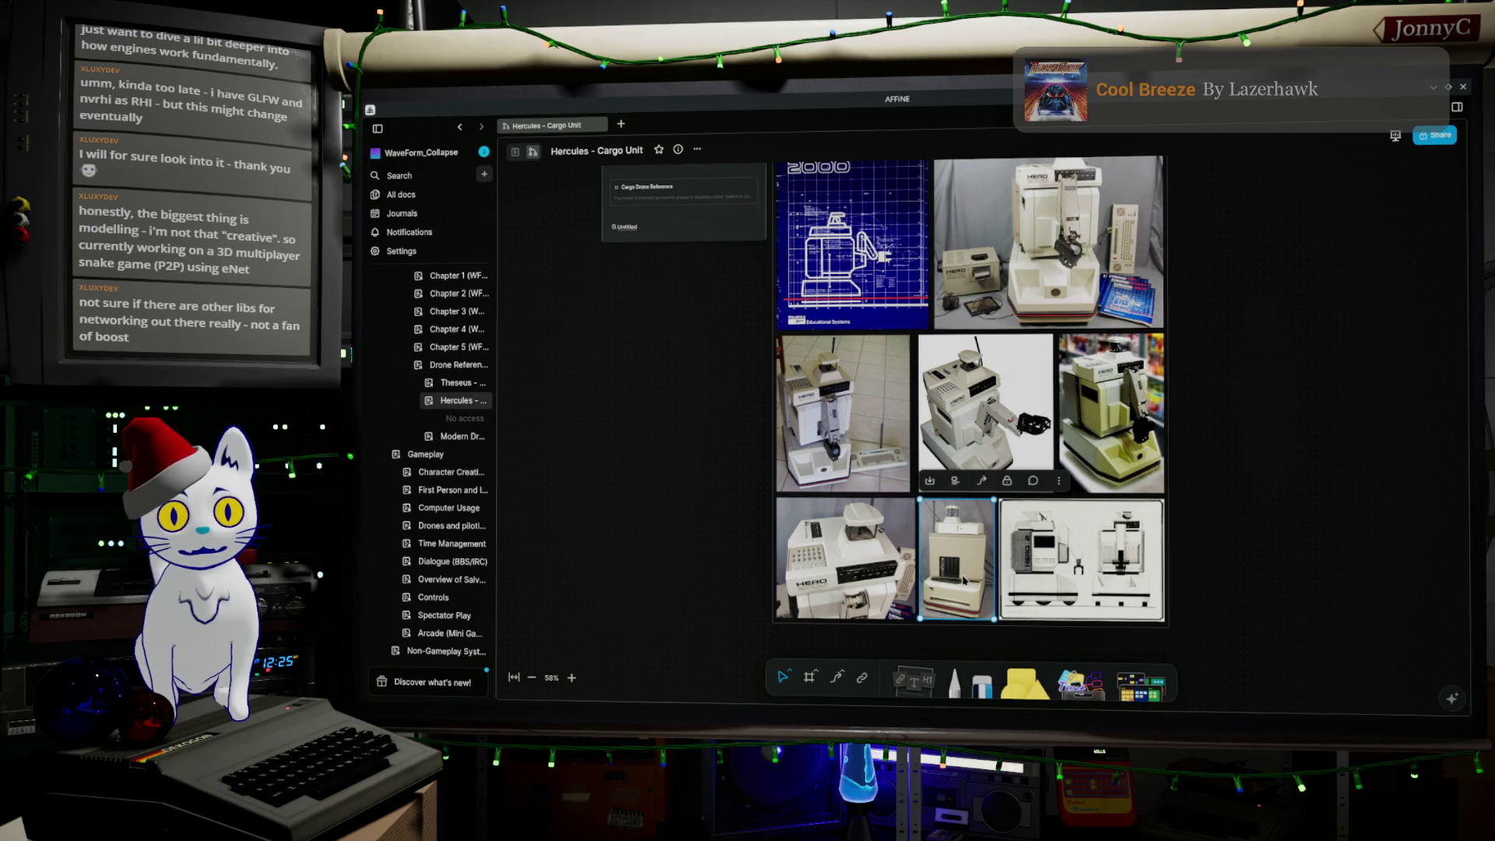
pyautogui.doubleClick(964, 580)
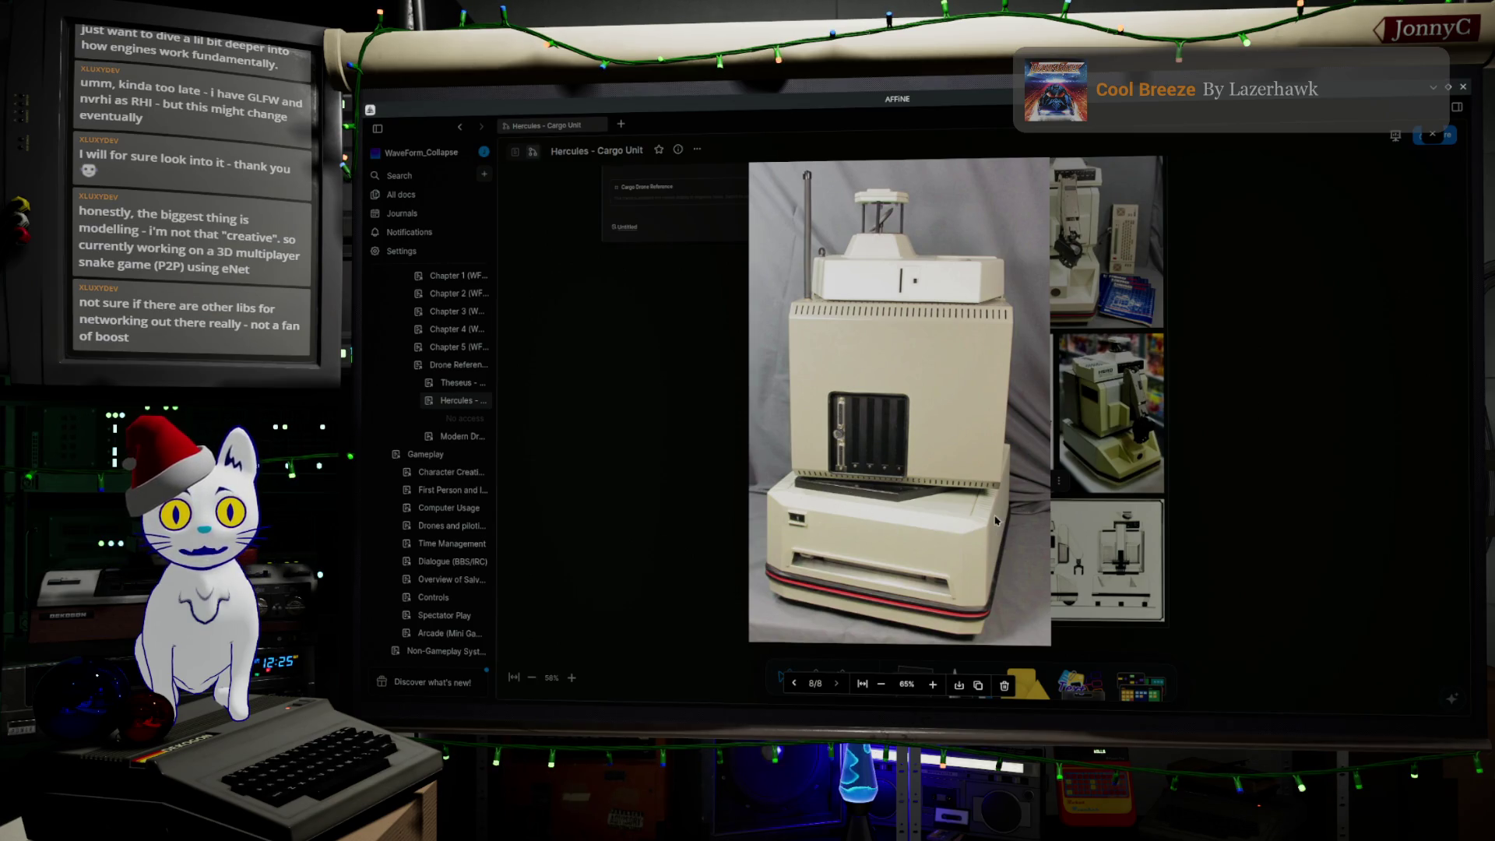
pyautogui.click(1078, 571)
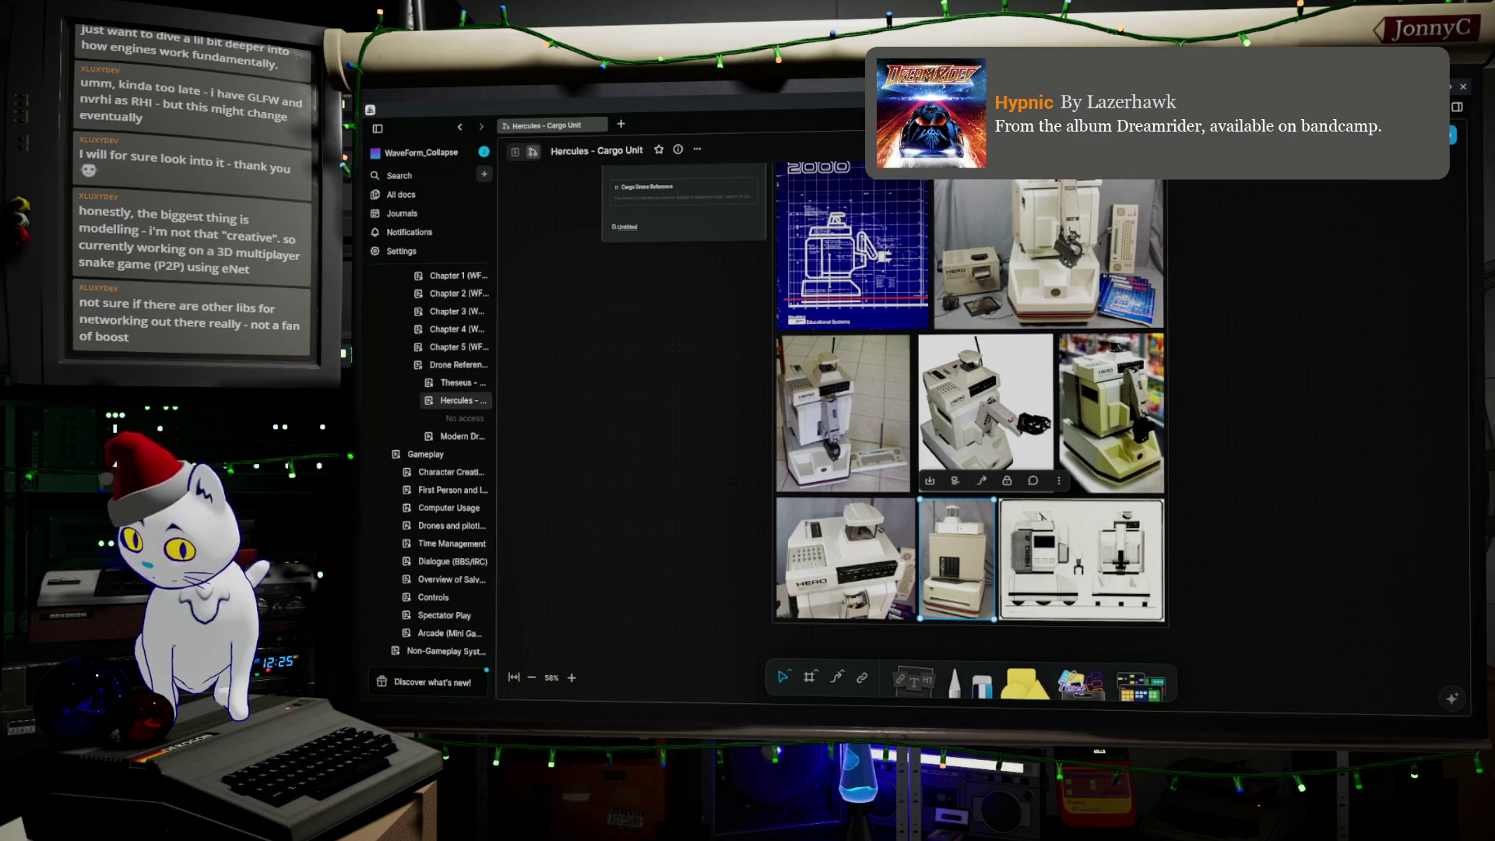
# Step: Back in Blender, select the lower front face of the box
pyautogui.hotkey('alt', 'Tab')
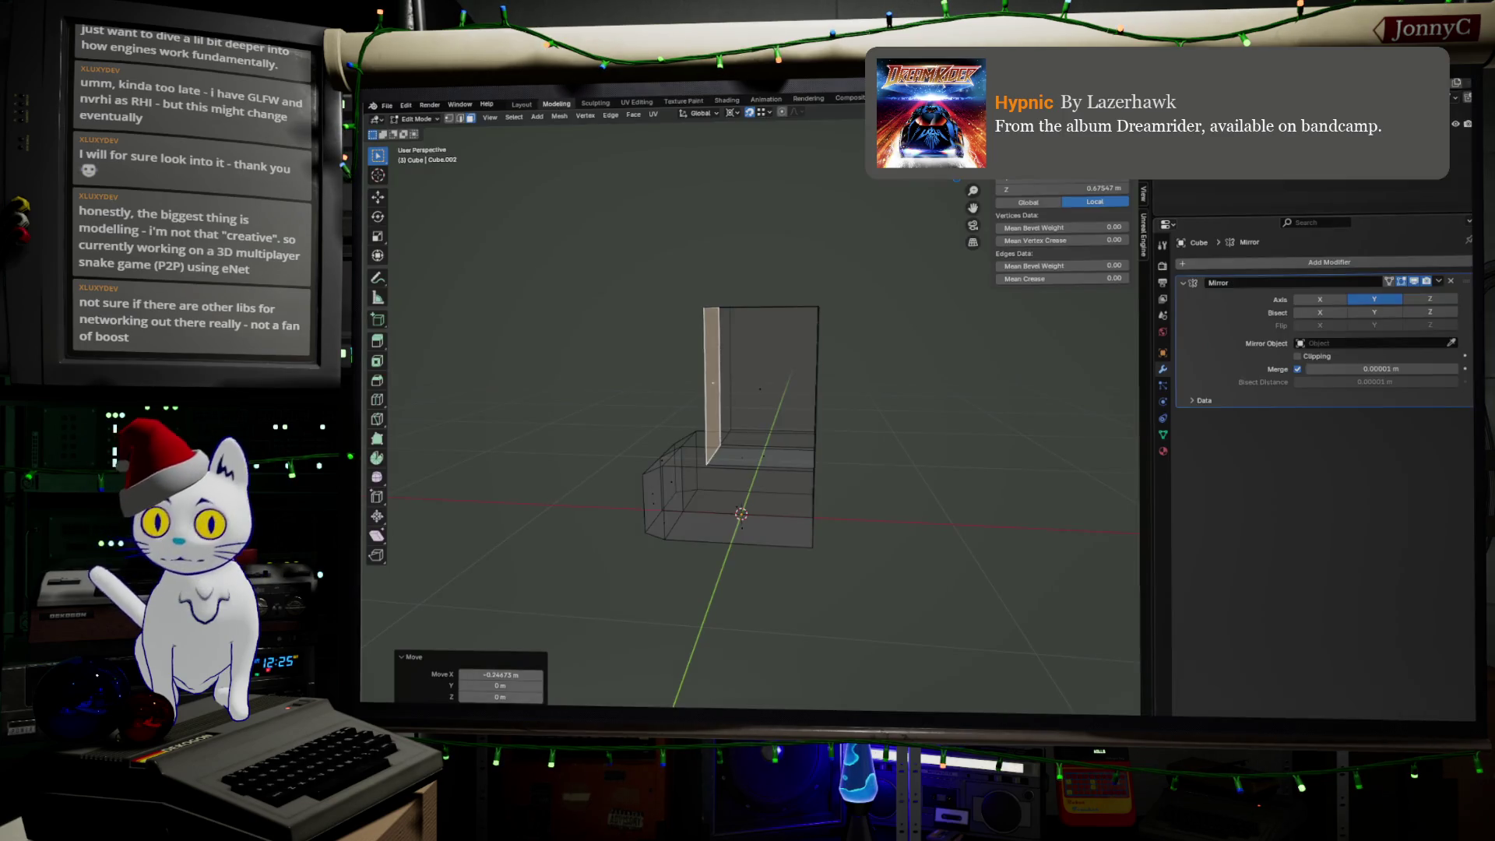
pyautogui.moveTo(747, 428); pyautogui.dragTo(848, 420, button='middle')
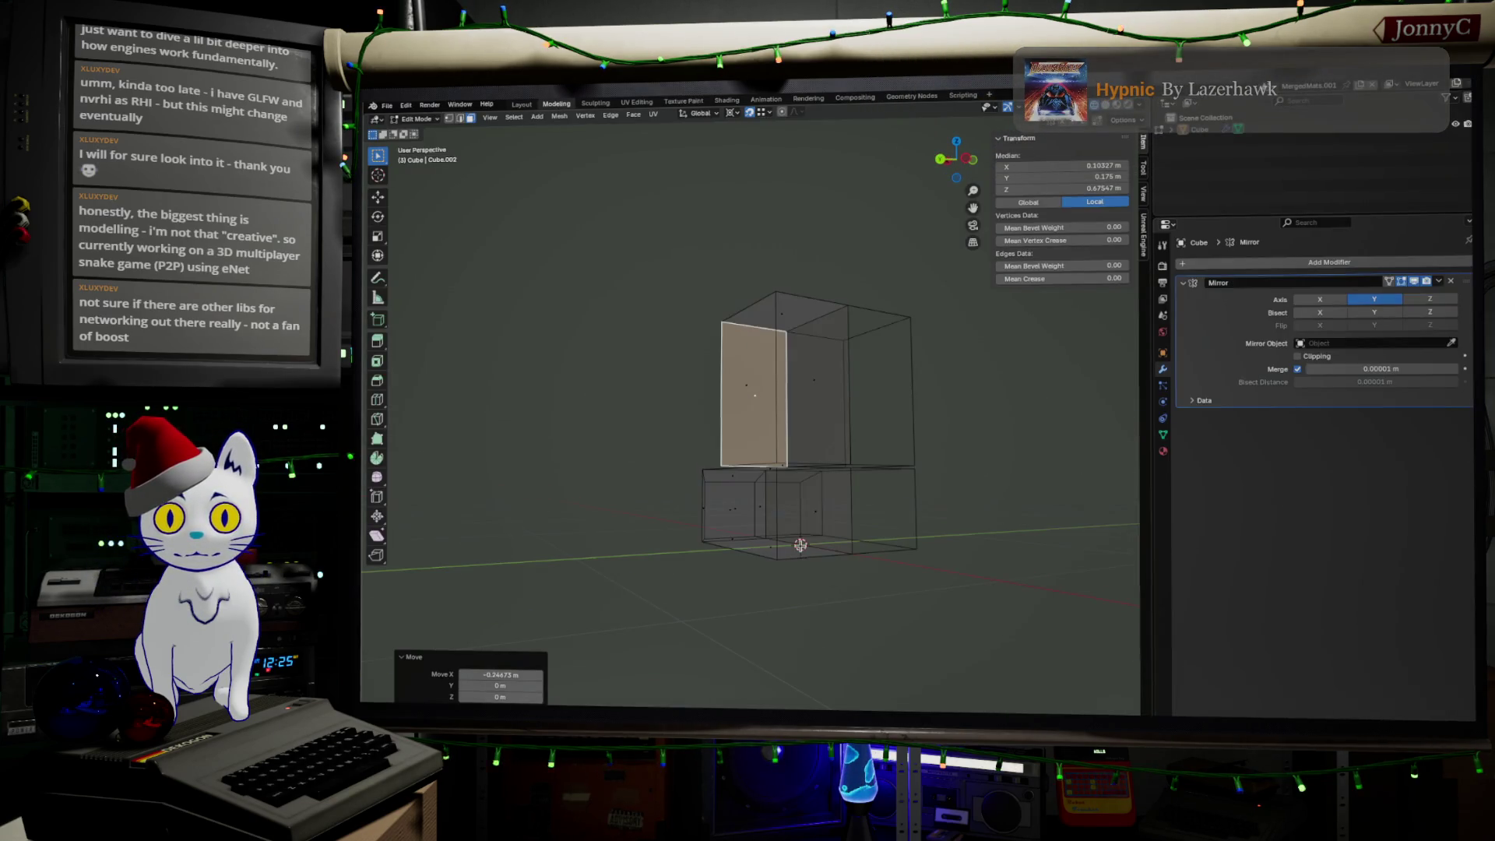
pyautogui.click(801, 544)
pyautogui.click(820, 507)
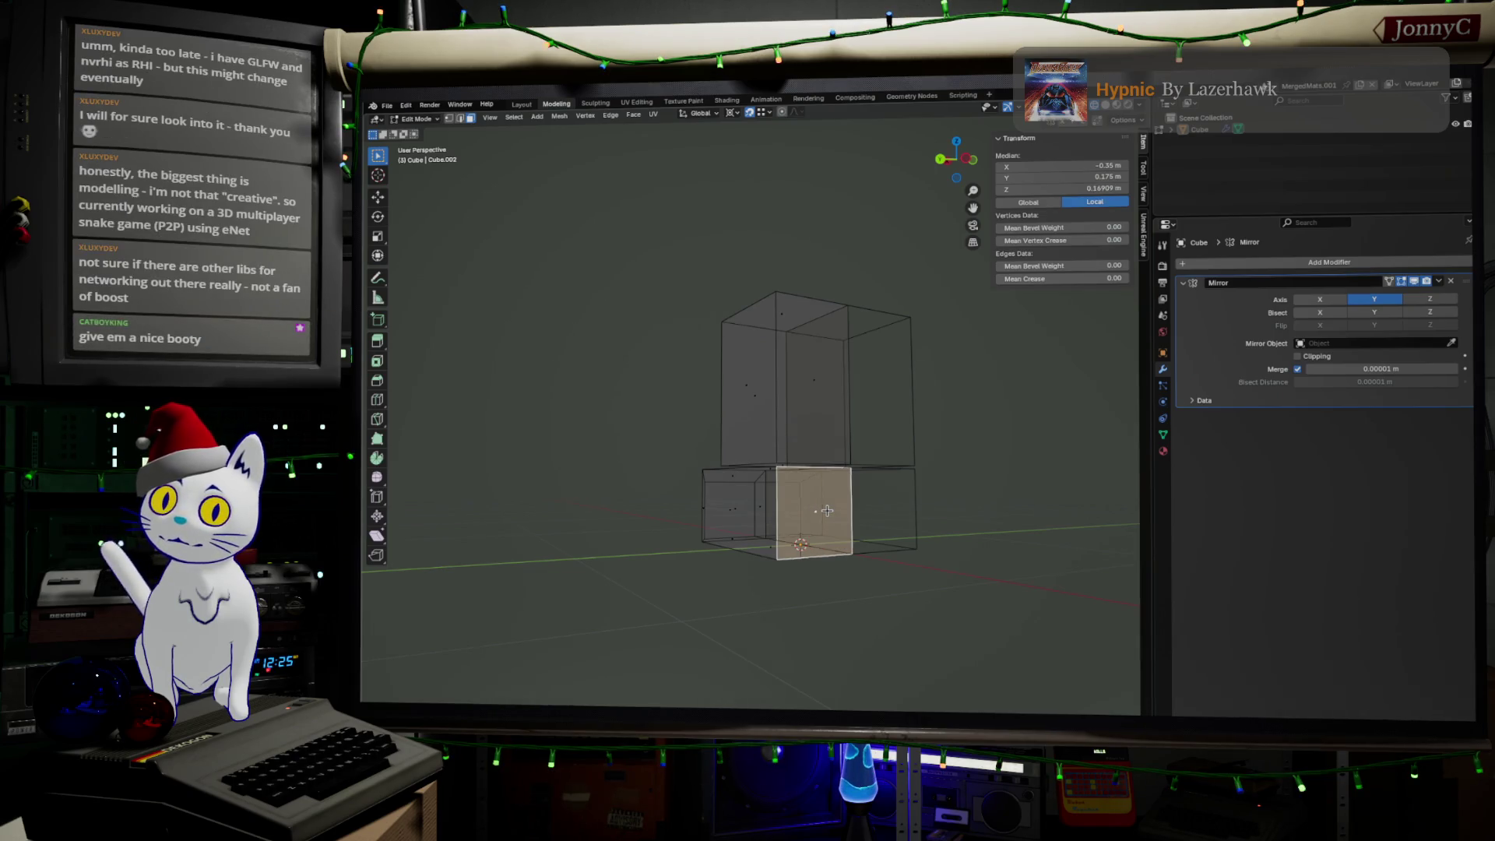
pyautogui.click(965, 162)
pyautogui.moveTo(843, 638)
pyautogui.mouseDown(button='middle')
pyautogui.moveTo(831, 600)
pyautogui.moveTo(877, 641)
pyautogui.moveTo(891, 625)
pyautogui.mouseUp(button='middle')
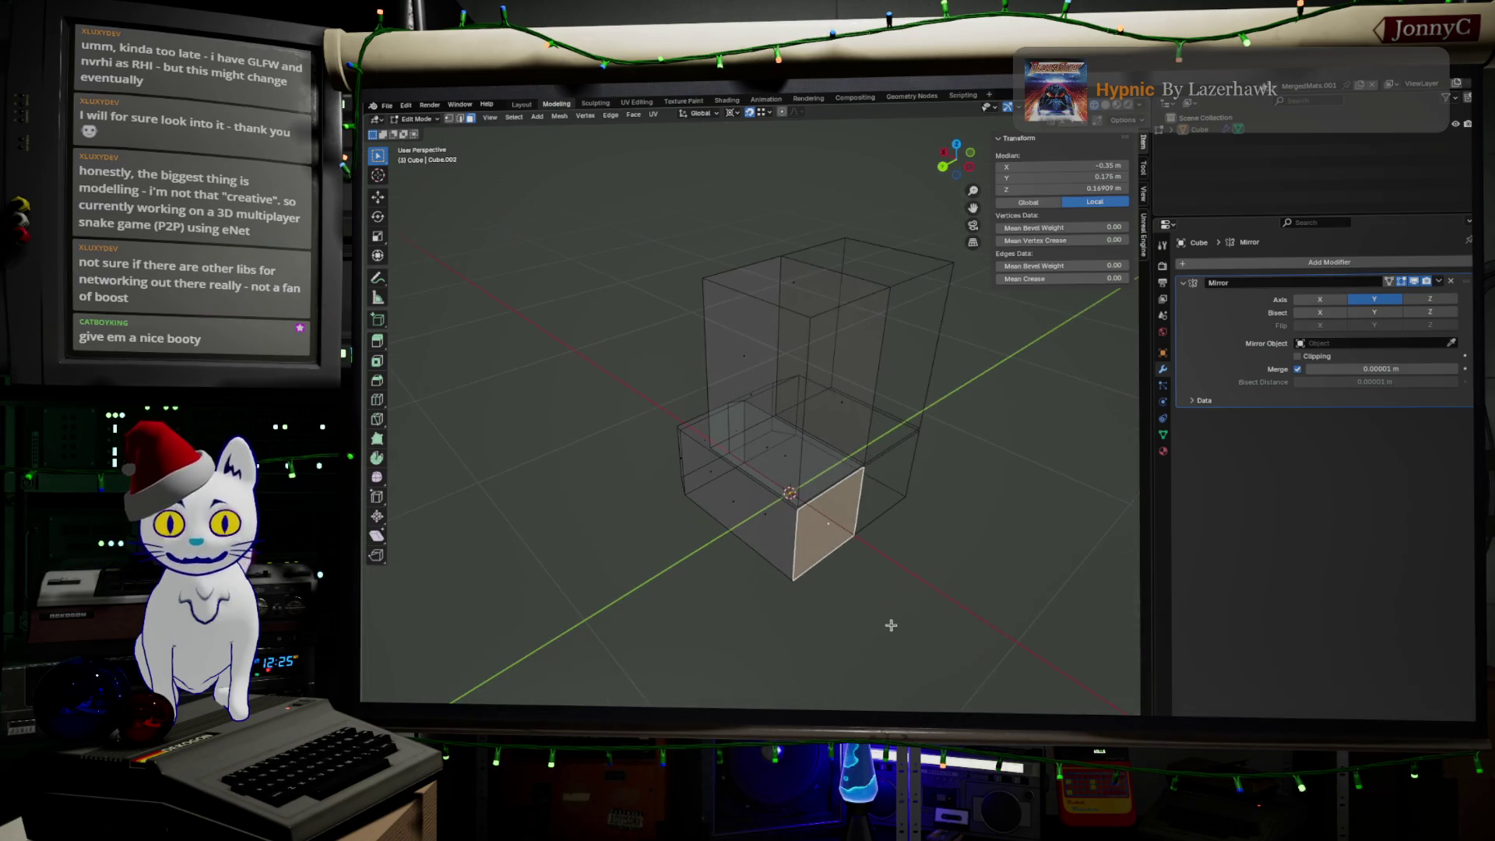
pyautogui.press('e')
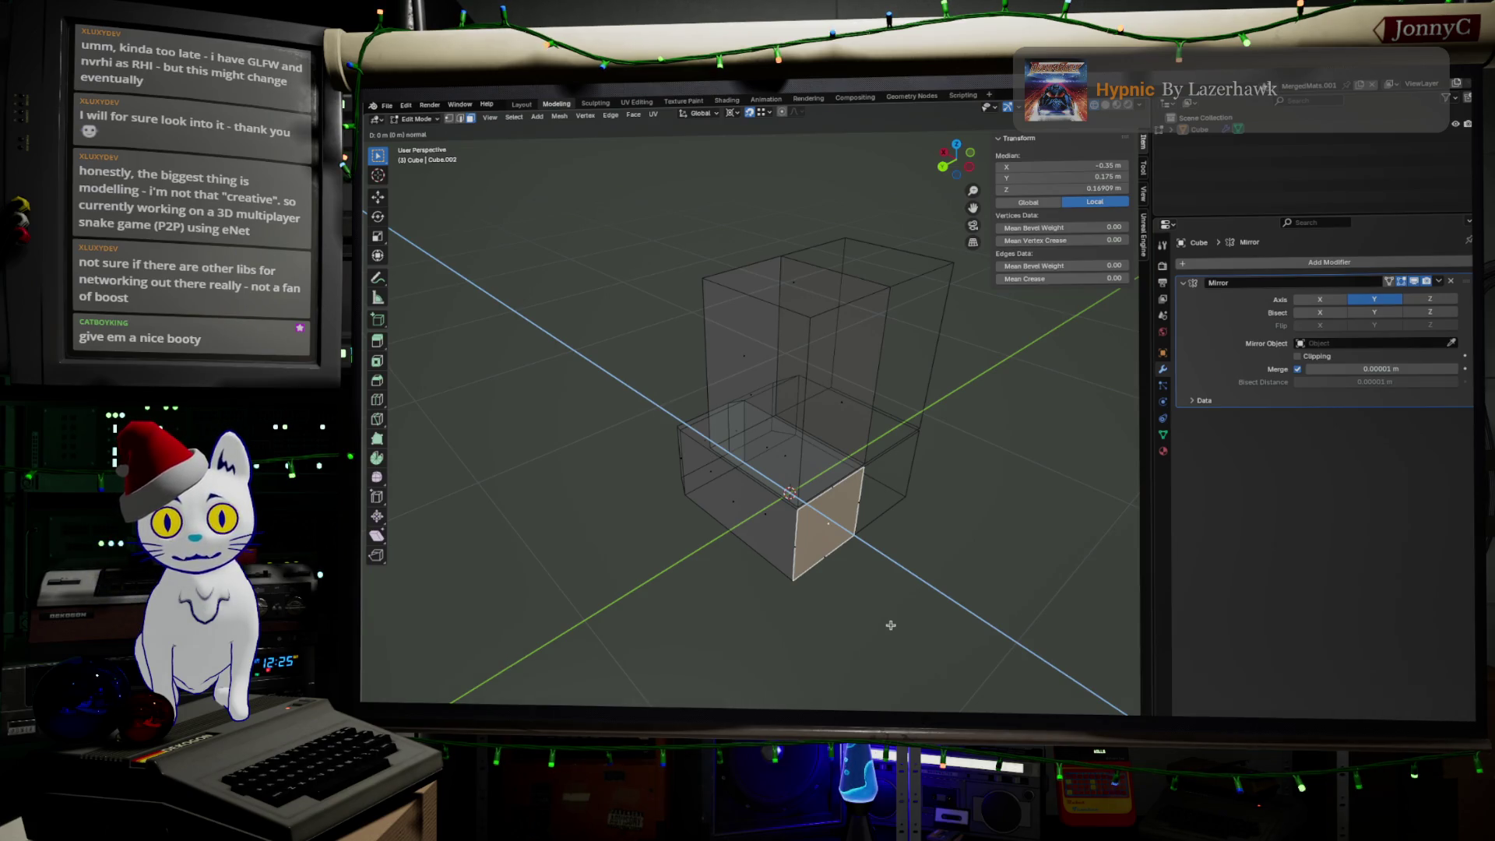
pyautogui.rightClick(945, 631)
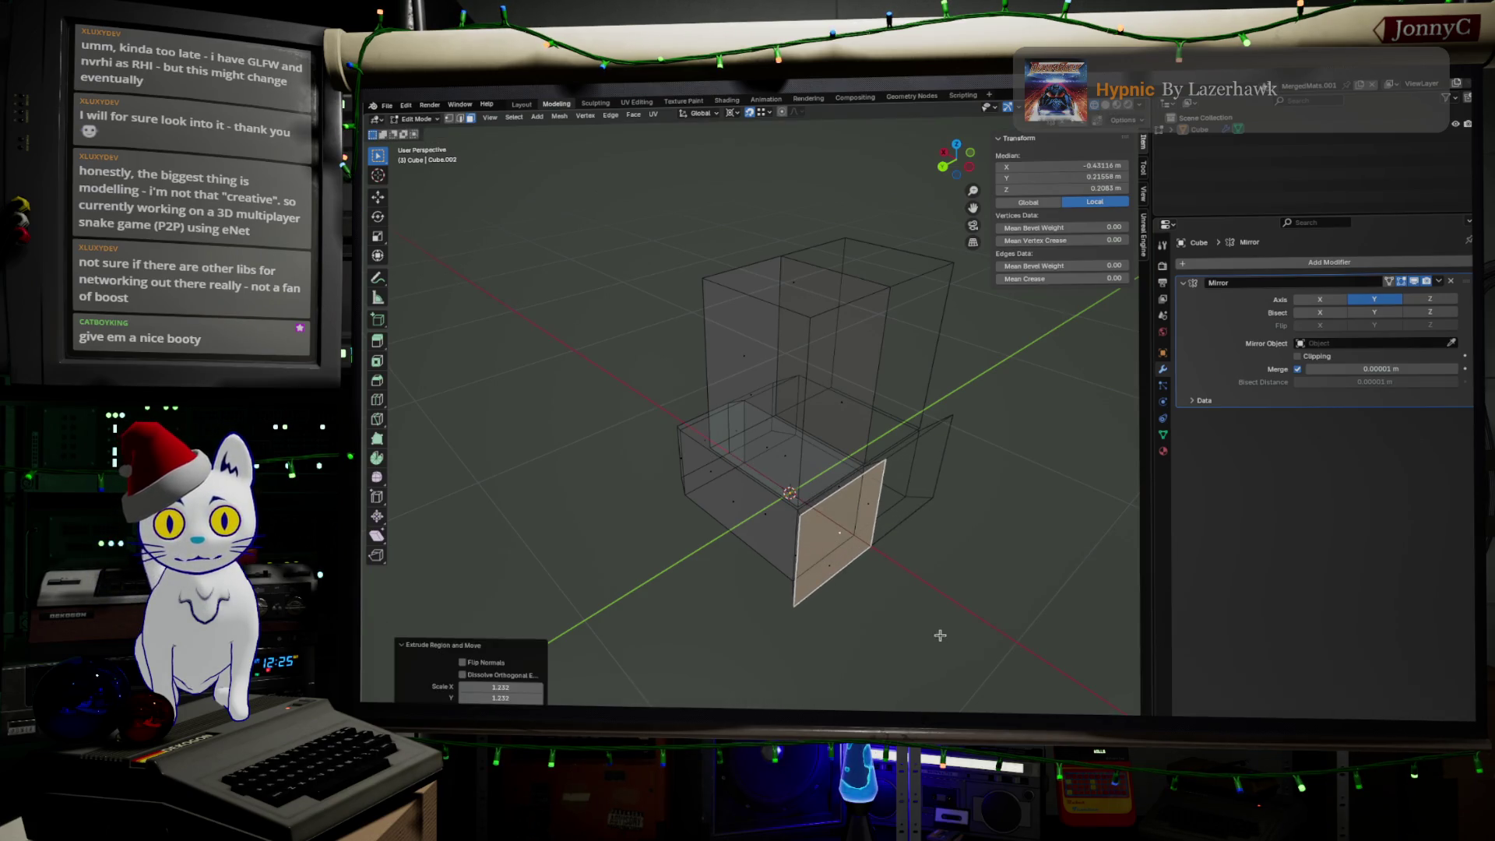
# Step: Extrude the front face about 0.06 m inward with Individual Origins pivot, then restore 3D Cursor pivot
pyautogui.click(733, 113)
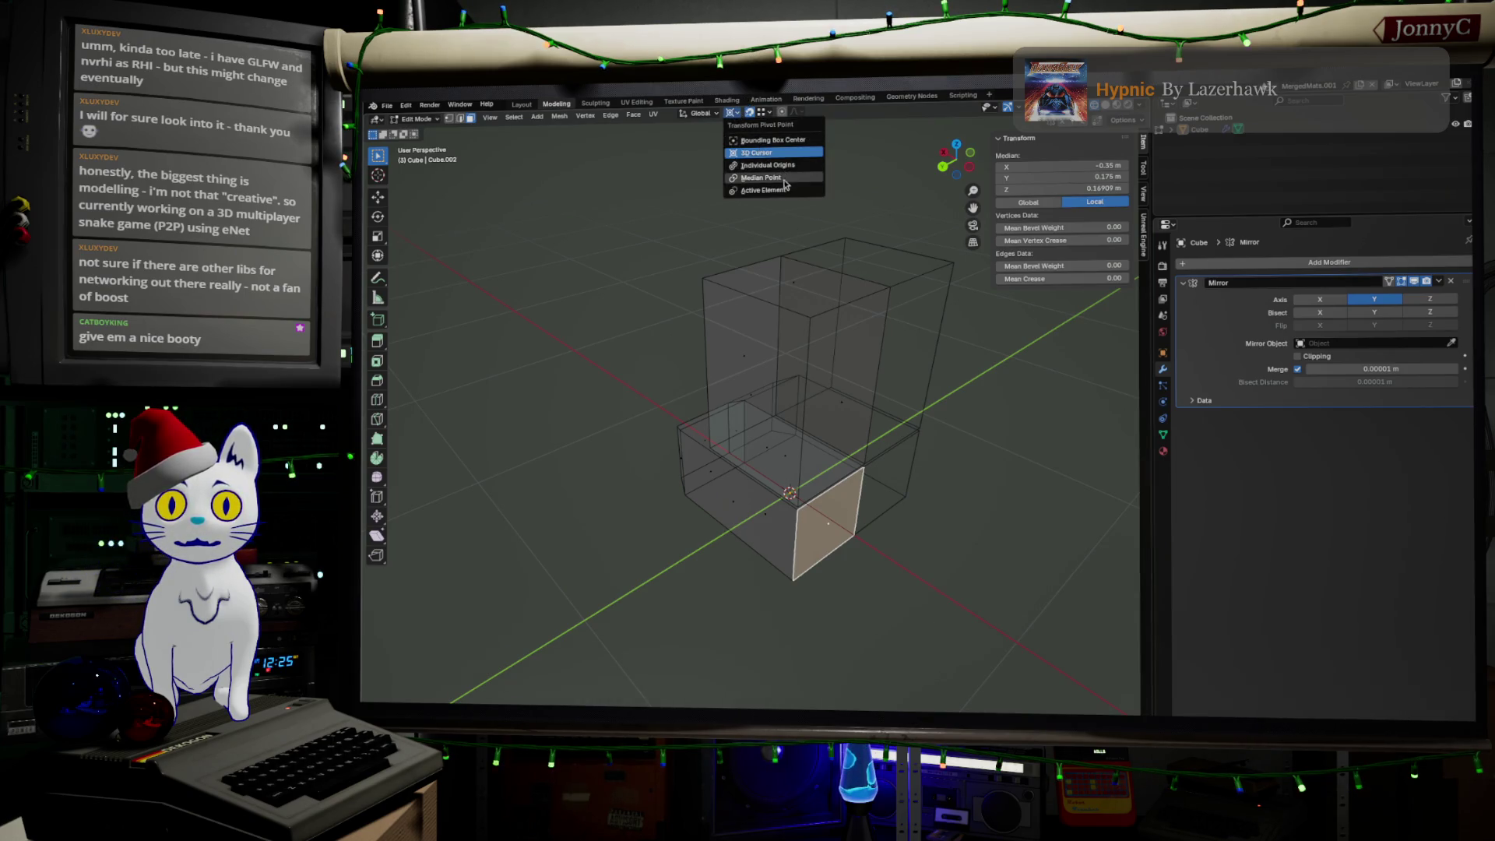
pyautogui.click(787, 166)
pyautogui.press('e')
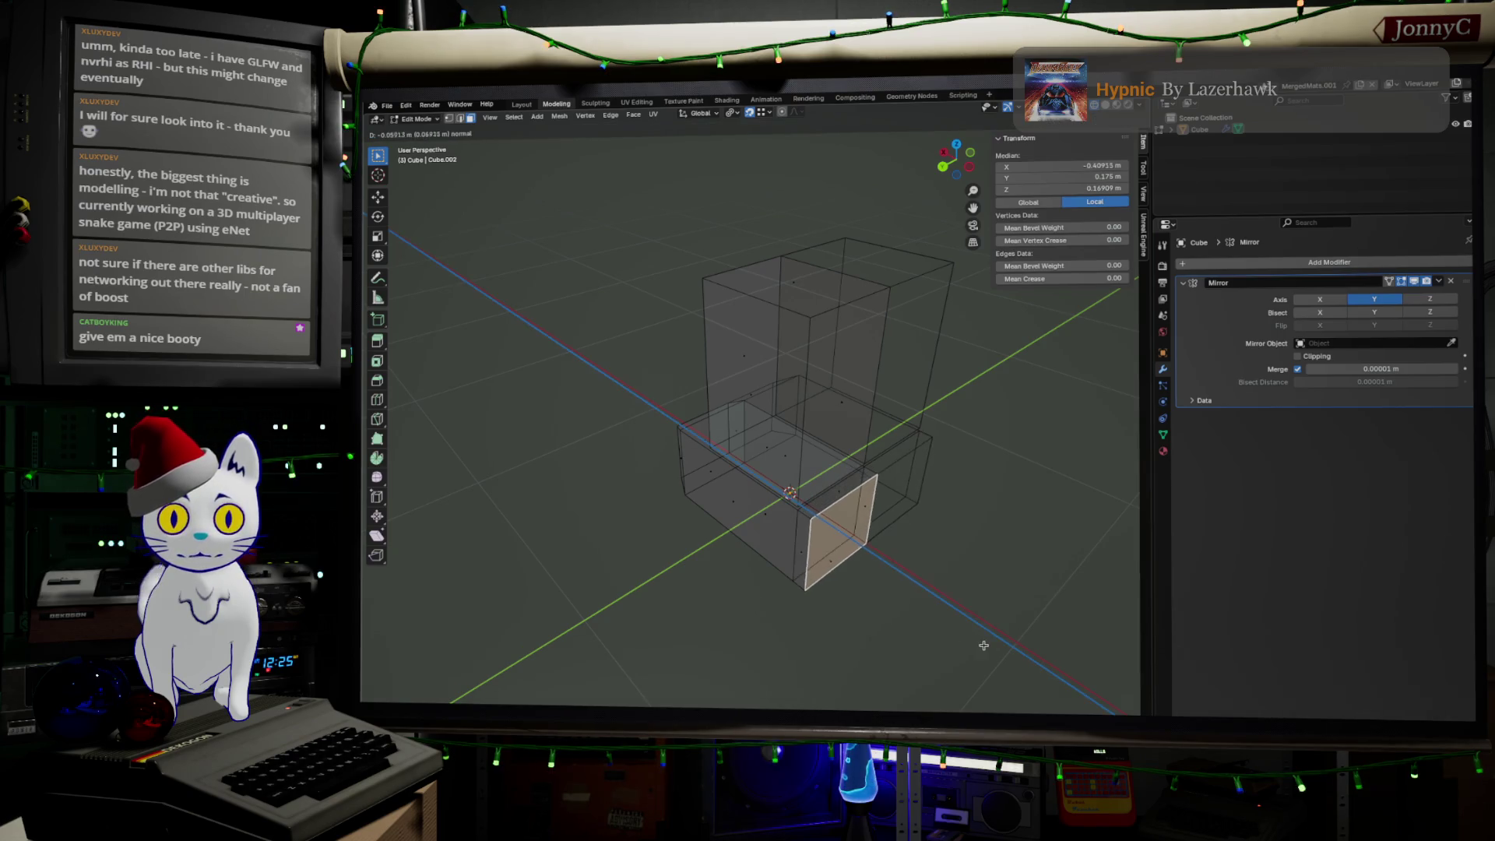
pyautogui.click(984, 645)
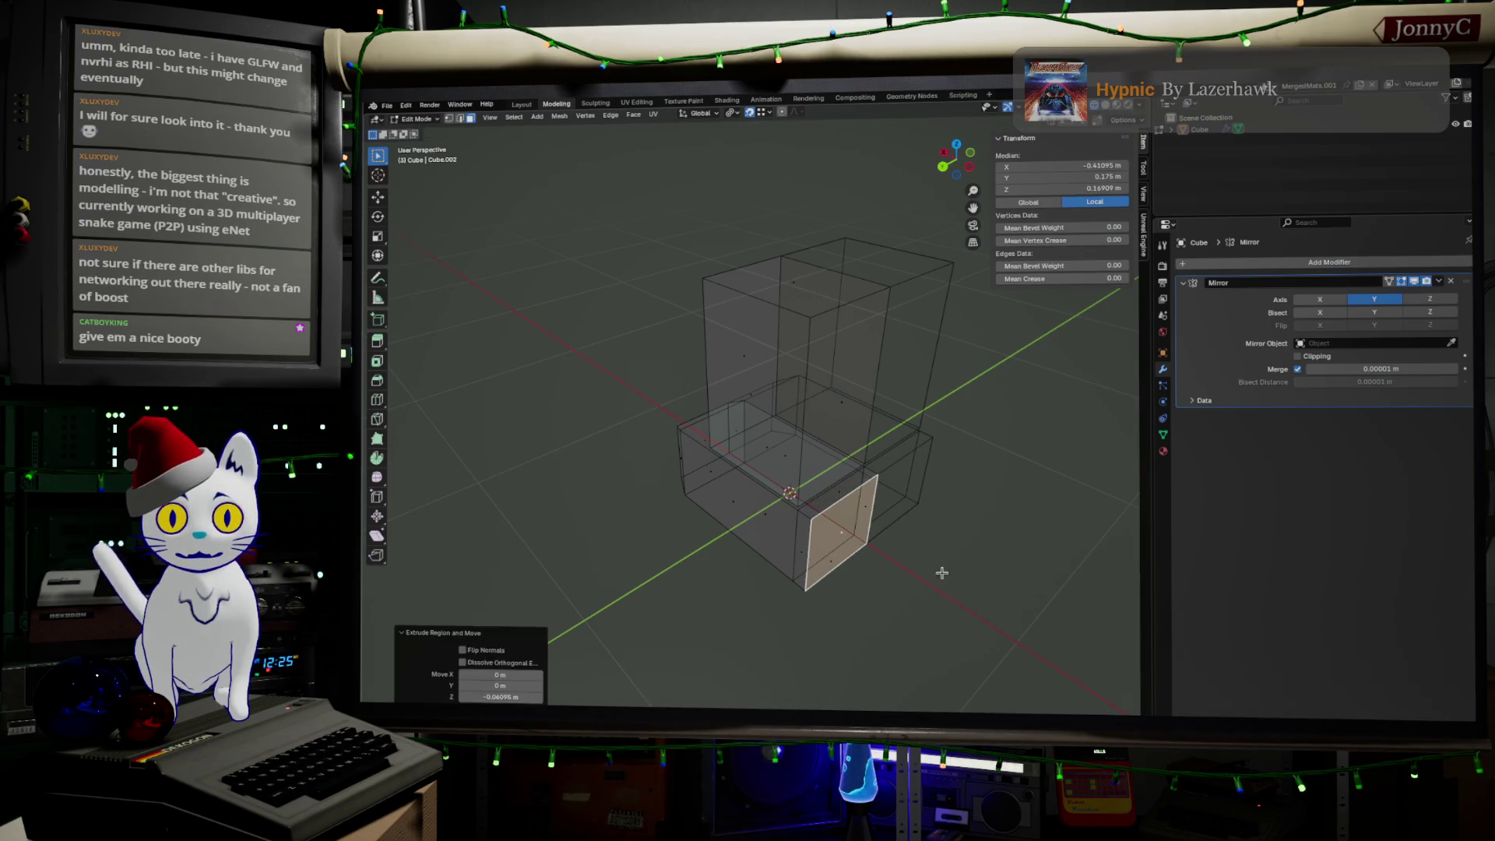
pyautogui.click(700, 116)
pyautogui.moveTo(732, 113)
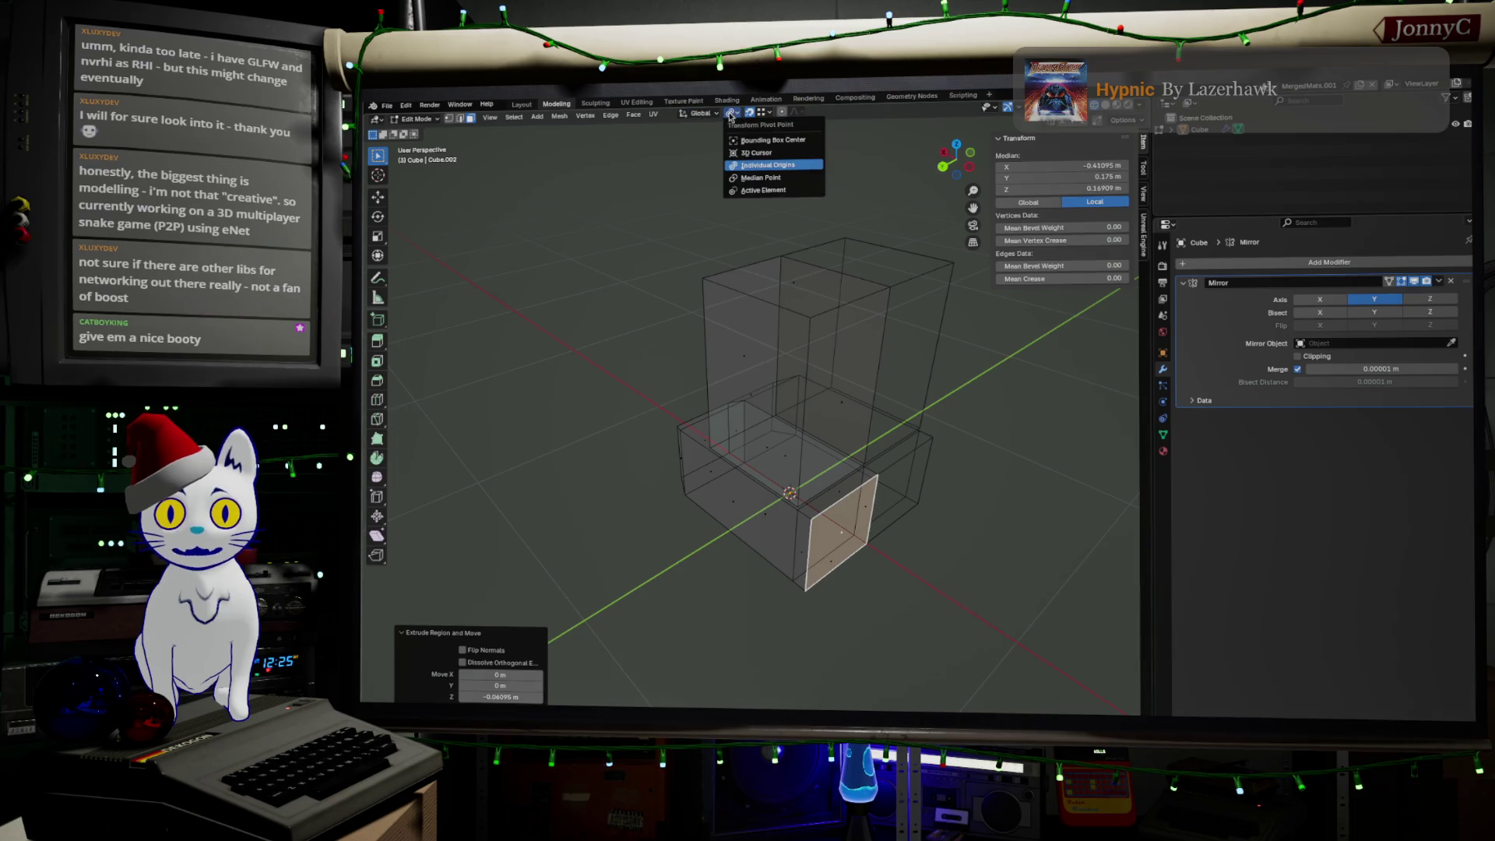
pyautogui.click(757, 153)
pyautogui.moveTo(883, 549); pyautogui.dragTo(954, 230, button='middle')
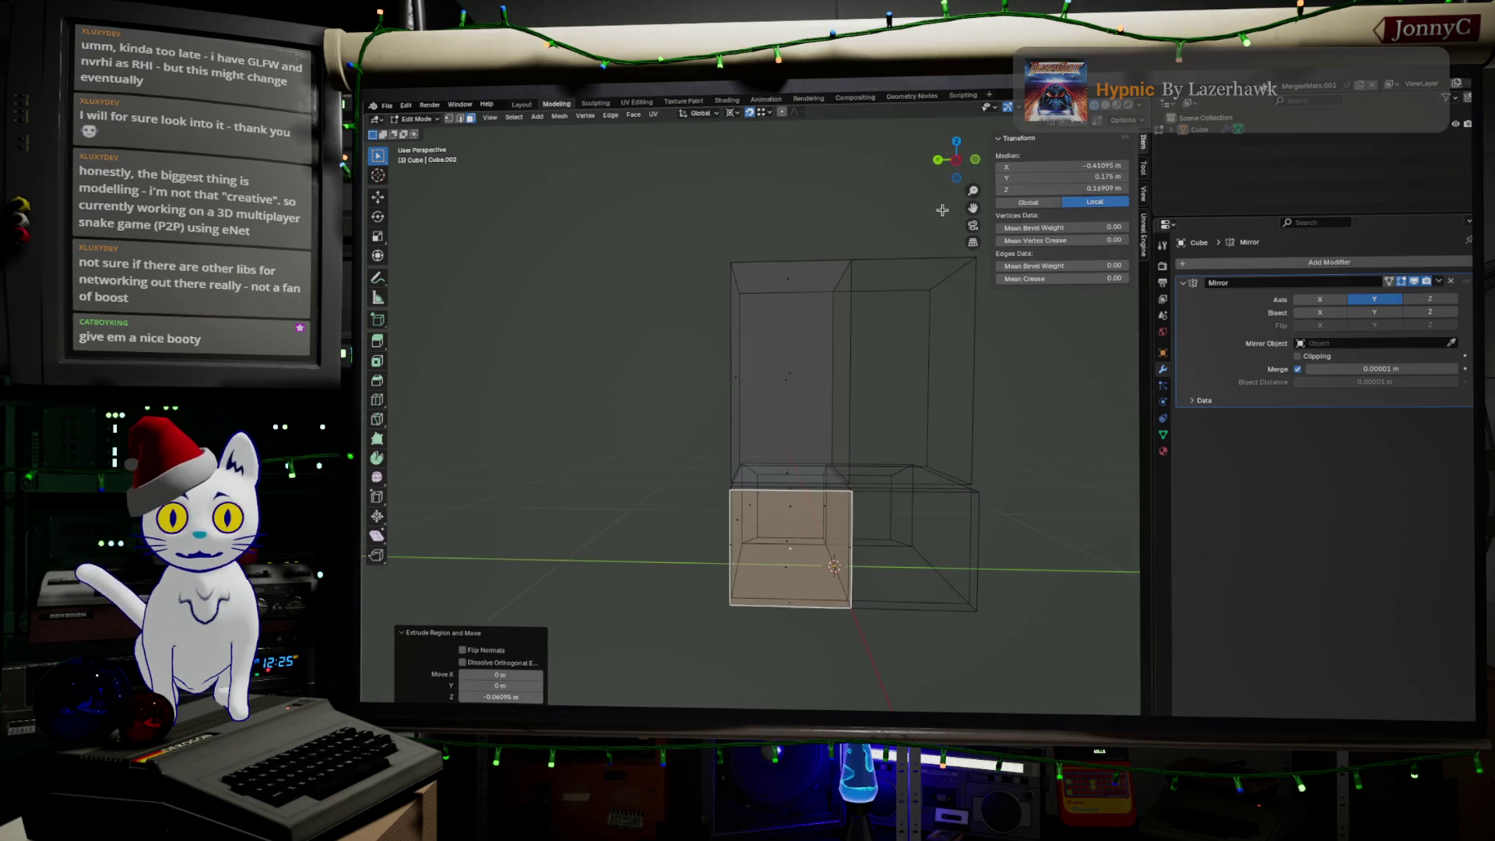
# Step: Scale the recessed front face to about 0.887 toward the 3D cursor and return to Object Mode
pyautogui.click(957, 160)
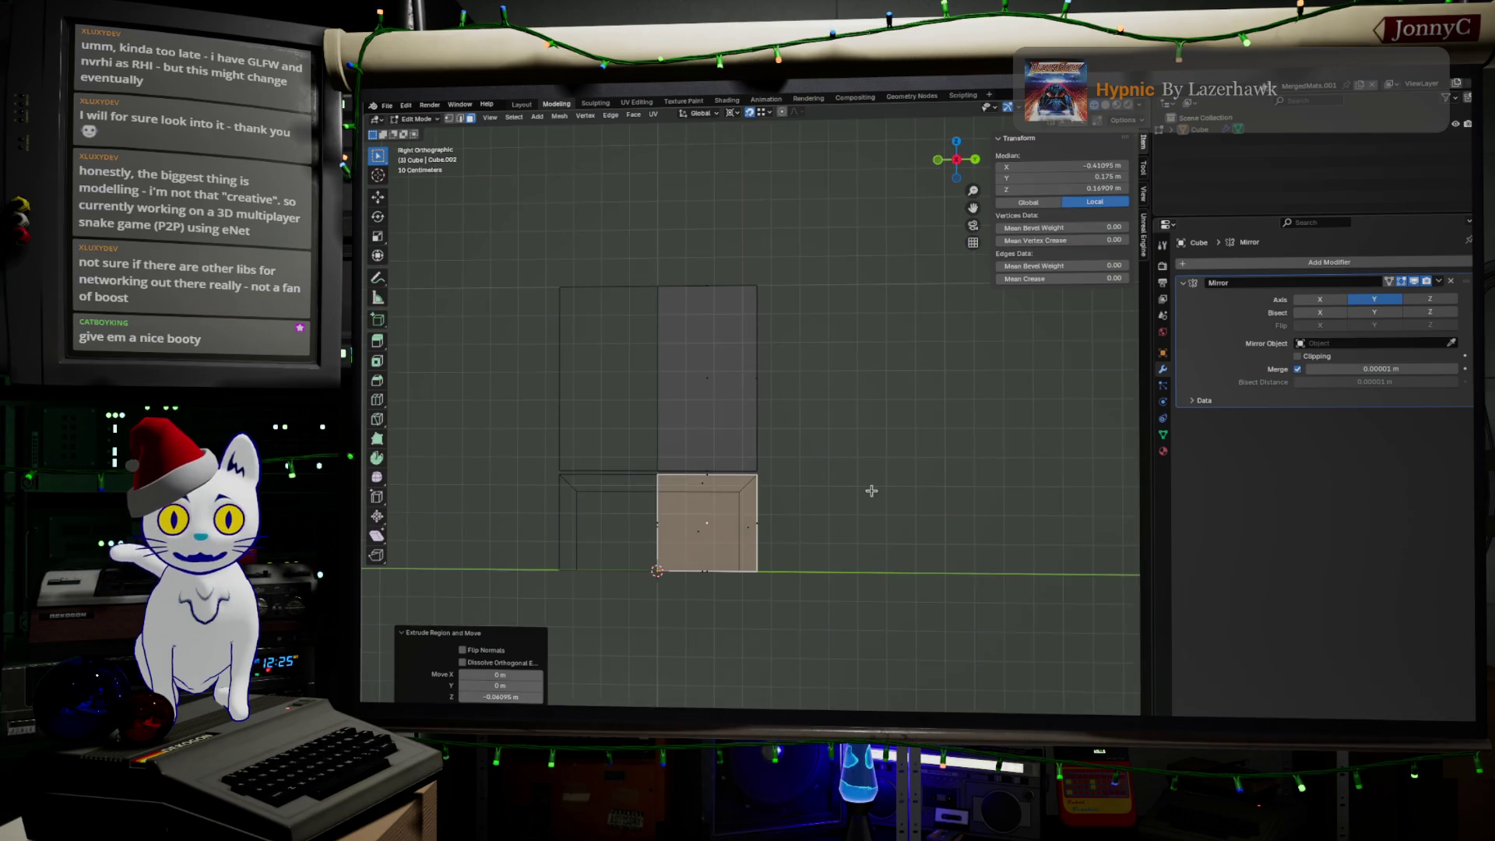
pyautogui.press('s')
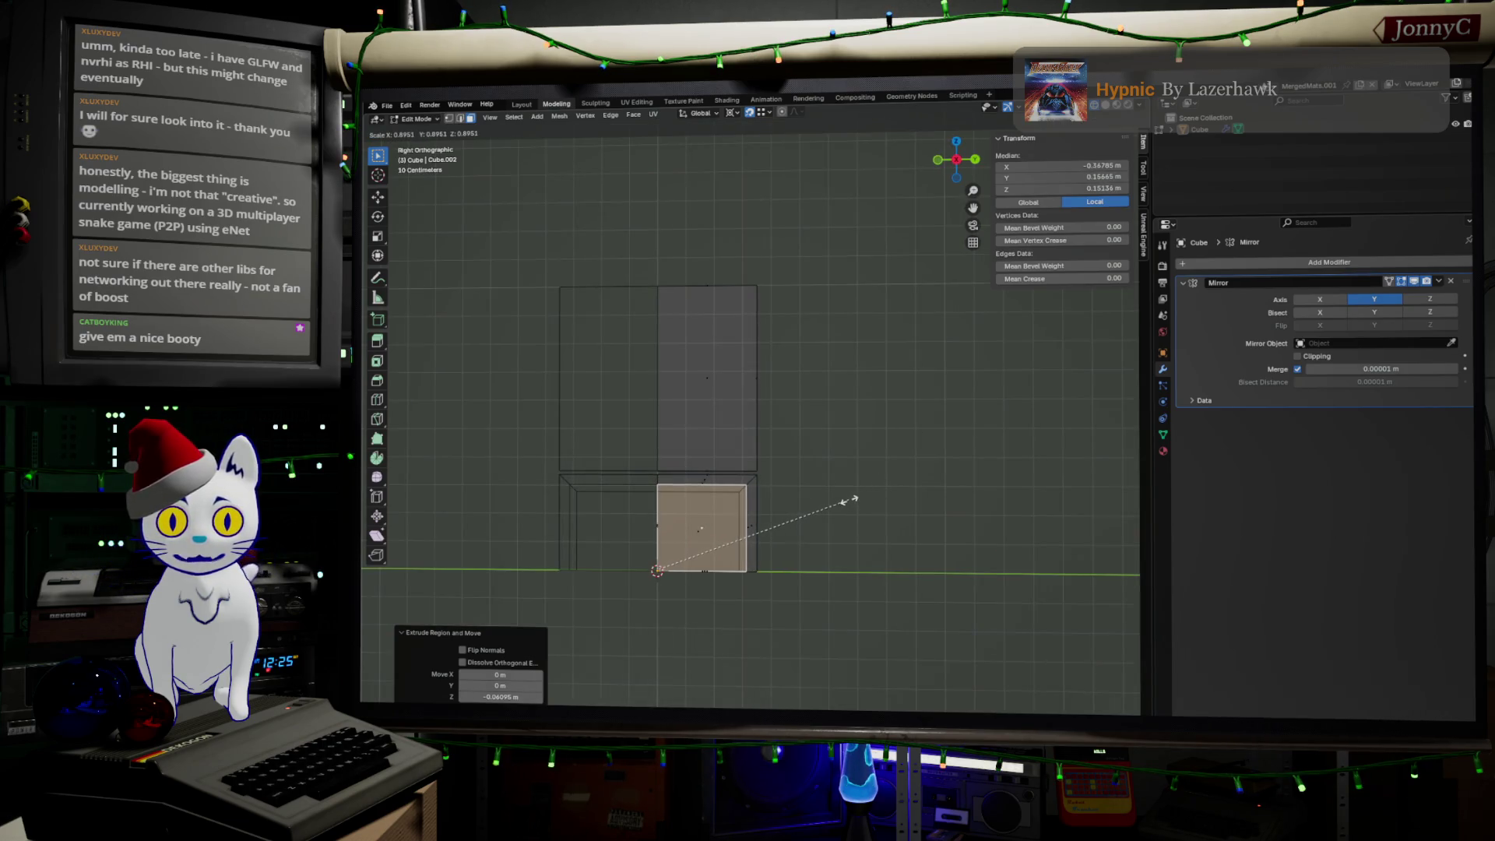
pyautogui.click(847, 499)
pyautogui.moveTo(888, 494)
pyautogui.mouseDown(button='middle')
pyautogui.moveTo(815, 547)
pyautogui.moveTo(716, 546)
pyautogui.moveTo(875, 584)
pyautogui.moveTo(857, 517)
pyautogui.moveTo(831, 504)
pyautogui.moveTo(820, 559)
pyautogui.mouseUp(button='middle')
pyautogui.press('Tab')
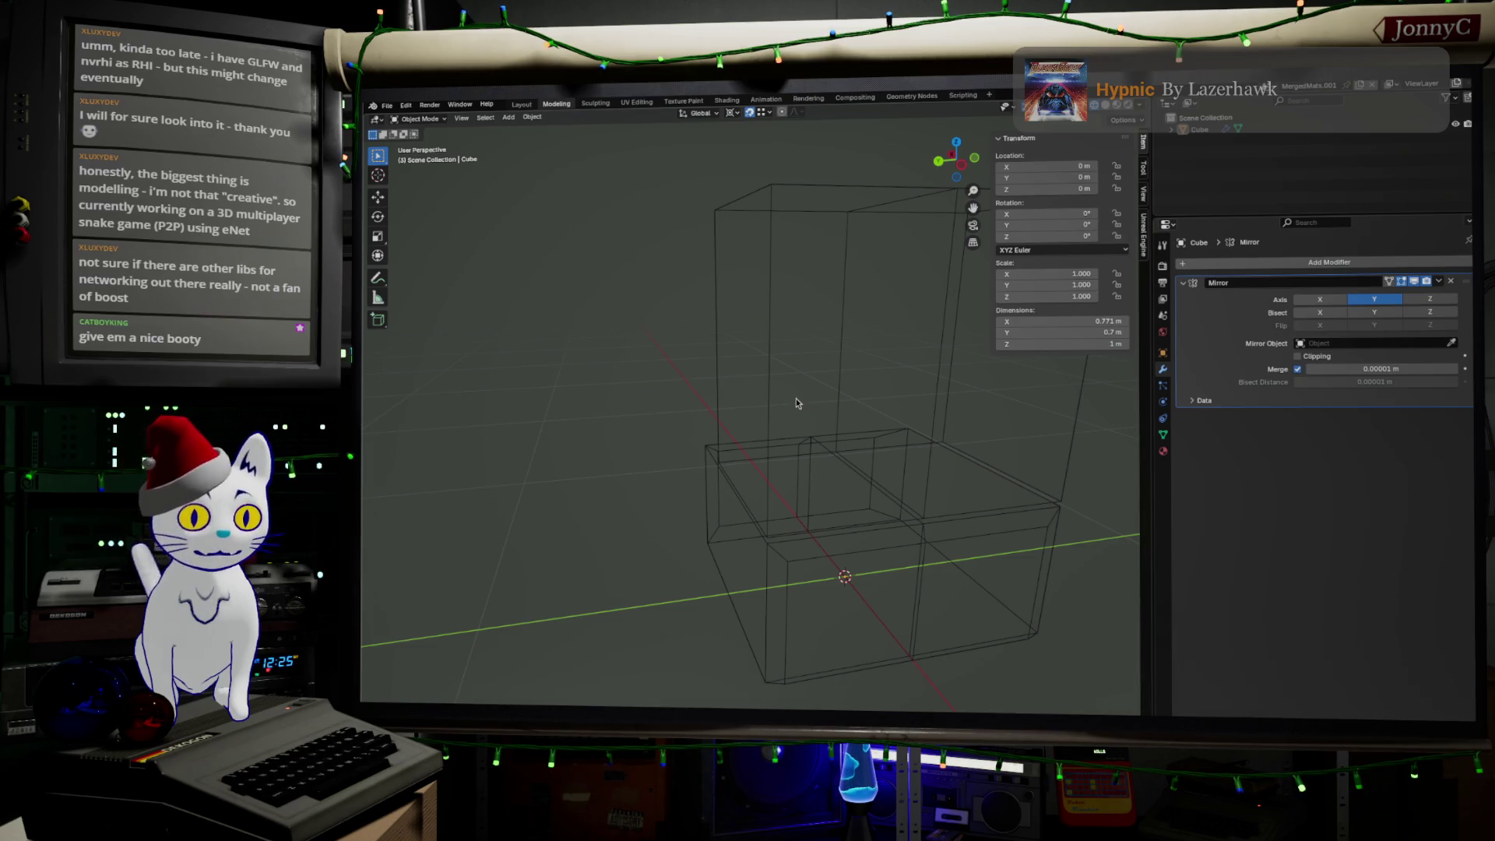
pyautogui.moveTo(752, 463); pyautogui.dragTo(881, 457, button='middle')
# Step: Add a horizontal loop cut around the lower box of the body cube in Edit Mode
pyautogui.moveTo(804, 524)
pyautogui.mouseDown(button='middle')
pyautogui.moveTo(868, 478)
pyautogui.moveTo(794, 537)
pyautogui.mouseUp(button='middle')
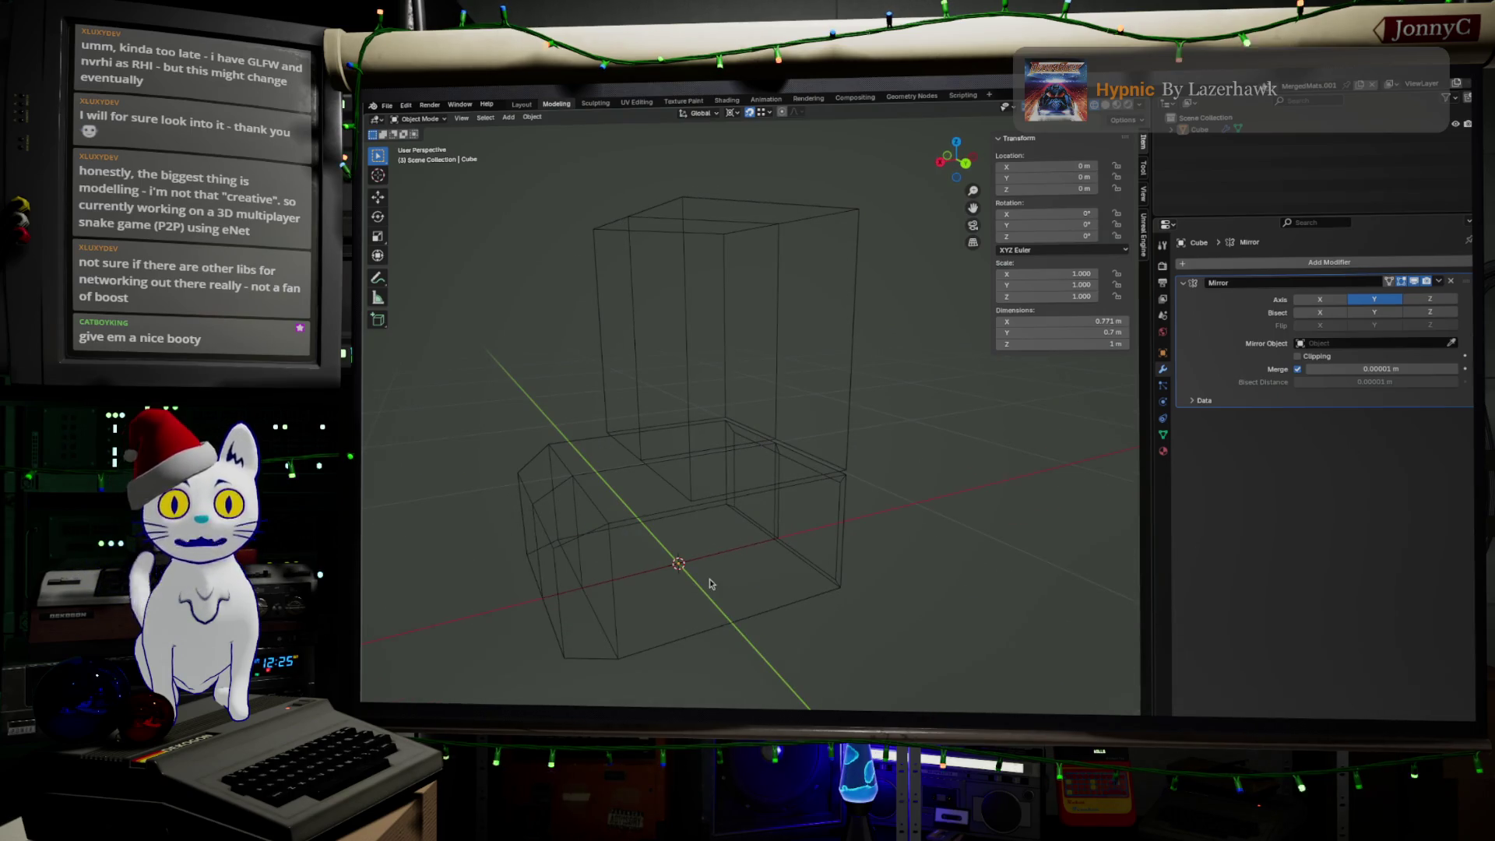
pyautogui.moveTo(708, 596)
pyautogui.mouseDown(button='middle')
pyautogui.moveTo(684, 591)
pyautogui.moveTo(694, 574)
pyautogui.mouseUp(button='middle')
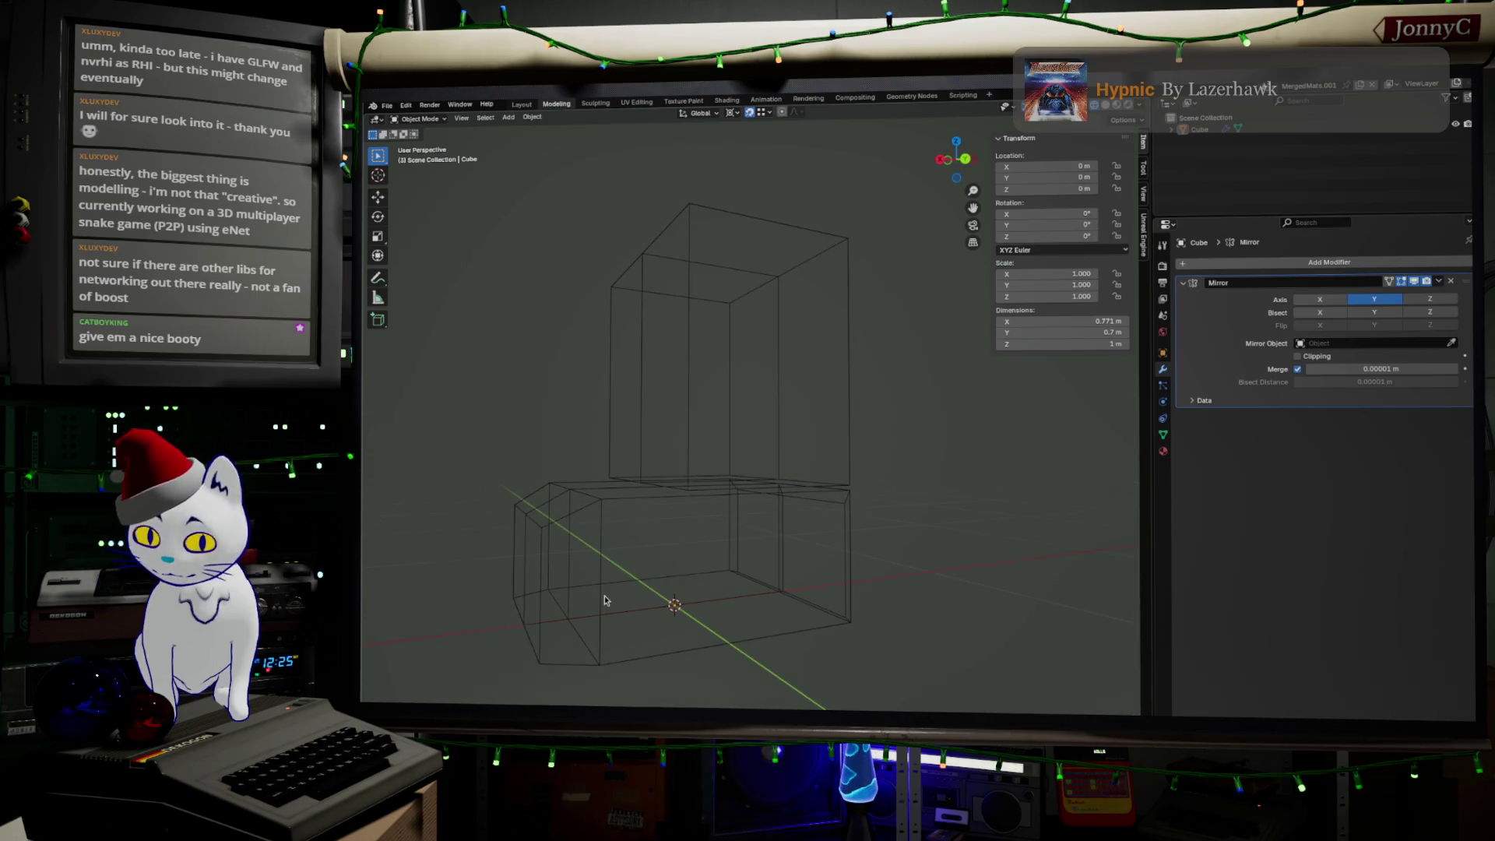
pyautogui.click(580, 590)
pyautogui.press('Tab')
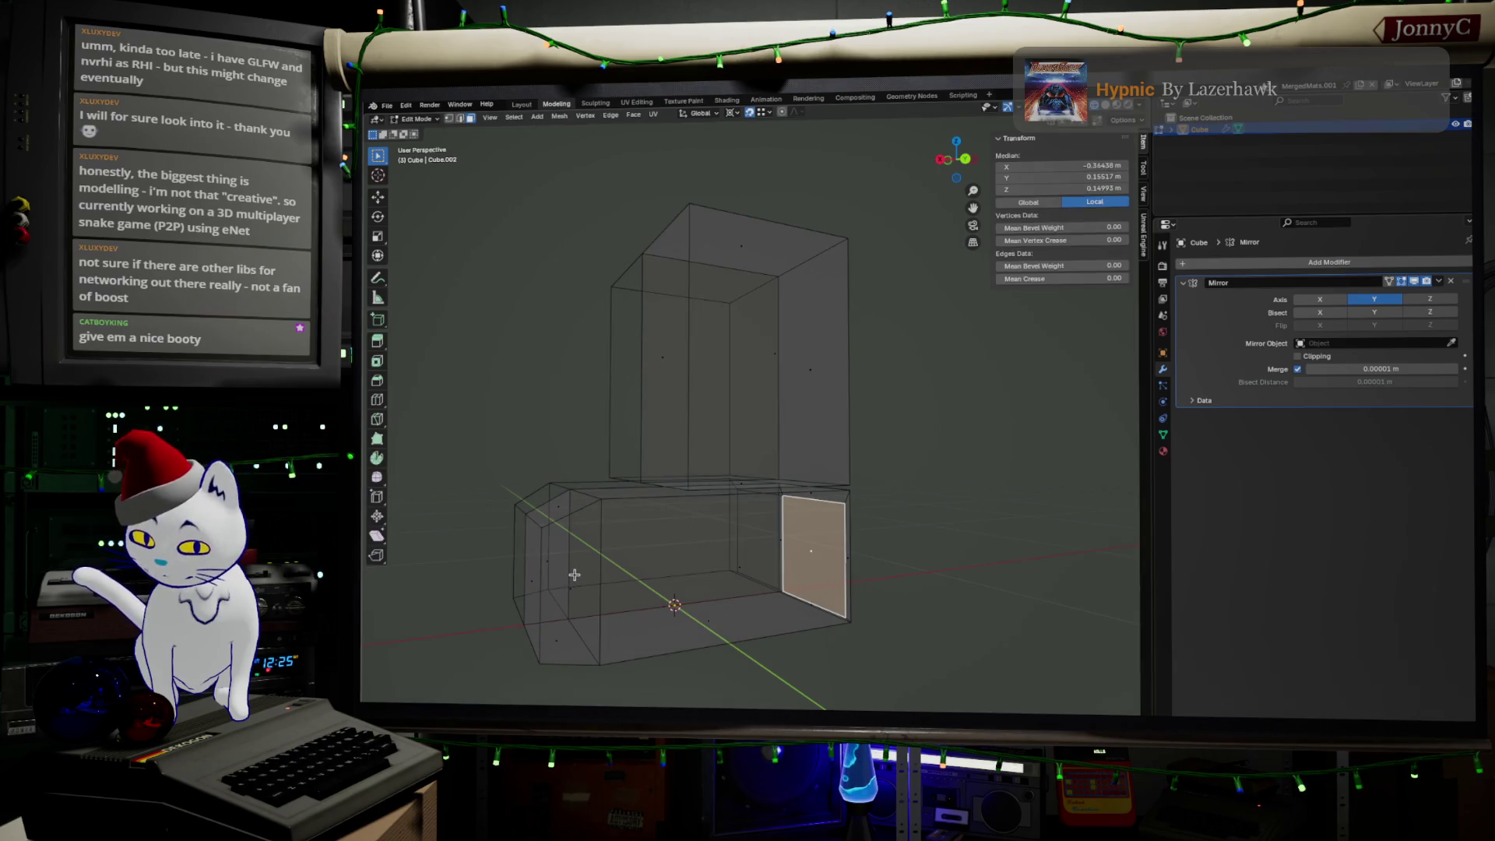
pyautogui.hotkey('ctrl', 'r')
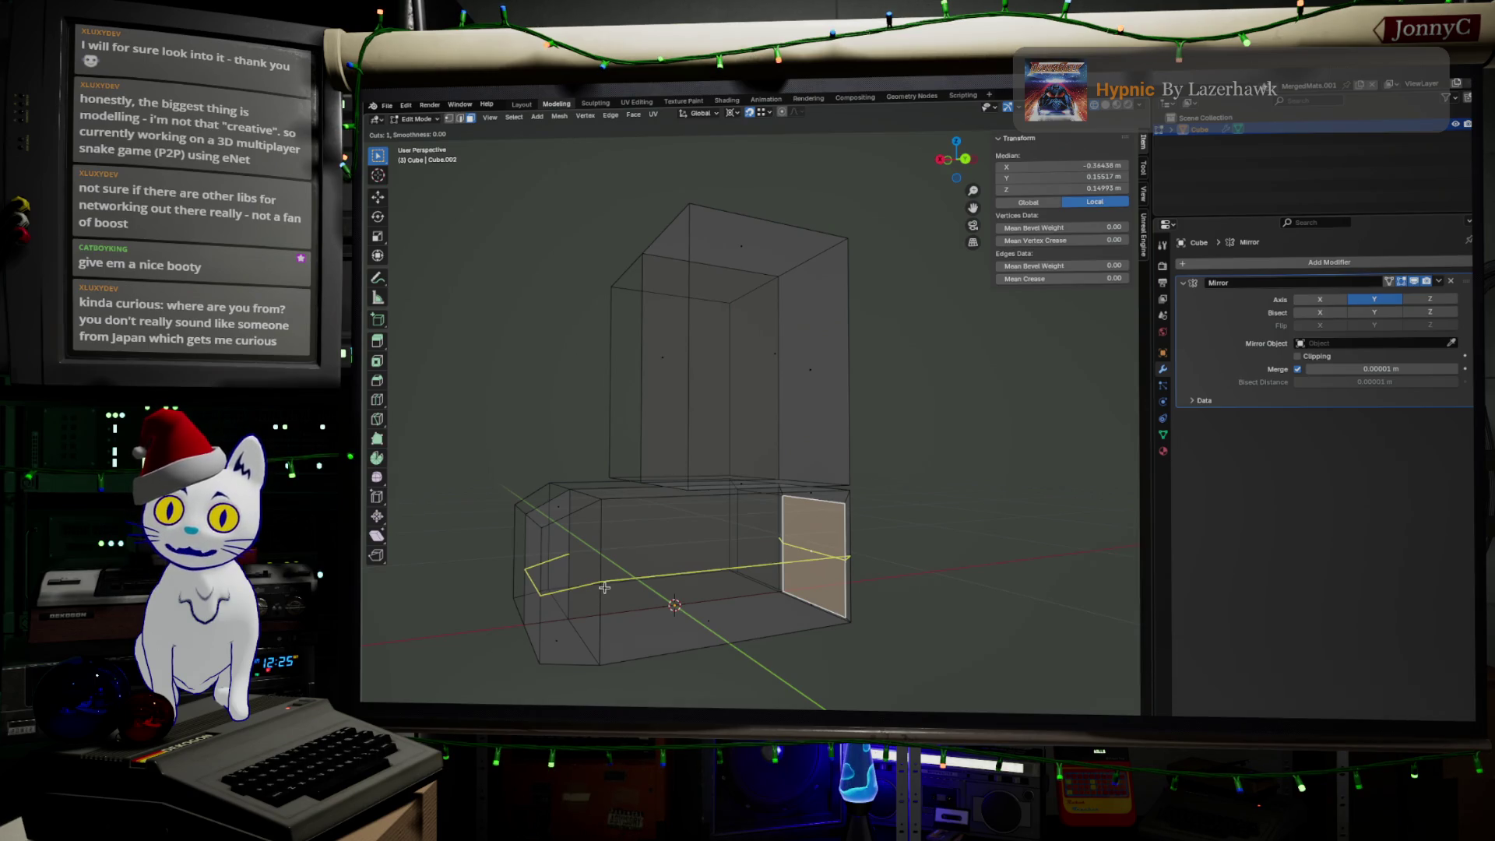
pyautogui.click(604, 587)
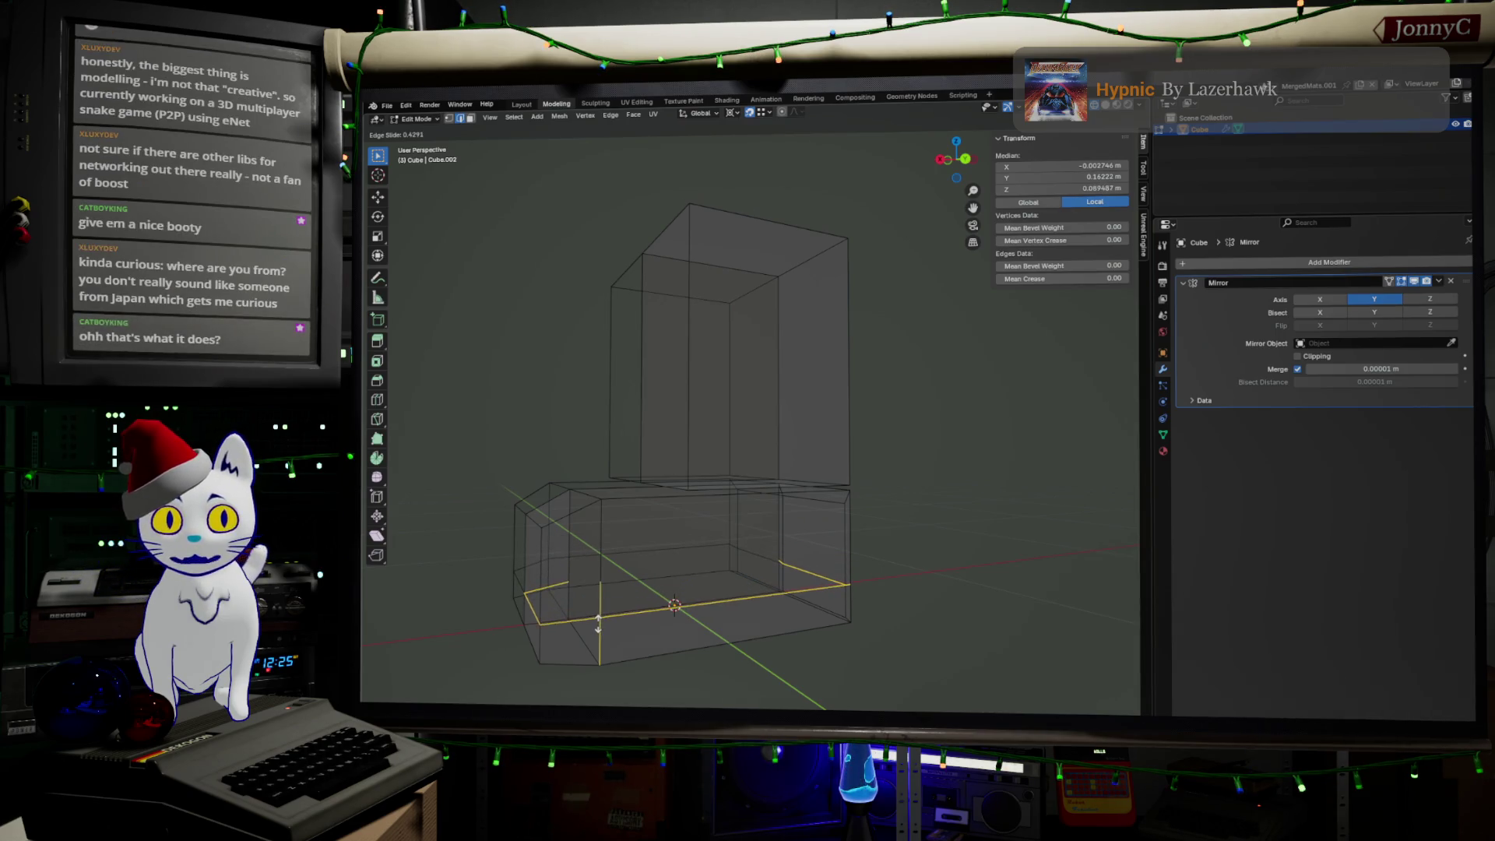
pyautogui.click(598, 618)
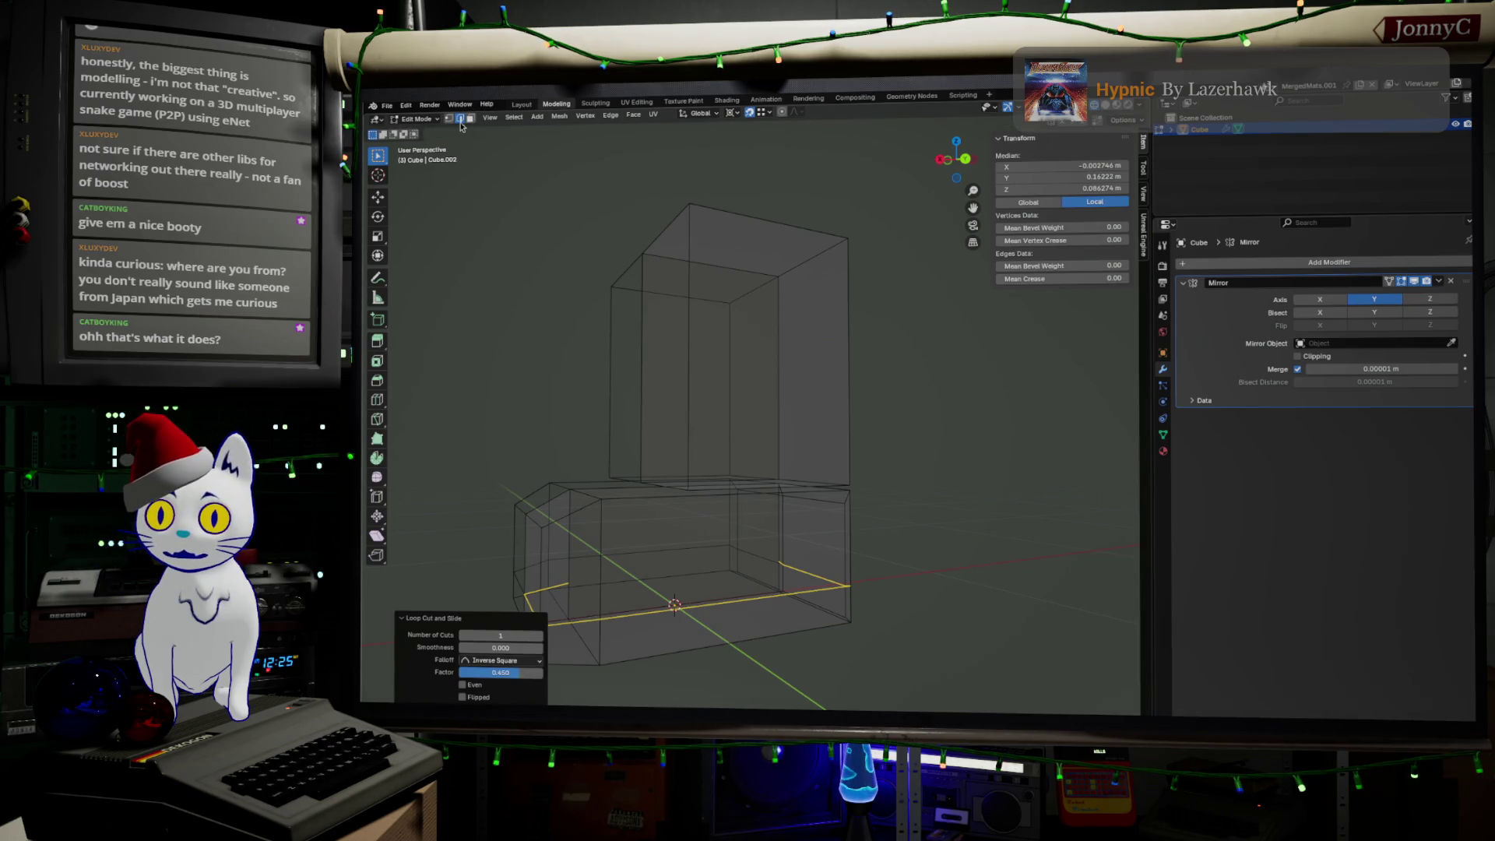
# Step: Delete a stray vertex on the lower box and select its lower edge loop
pyautogui.keyDown('alt'); pyautogui.click(580, 600); pyautogui.keyUp('alt')
pyautogui.click(577, 583)
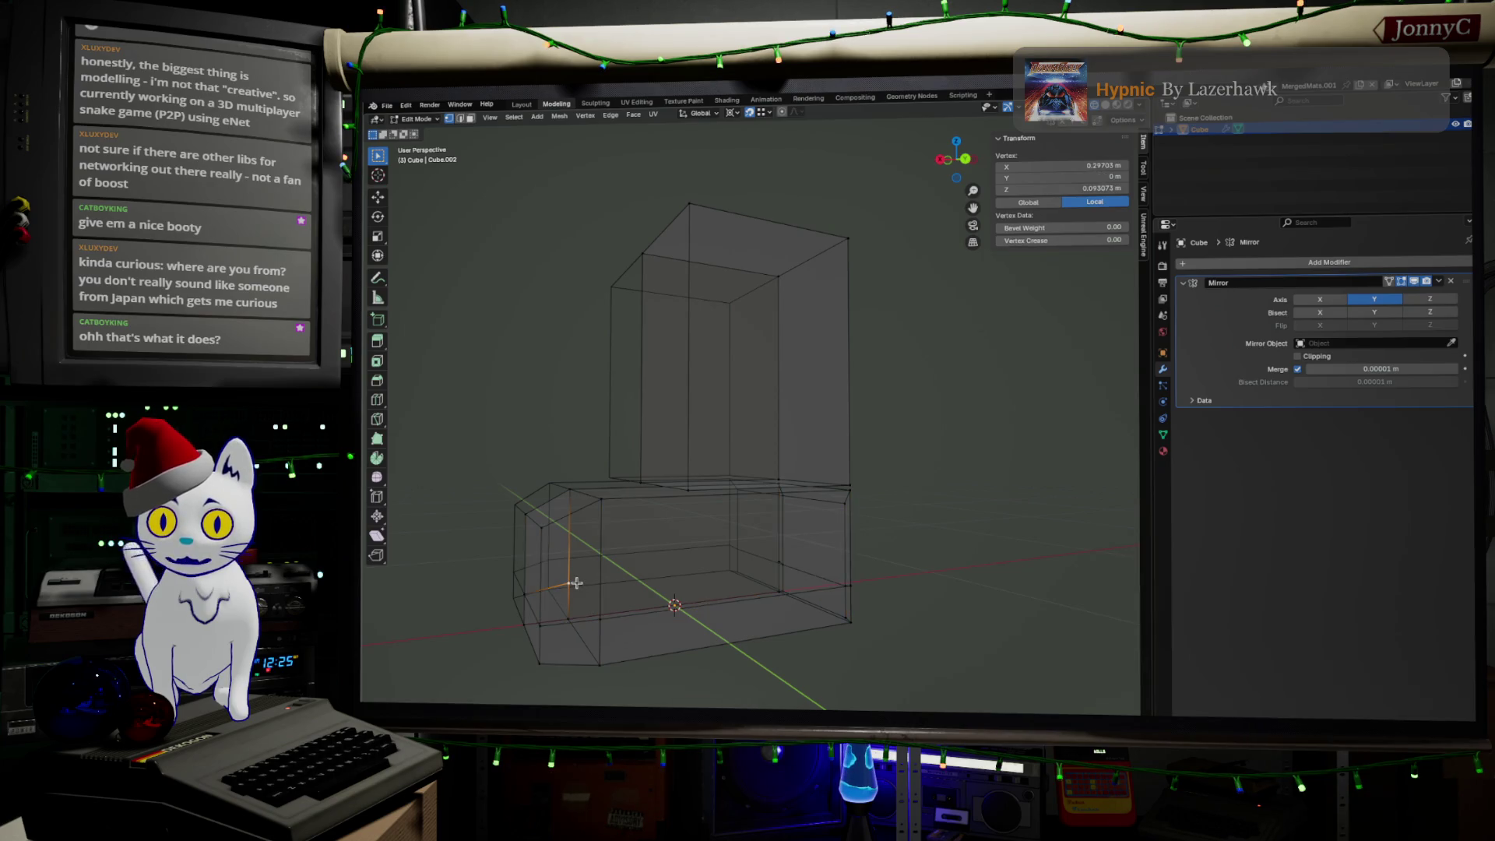
pyautogui.press('x')
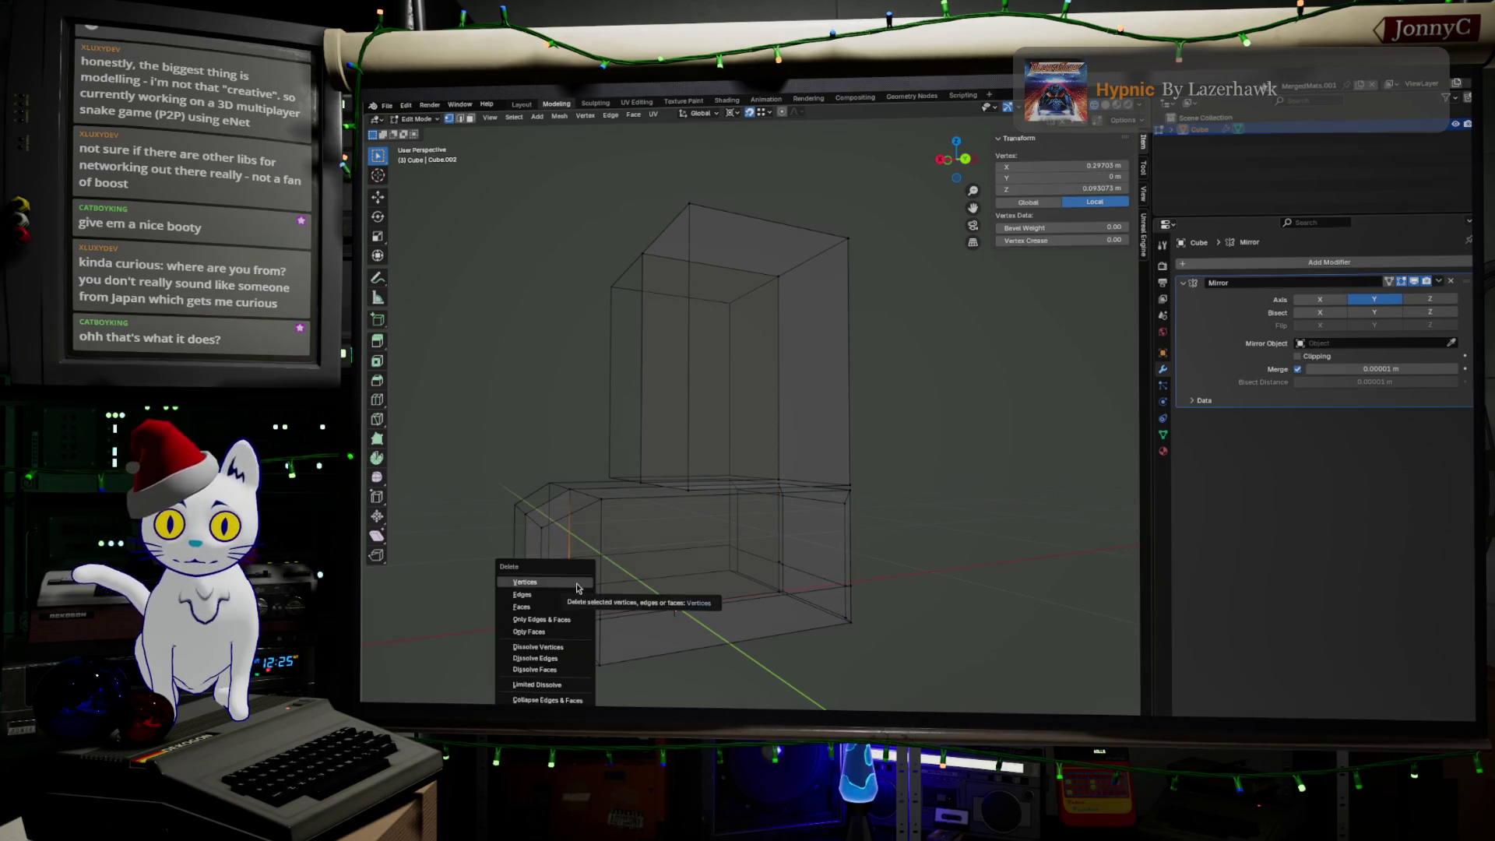
pyautogui.click(577, 586)
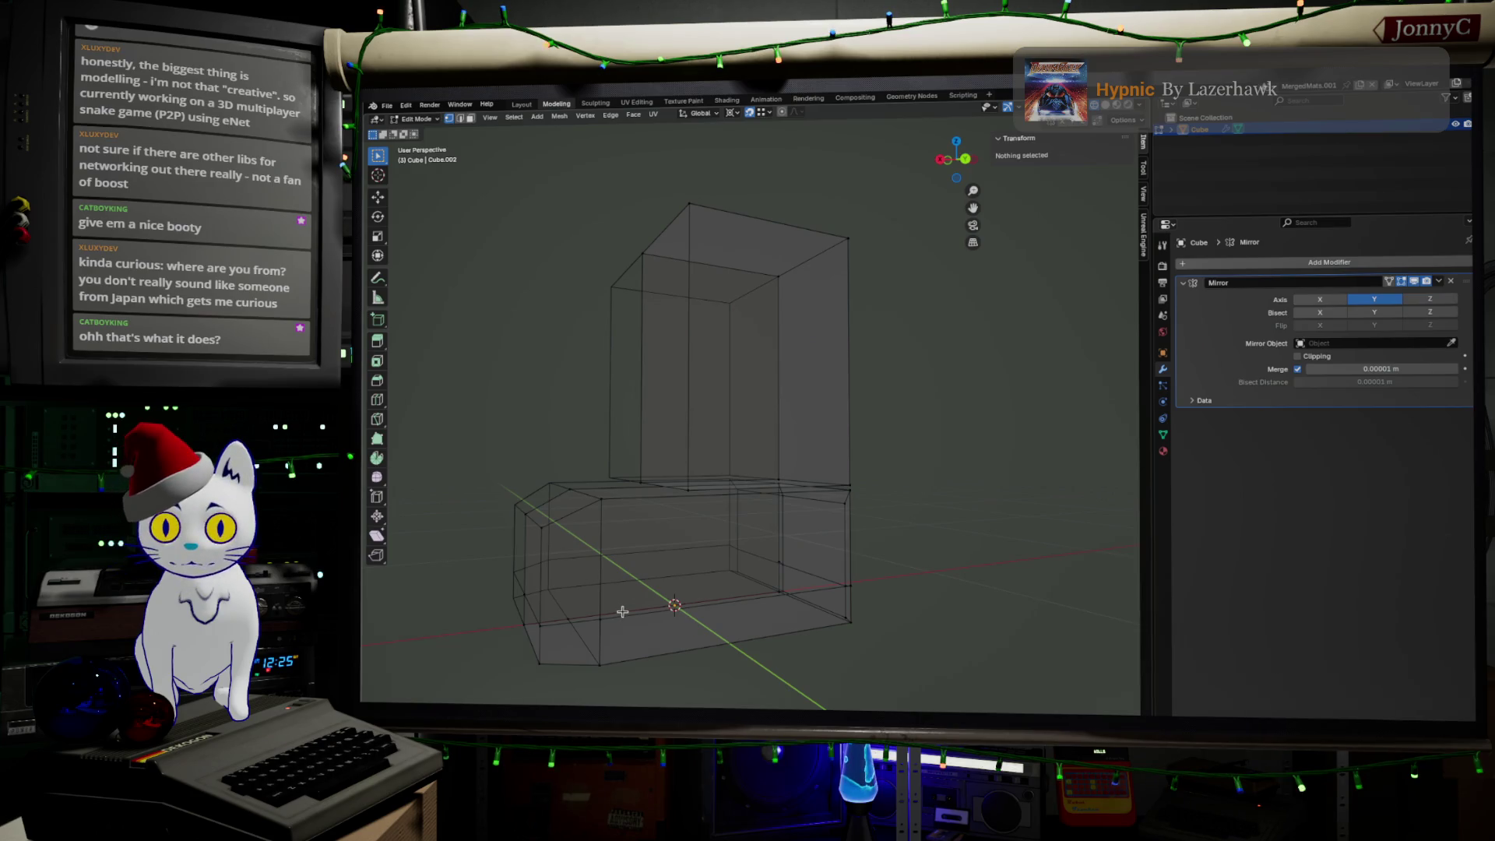
pyautogui.keyDown('alt'); pyautogui.click(622, 612); pyautogui.keyUp('alt')
pyautogui.keyDown('alt'); pyautogui.click(628, 615); pyautogui.keyUp('alt')
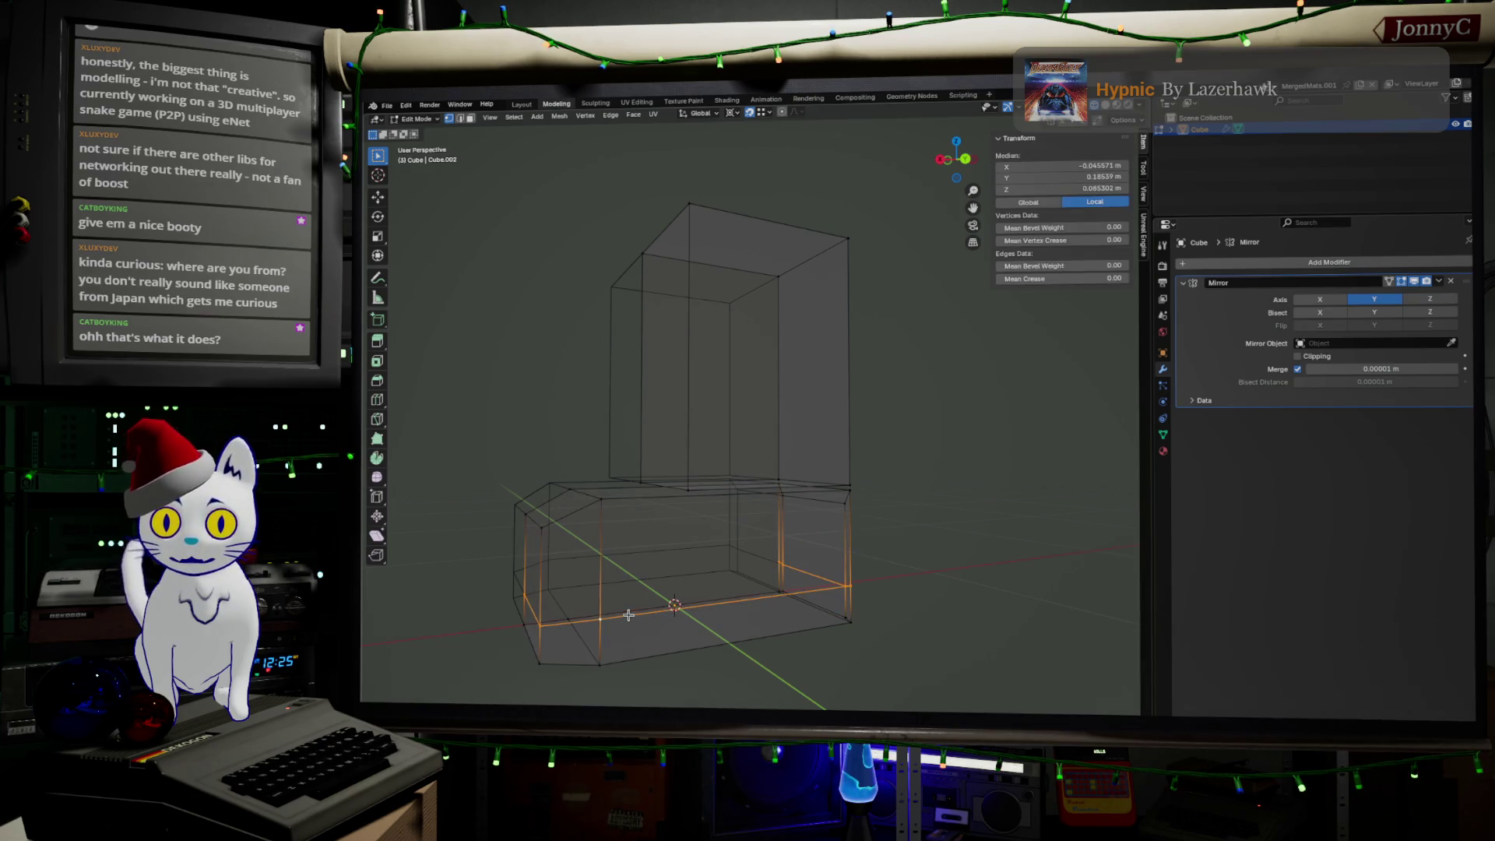
# Step: In back view, scale the slanted lower edges along Z
pyautogui.click(966, 159)
pyautogui.scroll(2, 782, 621)
pyautogui.scroll(-1, 771, 644)
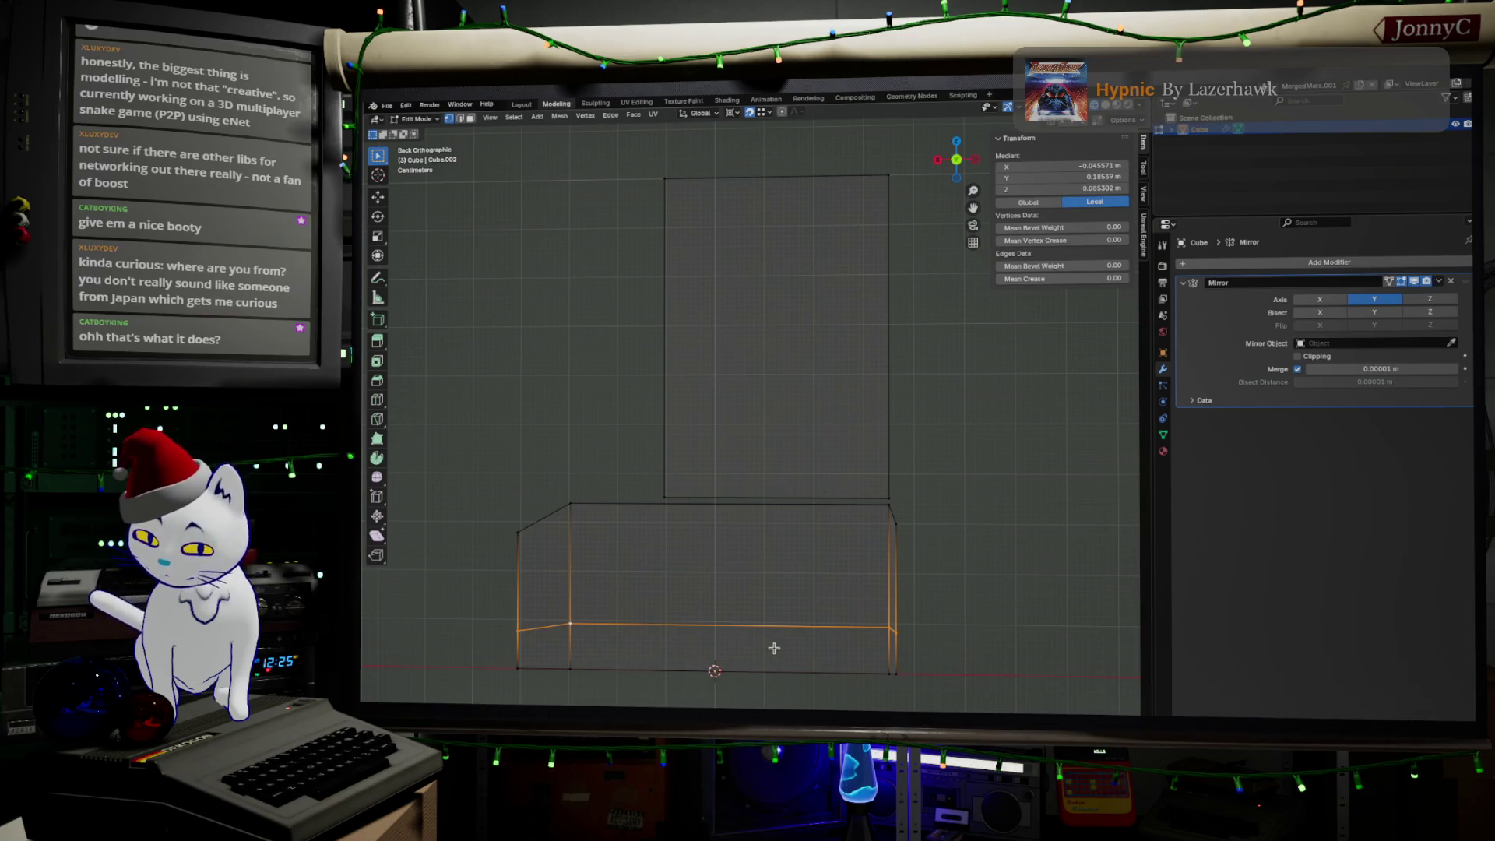
pyautogui.press('s')
pyautogui.press('z')
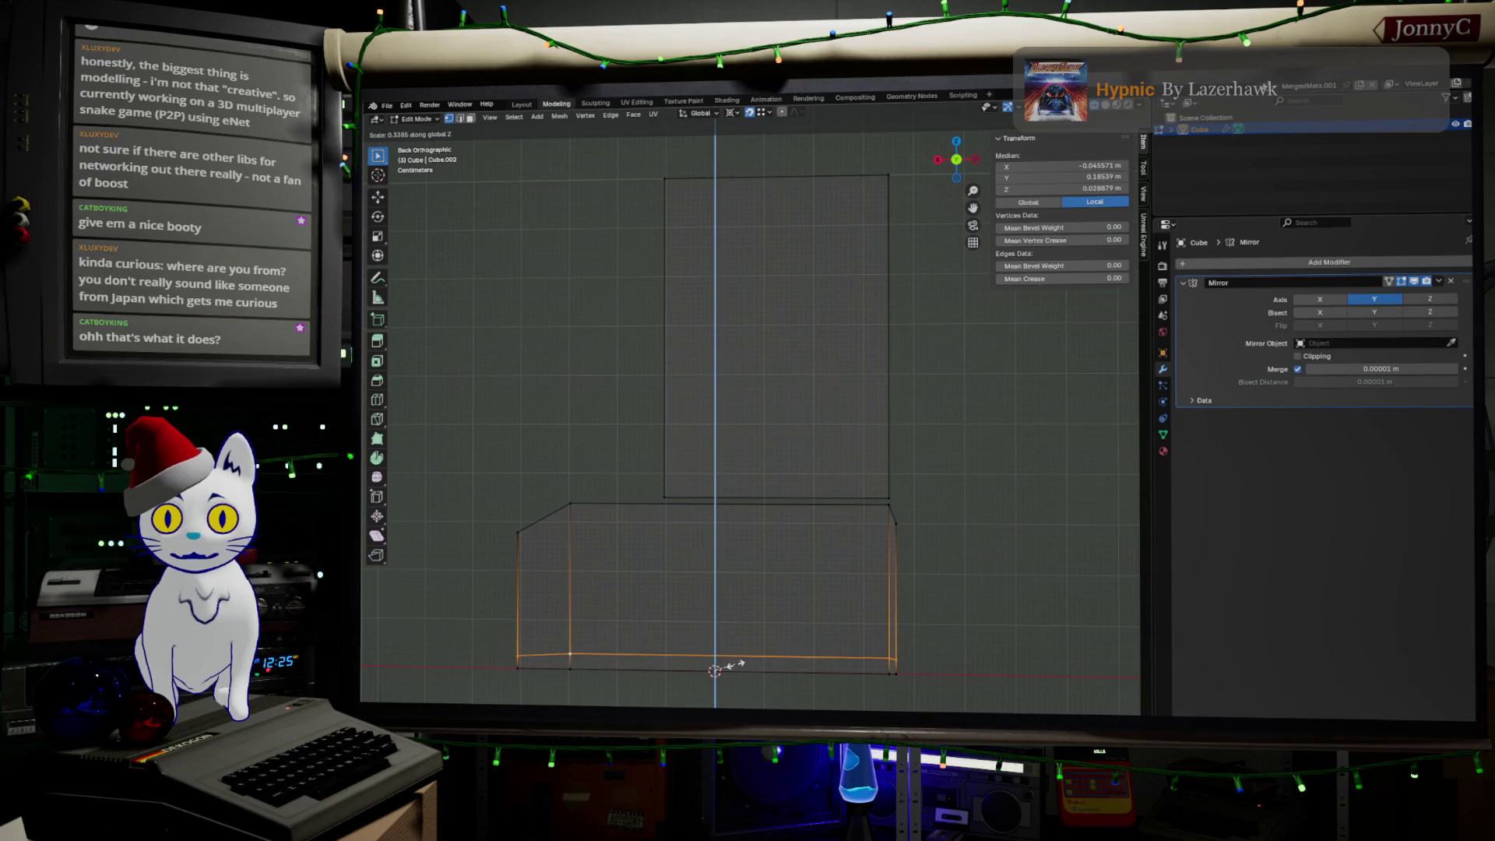
pyautogui.click(762, 645)
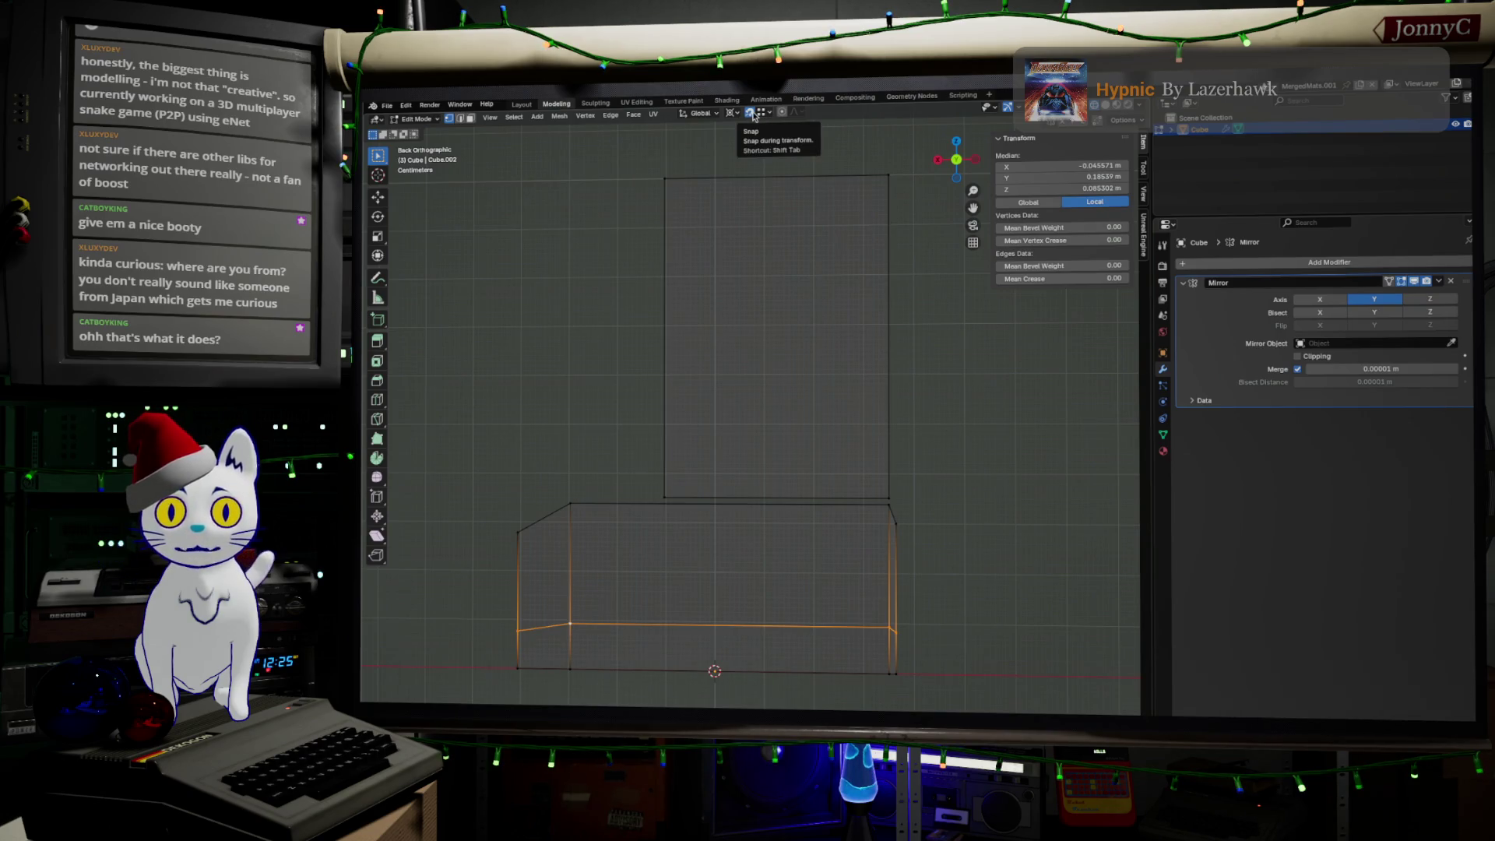
# Step: Set the pivot to Individual Origins and scale the lower edges along Z again
pyautogui.click(733, 113)
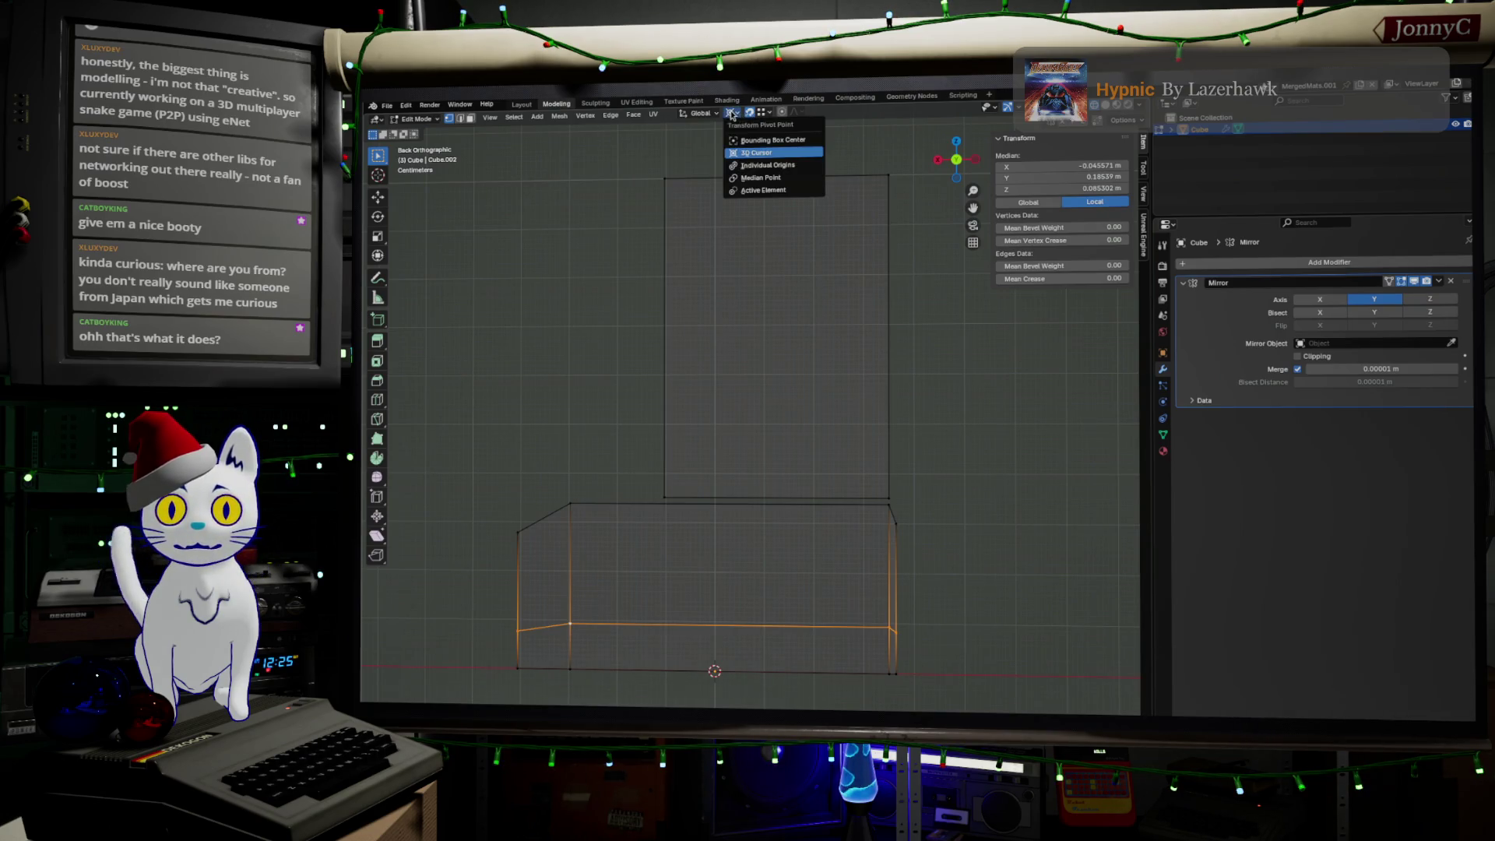
pyautogui.click(771, 165)
pyautogui.press('s')
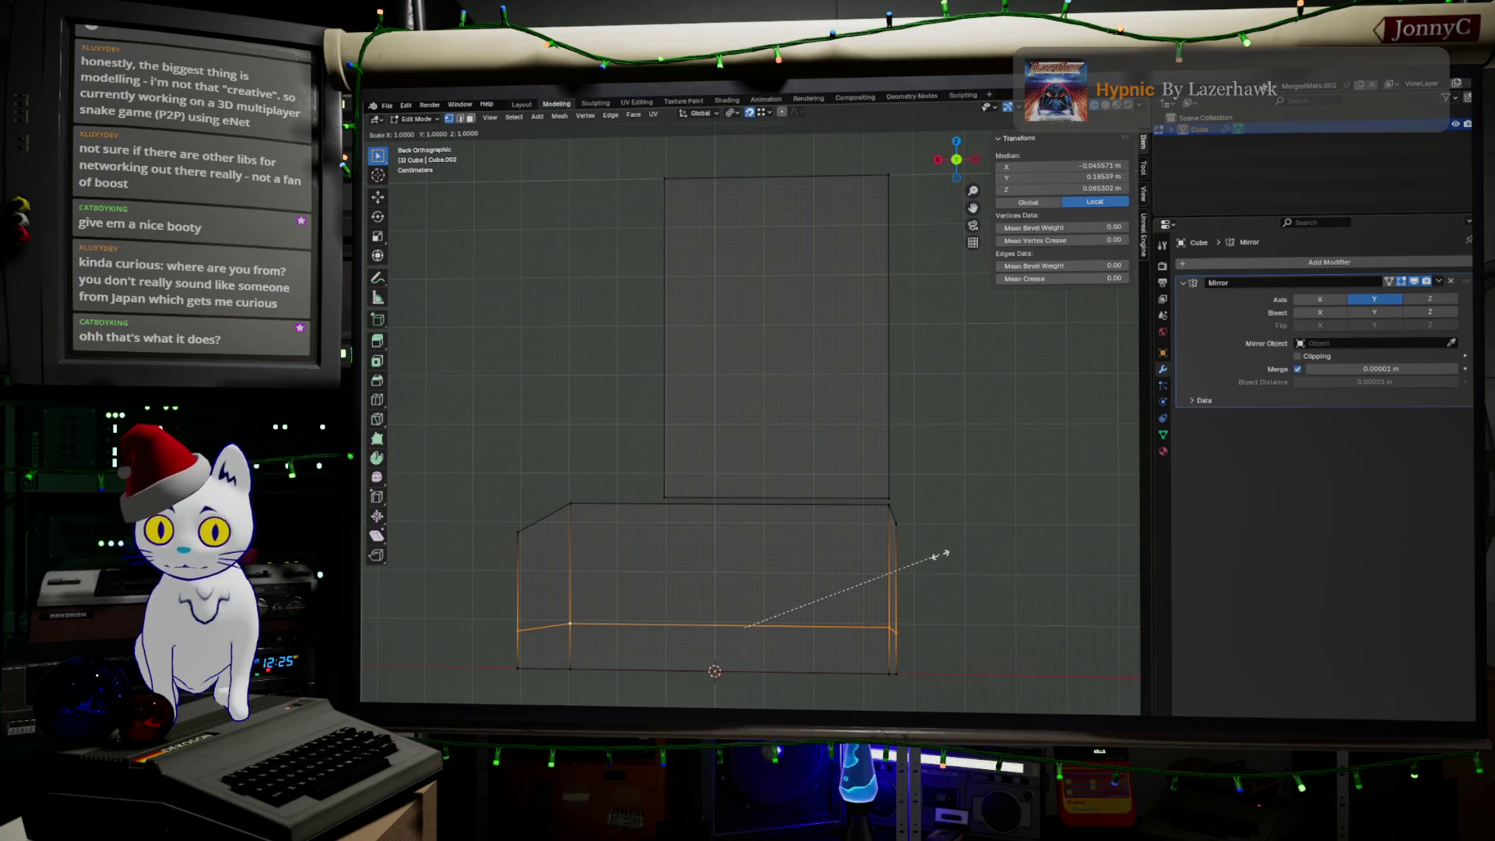
pyautogui.press('z')
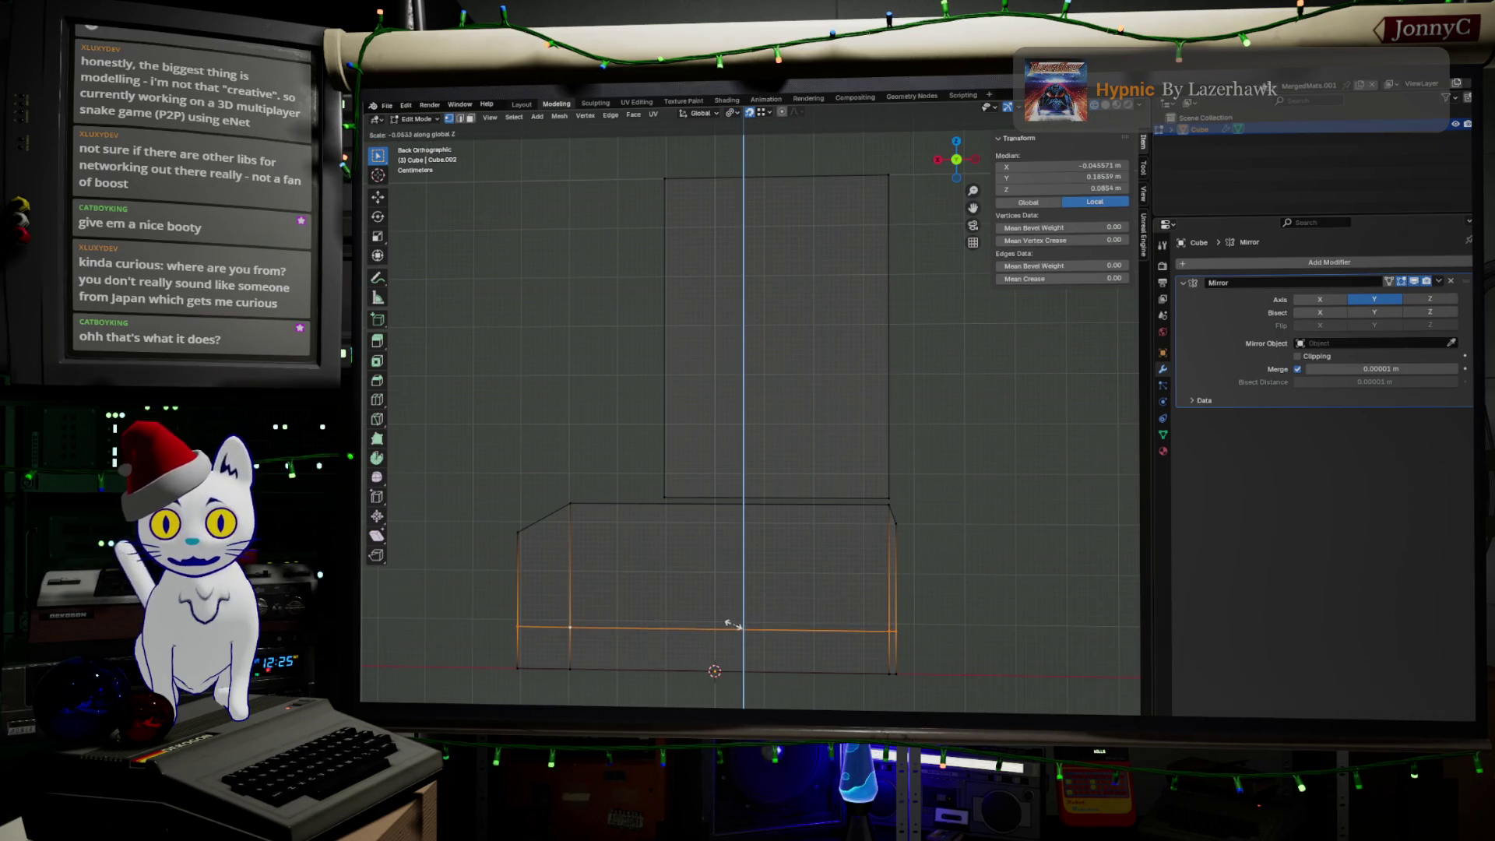
pyautogui.click(746, 629)
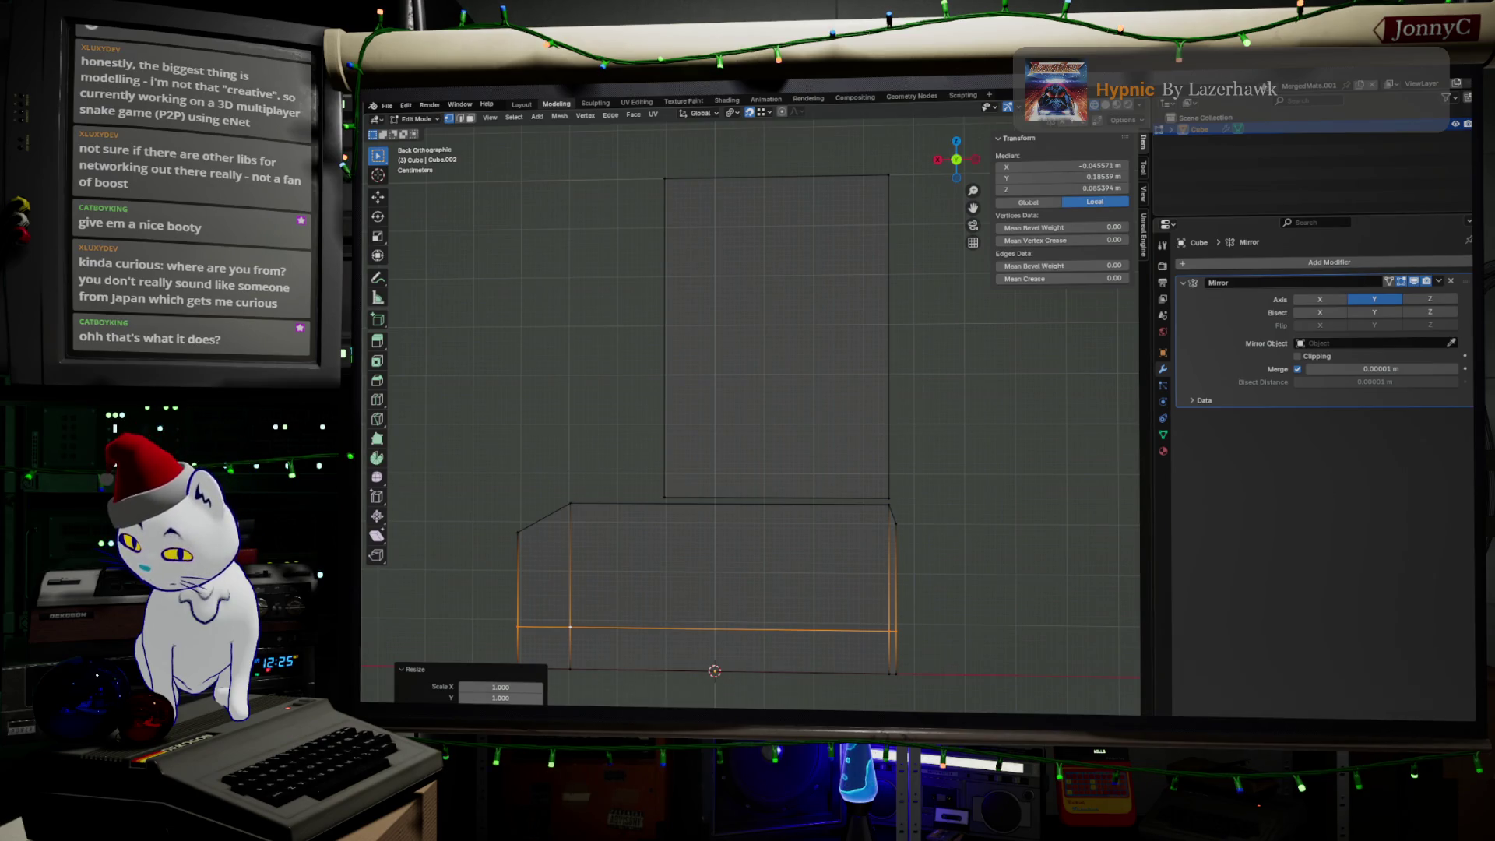
pyautogui.press('super+Down')
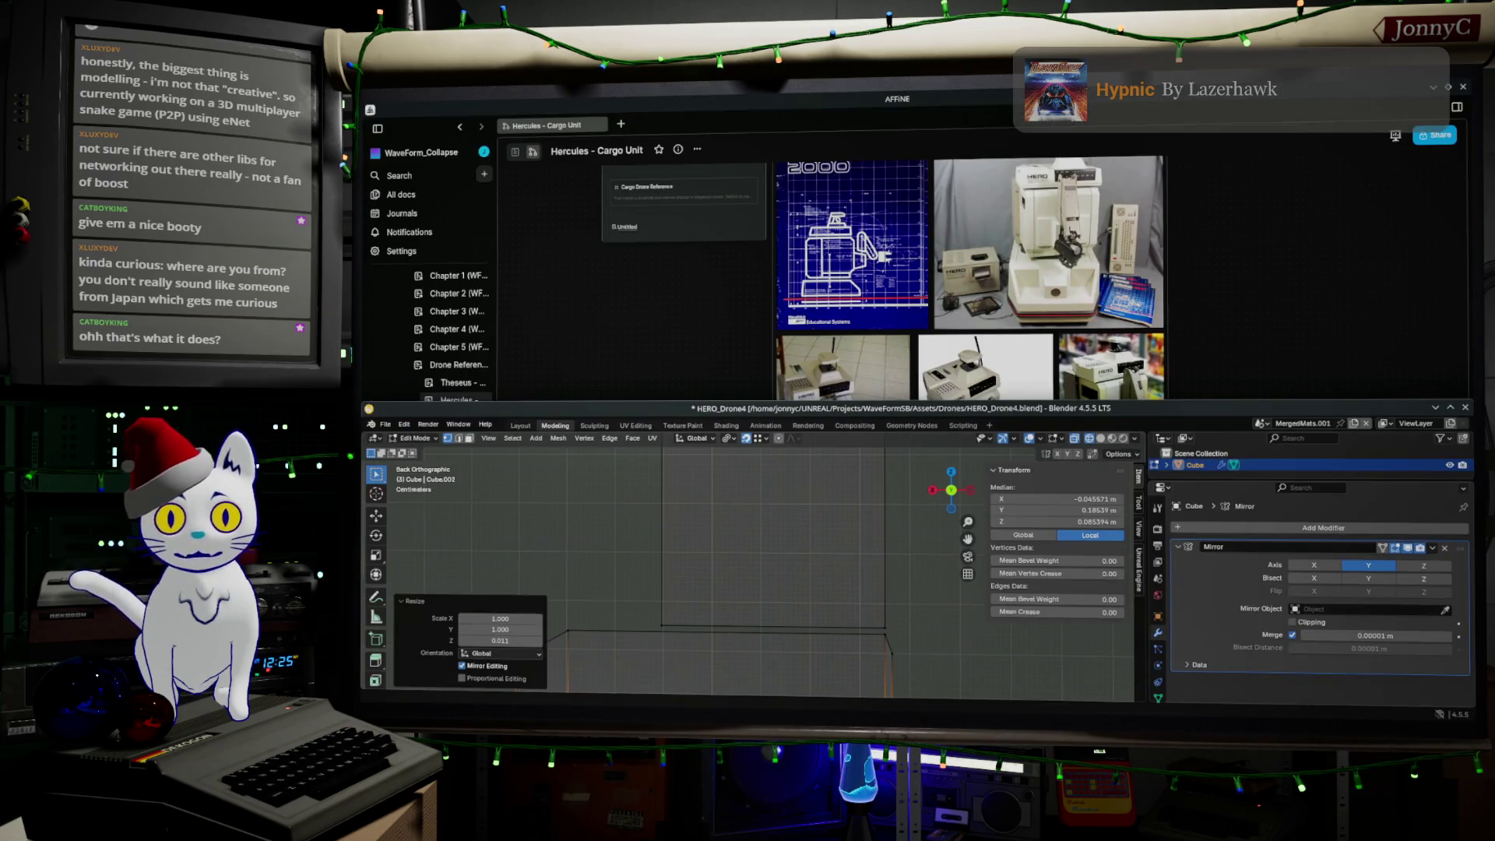
pyautogui.press('super+Up')
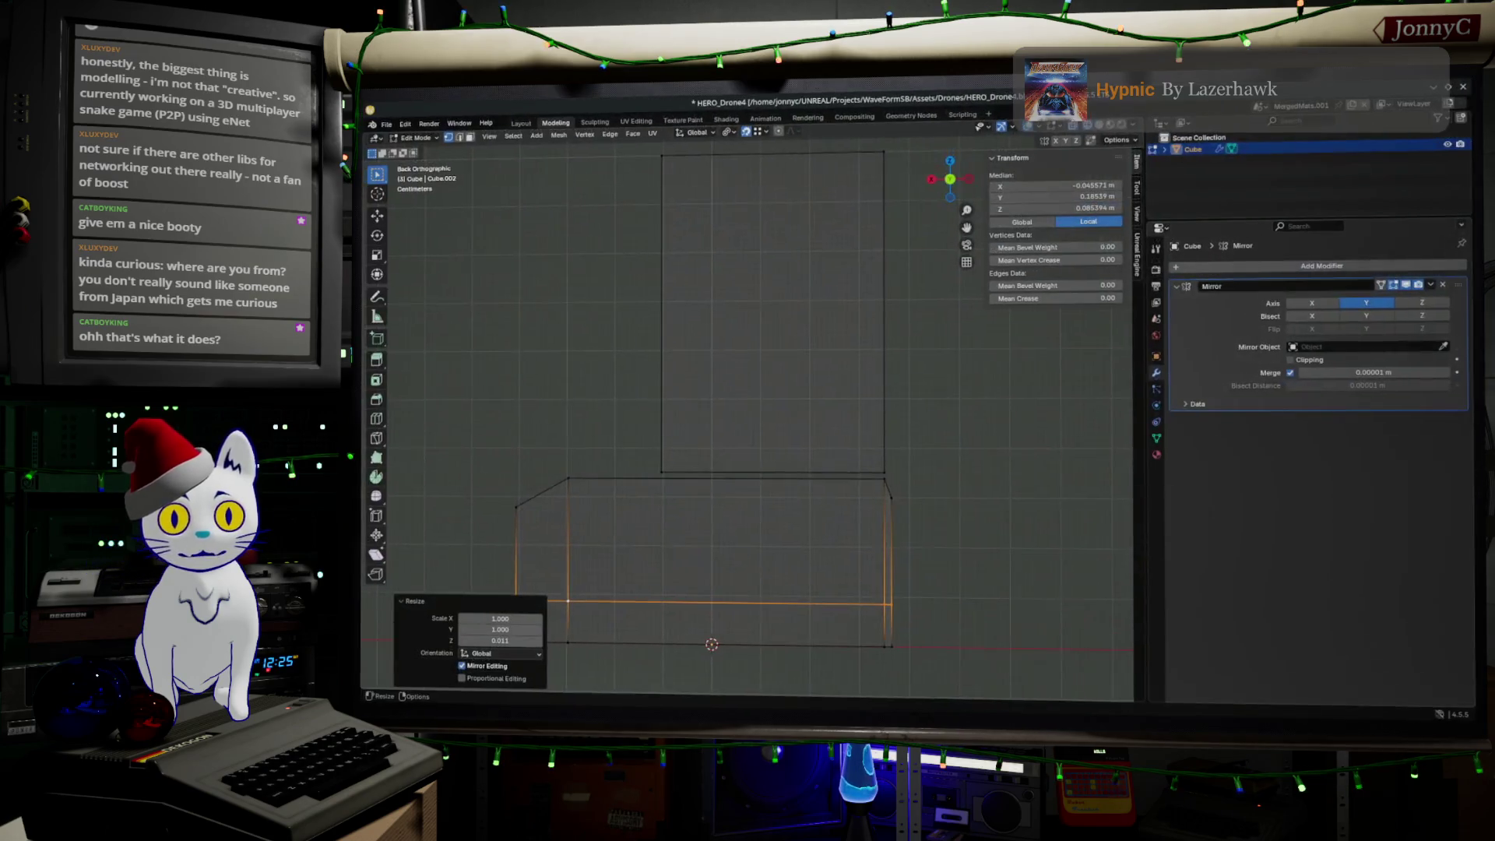
# Step: Set the Resize Z value to 0 so the lower edges lie perfectly level
pyautogui.click(526, 639)
pyautogui.write('0')
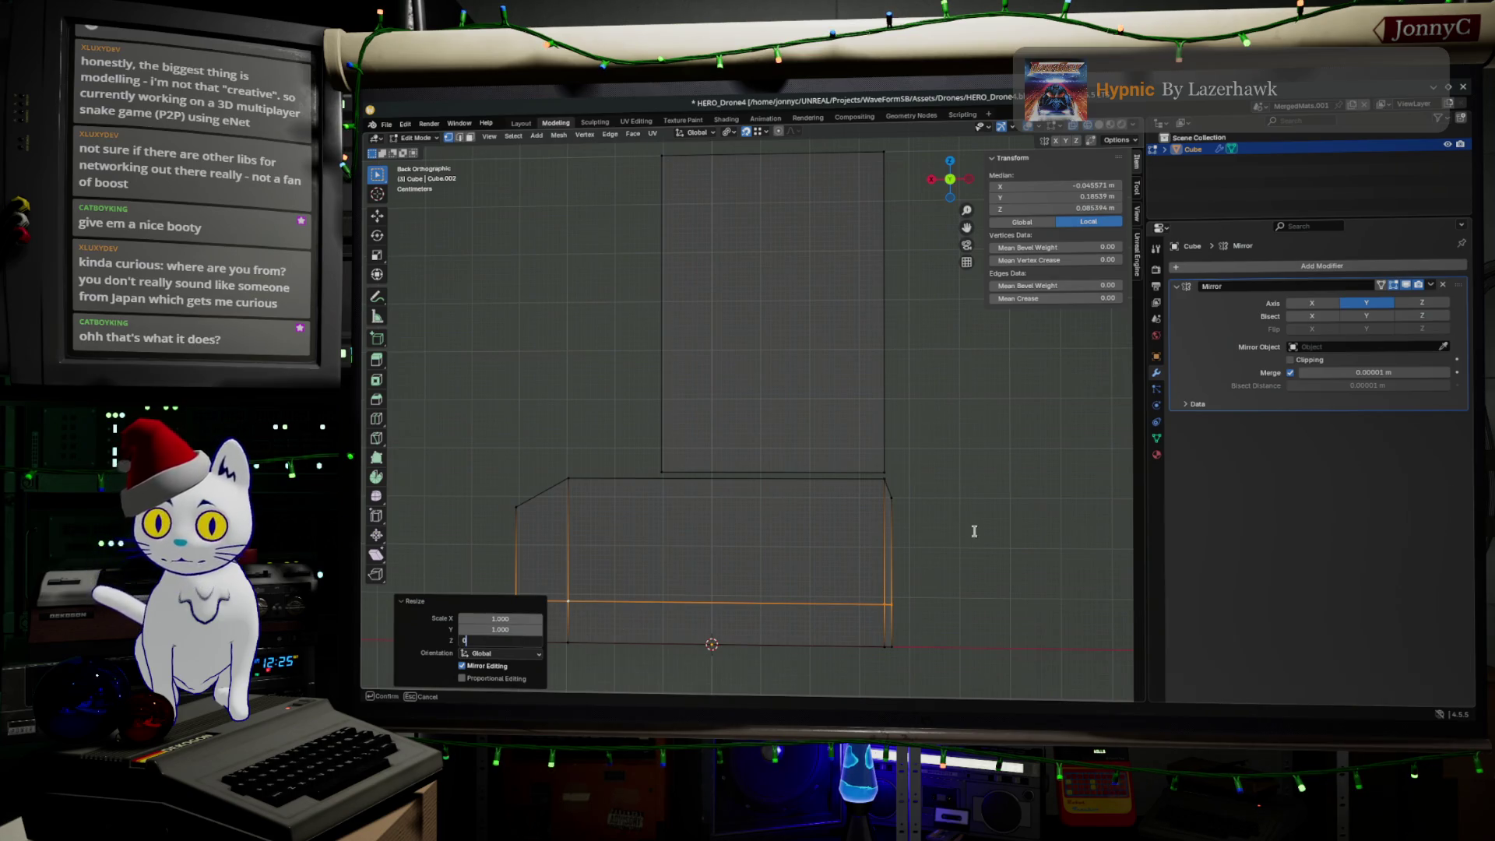
pyautogui.press('Return')
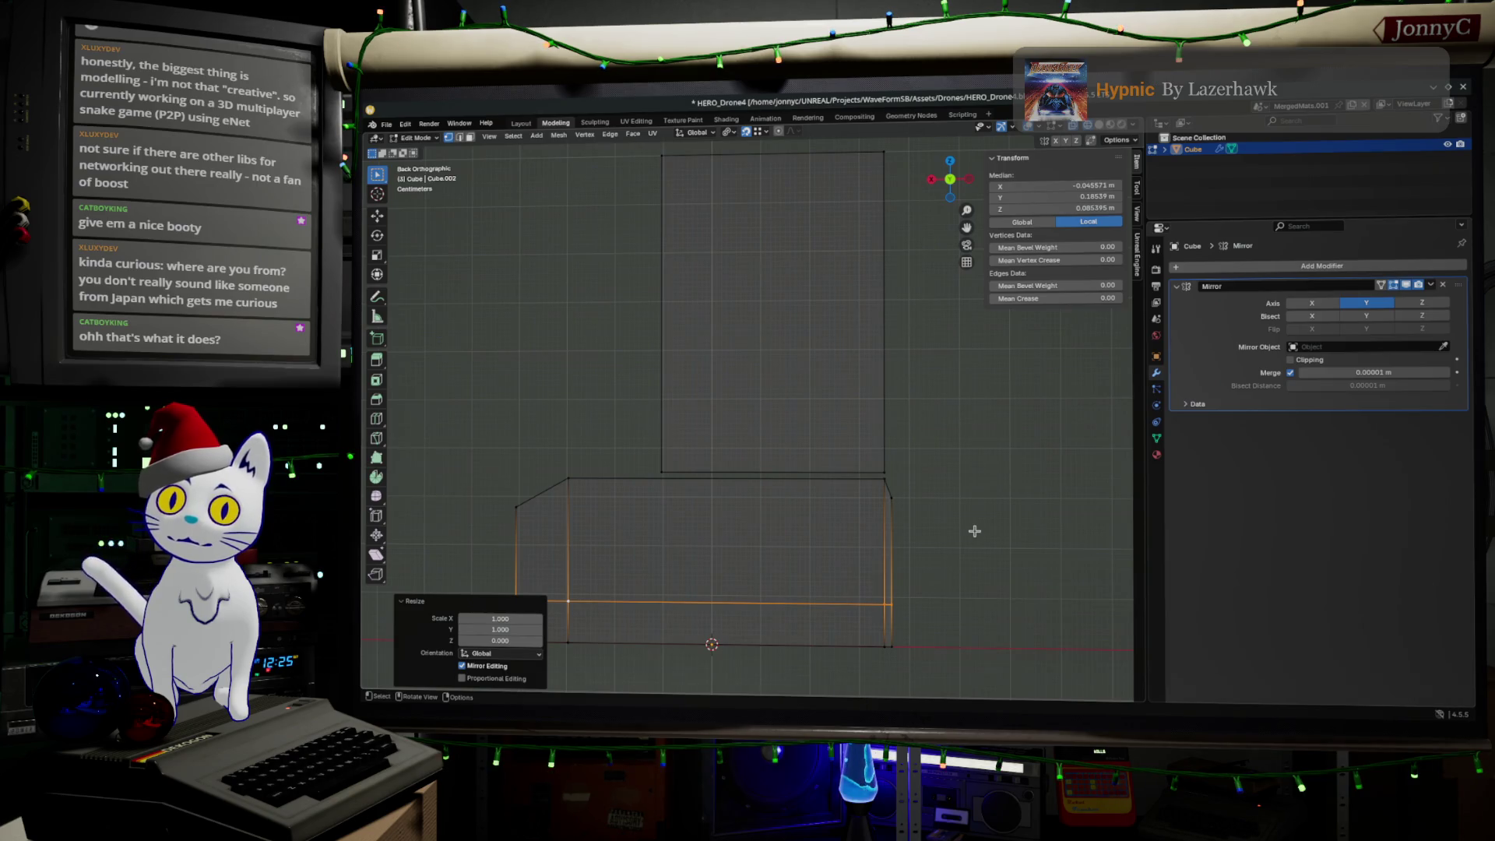
pyautogui.click(944, 521)
pyautogui.moveTo(736, 465)
pyautogui.mouseDown(button='middle')
pyautogui.moveTo(849, 515)
pyautogui.moveTo(779, 462)
pyautogui.mouseUp(button='middle')
# Step: Set the pivot point to 3D Cursor
pyautogui.scroll(-3, 849, 514)
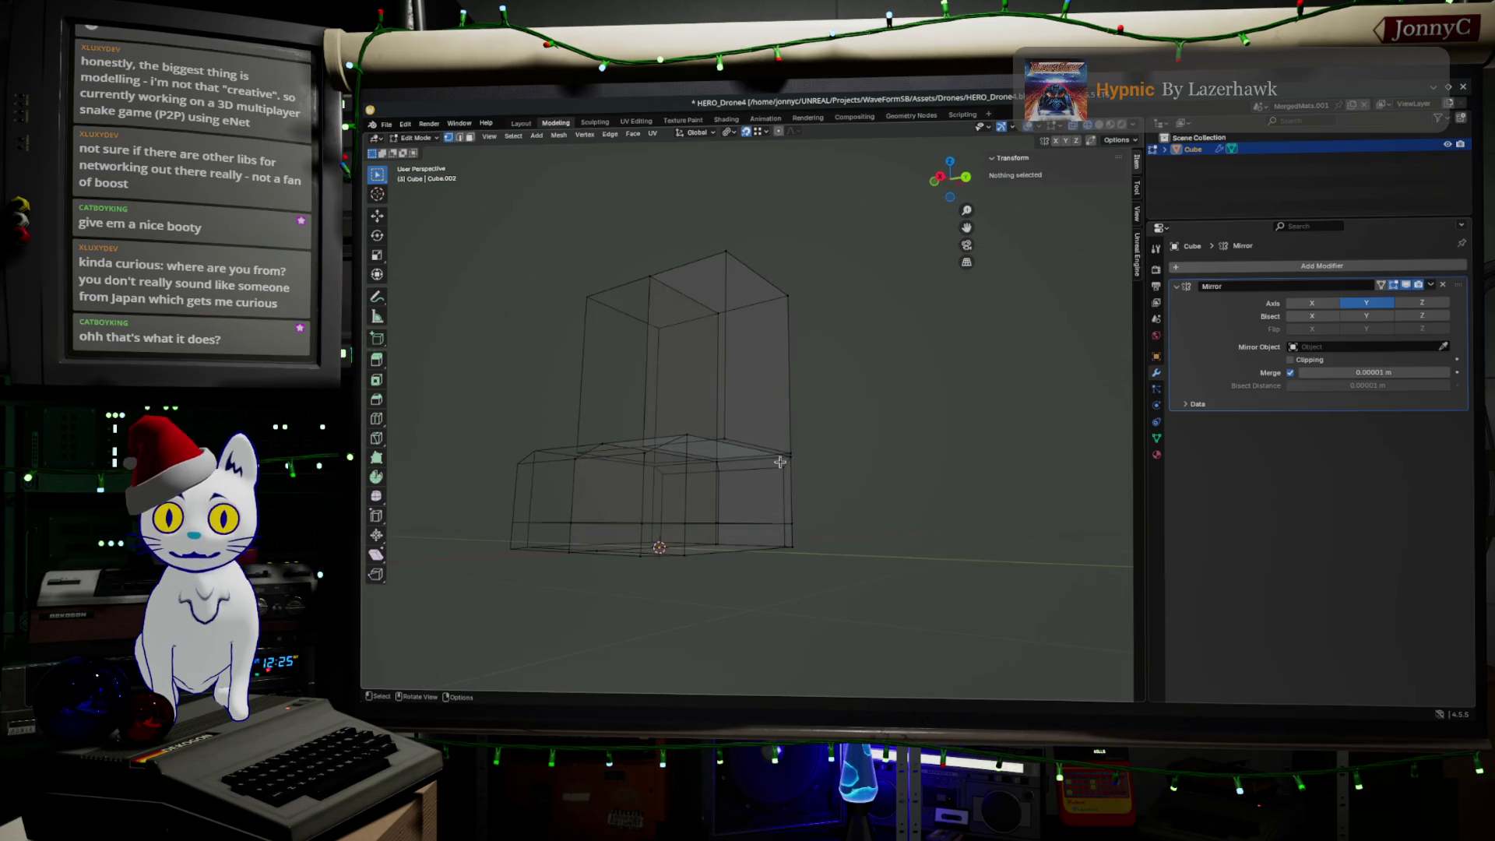
pyautogui.click(729, 133)
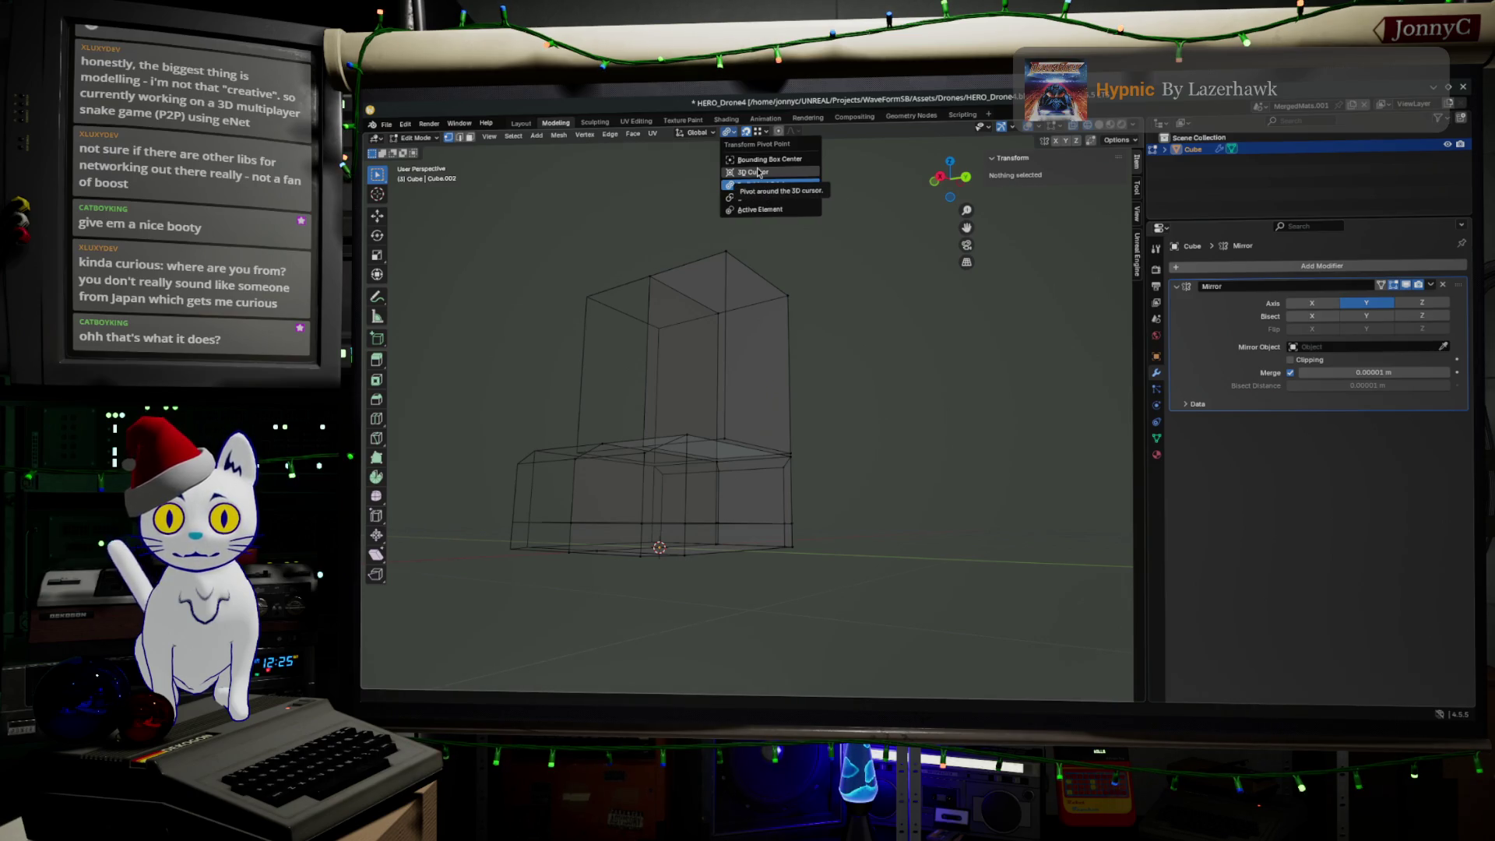
pyautogui.click(752, 171)
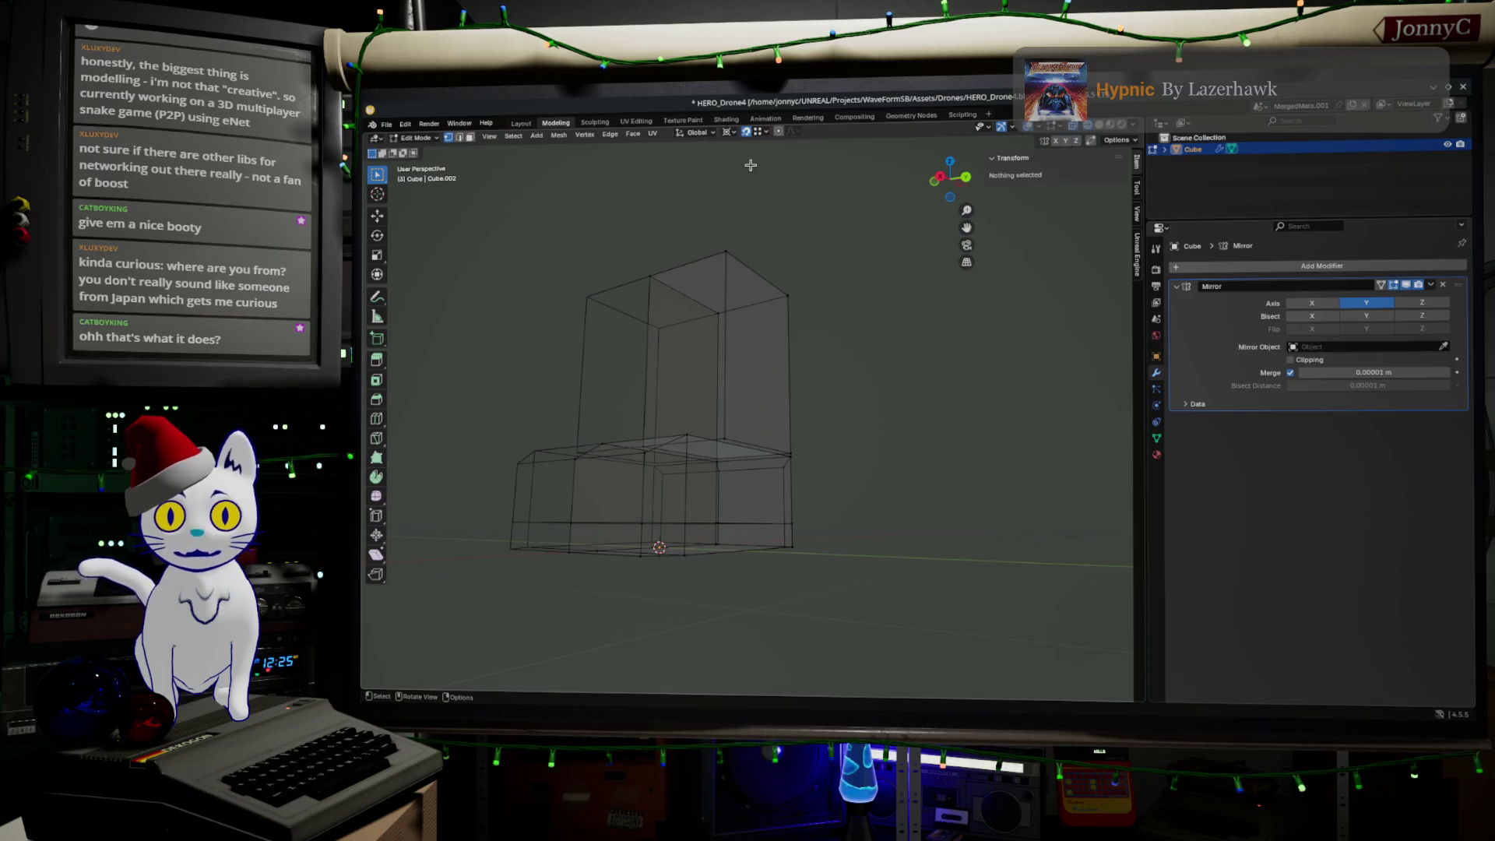
pyautogui.moveTo(805, 383); pyautogui.dragTo(824, 410, button='middle')
# Step: Select the top corner vertex, confirm the 3D cursor sits at the origin, then switch to AFFiNE
pyautogui.click(738, 247)
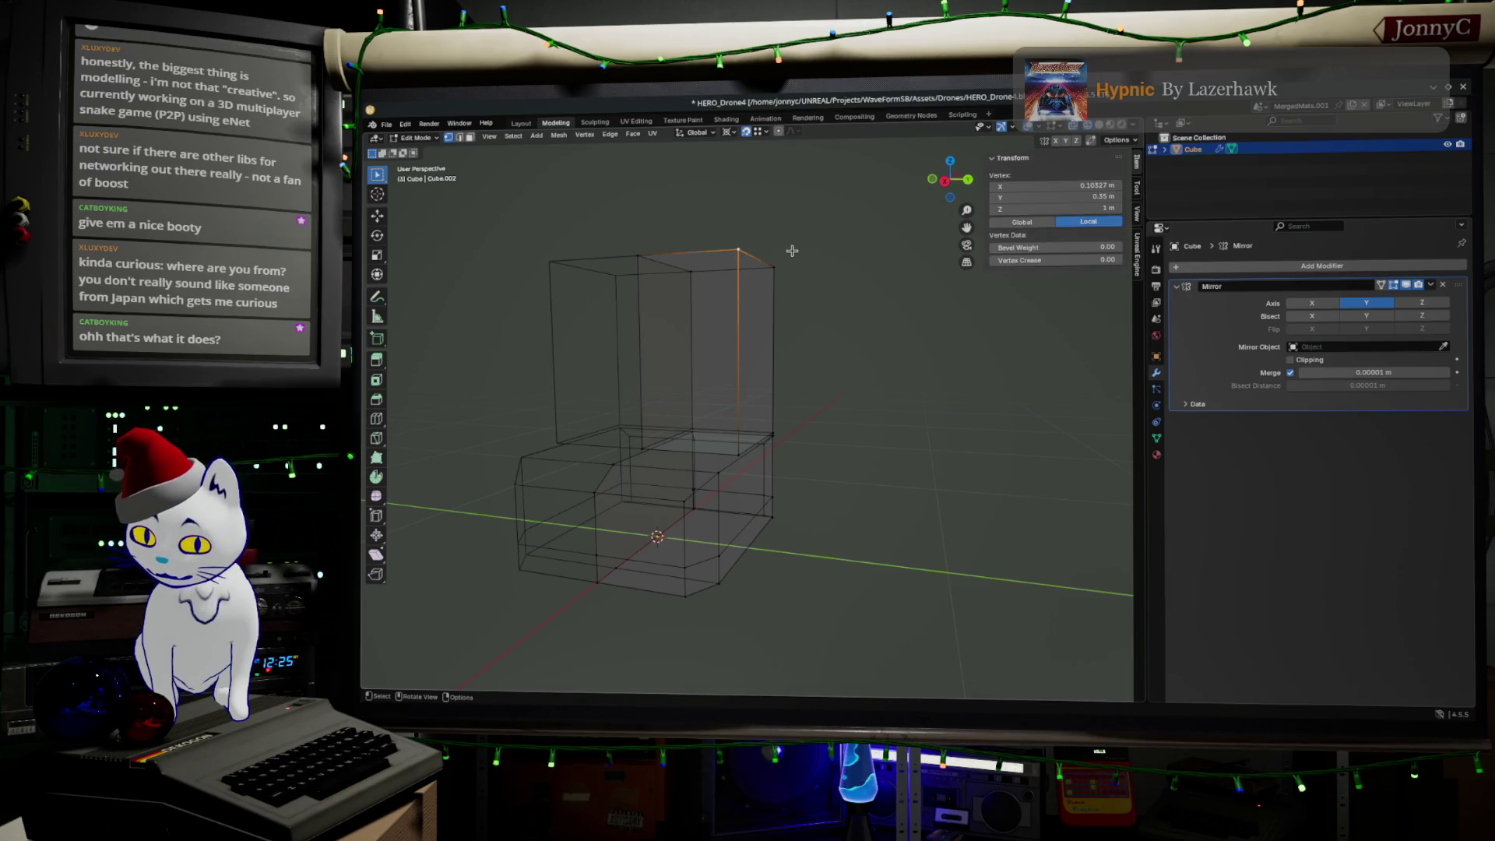
pyautogui.press('F3')
pyautogui.write('3dc')
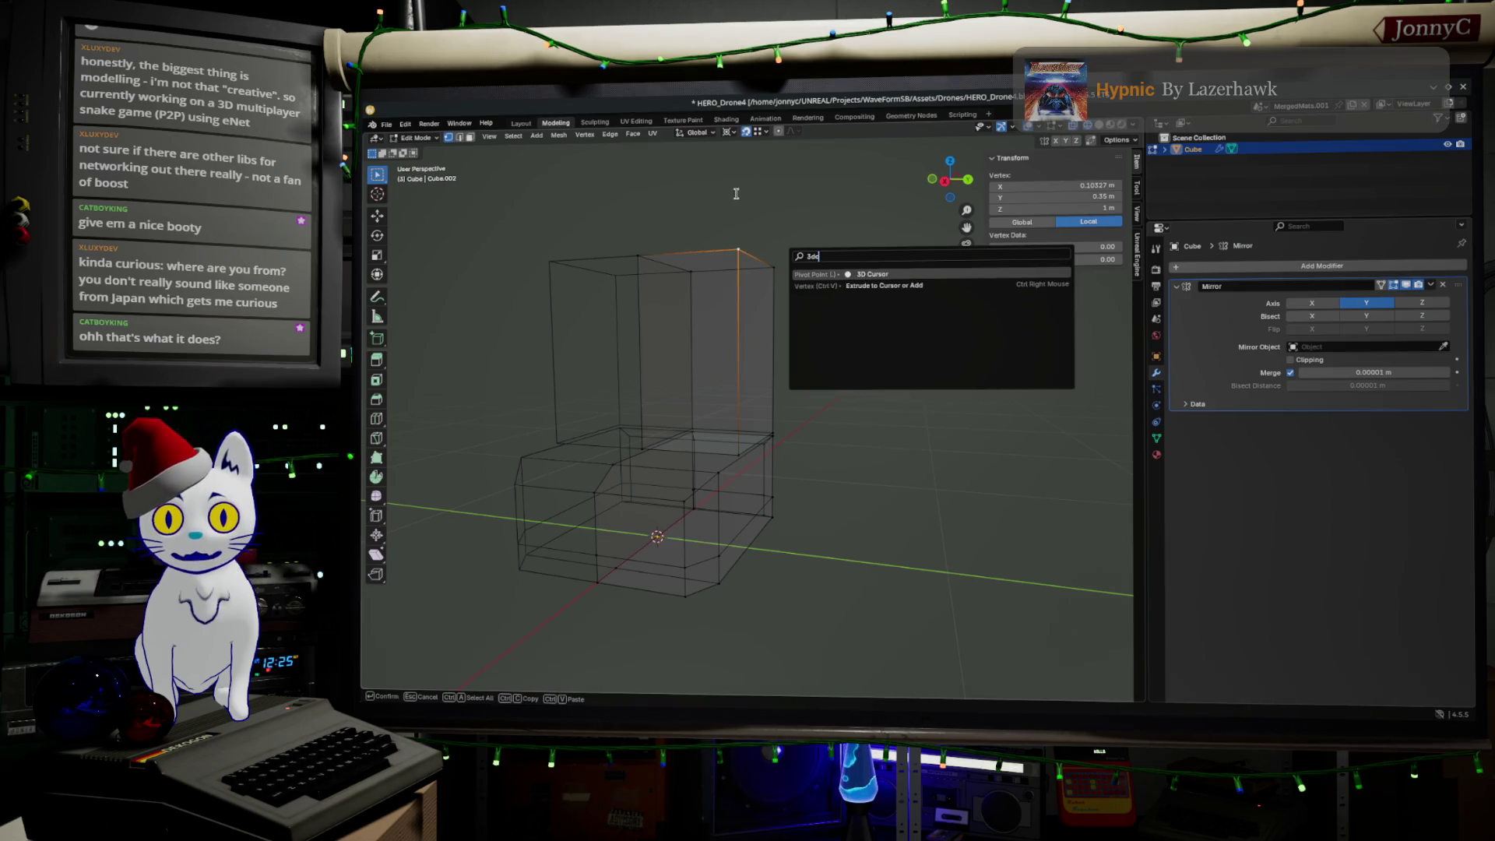
pyautogui.press('Return')
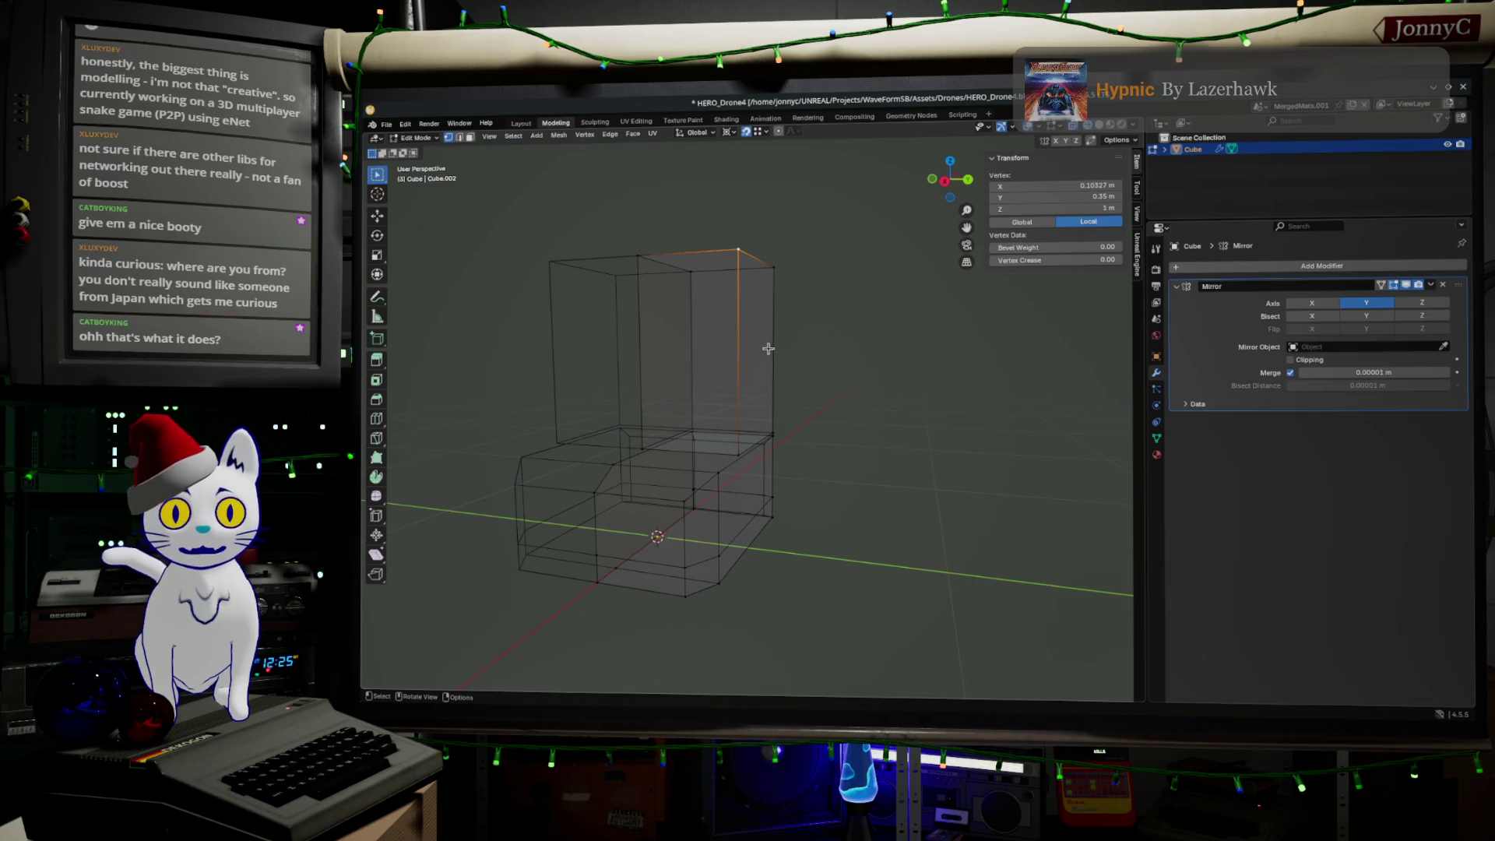
pyautogui.click(1137, 213)
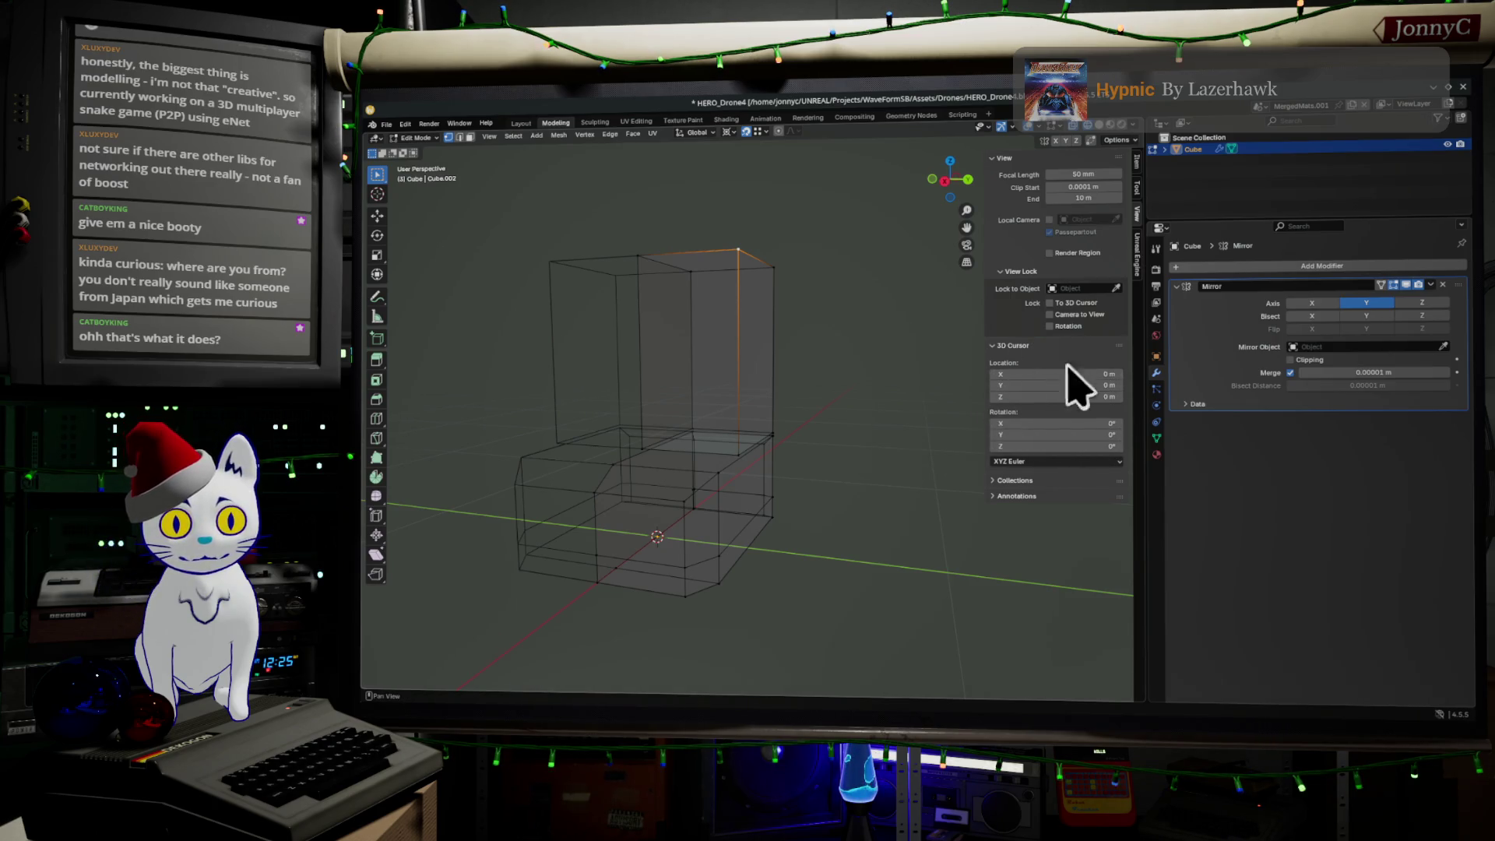
pyautogui.moveTo(811, 501)
pyautogui.mouseDown(button='middle')
pyautogui.moveTo(860, 444)
pyautogui.moveTo(841, 434)
pyautogui.moveTo(875, 524)
pyautogui.moveTo(735, 428)
pyautogui.moveTo(834, 494)
pyautogui.moveTo(770, 530)
pyautogui.mouseUp(button='middle')
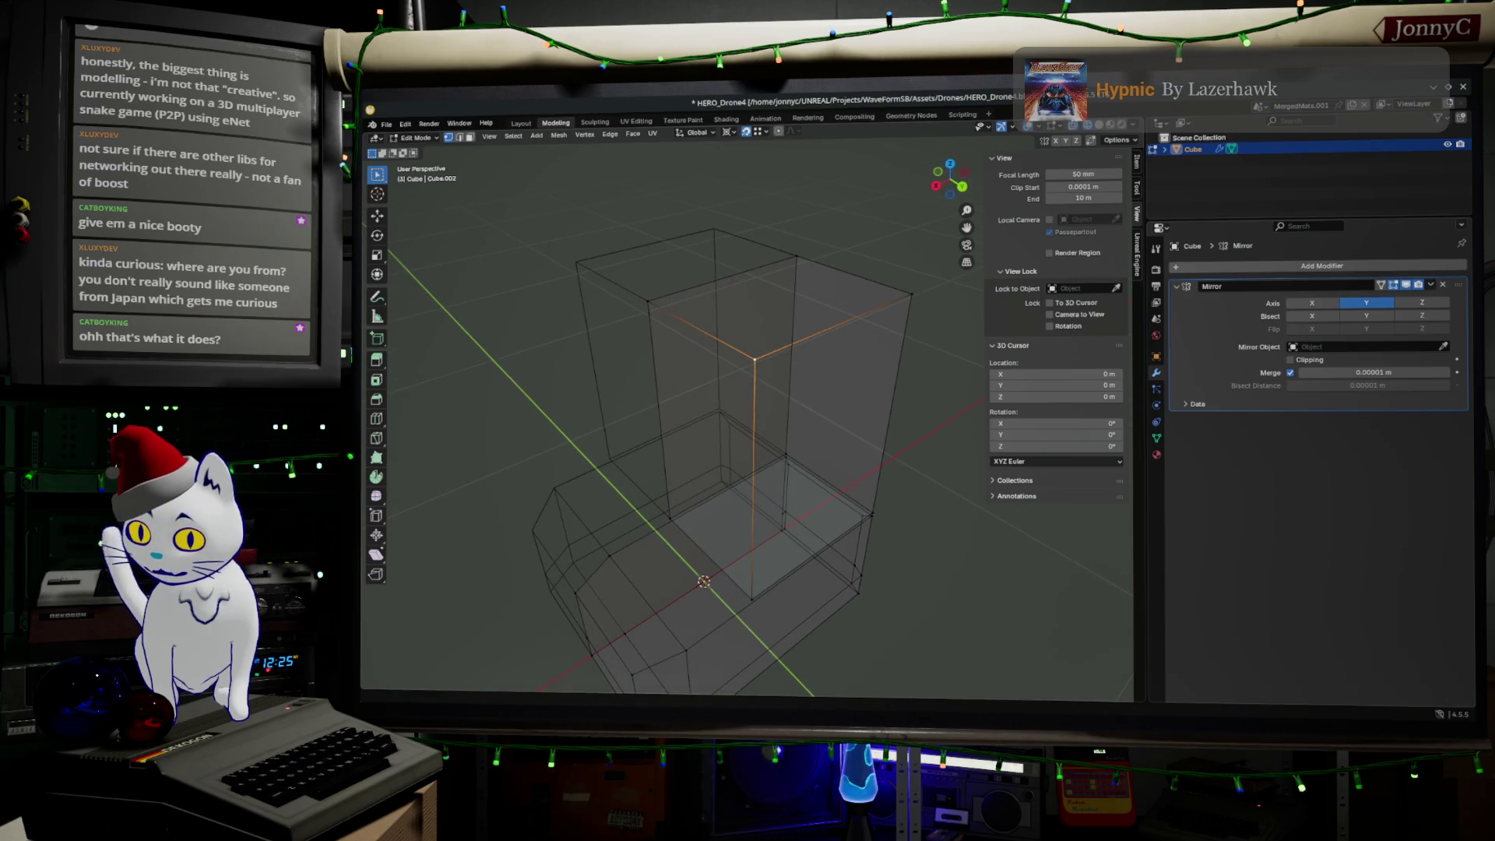
pyautogui.hotkey('alt', 'Tab')
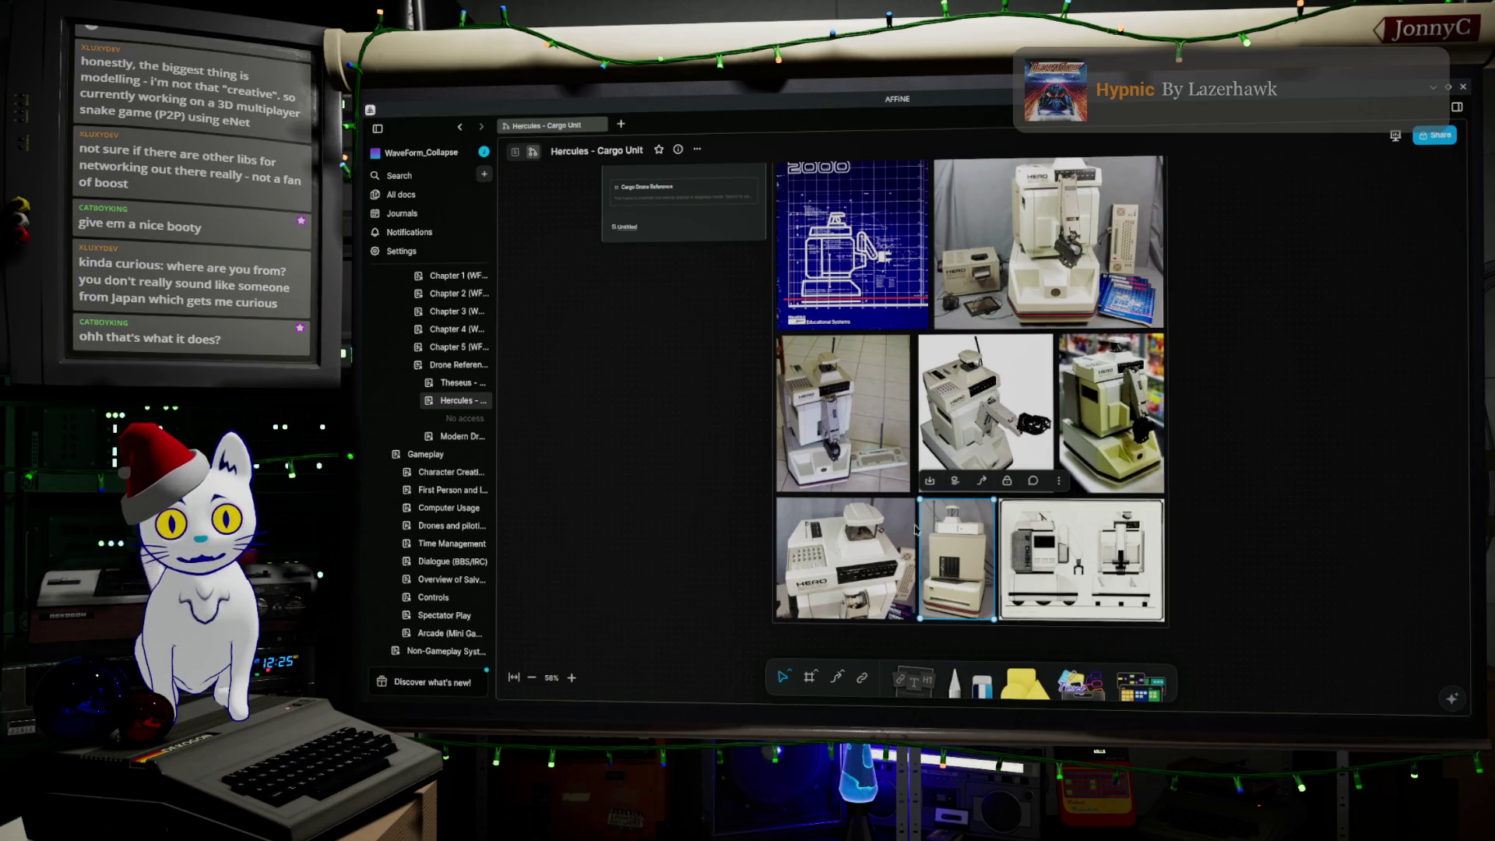
# Step: View the top-right HERO robot photo full size, then return to Blender
pyautogui.click(818, 471)
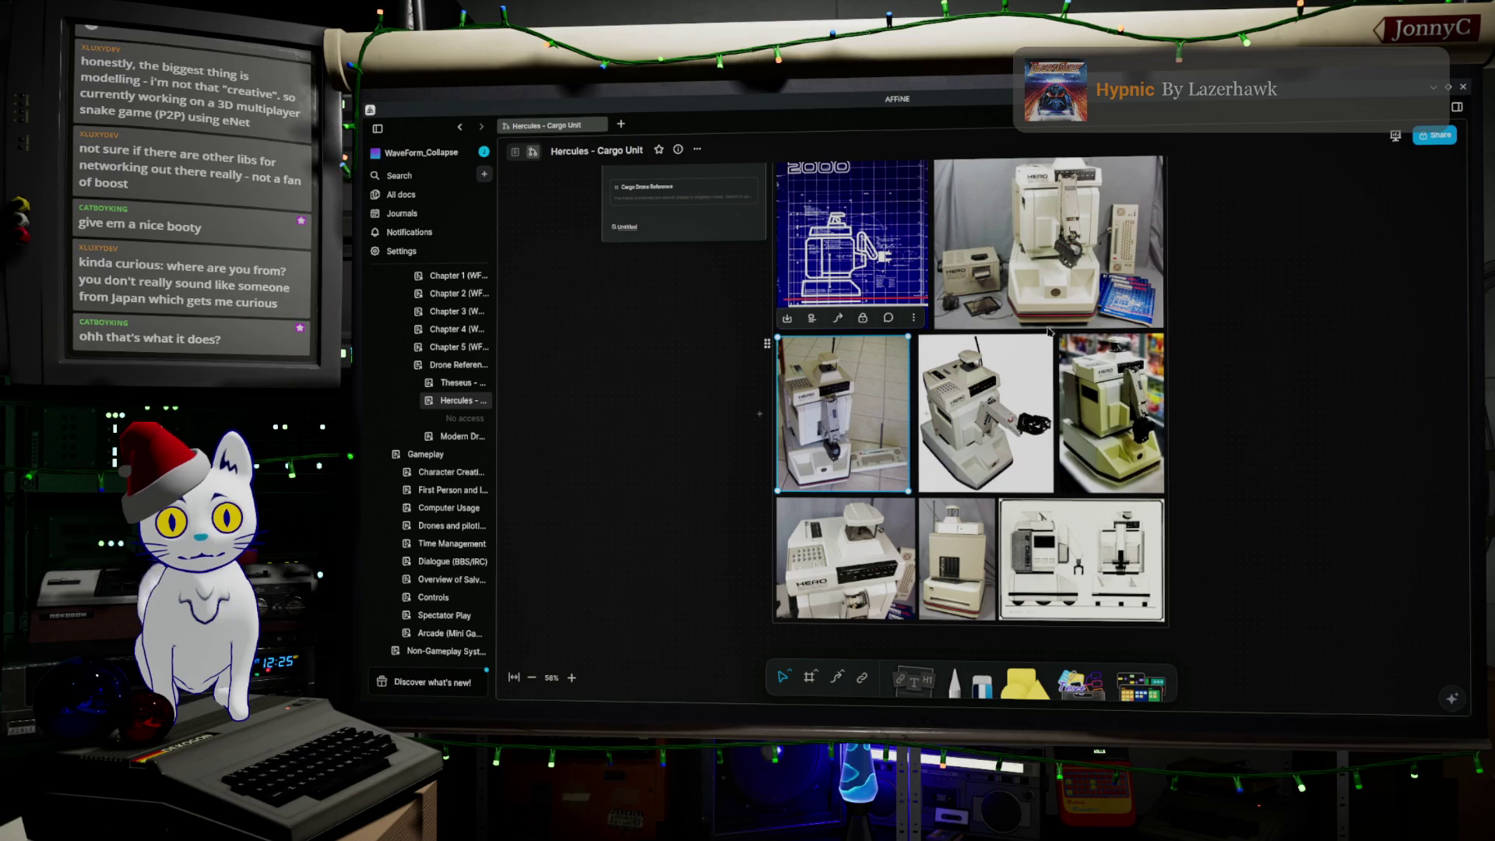
pyautogui.doubleClick(1042, 297)
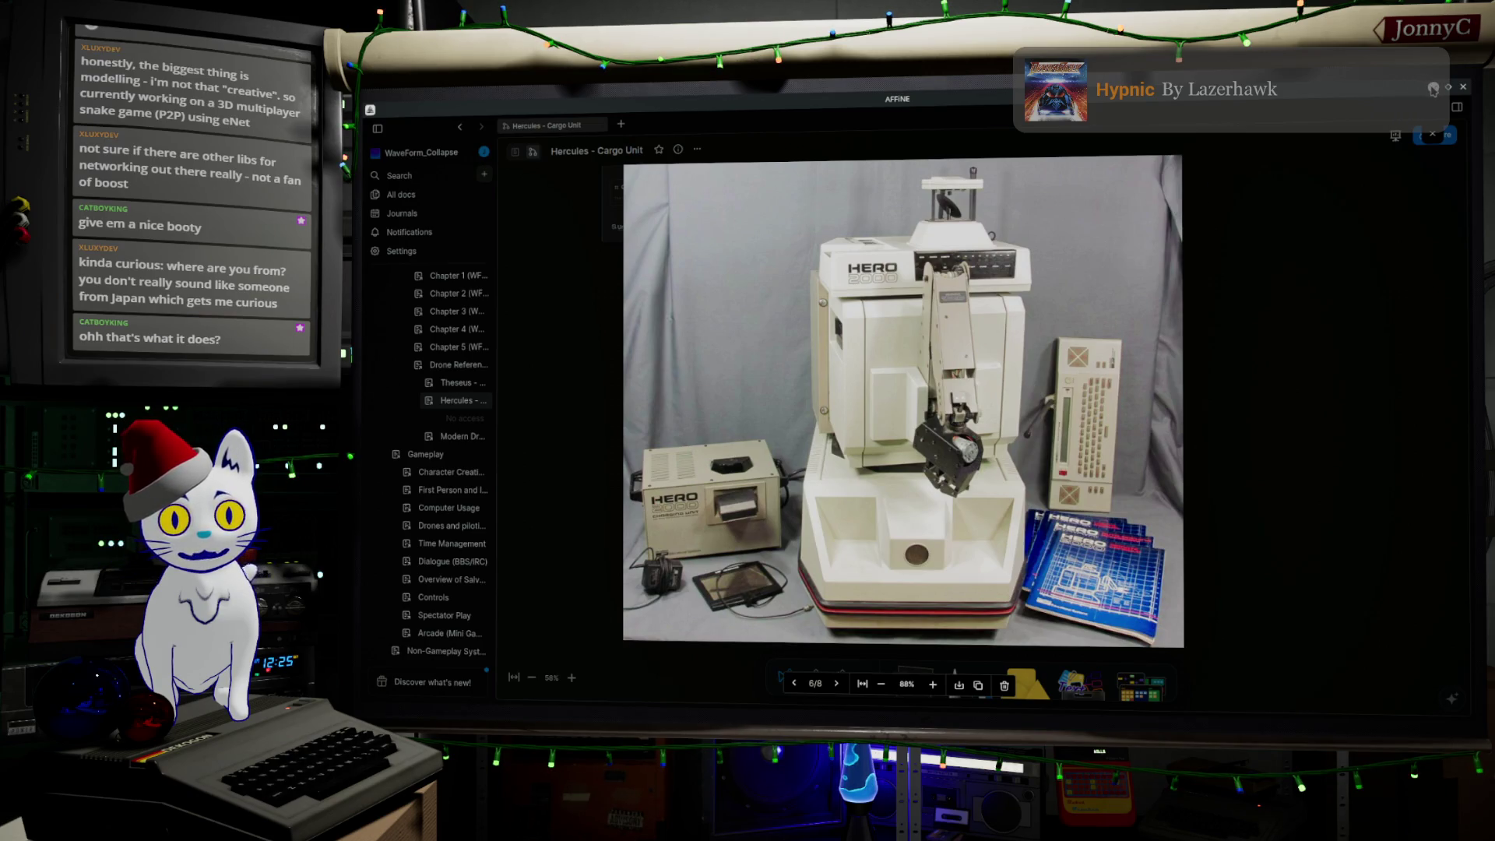
pyautogui.hotkey('alt', 'Tab')
pyautogui.moveTo(750, 568)
pyautogui.mouseDown(button='middle')
pyautogui.moveTo(726, 589)
pyautogui.moveTo(756, 562)
pyautogui.moveTo(865, 337)
pyautogui.moveTo(834, 404)
pyautogui.moveTo(861, 437)
pyautogui.mouseUp(button='middle')
# Step: Cut a new edge loop on the lower block and scale it along Y
pyautogui.press('r')
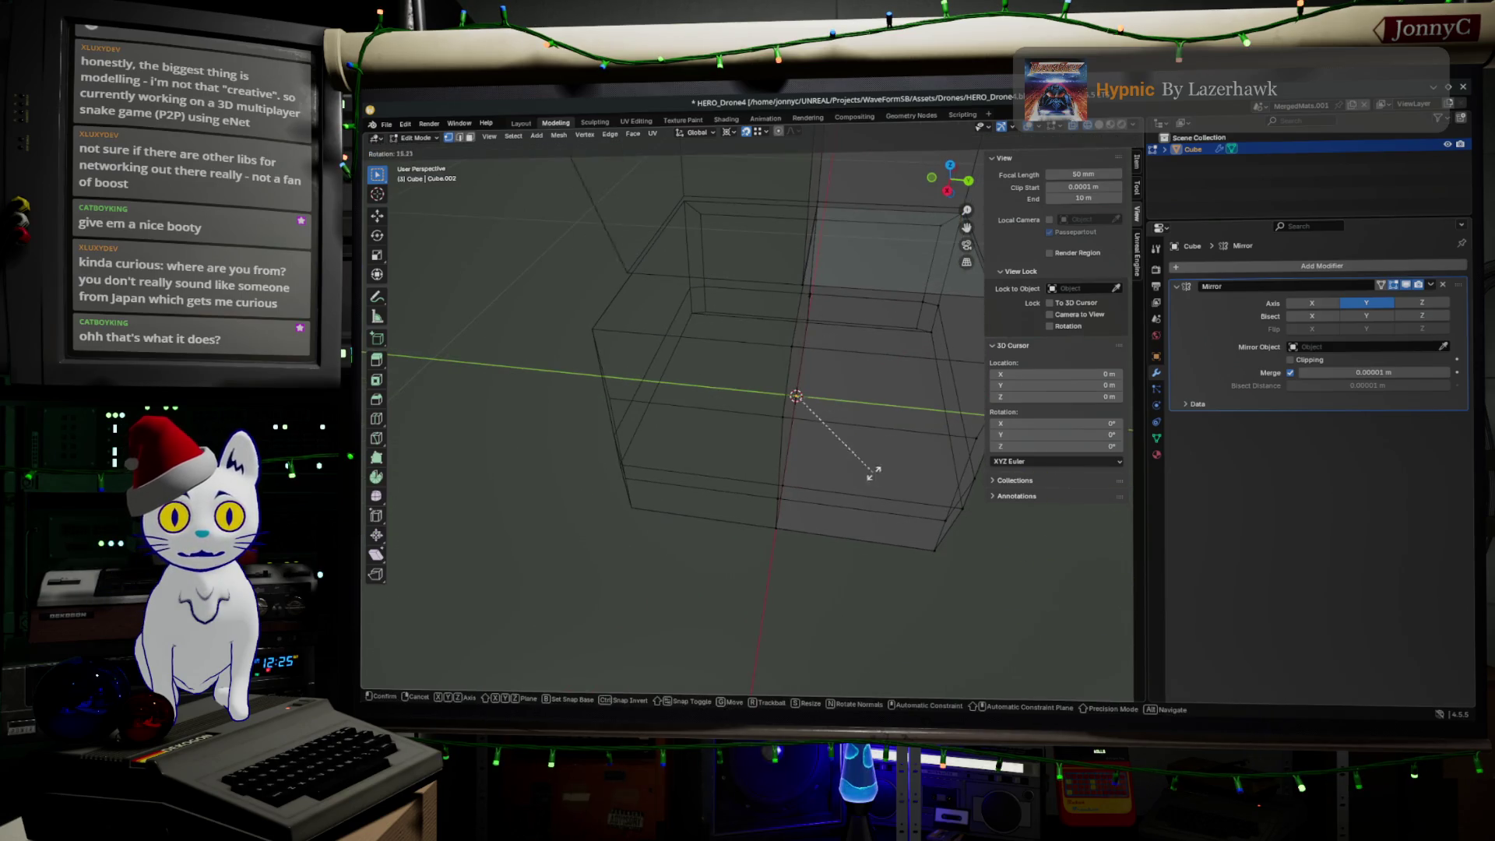
pyautogui.click(816, 467)
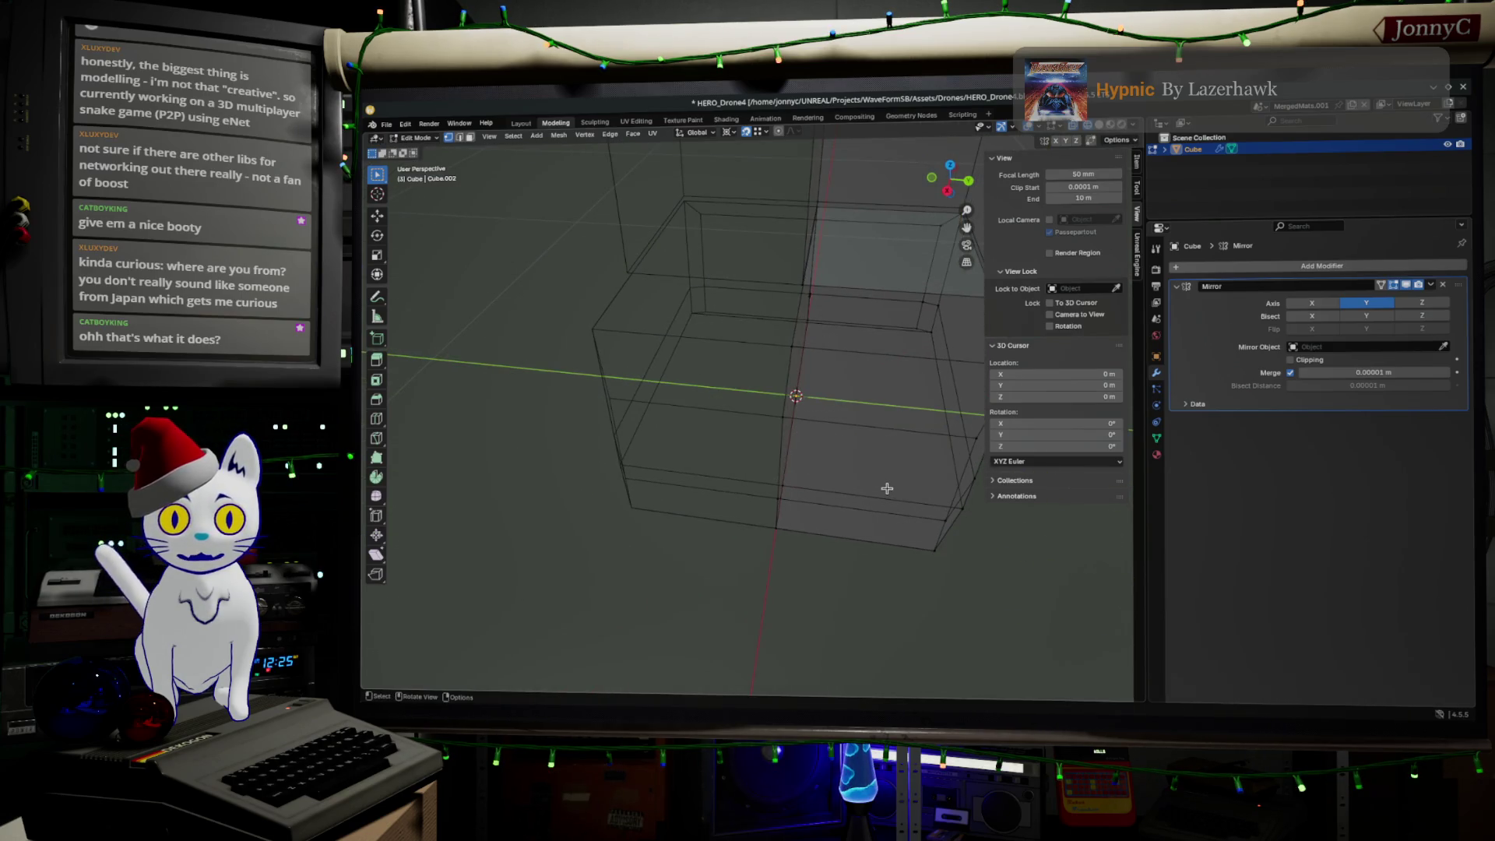
pyautogui.hotkey('ctrl', 'r')
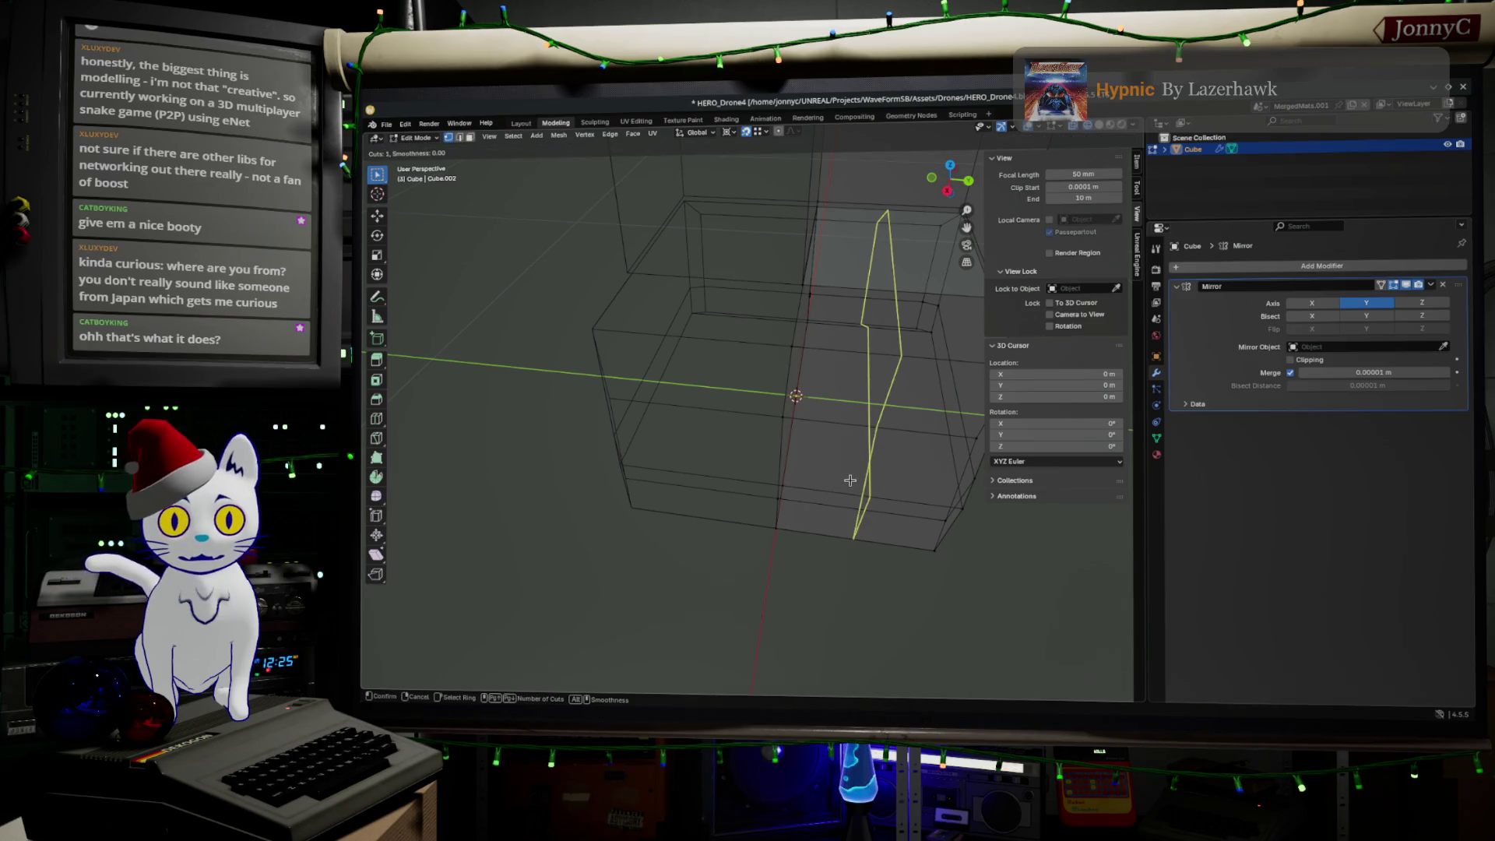
pyautogui.click(850, 481)
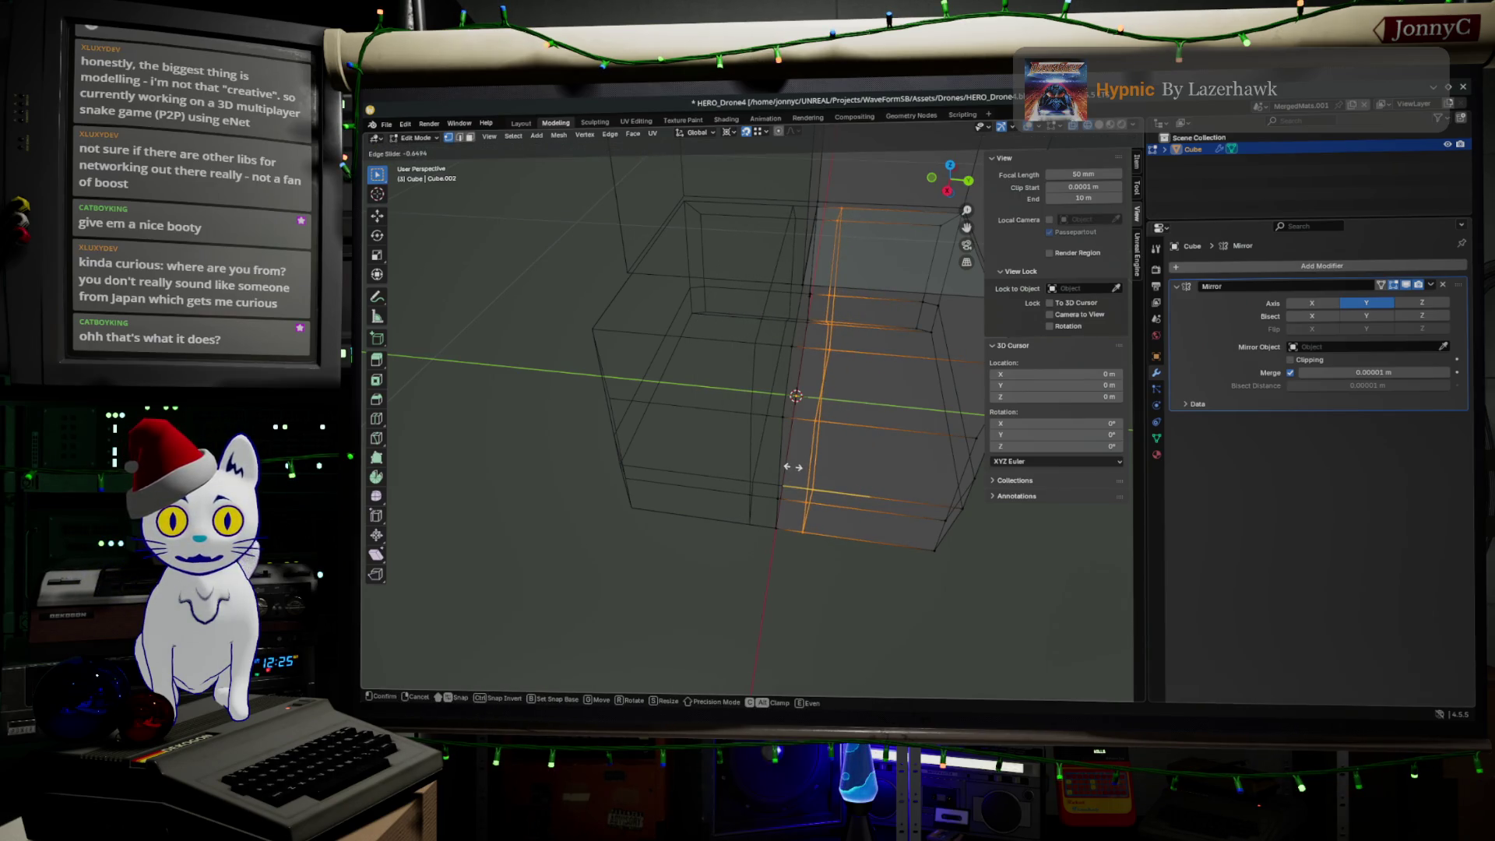
pyautogui.click(808, 470)
pyautogui.moveTo(889, 495); pyautogui.dragTo(815, 466, button='middle')
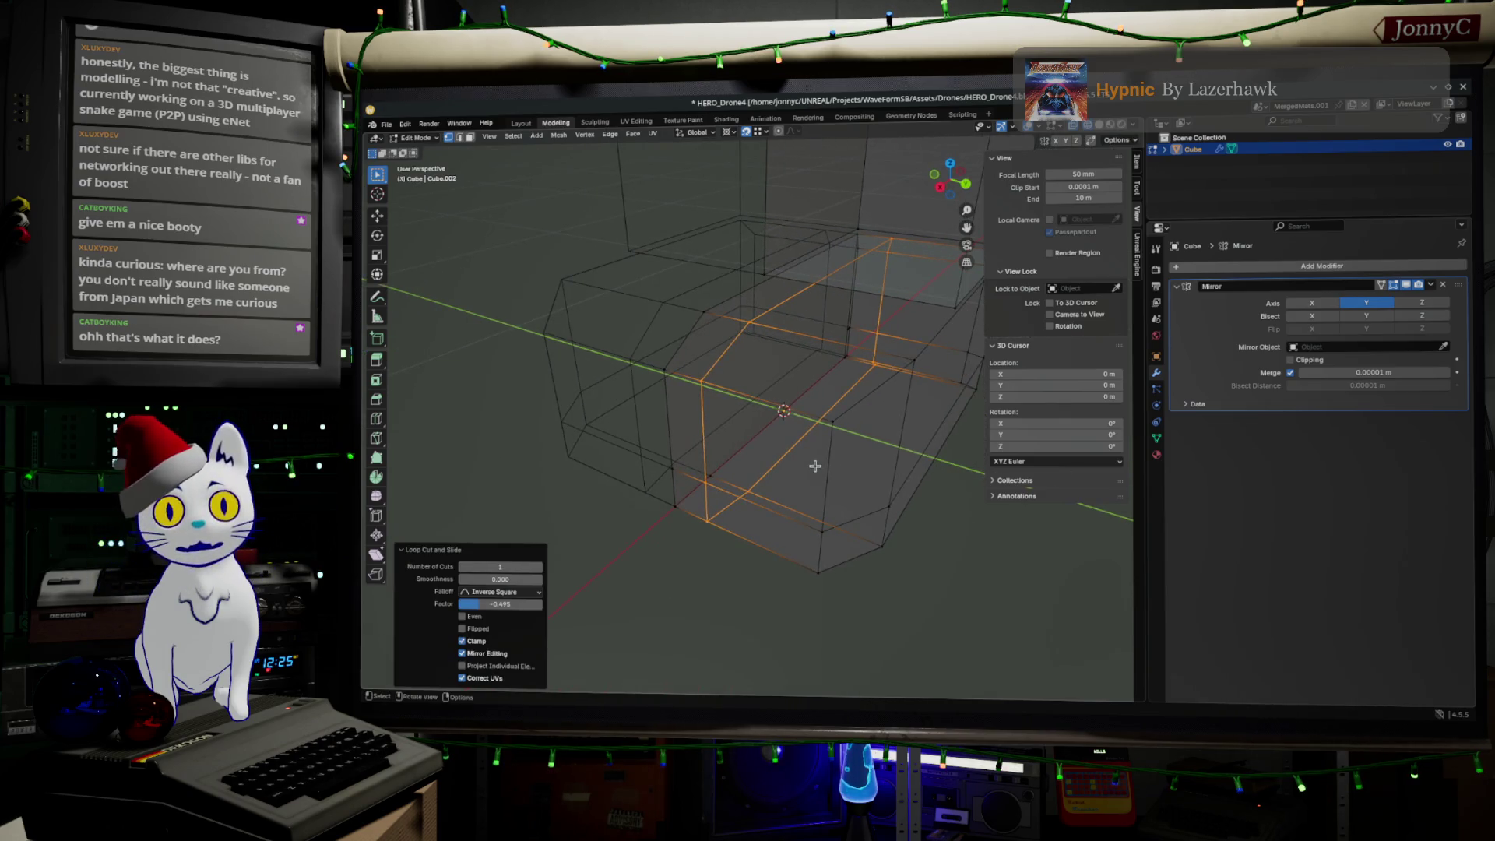
pyautogui.press('s')
pyautogui.press('y')
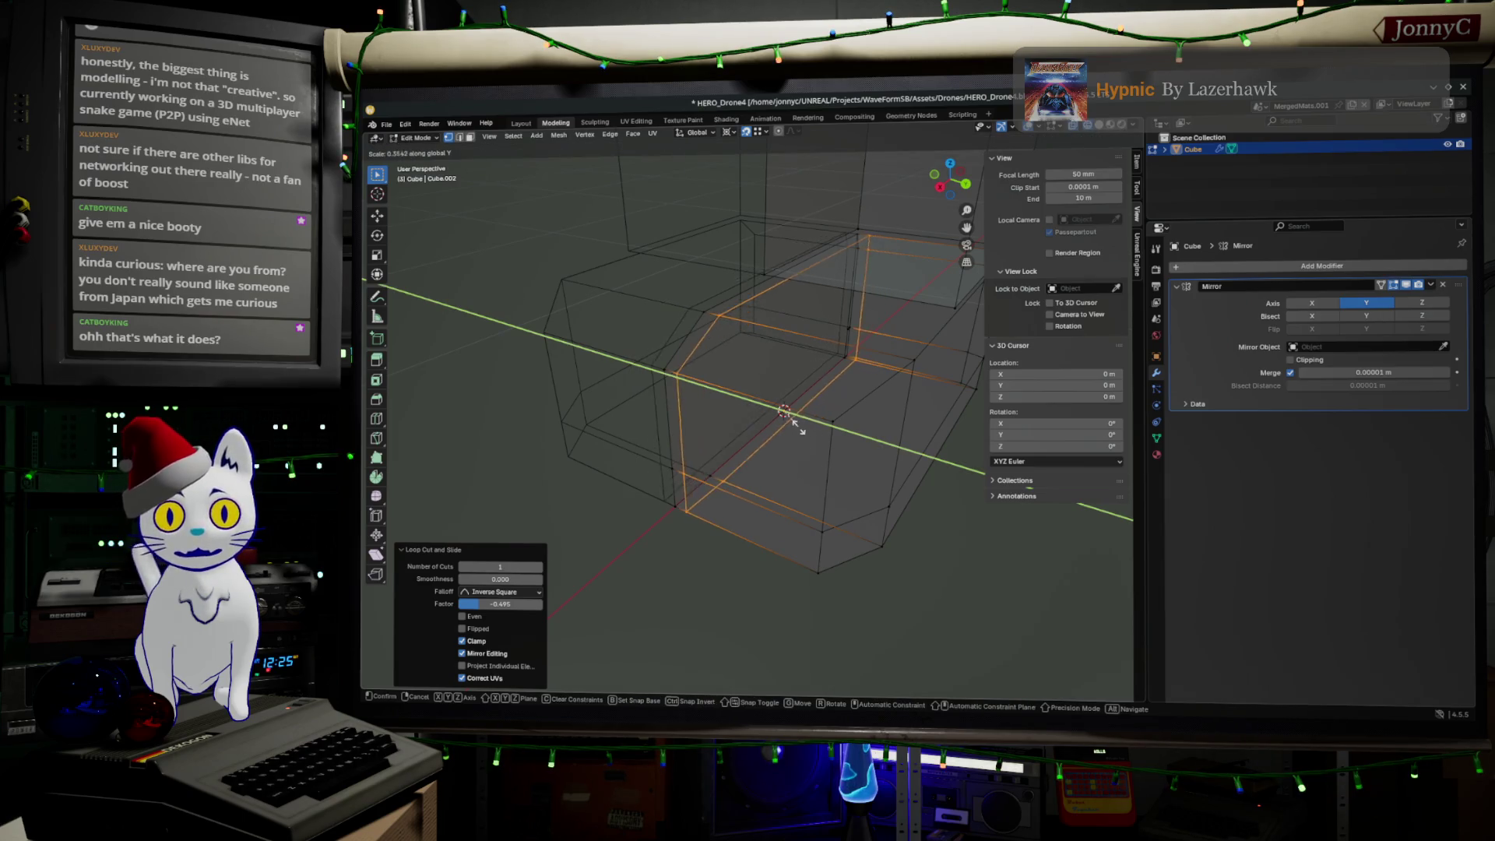
pyautogui.click(810, 456)
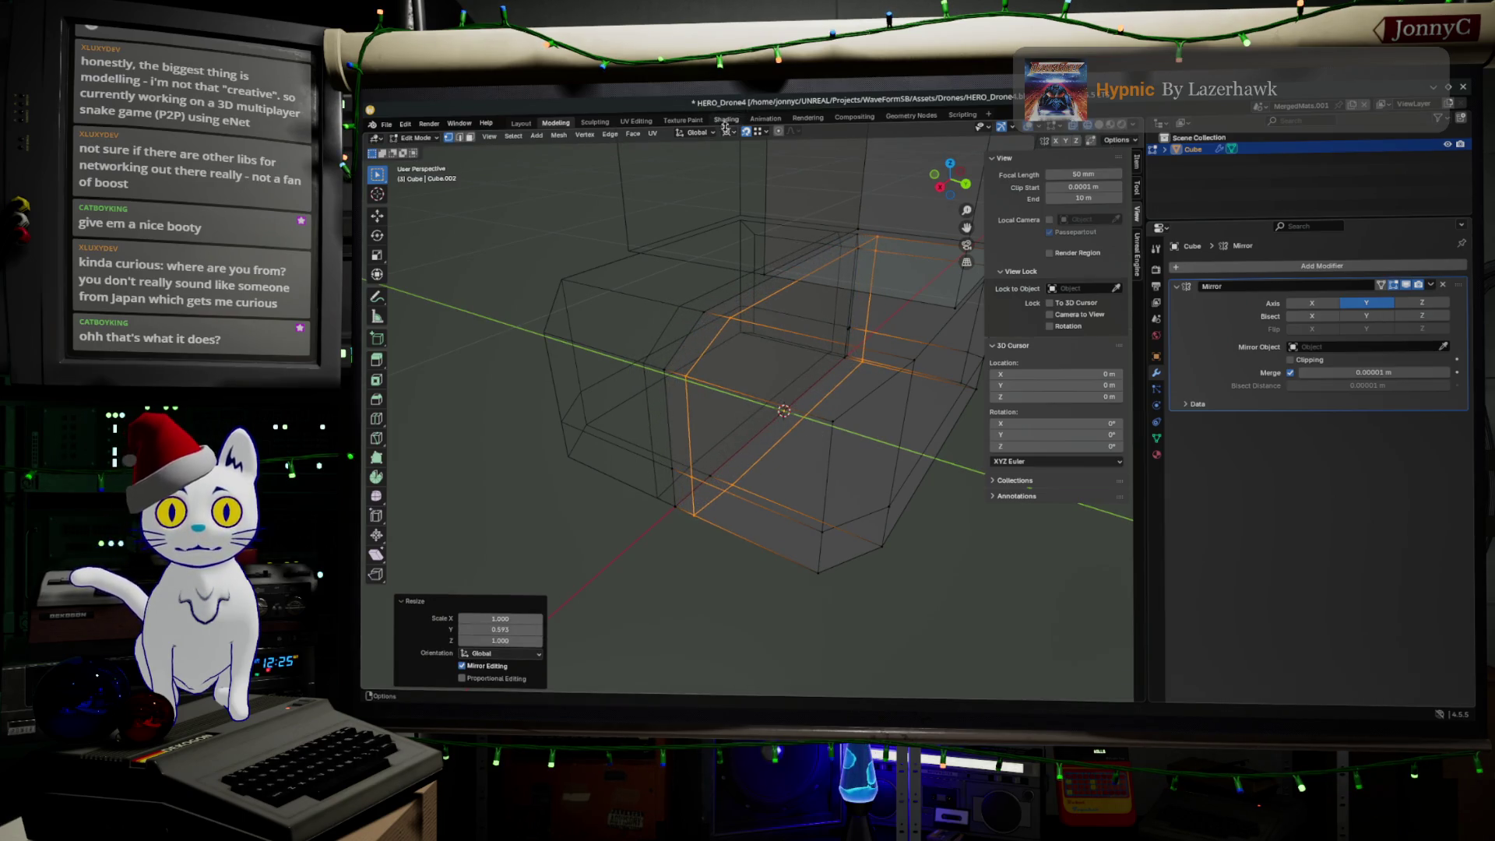
# Step: Set the pivot to Active Element and scale the lower block's edge loop to 0 along Y
pyautogui.click(728, 133)
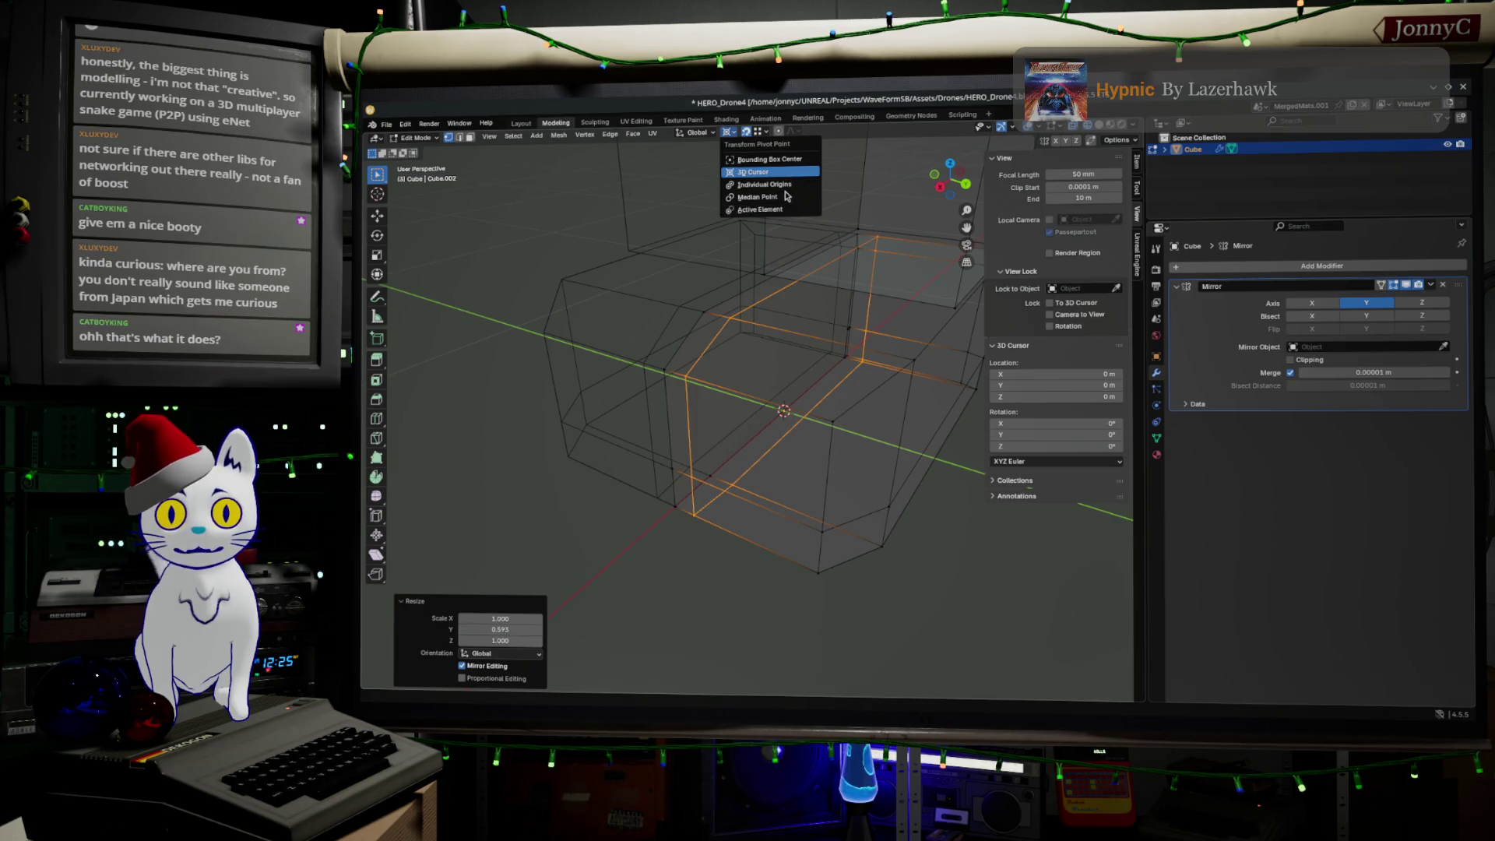
pyautogui.click(779, 209)
pyautogui.click(776, 210)
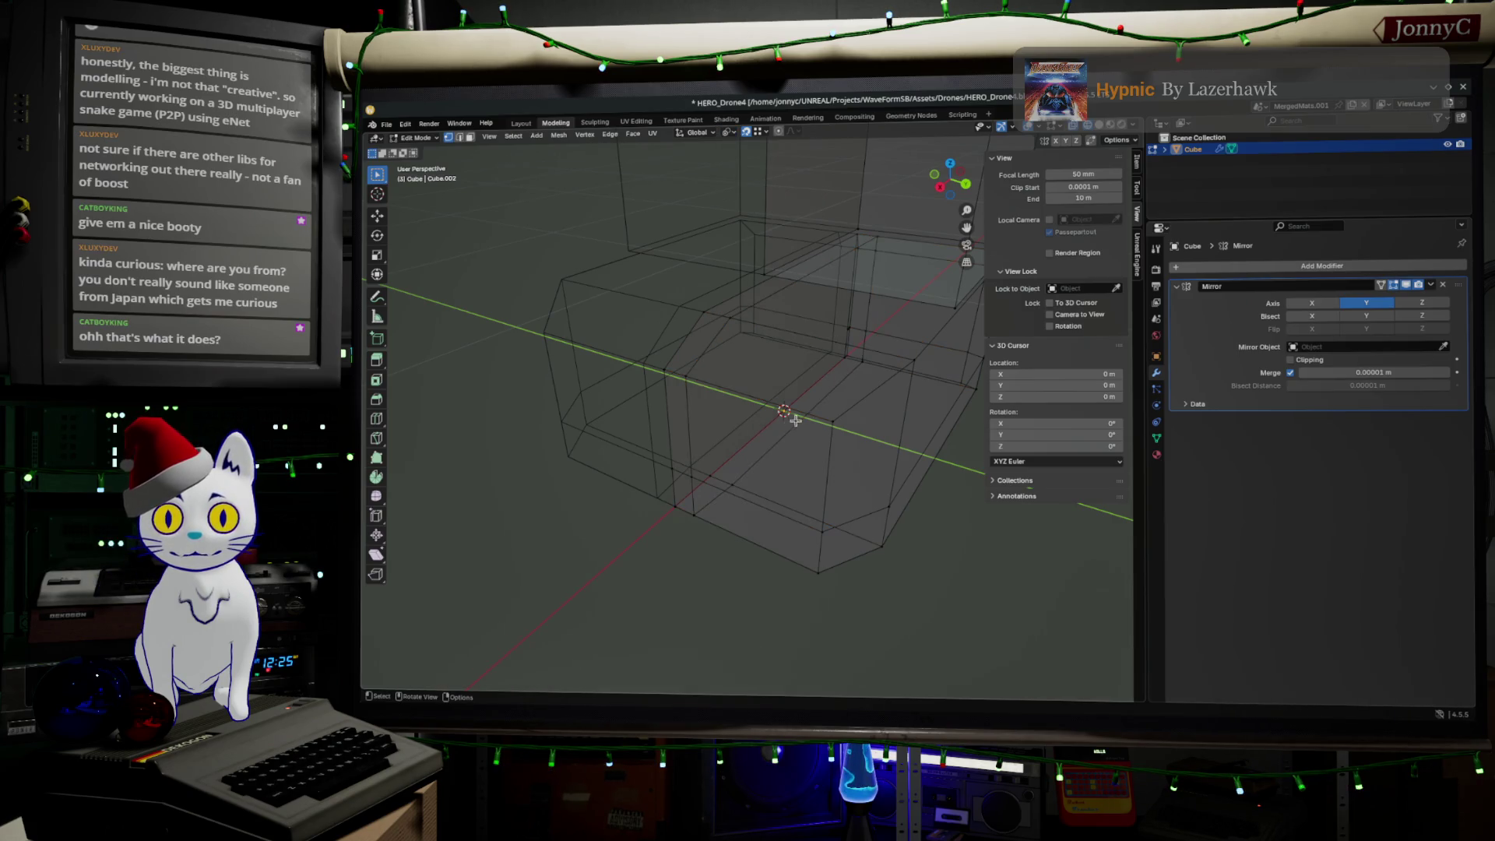
pyautogui.keyDown('alt'); pyautogui.click(686, 427); pyautogui.keyUp('alt')
pyautogui.press('s')
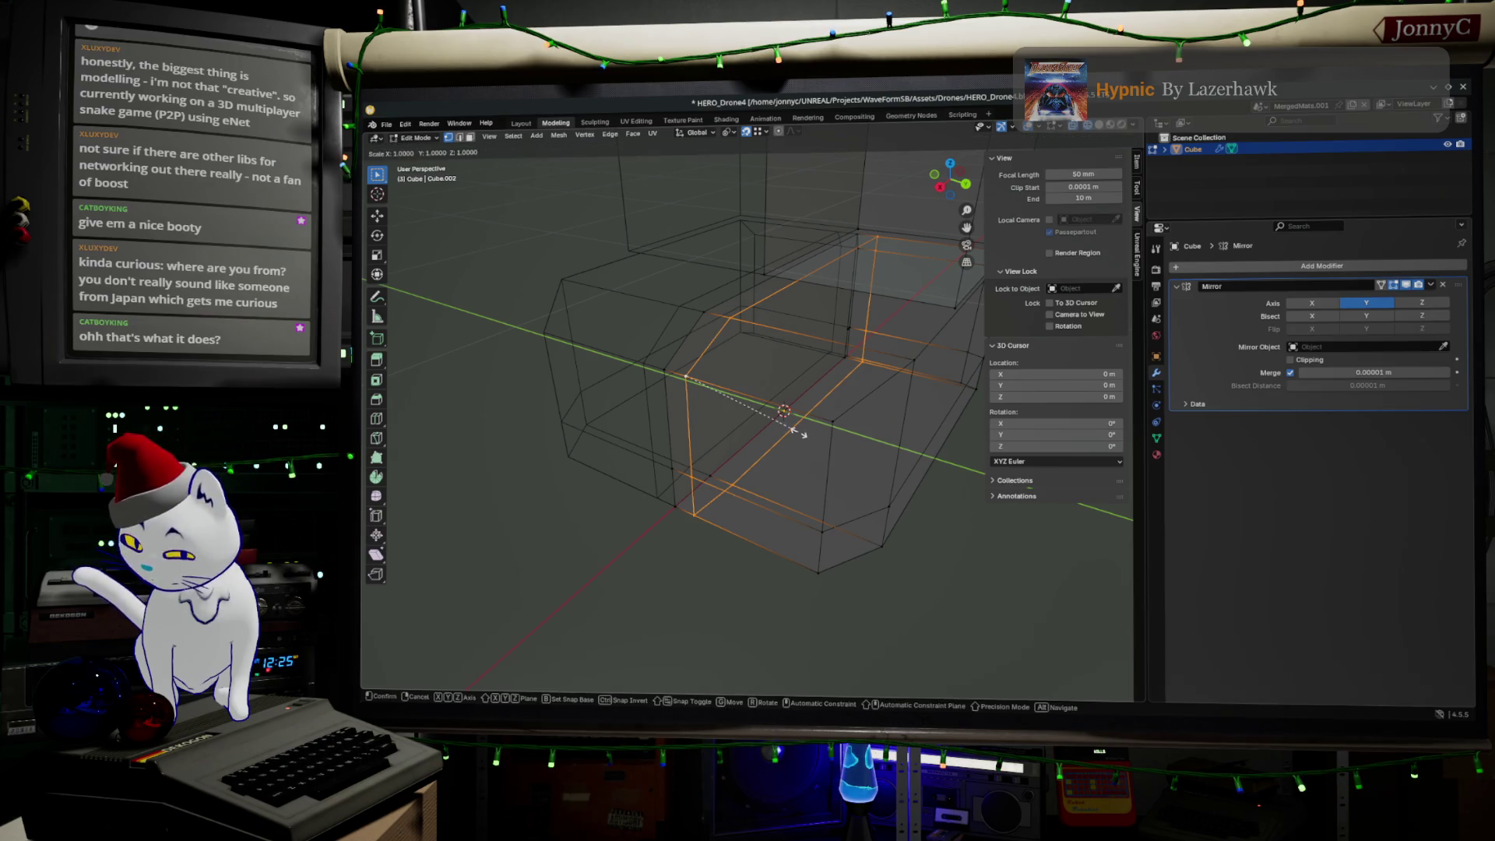
pyautogui.press('y')
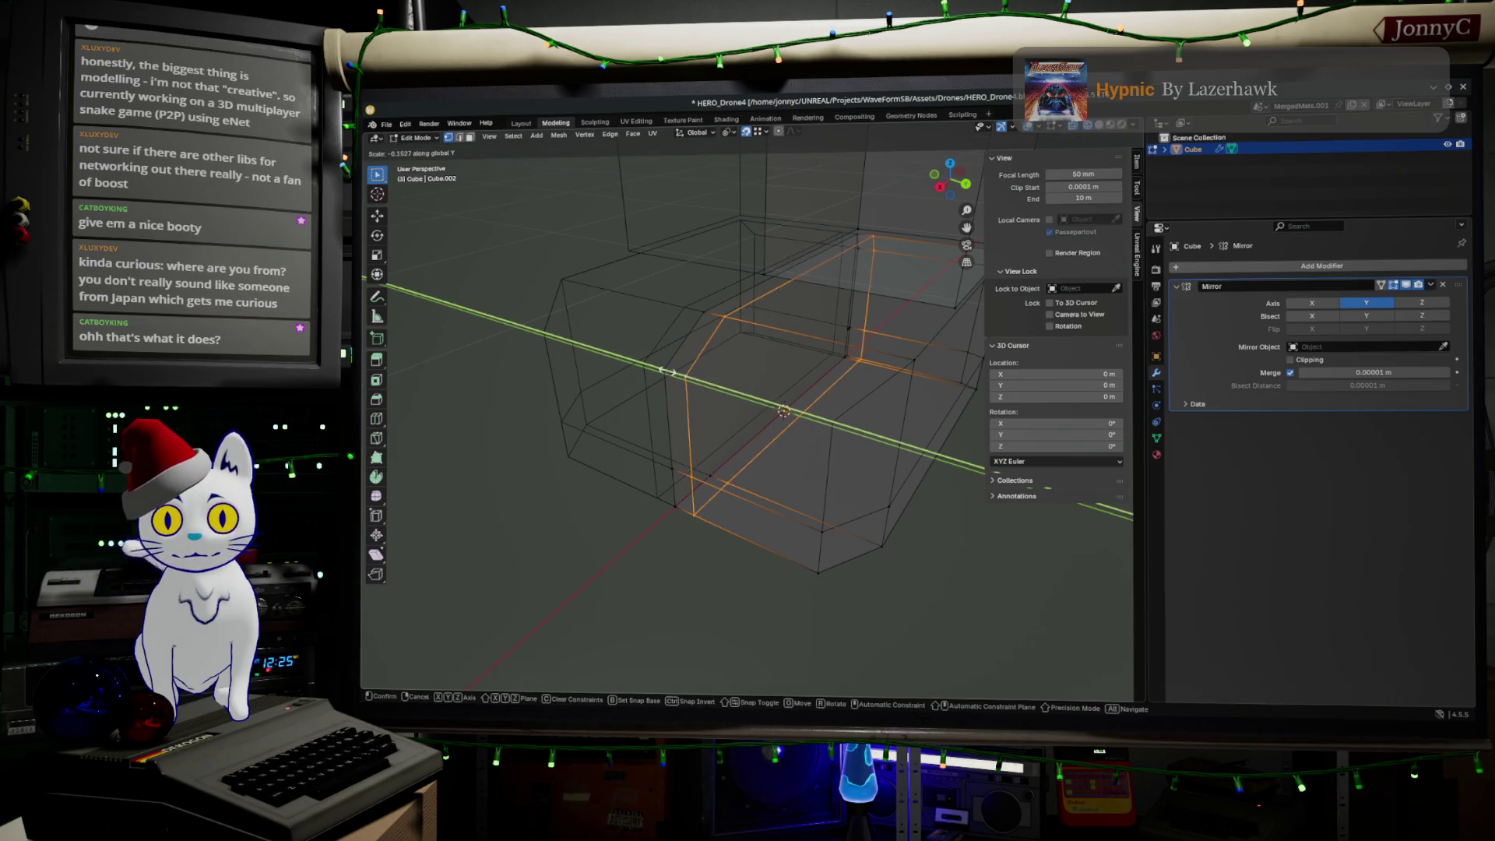
pyautogui.click(681, 368)
pyautogui.click(511, 630)
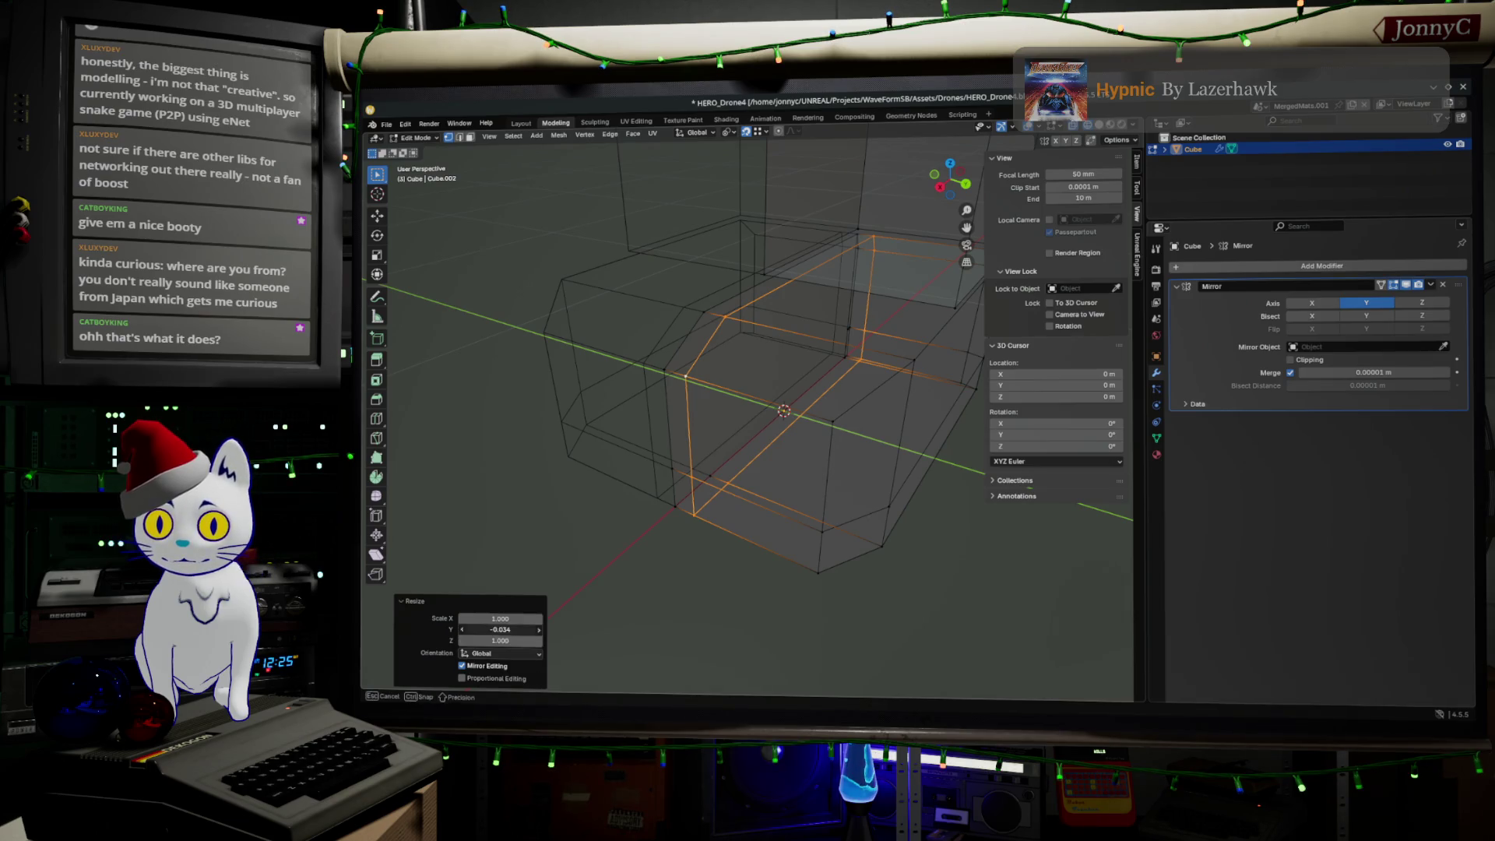
pyautogui.write('0')
pyautogui.press('Return')
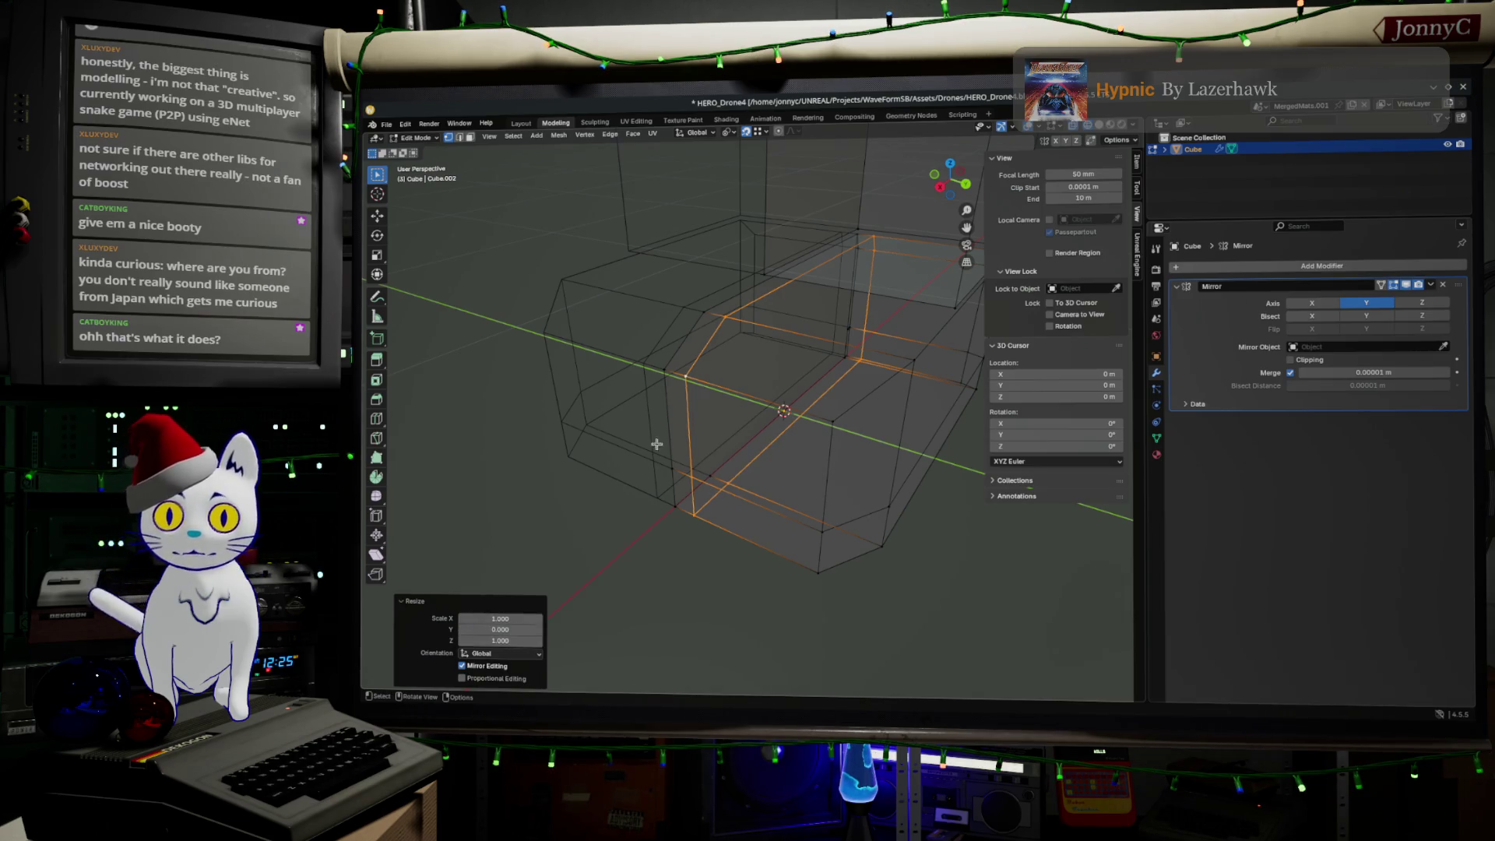
# Step: Add another vertical edge loop on the body and flatten it to 0 along Y
pyautogui.press('KP_3')
pyautogui.moveTo(740, 450)
pyautogui.mouseDown(button='middle')
pyautogui.moveTo(841, 437)
pyautogui.moveTo(749, 424)
pyautogui.moveTo(673, 250)
pyautogui.mouseUp(button='middle')
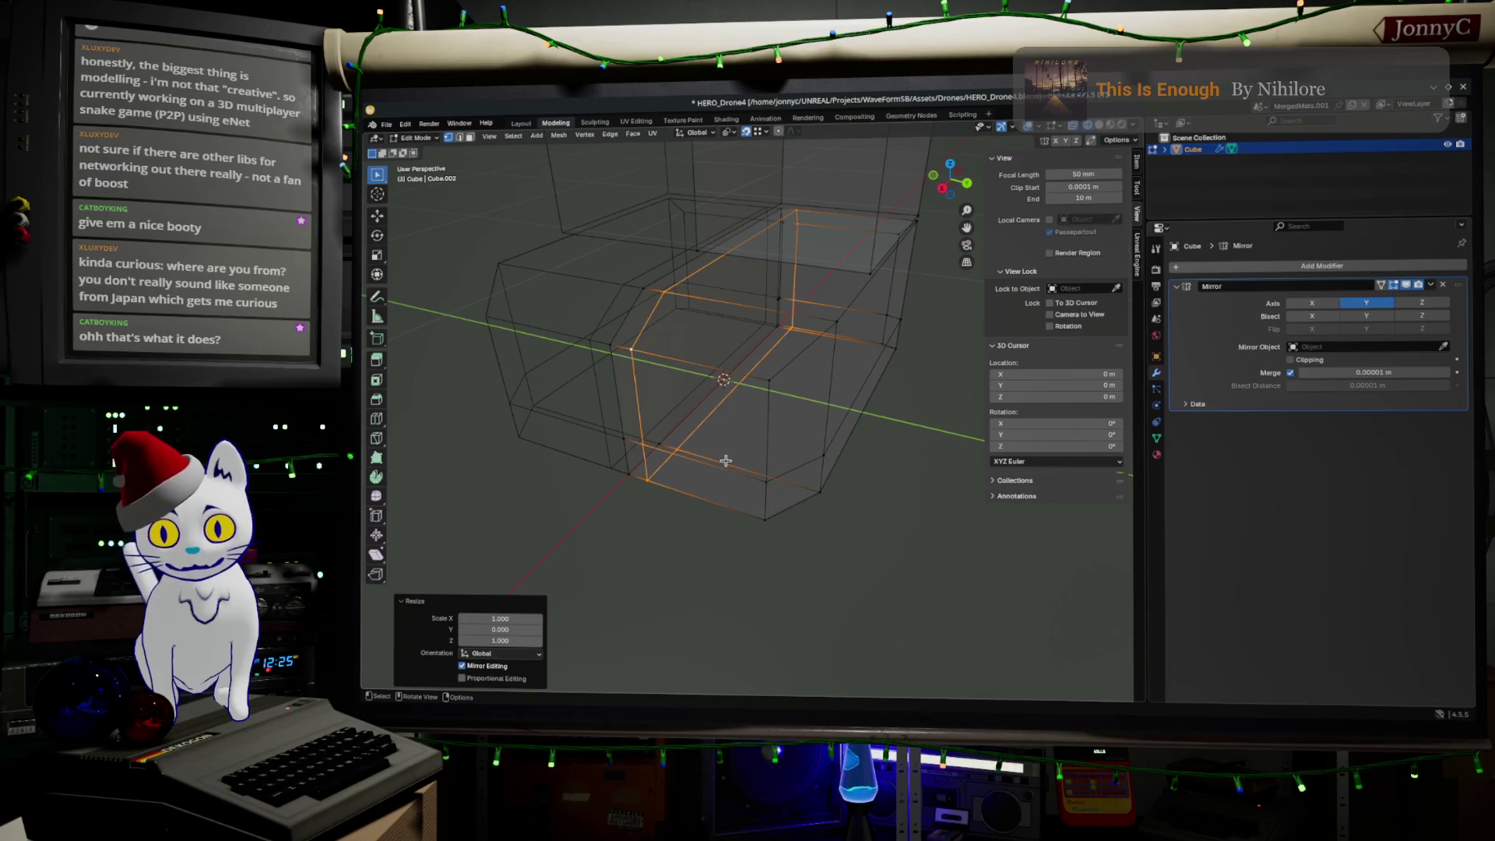
pyautogui.moveTo(648, 411); pyautogui.dragTo(658, 414, button='middle')
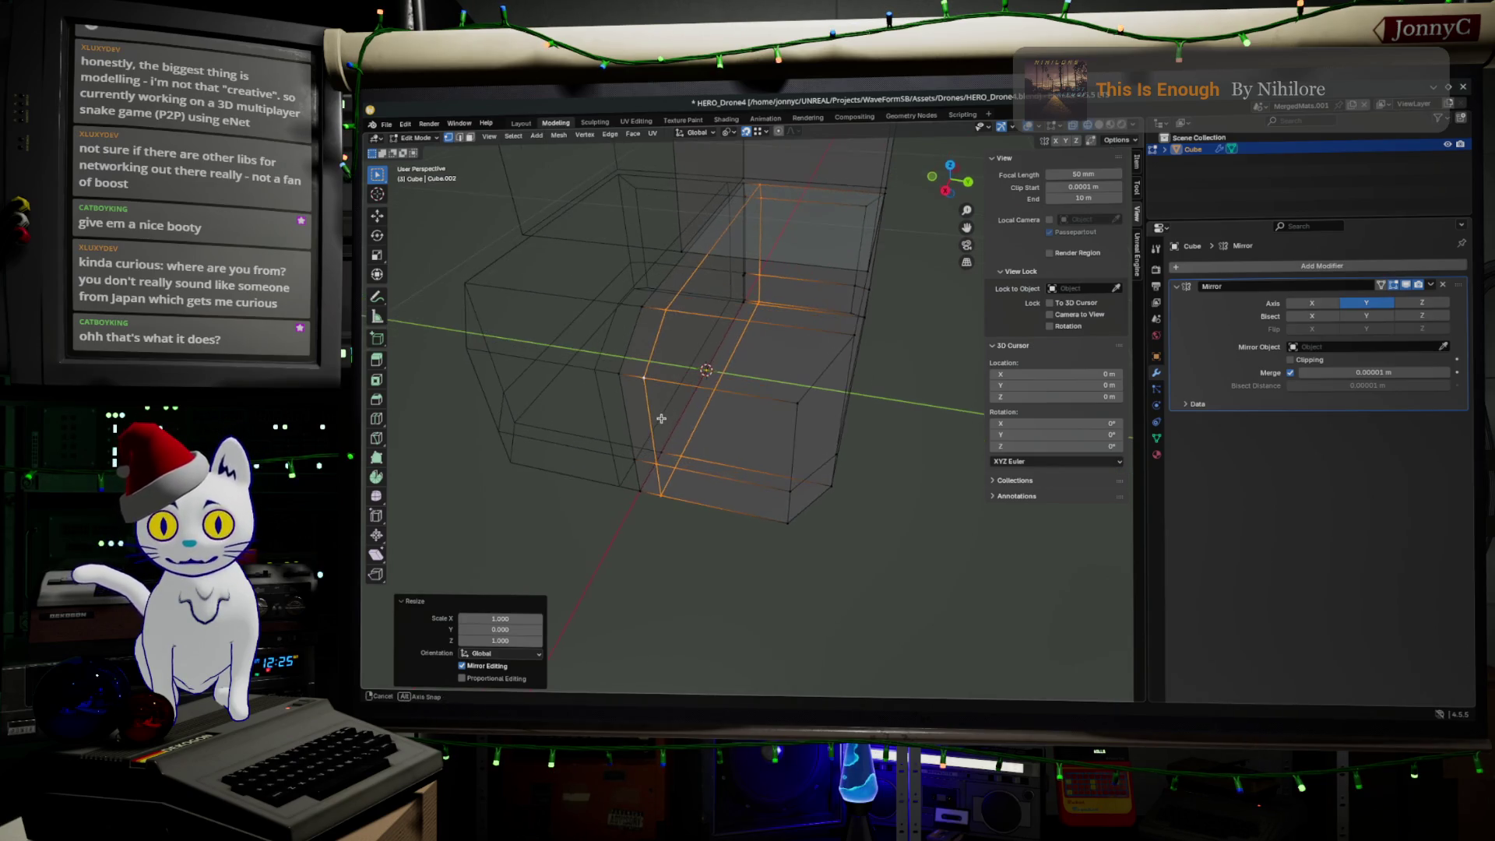
pyautogui.hotkey('ctrl', 'r')
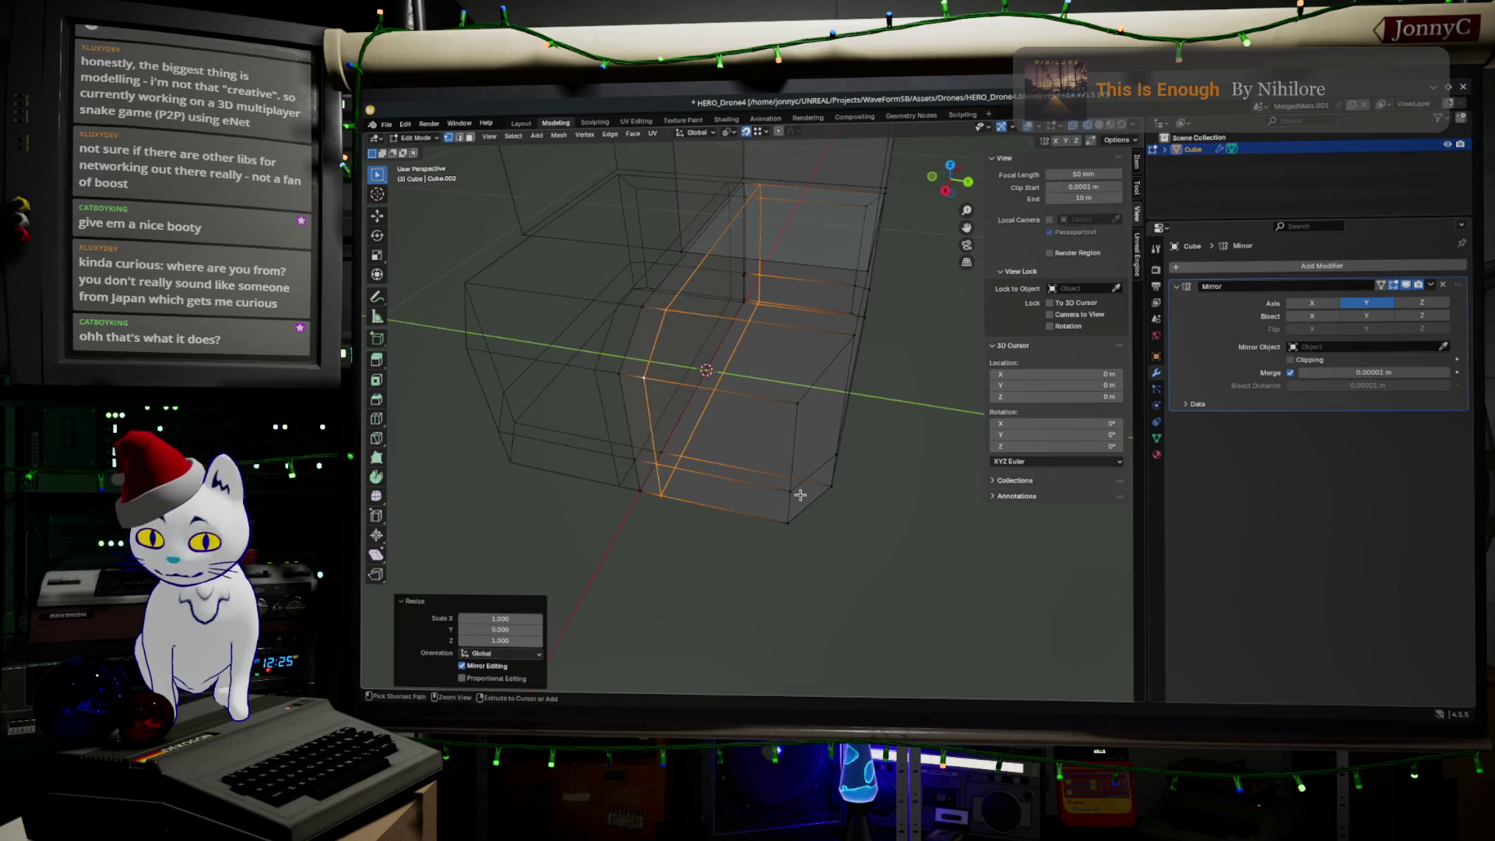
pyautogui.click(770, 458)
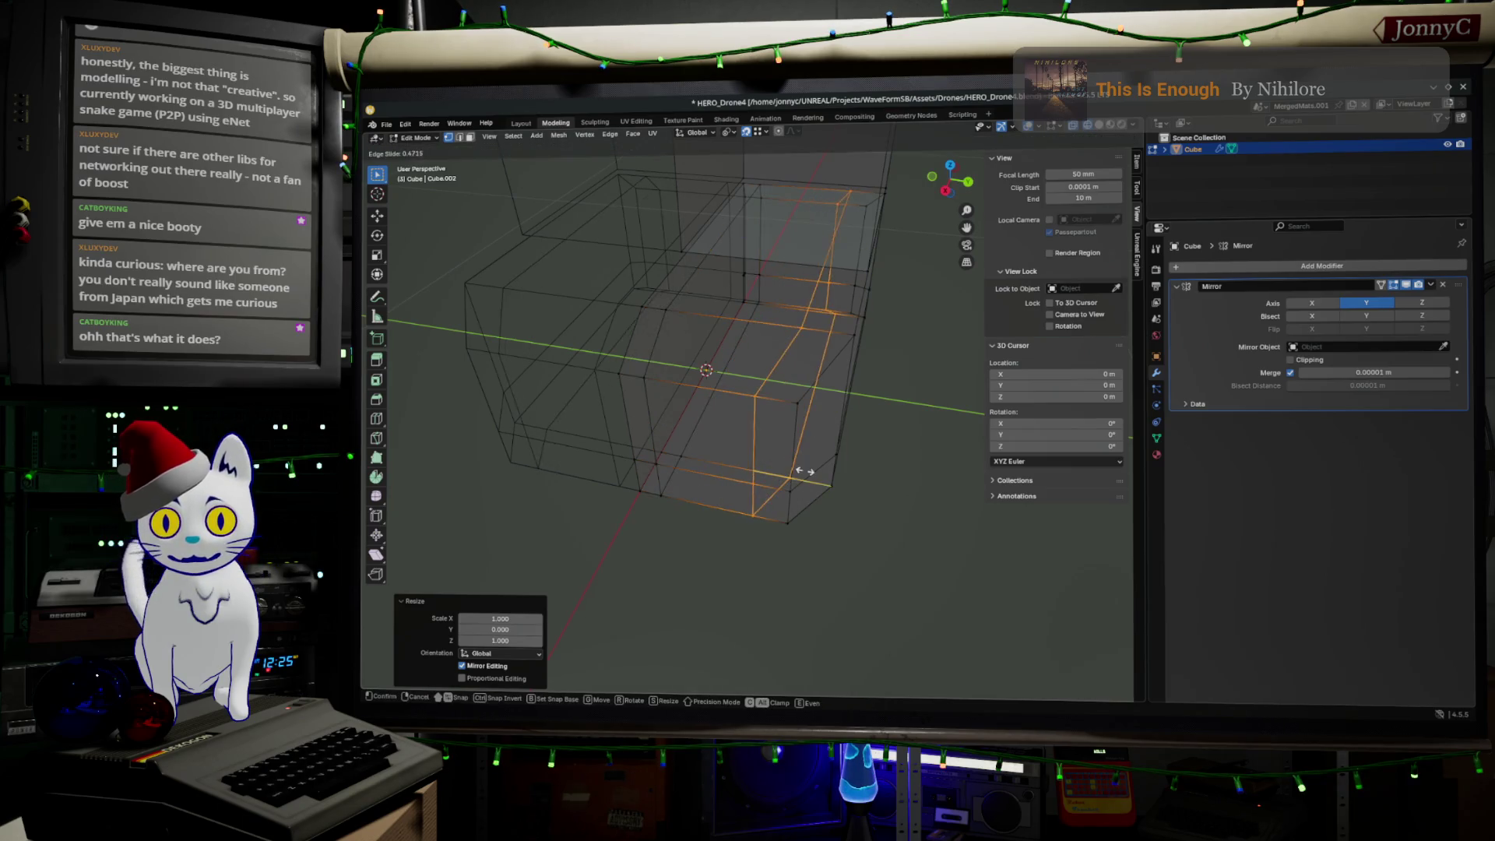
pyautogui.click(815, 474)
pyautogui.moveTo(815, 474); pyautogui.dragTo(901, 524, button='middle')
pyautogui.press('s')
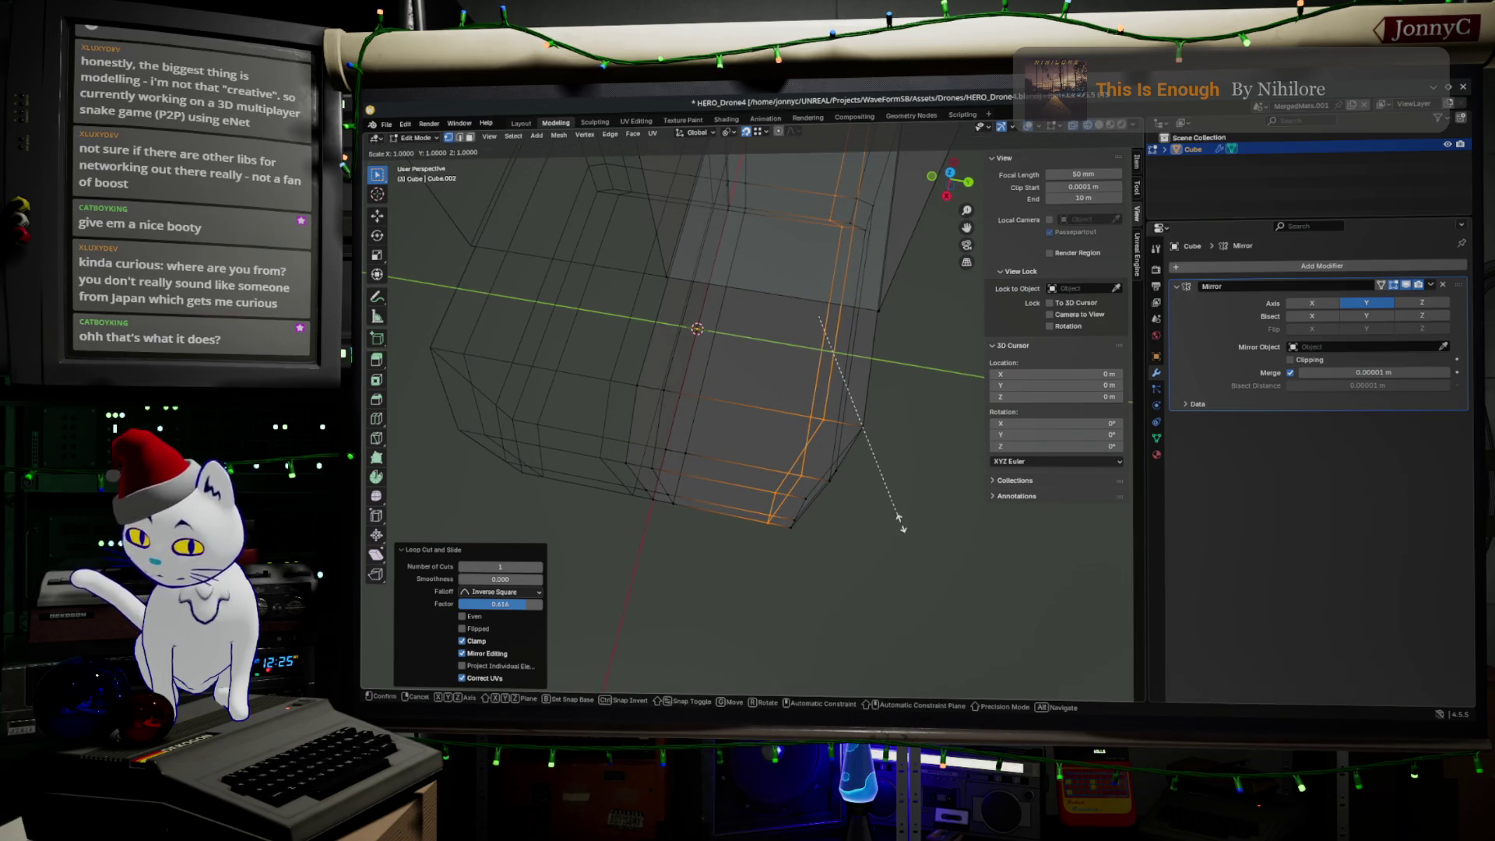
pyautogui.press('y')
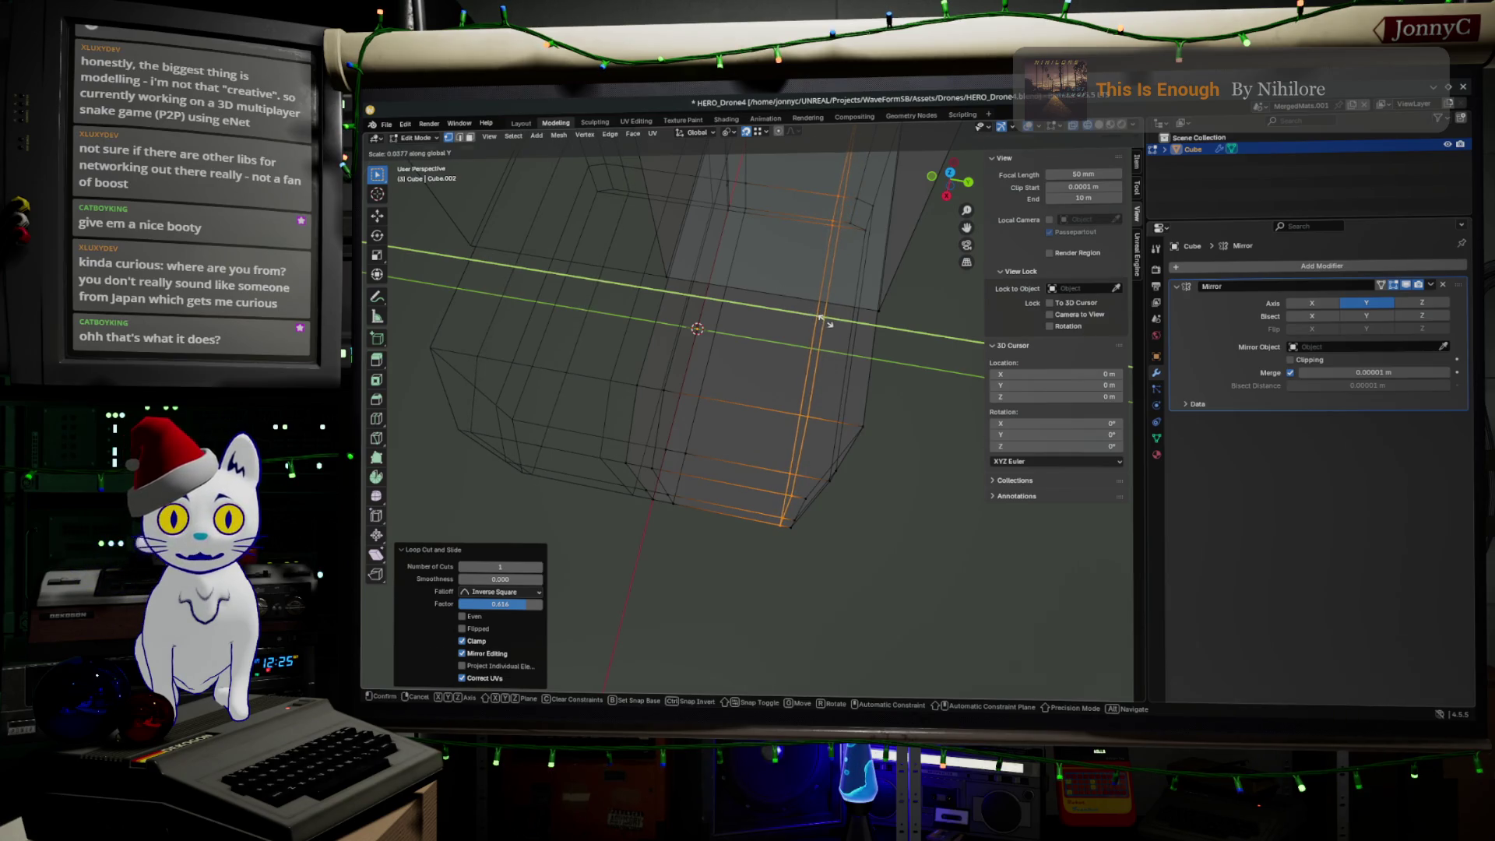
pyautogui.click(822, 319)
pyautogui.click(510, 630)
pyautogui.write('0')
pyautogui.press('Return')
pyautogui.moveTo(825, 500)
pyautogui.mouseDown(button='middle')
pyautogui.moveTo(831, 477)
pyautogui.moveTo(639, 399)
pyautogui.moveTo(701, 381)
pyautogui.moveTo(668, 337)
pyautogui.moveTo(731, 351)
pyautogui.mouseUp(button='middle')
# Step: Add a centred horizontal loop around the body and flatten it to 0 along Z
pyautogui.hotkey('ctrl', 'r')
pyautogui.click(693, 350)
pyautogui.rightClick(693, 349)
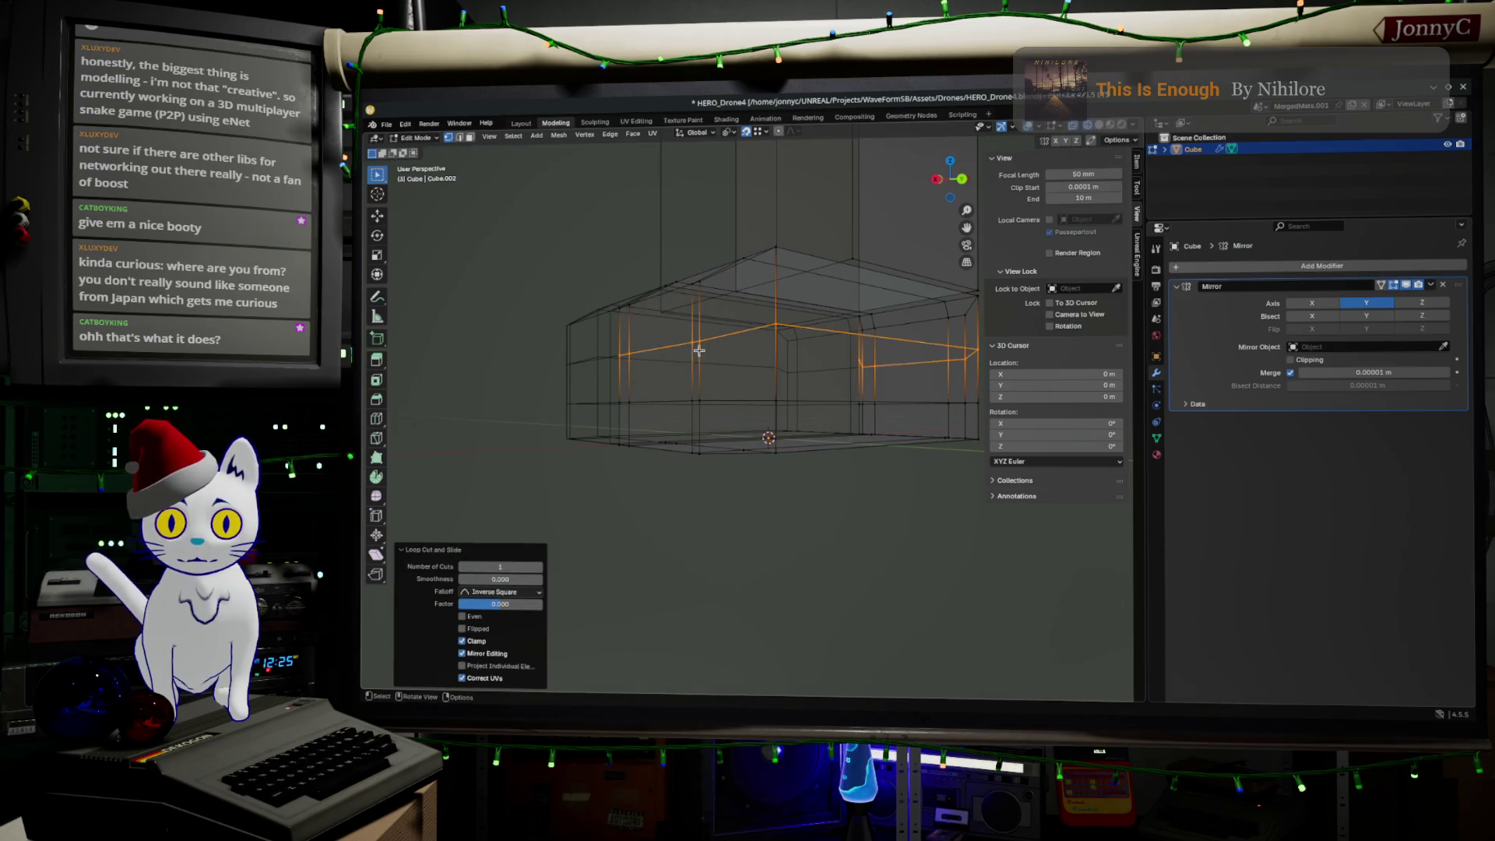
pyautogui.press('s')
pyautogui.press('z')
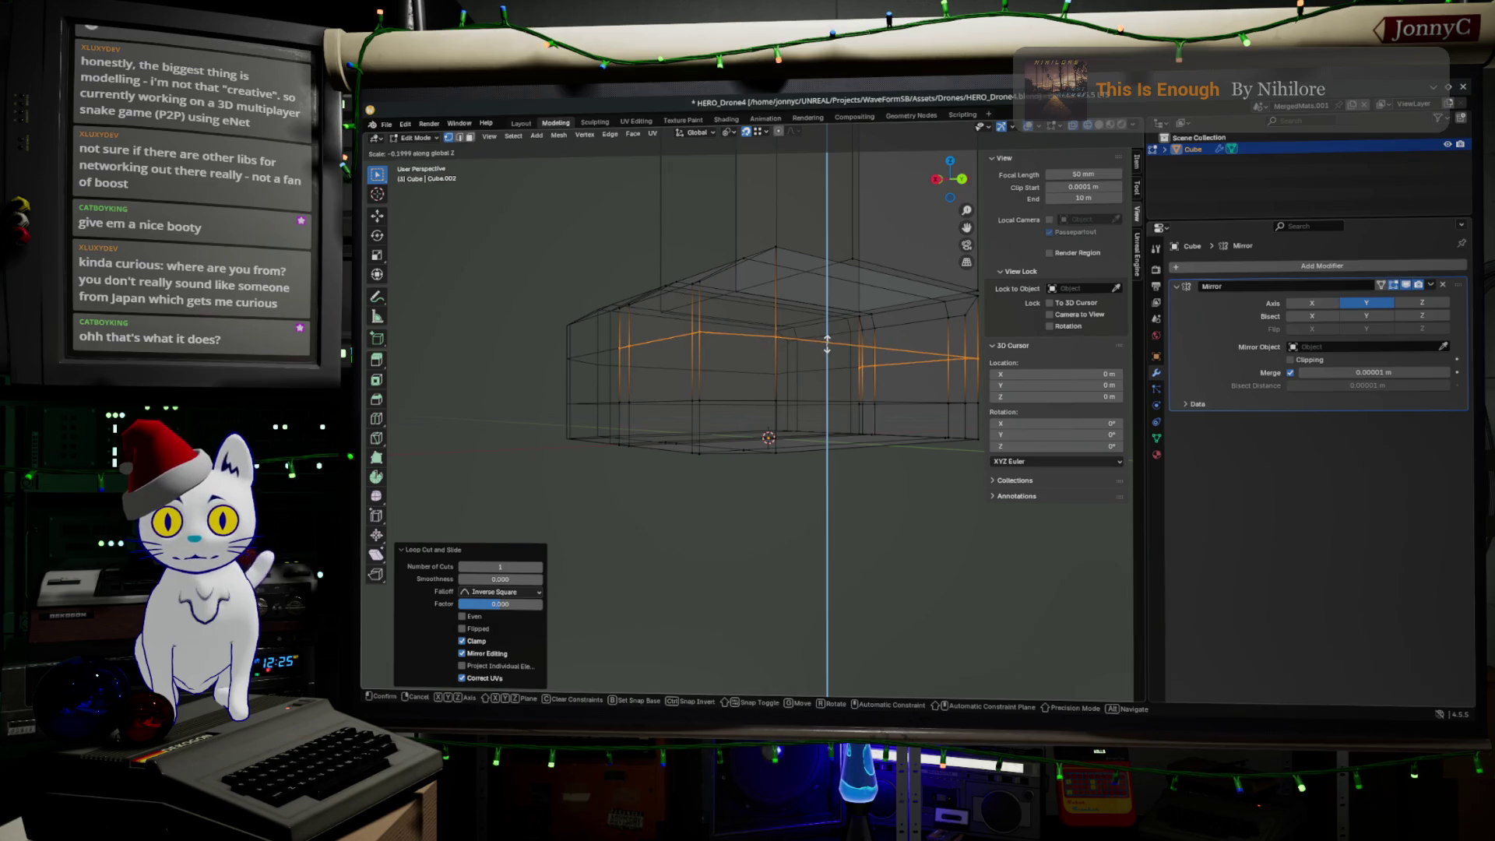
pyautogui.click(827, 343)
pyautogui.doubleClick(488, 640)
pyautogui.write('0')
pyautogui.press('Return')
pyautogui.moveTo(568, 568)
pyautogui.mouseDown(button='middle')
pyautogui.moveTo(677, 507)
pyautogui.moveTo(658, 350)
pyautogui.mouseUp(button='middle')
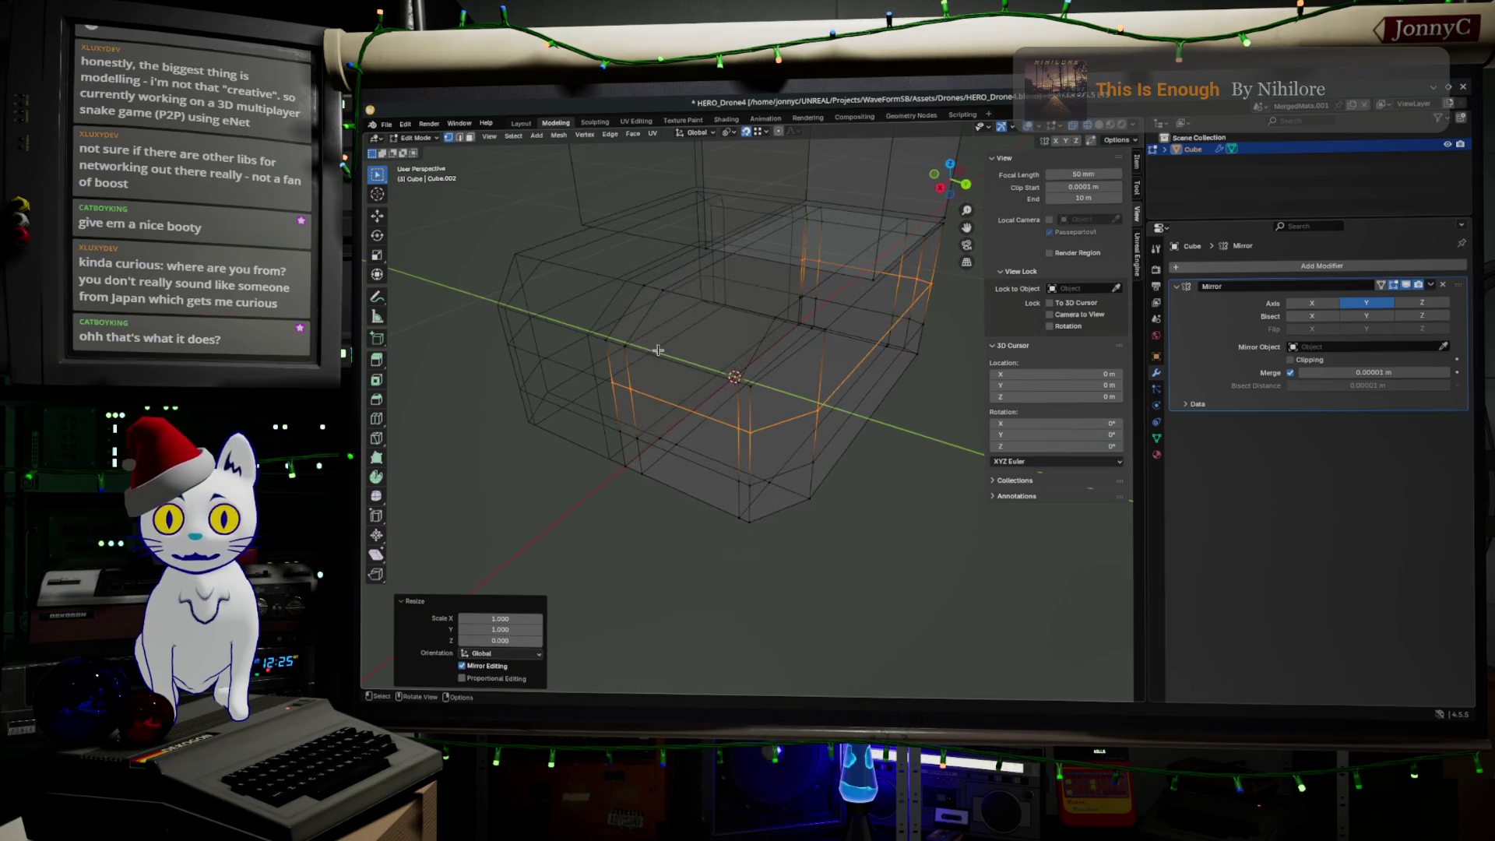
pyautogui.moveTo(711, 281)
pyautogui.mouseDown(button='middle')
pyautogui.moveTo(717, 344)
pyautogui.moveTo(658, 312)
pyautogui.mouseUp(button='middle')
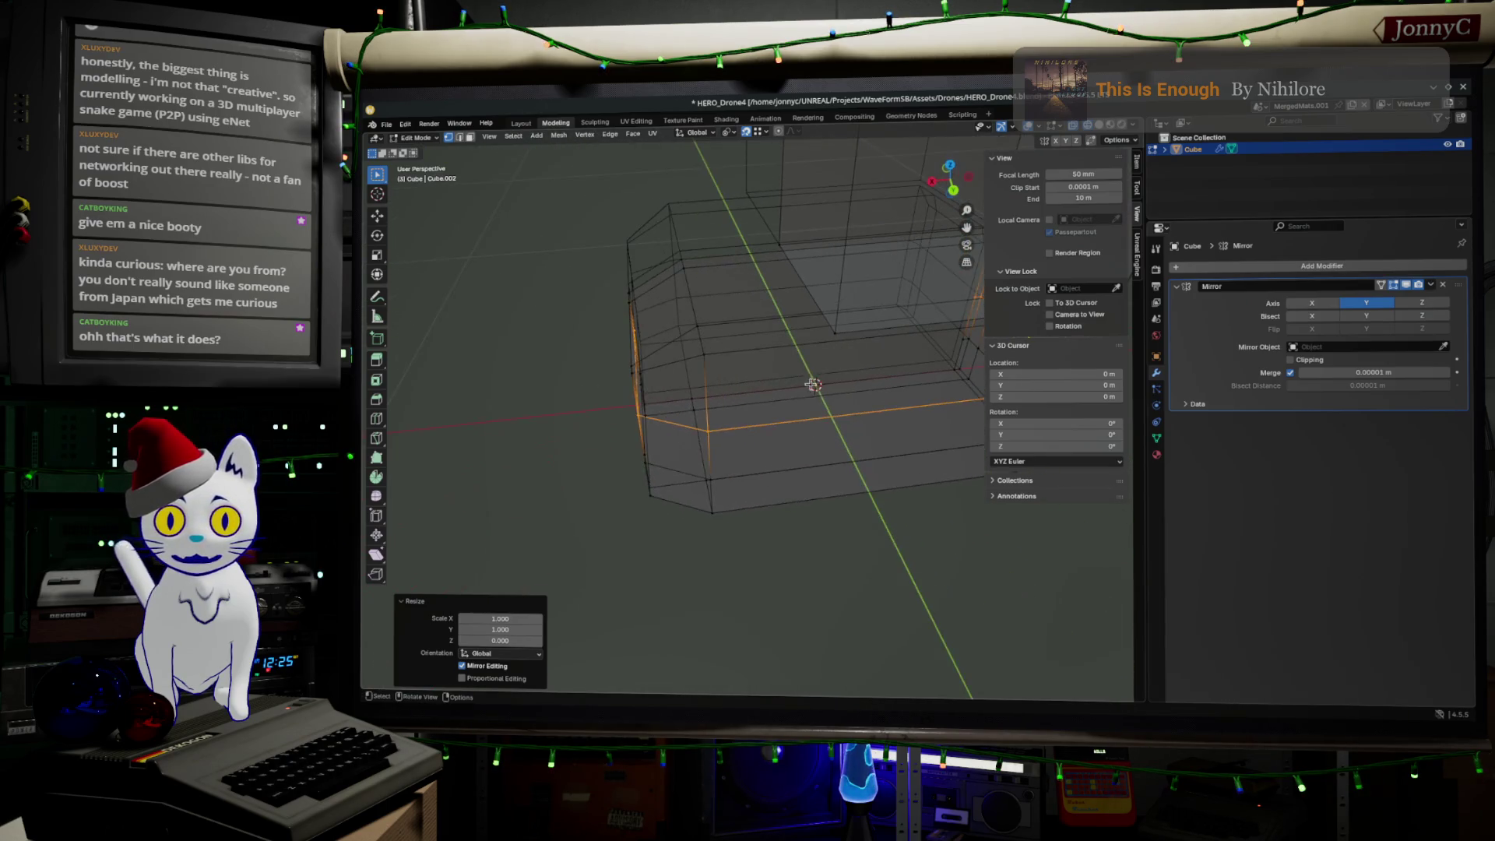
# Step: Add another loop cut slid off-centre to factor -0.591, then switch to the Sculpting workspace
pyautogui.press('g')
pyautogui.rightClick(818, 413)
pyautogui.hotkey('ctrl', 'z')
pyautogui.hotkey('ctrl', 'r')
pyautogui.click(872, 443)
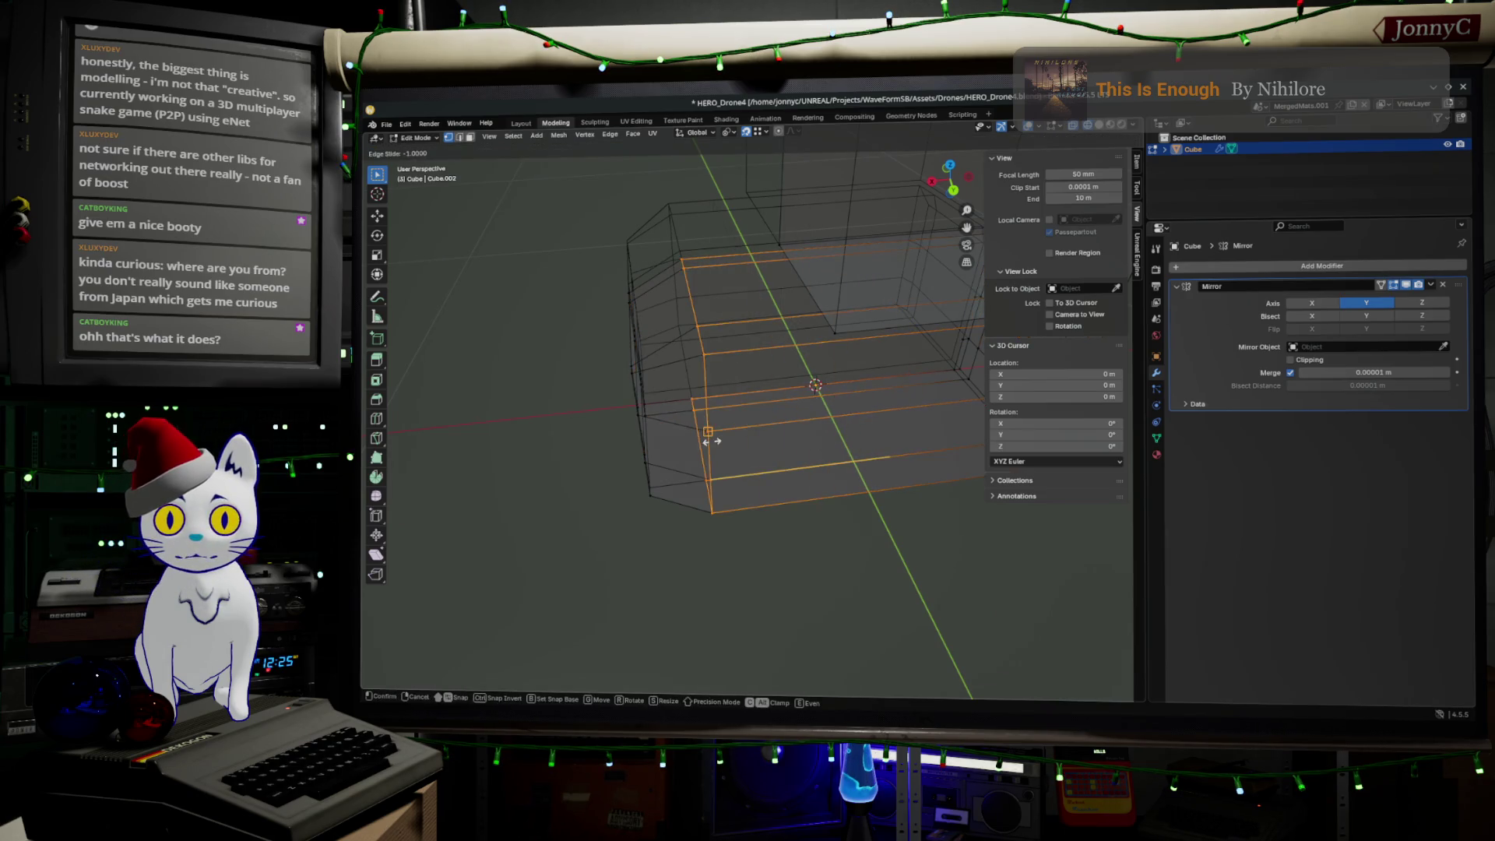
pyautogui.click(779, 429)
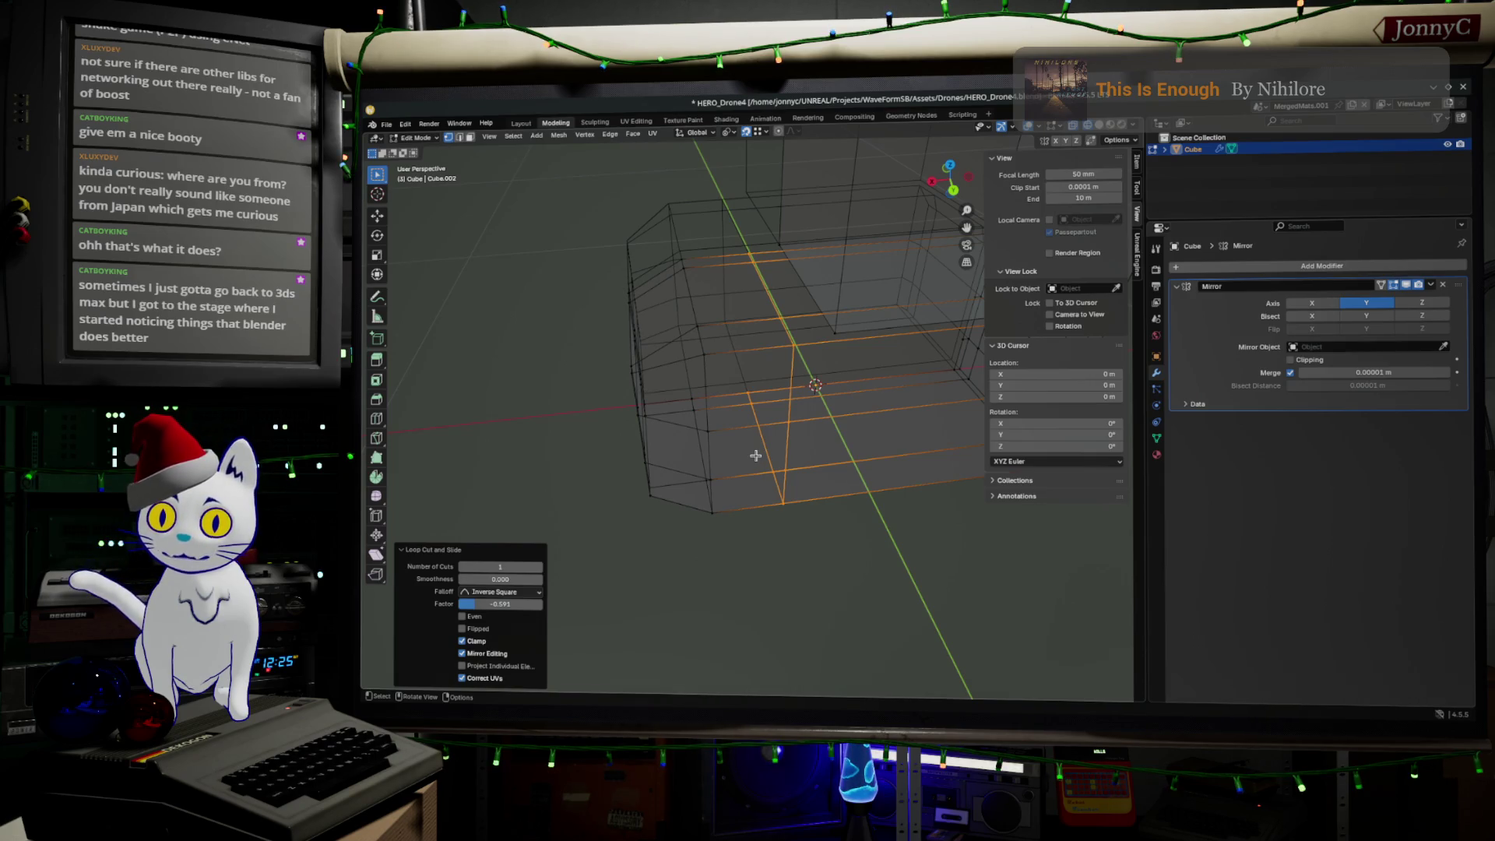
pyautogui.moveTo(818, 559)
pyautogui.mouseDown(button='middle')
pyautogui.moveTo(798, 551)
pyautogui.moveTo(794, 517)
pyautogui.moveTo(814, 574)
pyautogui.moveTo(892, 577)
pyautogui.mouseUp(button='middle')
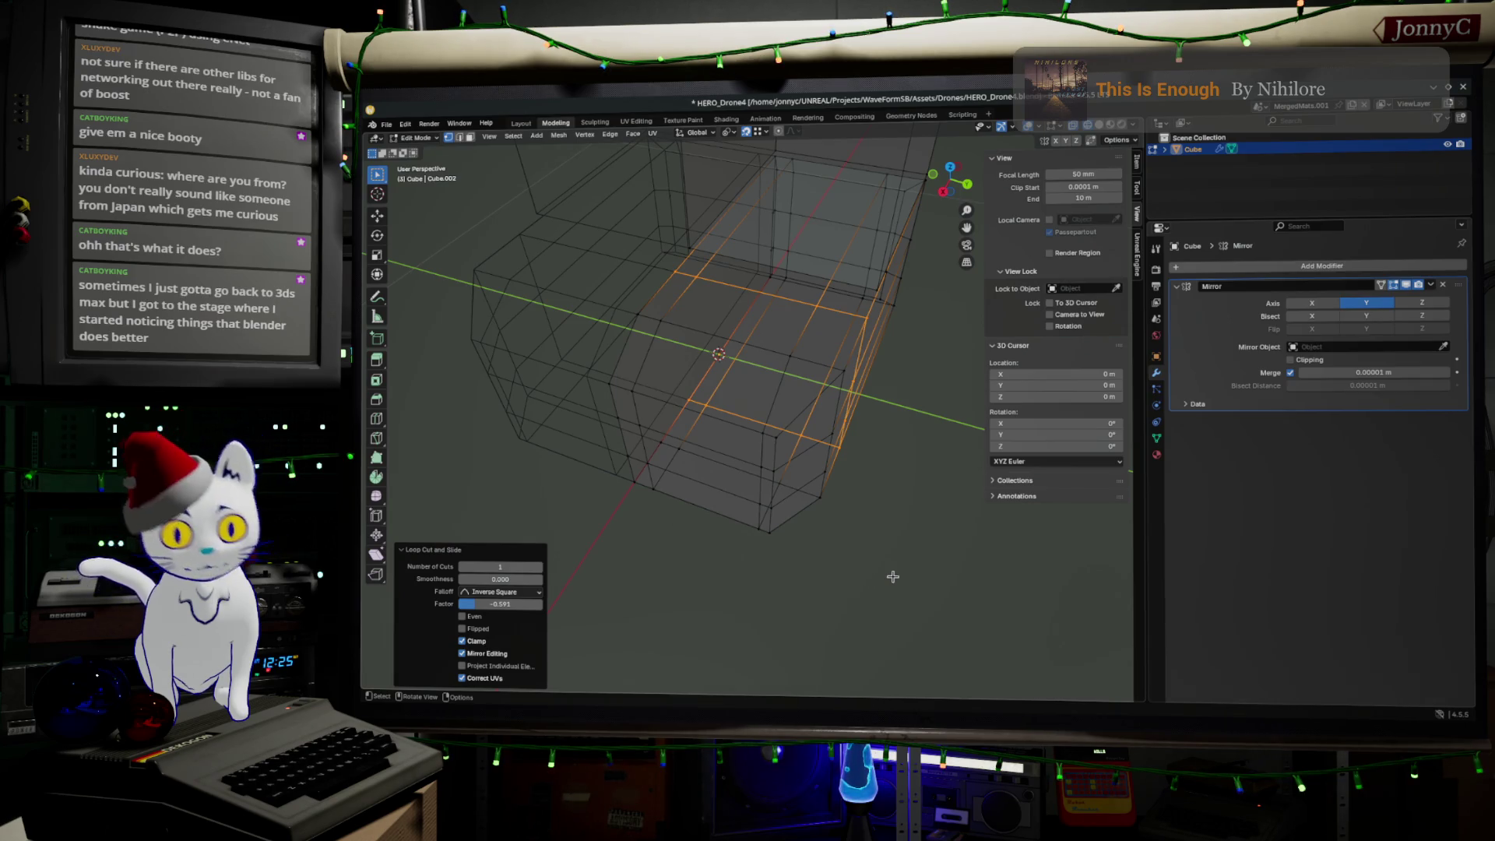
pyautogui.click(593, 121)
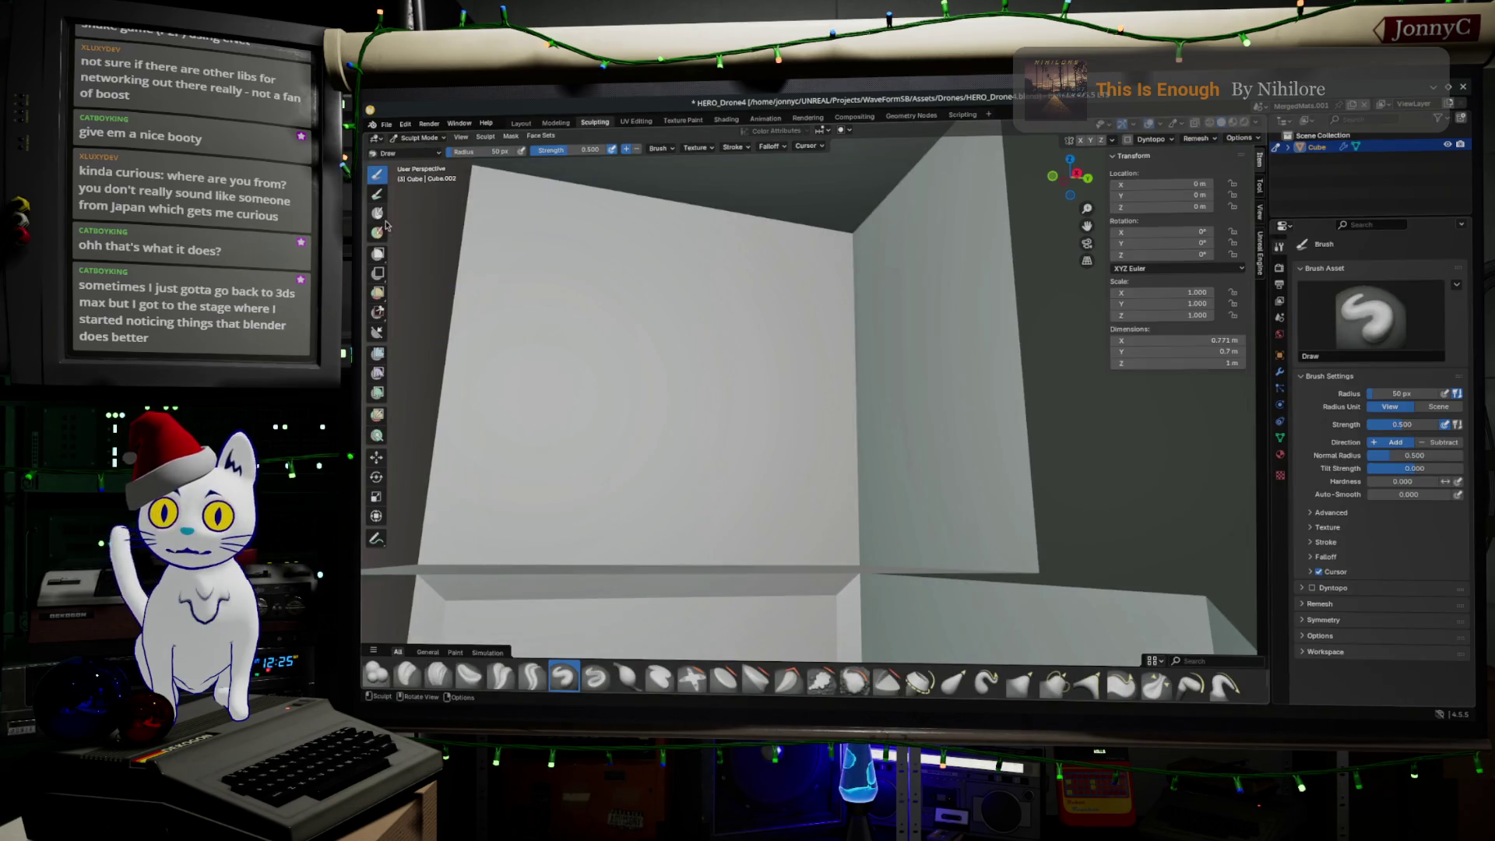
pyautogui.moveTo(701, 310)
pyautogui.mouseDown(button='middle')
pyautogui.moveTo(753, 334)
pyautogui.moveTo(792, 303)
pyautogui.moveTo(679, 300)
pyautogui.mouseUp(button='middle')
pyautogui.scroll(-5, 754, 333)
pyautogui.scroll(6, 771, 319)
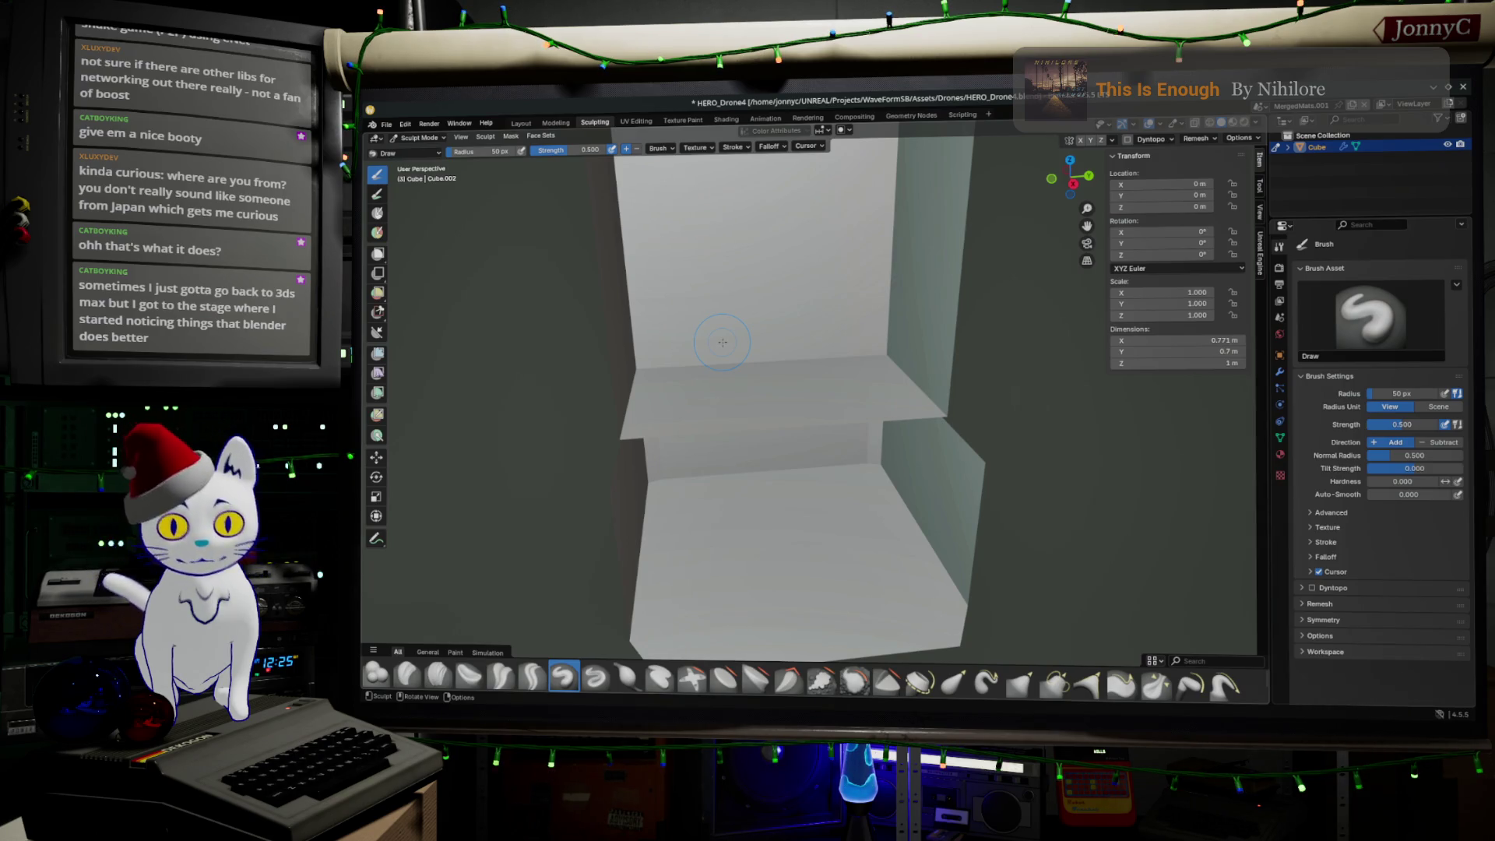
pyautogui.moveTo(728, 355); pyautogui.dragTo(923, 353, button='middle')
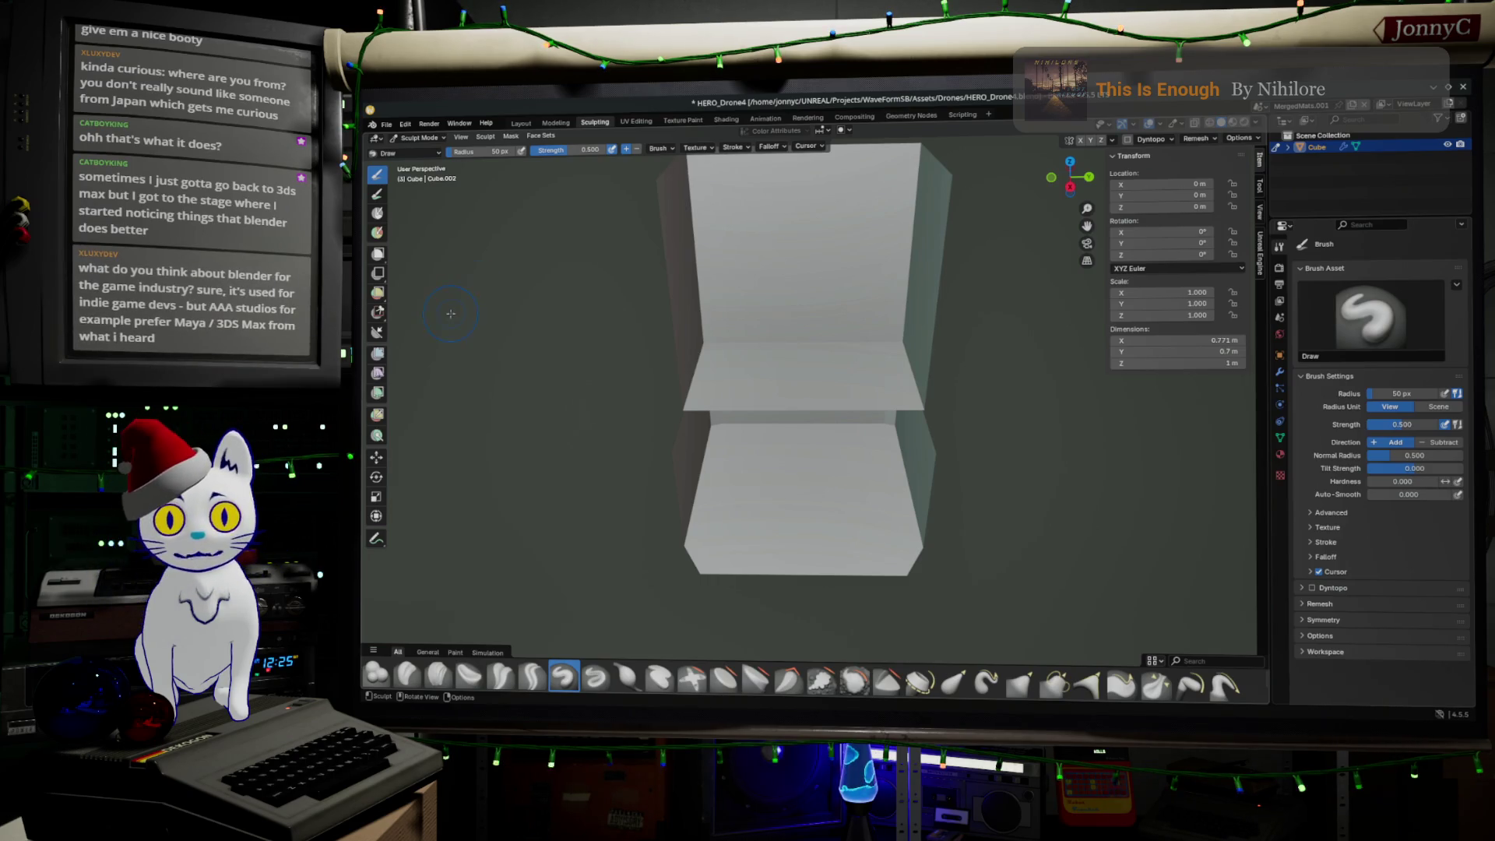
pyautogui.click(555, 122)
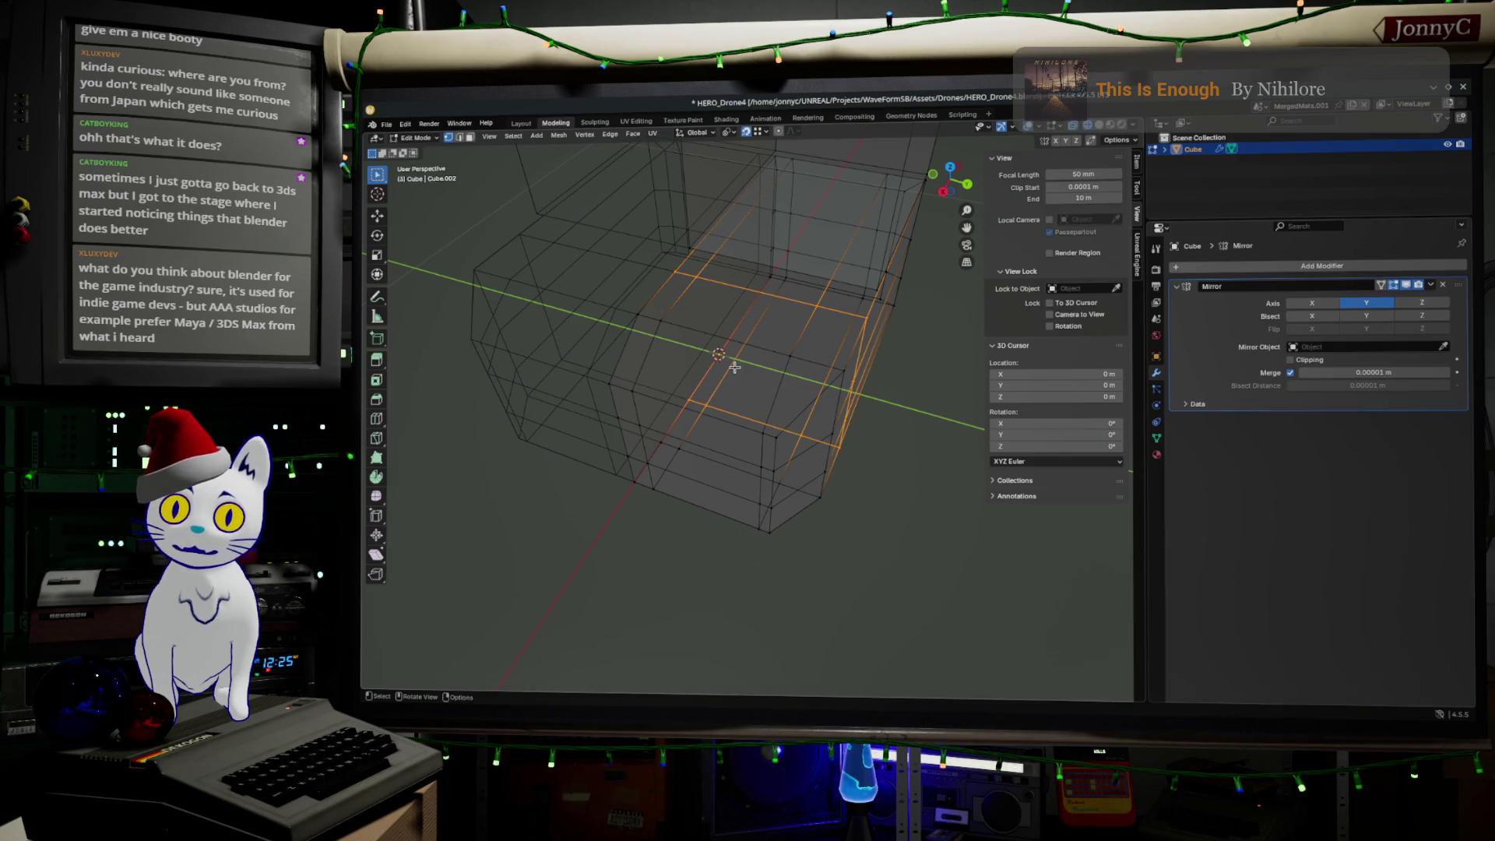
# Step: In edge select mode, pick several edges on the front block
pyautogui.moveTo(827, 402); pyautogui.dragTo(864, 408, button='middle')
pyautogui.moveTo(764, 347)
pyautogui.mouseDown(button='middle')
pyautogui.moveTo(841, 363)
pyautogui.moveTo(830, 325)
pyautogui.mouseUp(button='middle')
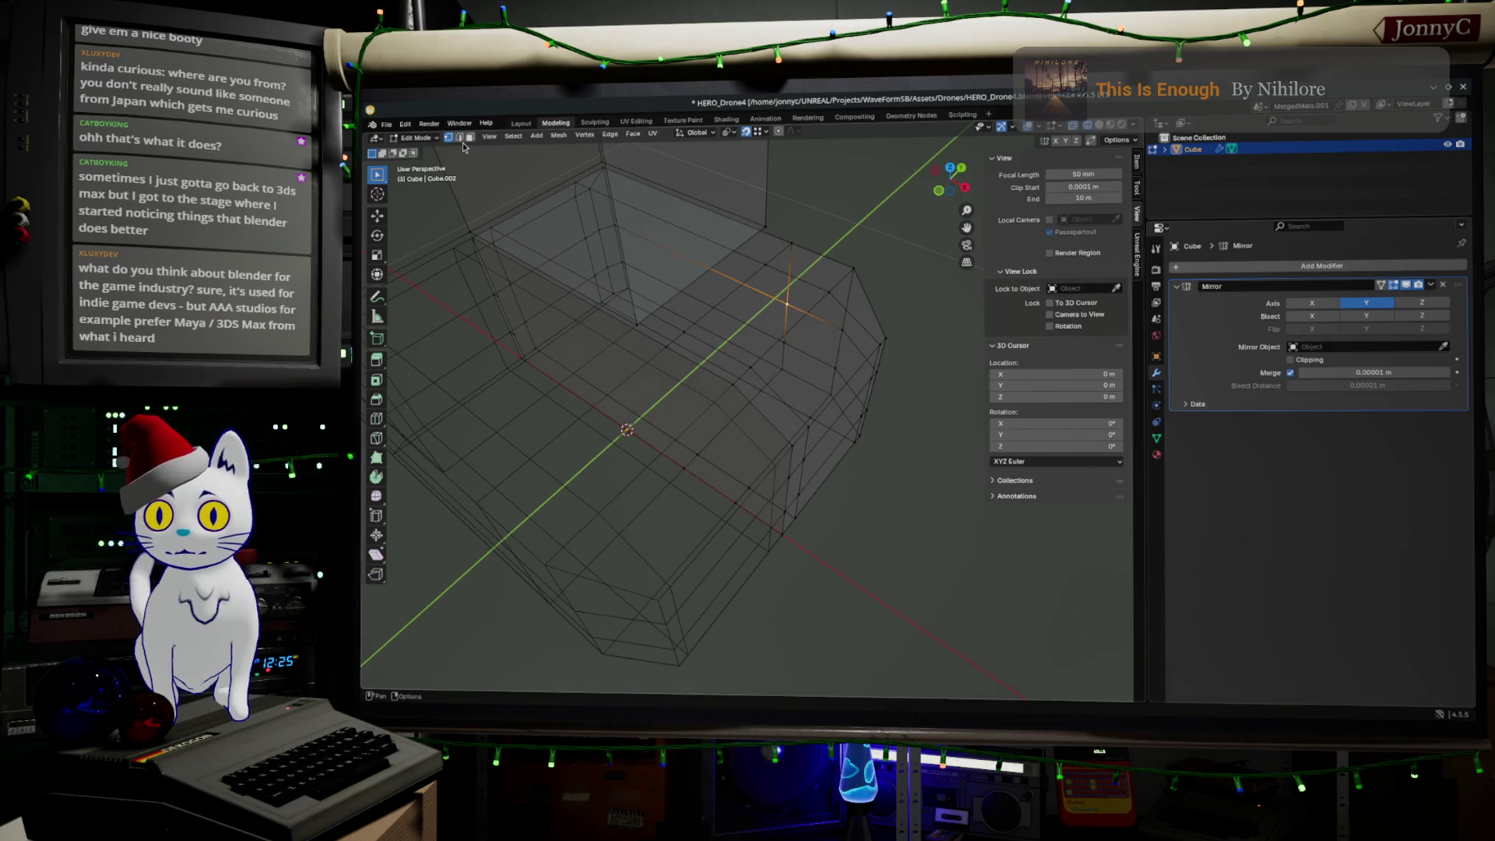
pyautogui.moveTo(791, 361); pyautogui.dragTo(785, 354, button='middle')
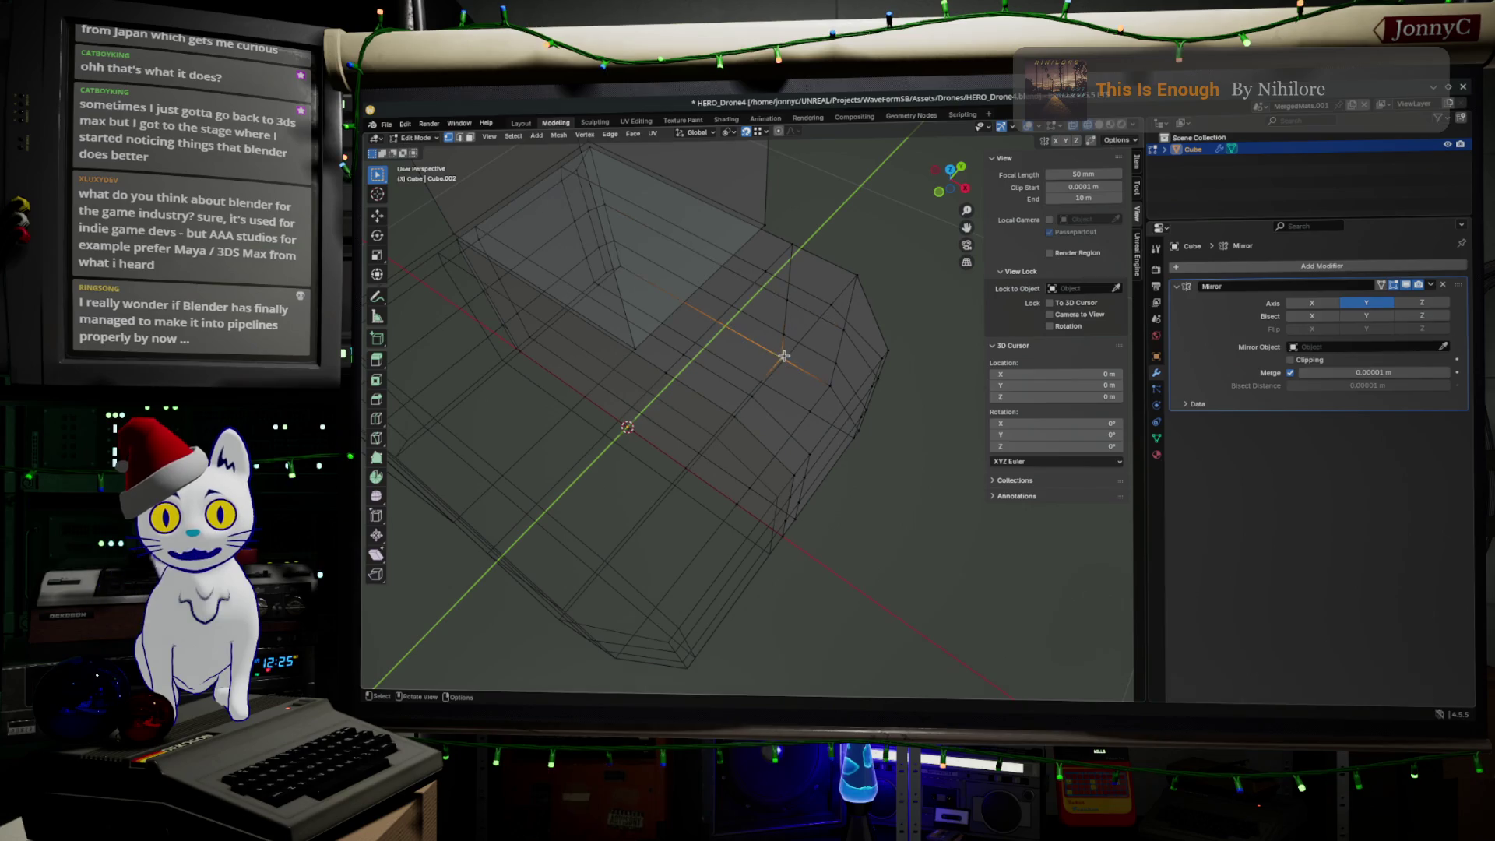
pyautogui.click(459, 137)
pyautogui.click(780, 370)
pyautogui.moveTo(781, 370)
pyautogui.mouseDown(button='middle')
pyautogui.moveTo(823, 375)
pyautogui.moveTo(774, 324)
pyautogui.mouseUp(button='middle')
pyautogui.keyDown('shift'); pyautogui.click(827, 379); pyautogui.keyUp('shift')
pyautogui.click(821, 377)
pyautogui.keyDown('shift'); pyautogui.click(763, 317); pyautogui.keyUp('shift')
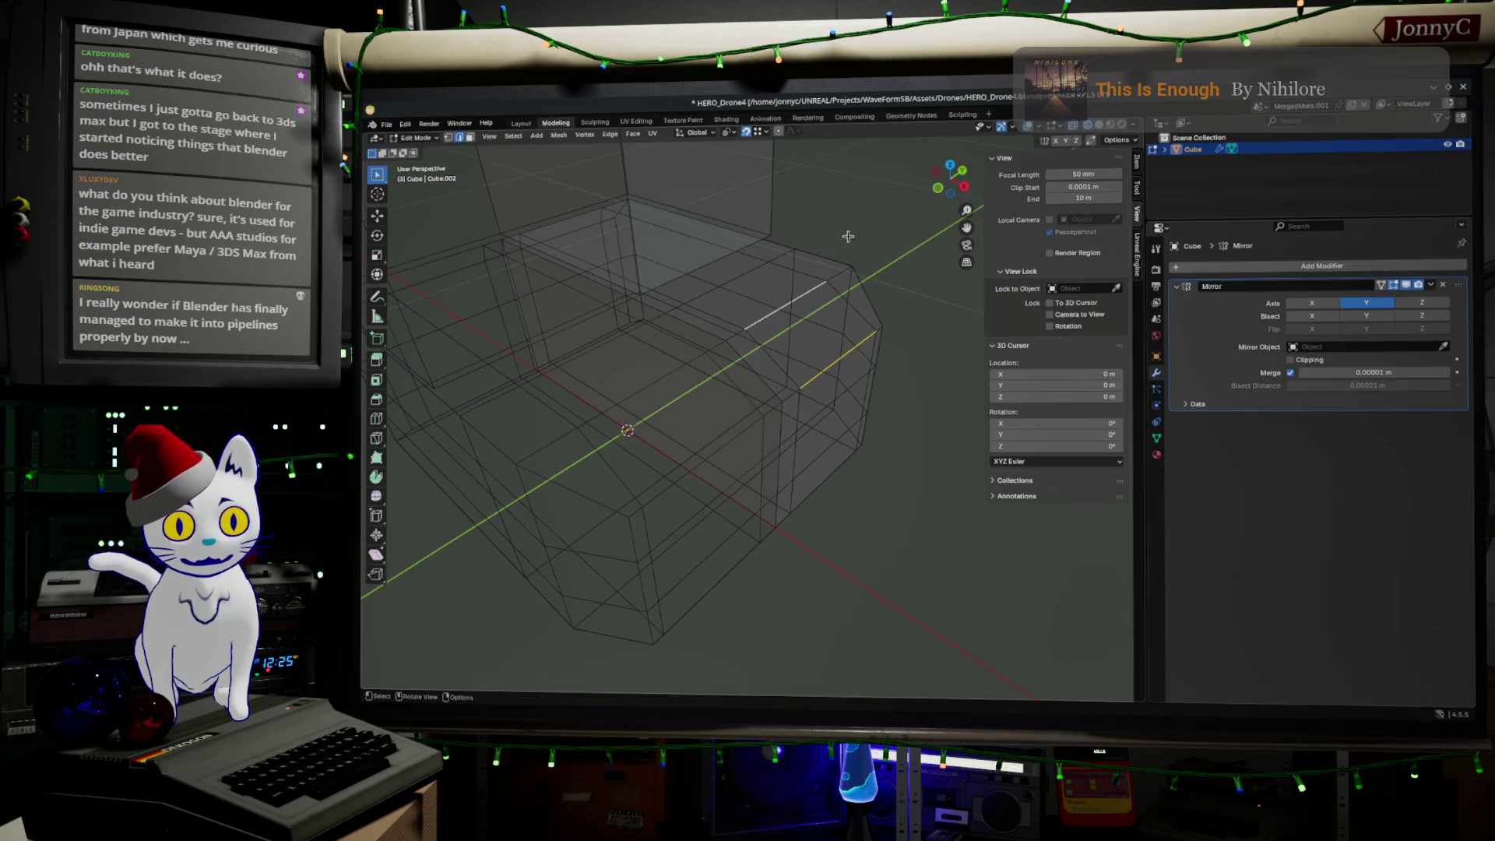
# Step: Rip the selected vertices from the back orthographic view, then undo the rip
pyautogui.moveTo(965, 161); pyautogui.dragTo(967, 170)
pyautogui.press('KP_5')
pyautogui.click(968, 171)
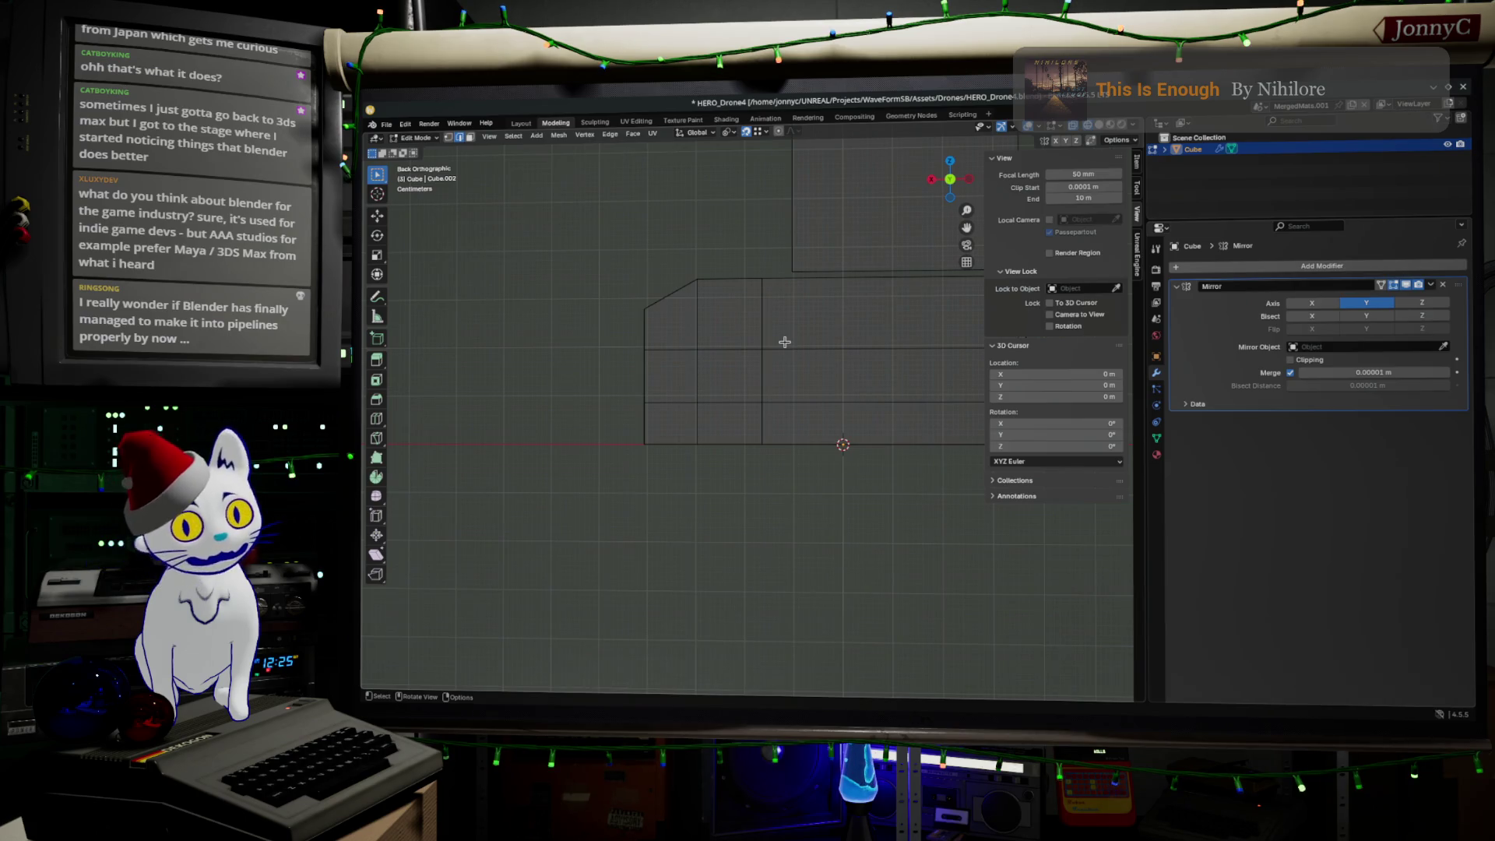
pyautogui.moveTo(736, 390)
pyautogui.mouseDown(button='middle')
pyautogui.moveTo(755, 417)
pyautogui.moveTo(993, 296)
pyautogui.mouseUp(button='middle')
pyautogui.click(953, 186)
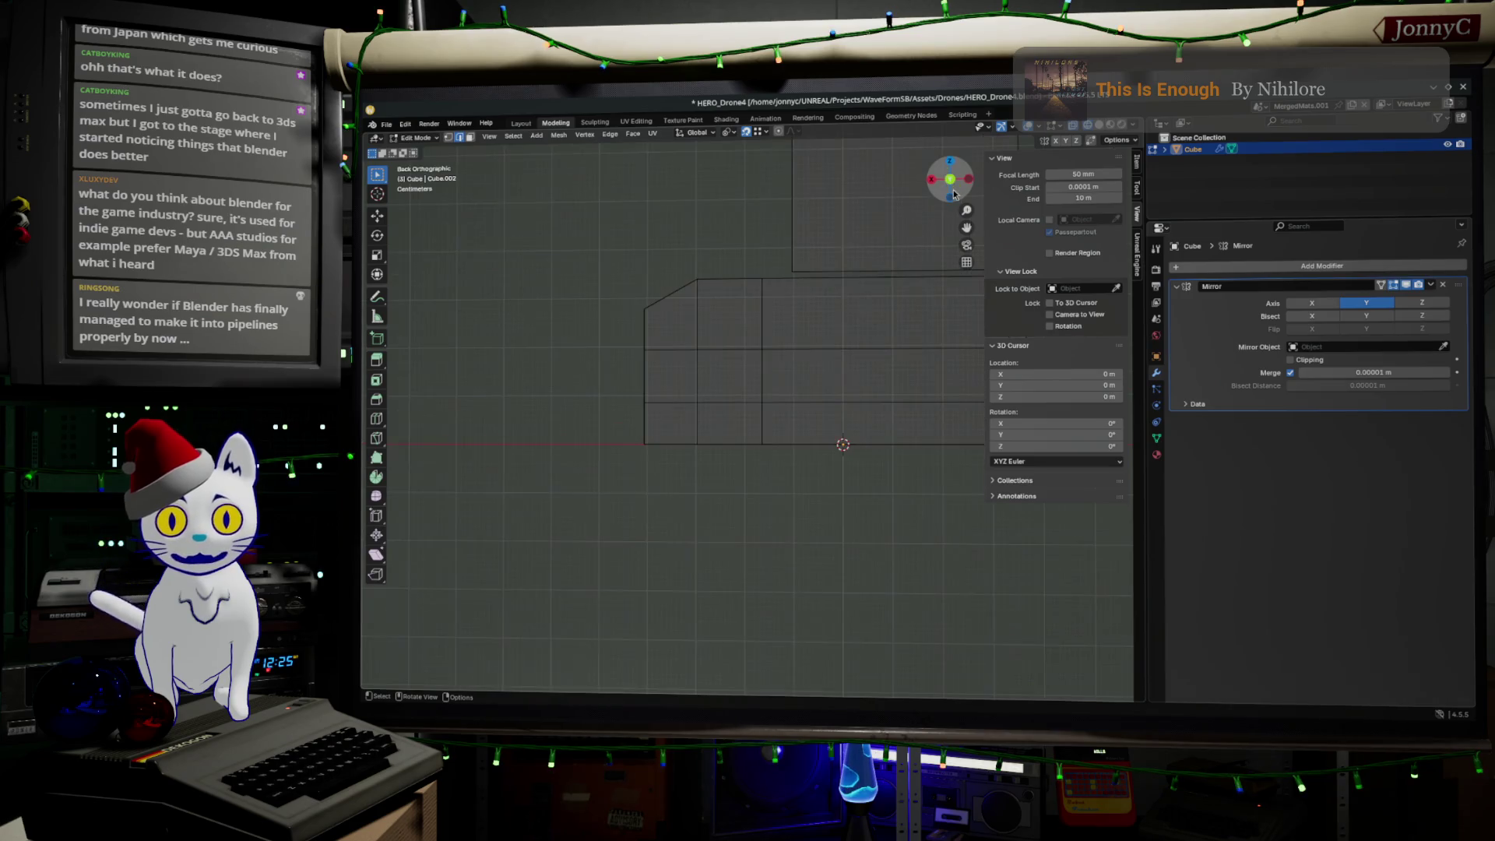
pyautogui.press('v')
pyautogui.click(828, 353)
pyautogui.moveTo(828, 353)
pyautogui.mouseDown(button='middle')
pyautogui.moveTo(734, 364)
pyautogui.moveTo(805, 405)
pyautogui.moveTo(778, 444)
pyautogui.moveTo(800, 411)
pyautogui.mouseUp(button='middle')
pyautogui.hotkey('ctrl', 'z')
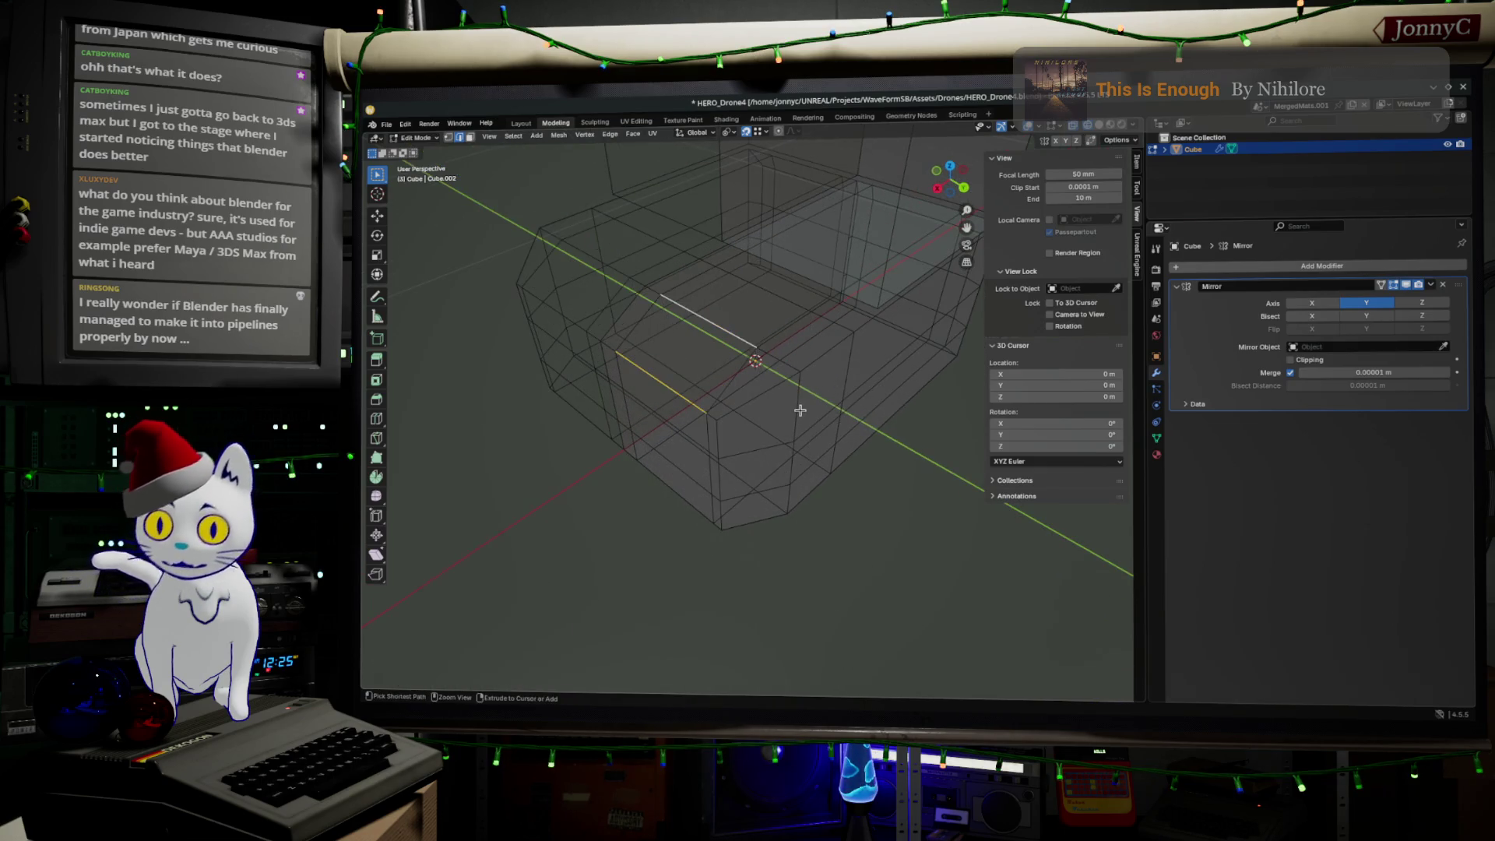
# Step: In face select mode, select the faces from the front block's side face up to its top
pyautogui.moveTo(712, 318); pyautogui.dragTo(751, 311, button='middle')
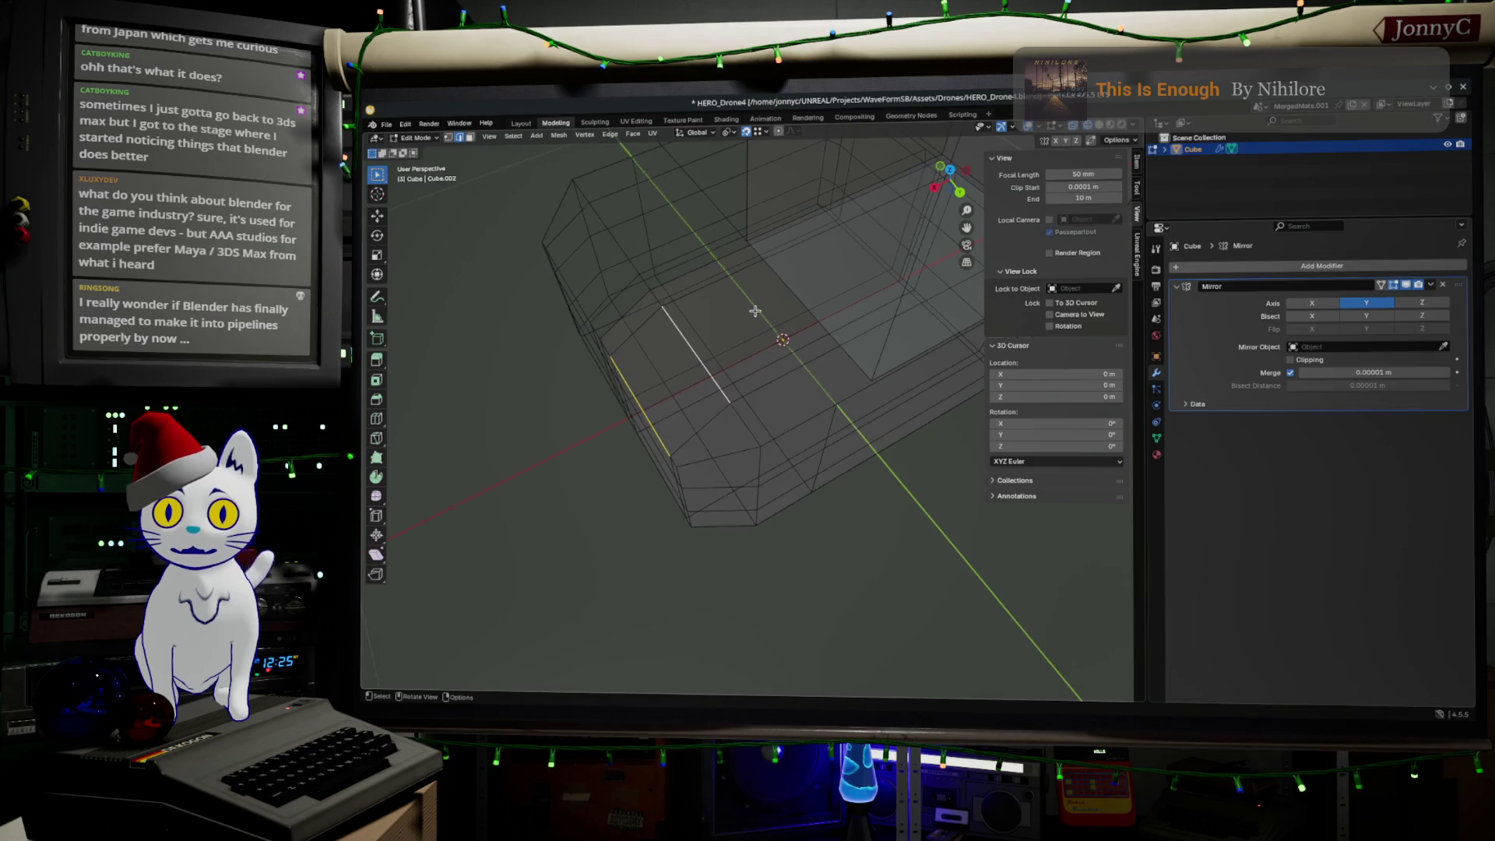
pyautogui.keyDown('shift'); pyautogui.click(708, 338); pyautogui.keyUp('shift')
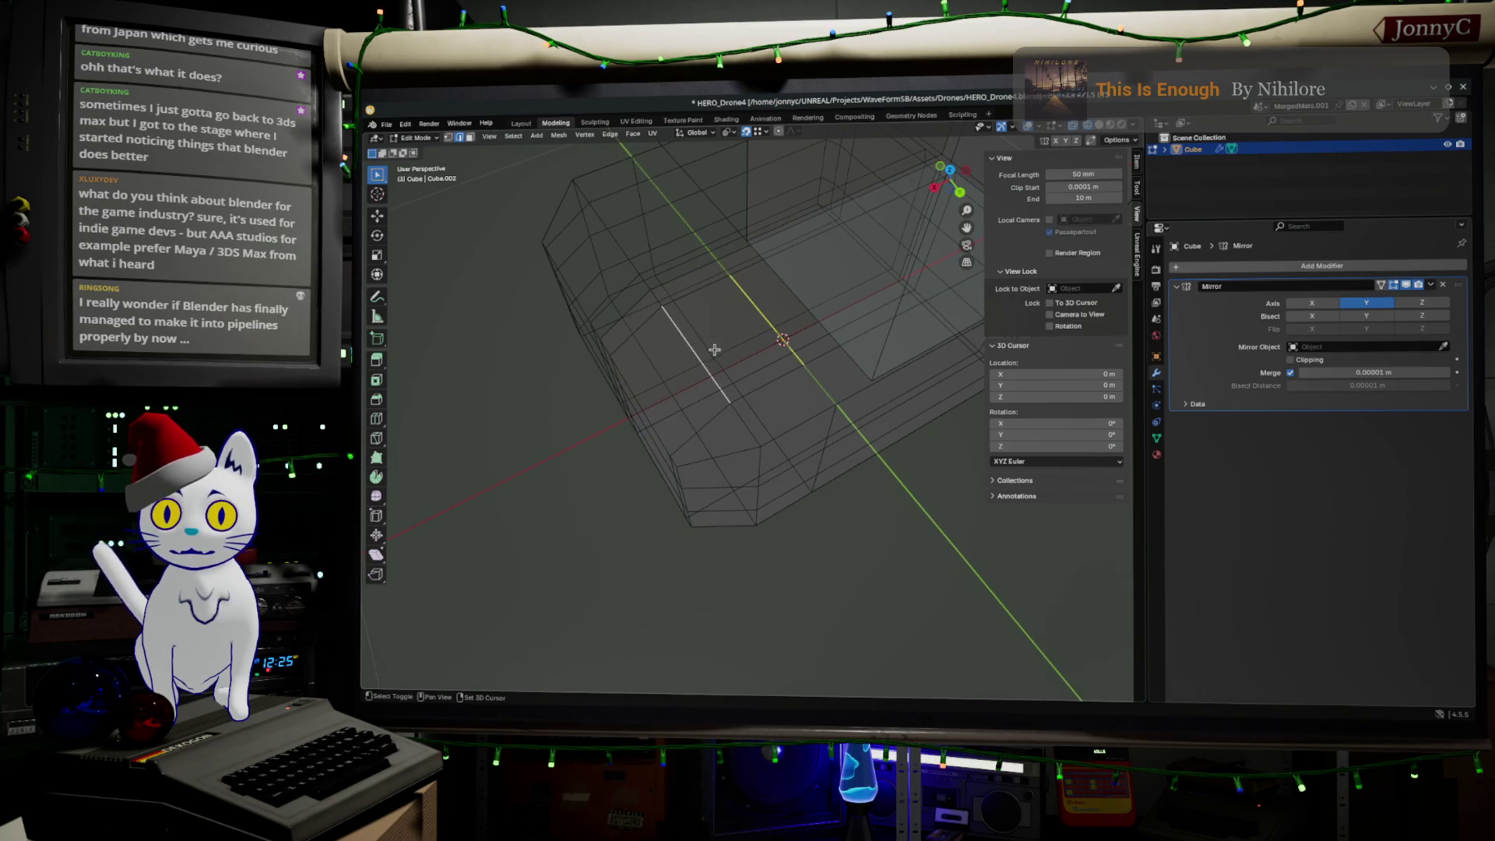
pyautogui.click(720, 320)
pyautogui.moveTo(749, 305); pyautogui.dragTo(754, 289, button='middle')
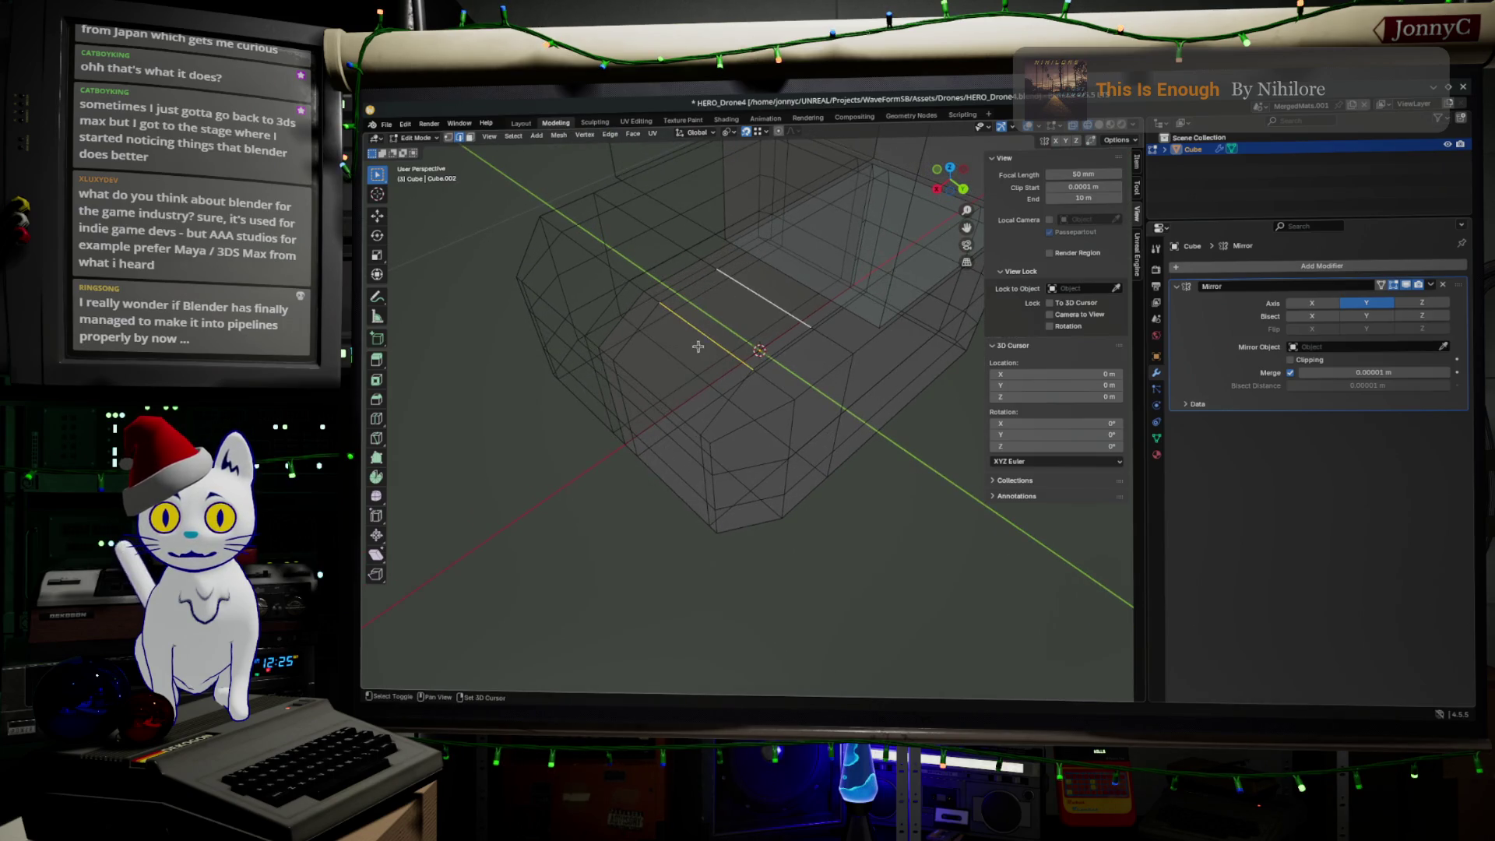
pyautogui.keyDown('shift'); pyautogui.click(656, 389); pyautogui.keyUp('shift')
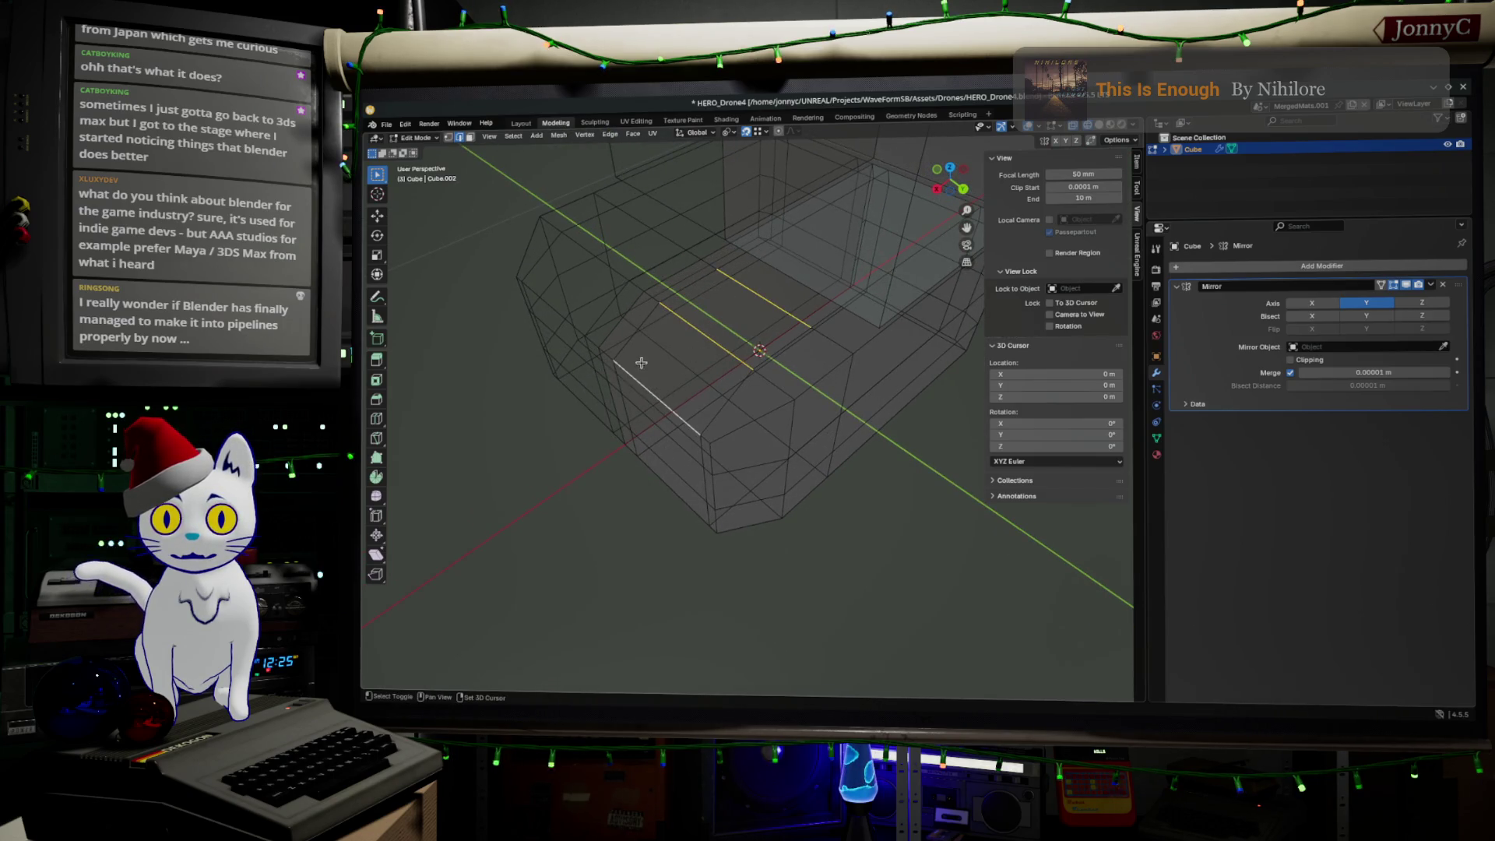
pyautogui.click(470, 137)
pyautogui.click(655, 416)
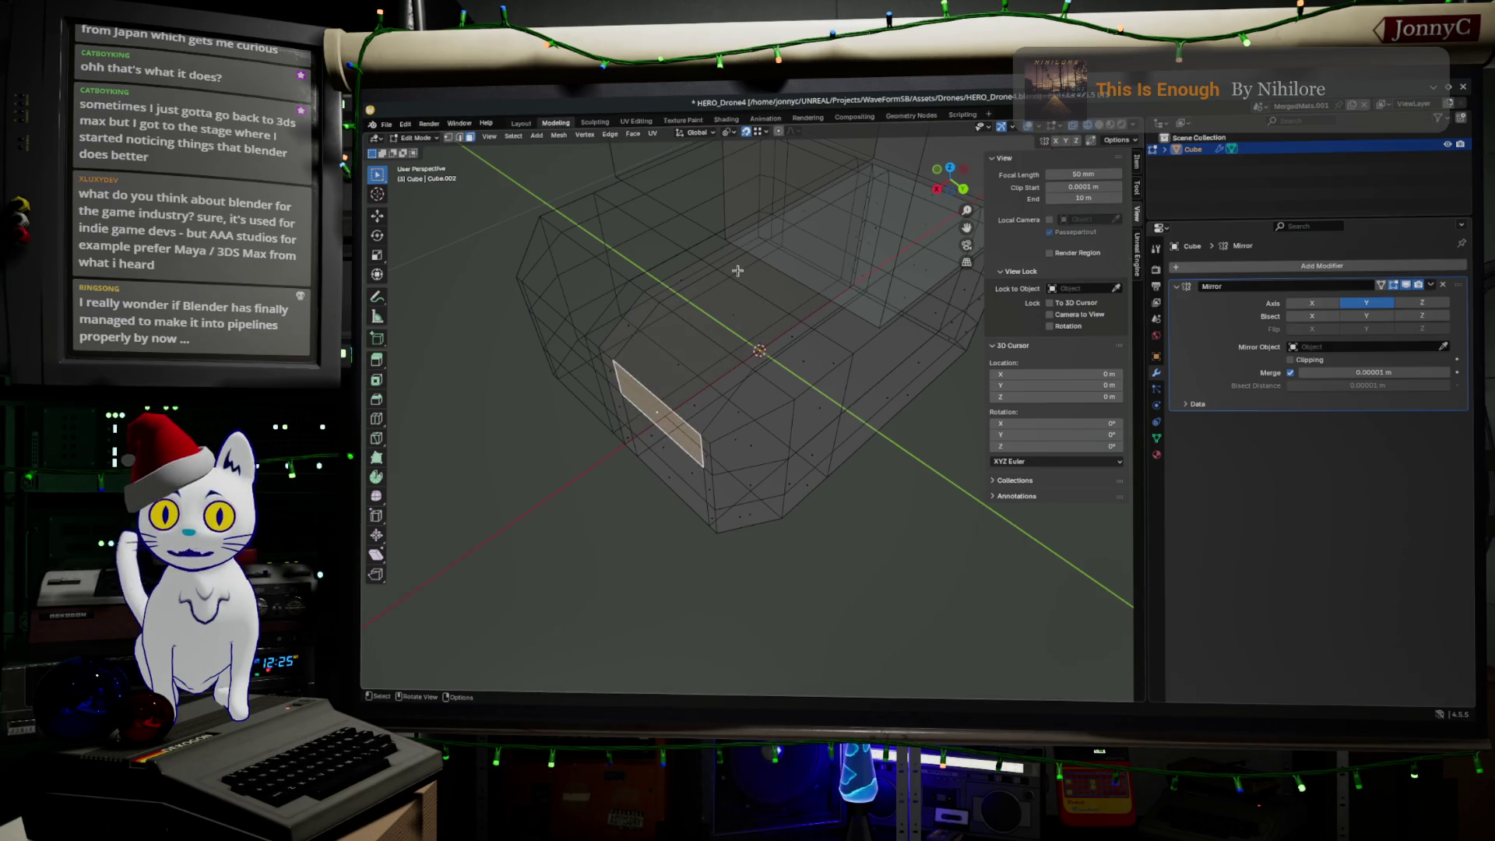
pyautogui.keyDown('ctrl'); pyautogui.click(737, 306); pyautogui.keyUp('ctrl')
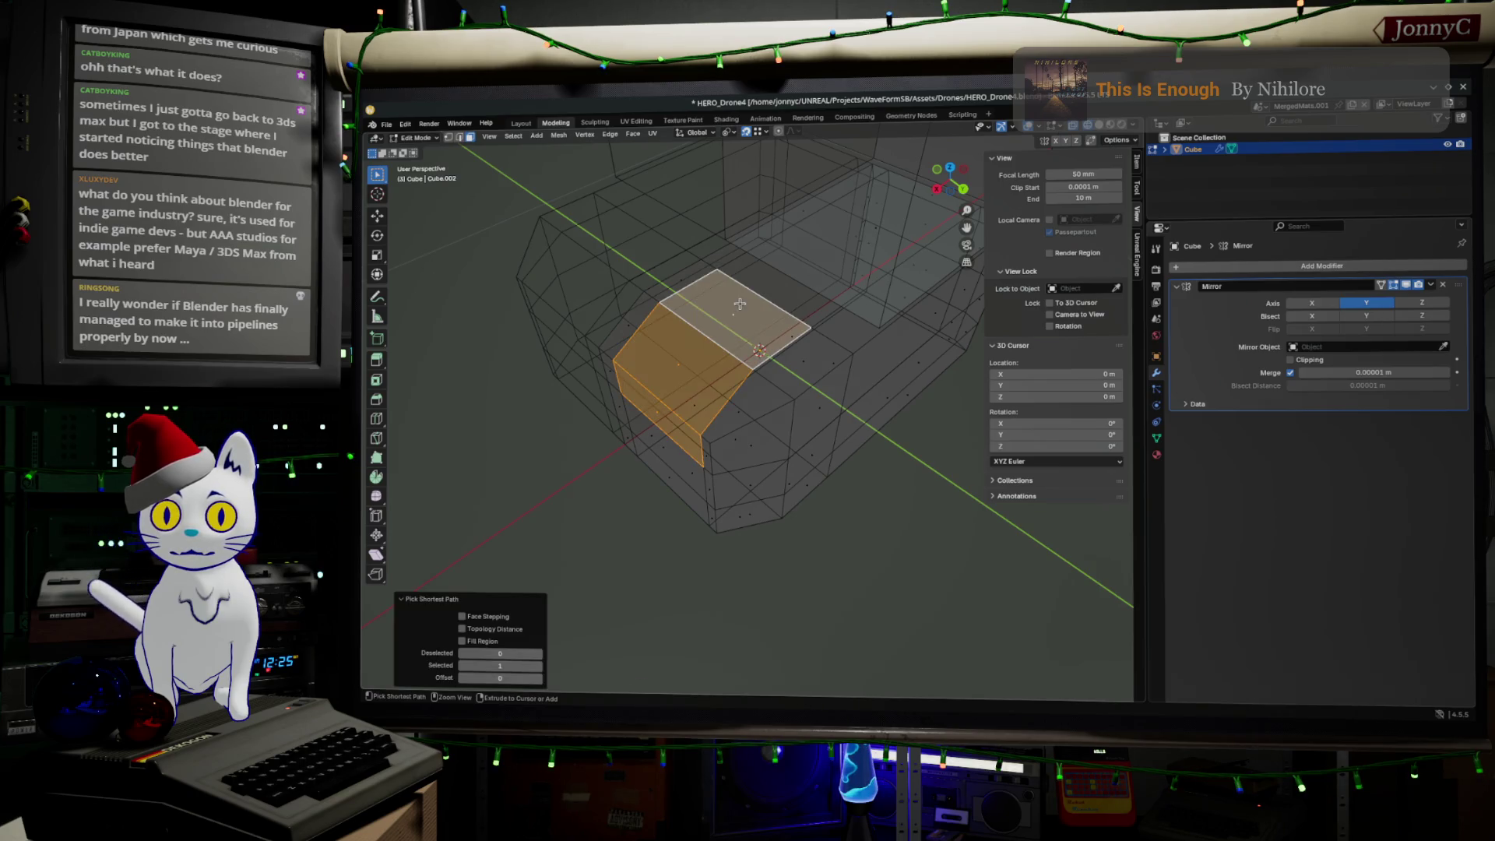
pyautogui.click(964, 191)
# Step: Extrude the selected faces, move them, and select the corner vertex
pyautogui.press('e')
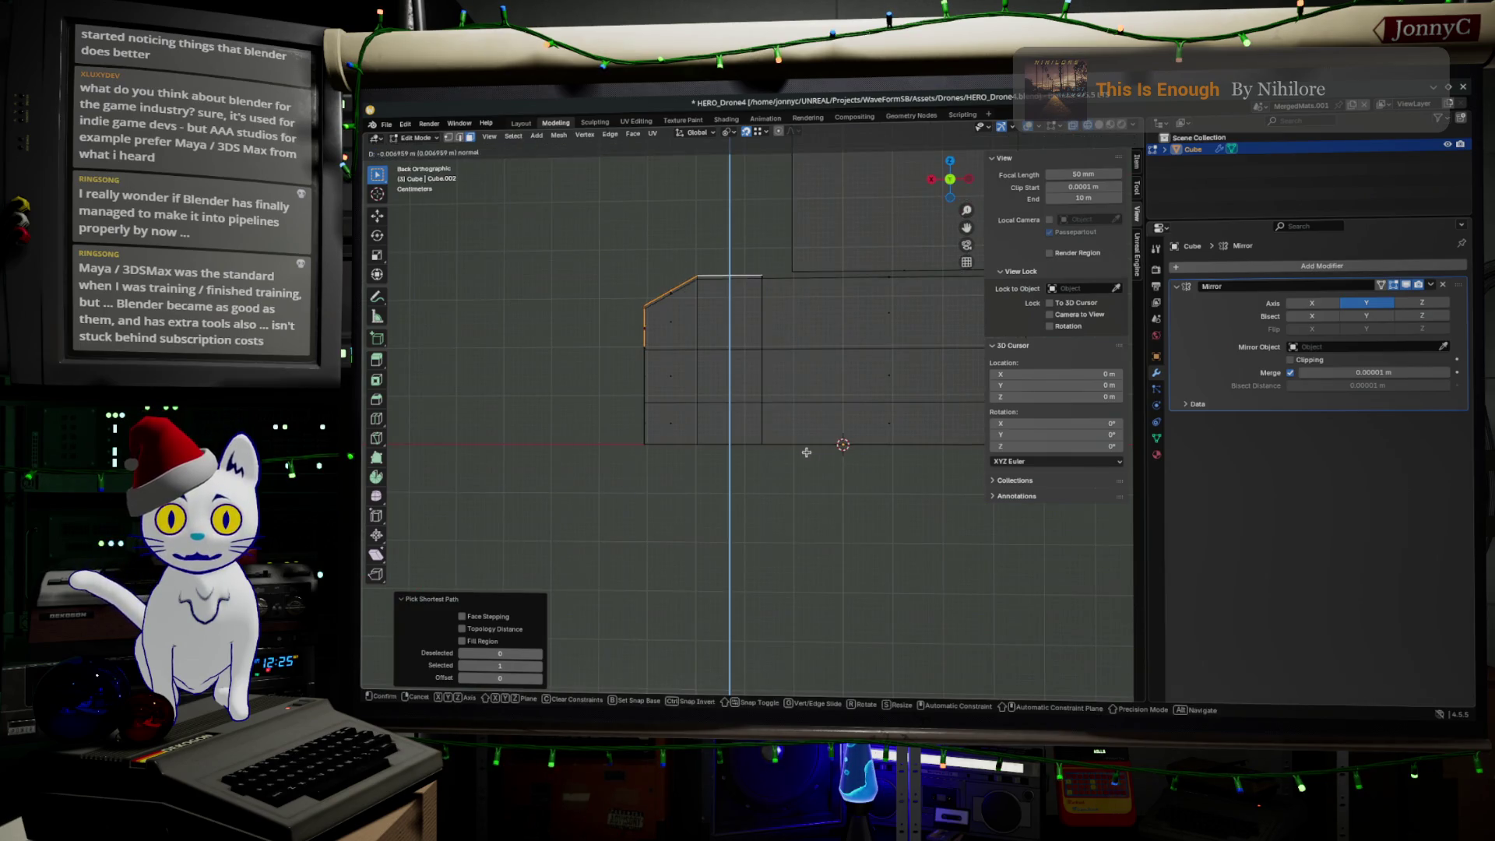
pyautogui.click(812, 465)
pyautogui.press('g')
pyautogui.click(865, 490)
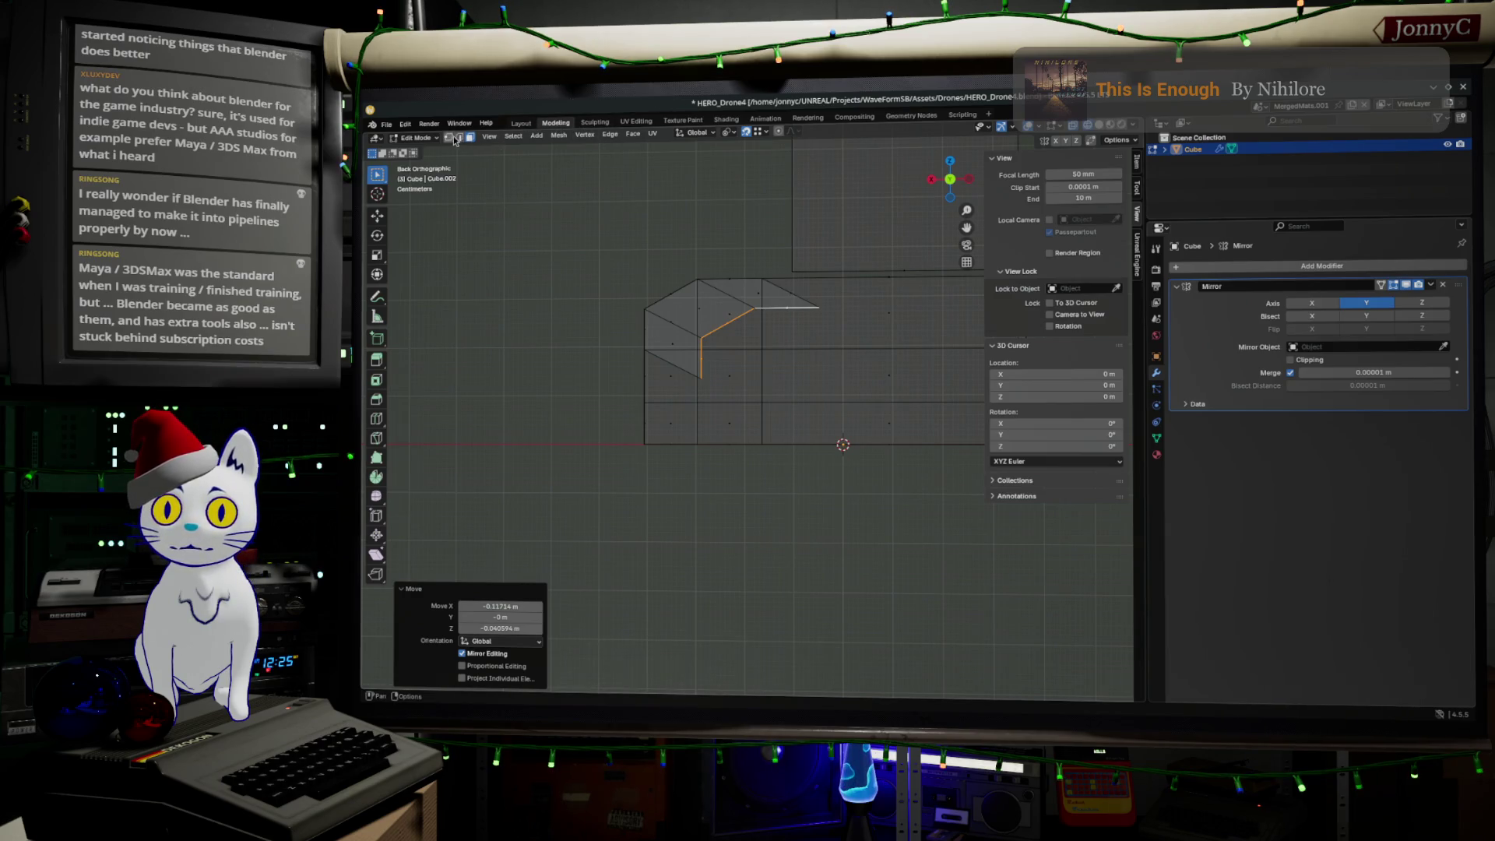
pyautogui.keyDown('shift'); pyautogui.click(649, 340); pyautogui.keyUp('shift')
pyautogui.scroll(2, 649, 339)
pyautogui.click(684, 364)
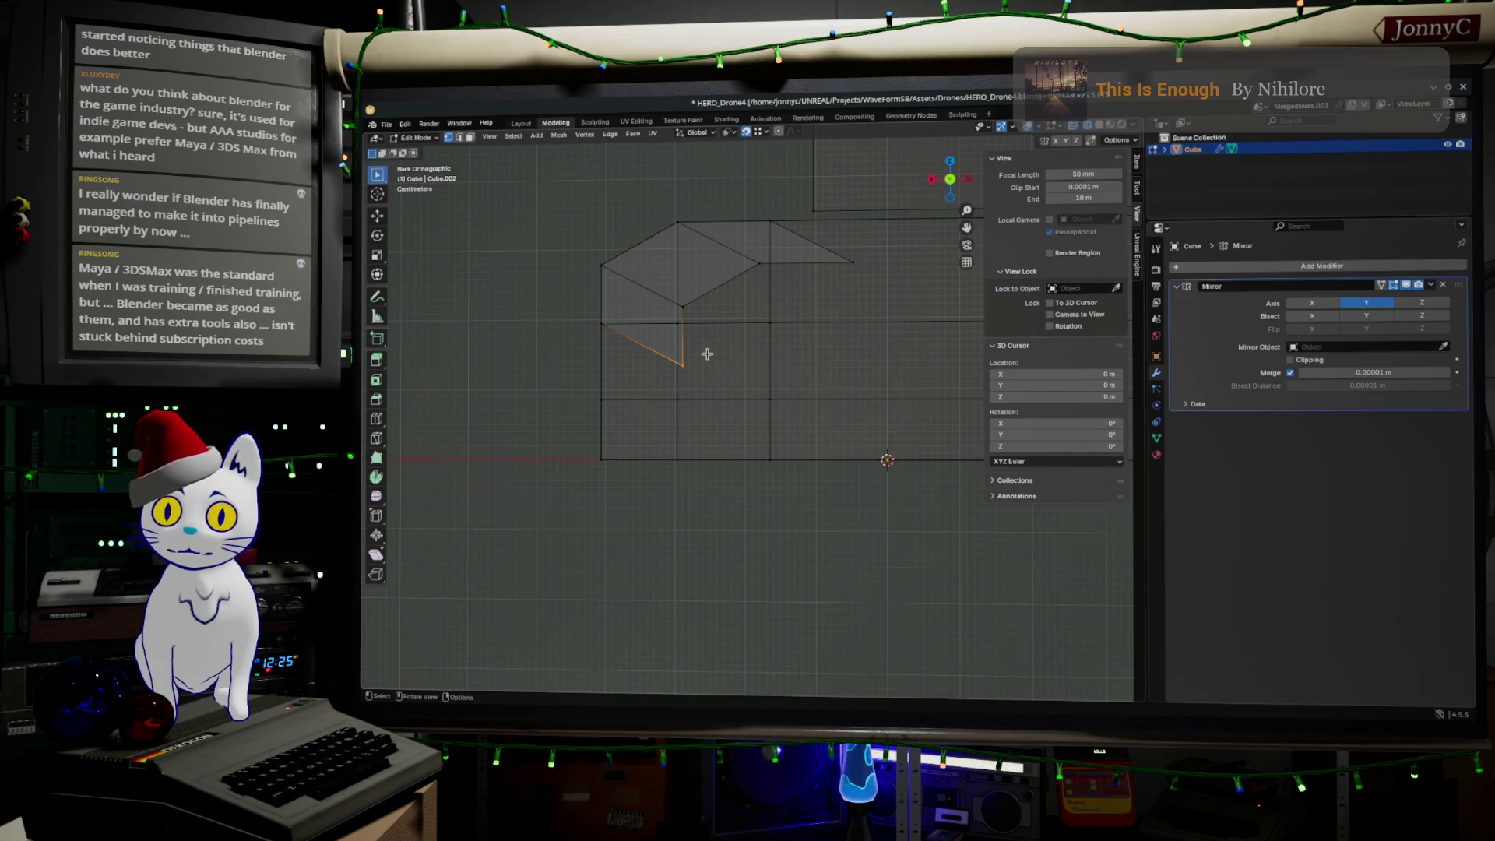
# Step: Move the corner, right tip and top vertices onto the chamfer's edges
pyautogui.press('g')
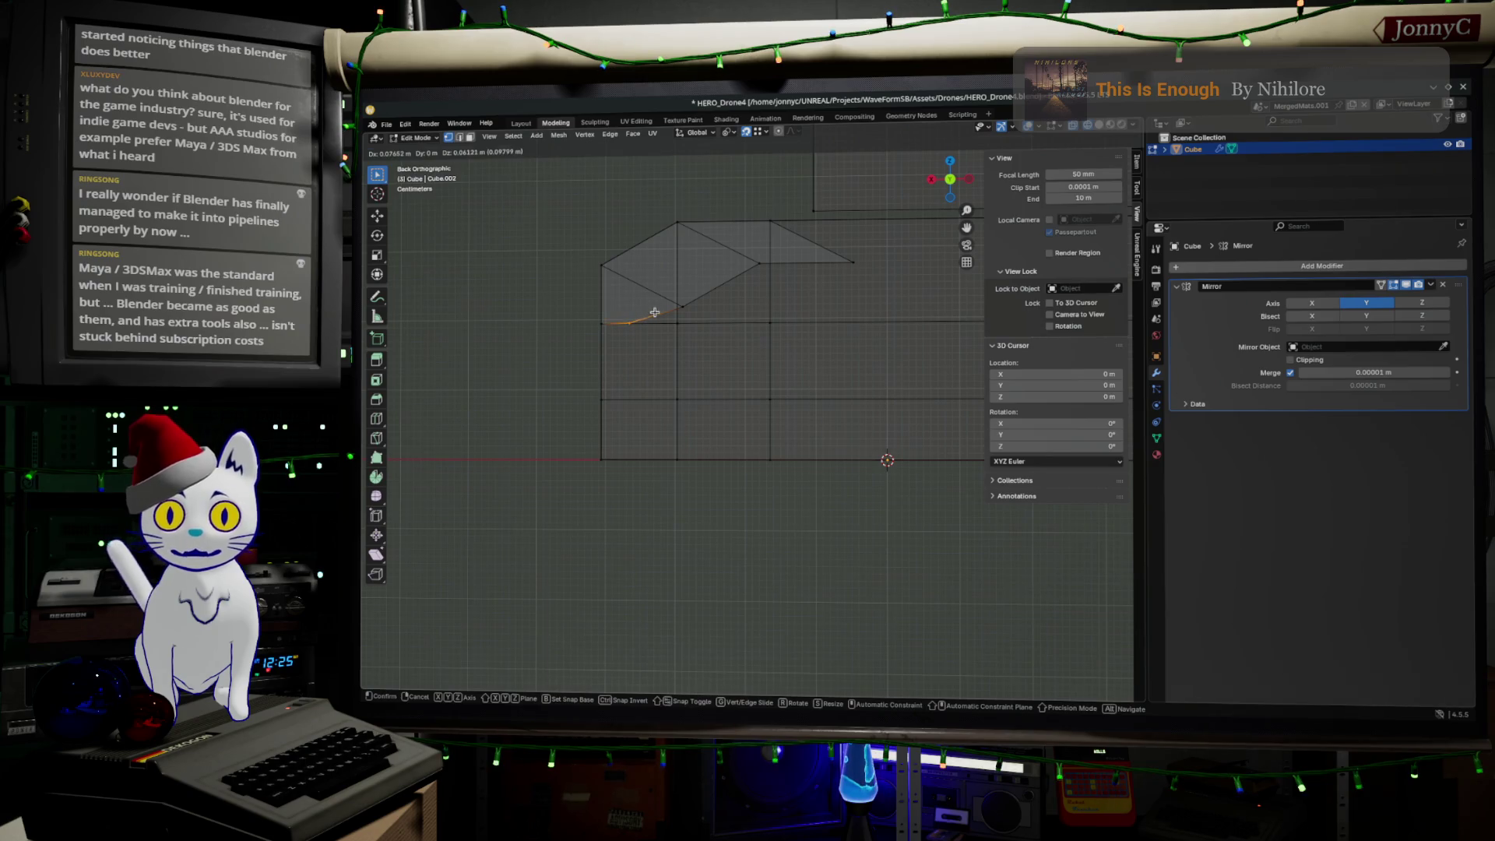
pyautogui.click(753, 288)
pyautogui.moveTo(837, 248); pyautogui.dragTo(873, 304)
pyautogui.press('g')
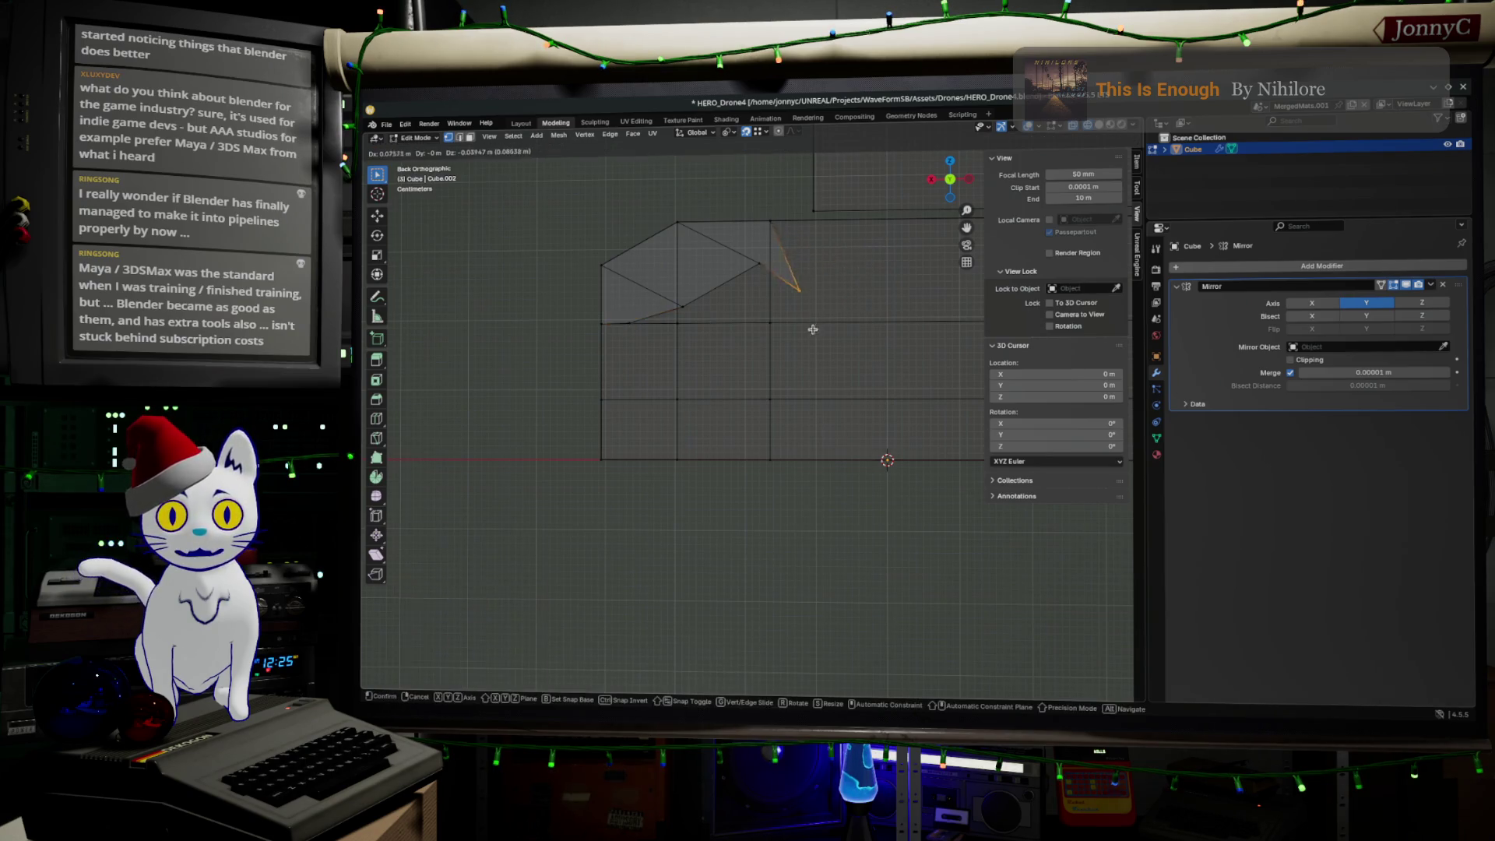
pyautogui.click(801, 324)
pyautogui.moveTo(746, 259); pyautogui.dragTo(769, 284)
pyautogui.press('g')
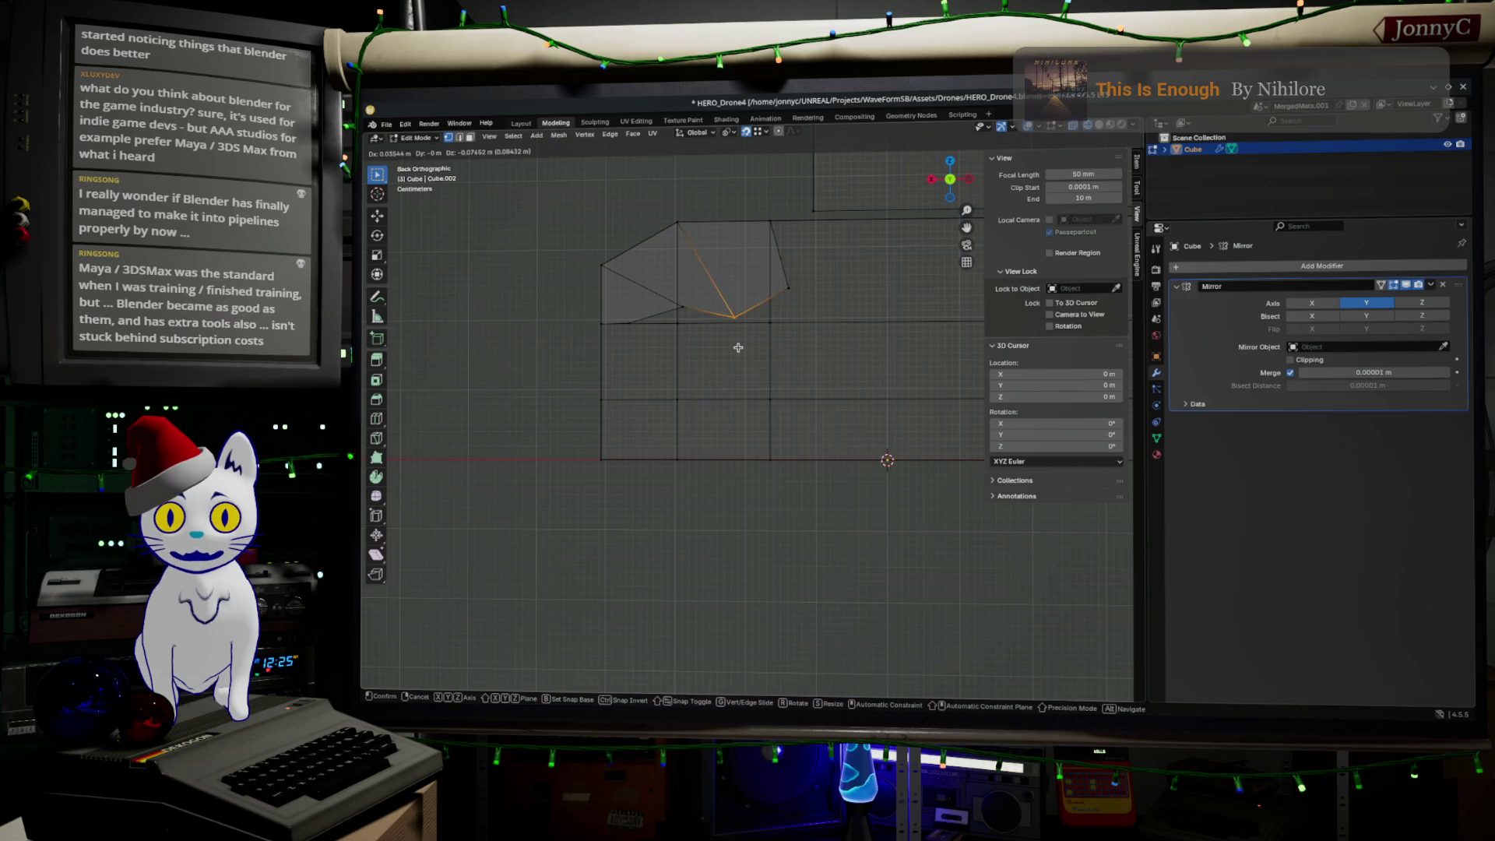
pyautogui.click(738, 353)
# Step: Reposition two more corner vertices, then undo the bad move and return to the back view
pyautogui.moveTo(645, 282); pyautogui.dragTo(691, 317)
pyautogui.press('g')
pyautogui.click(668, 328)
pyautogui.moveTo(785, 275); pyautogui.dragTo(817, 300)
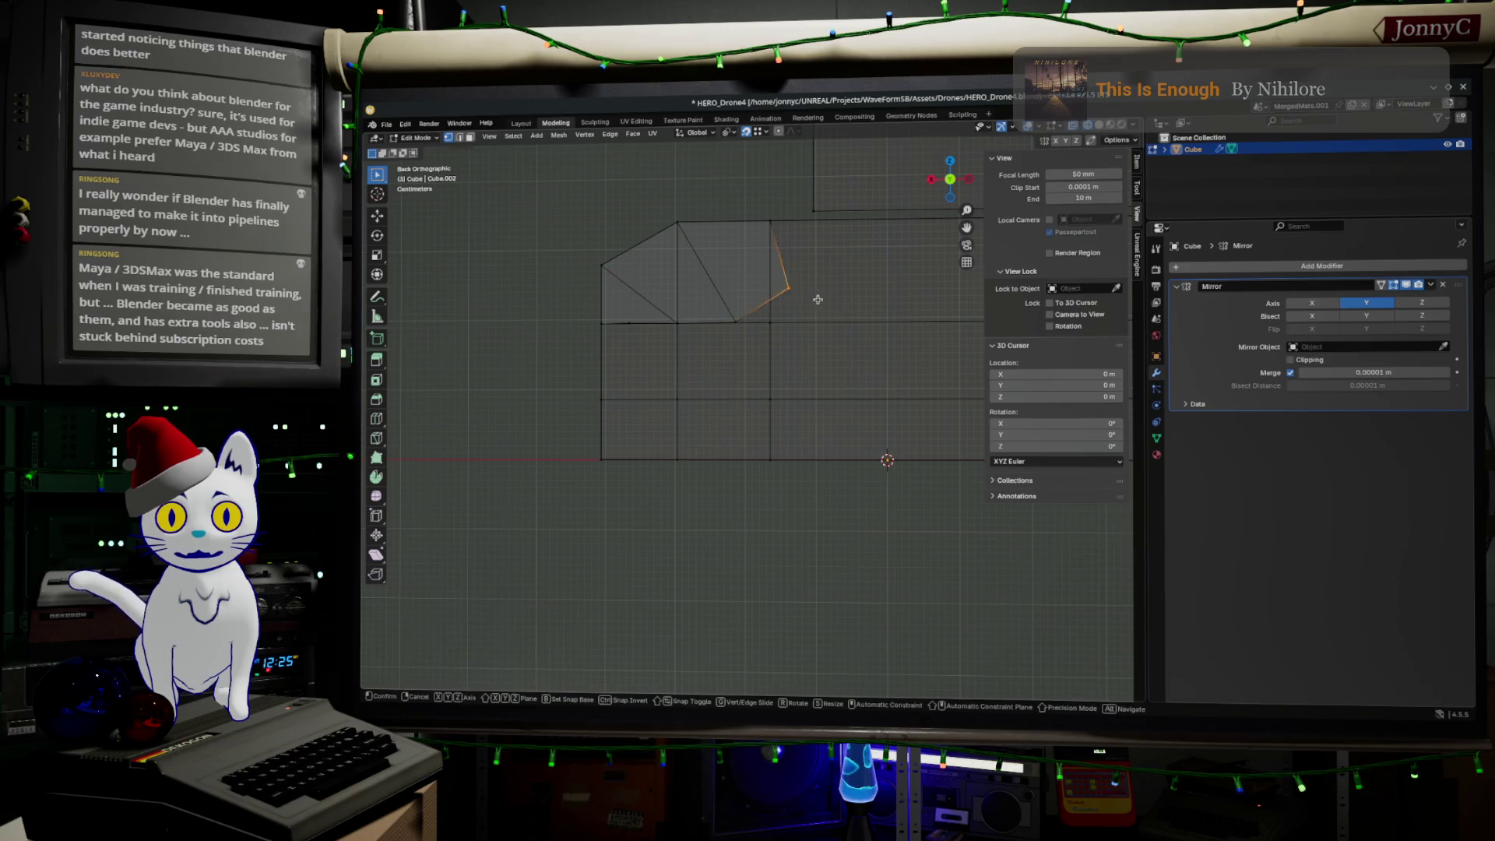
pyautogui.press('g')
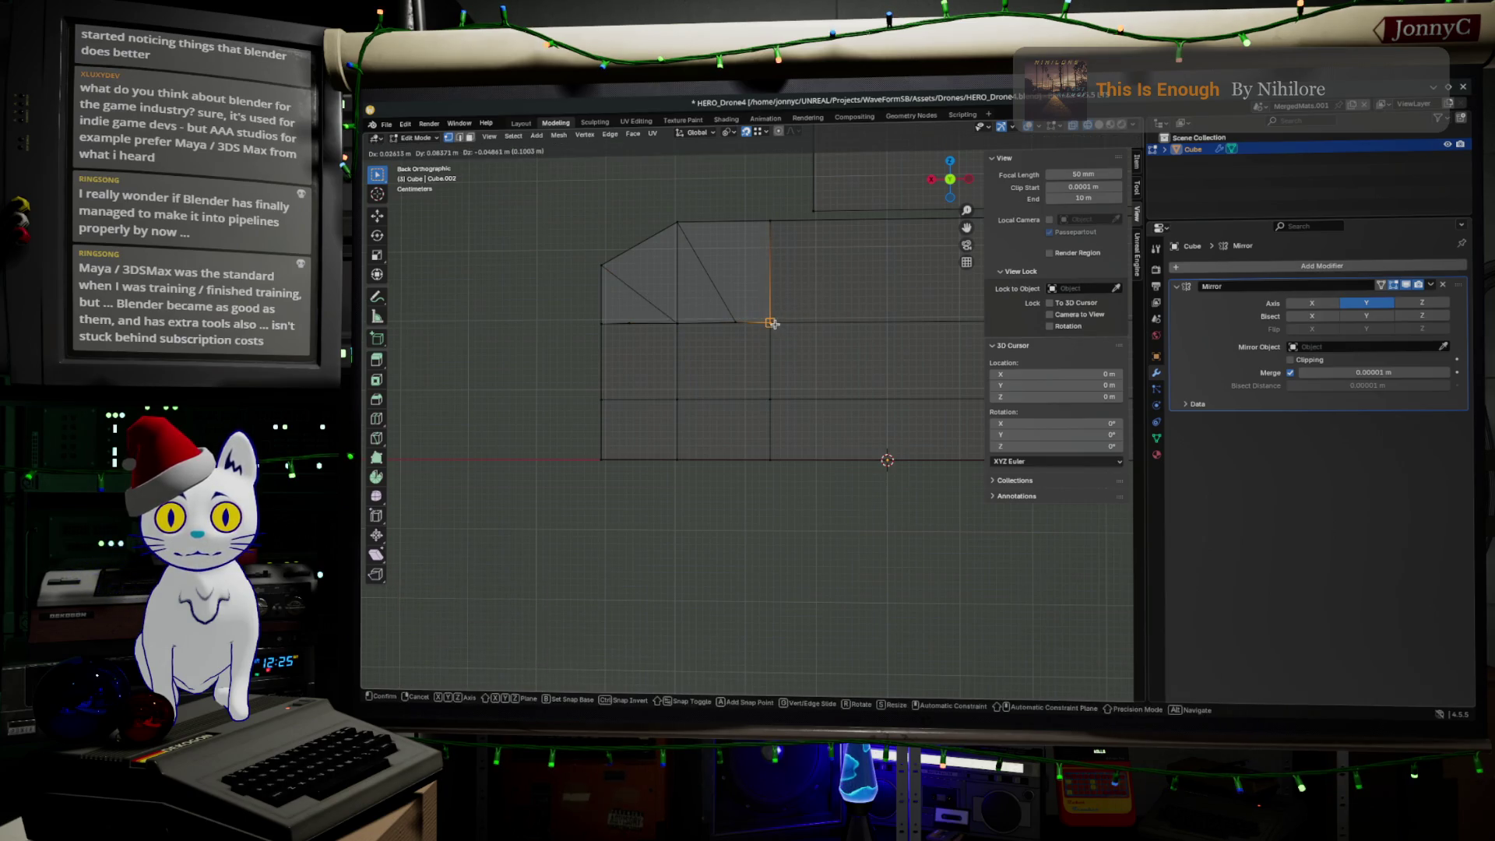
pyautogui.click(771, 321)
pyautogui.moveTo(573, 409)
pyautogui.mouseDown(button='middle')
pyautogui.moveTo(701, 523)
pyautogui.moveTo(698, 474)
pyautogui.mouseUp(button='middle')
pyautogui.hotkey('ctrl', 'z')
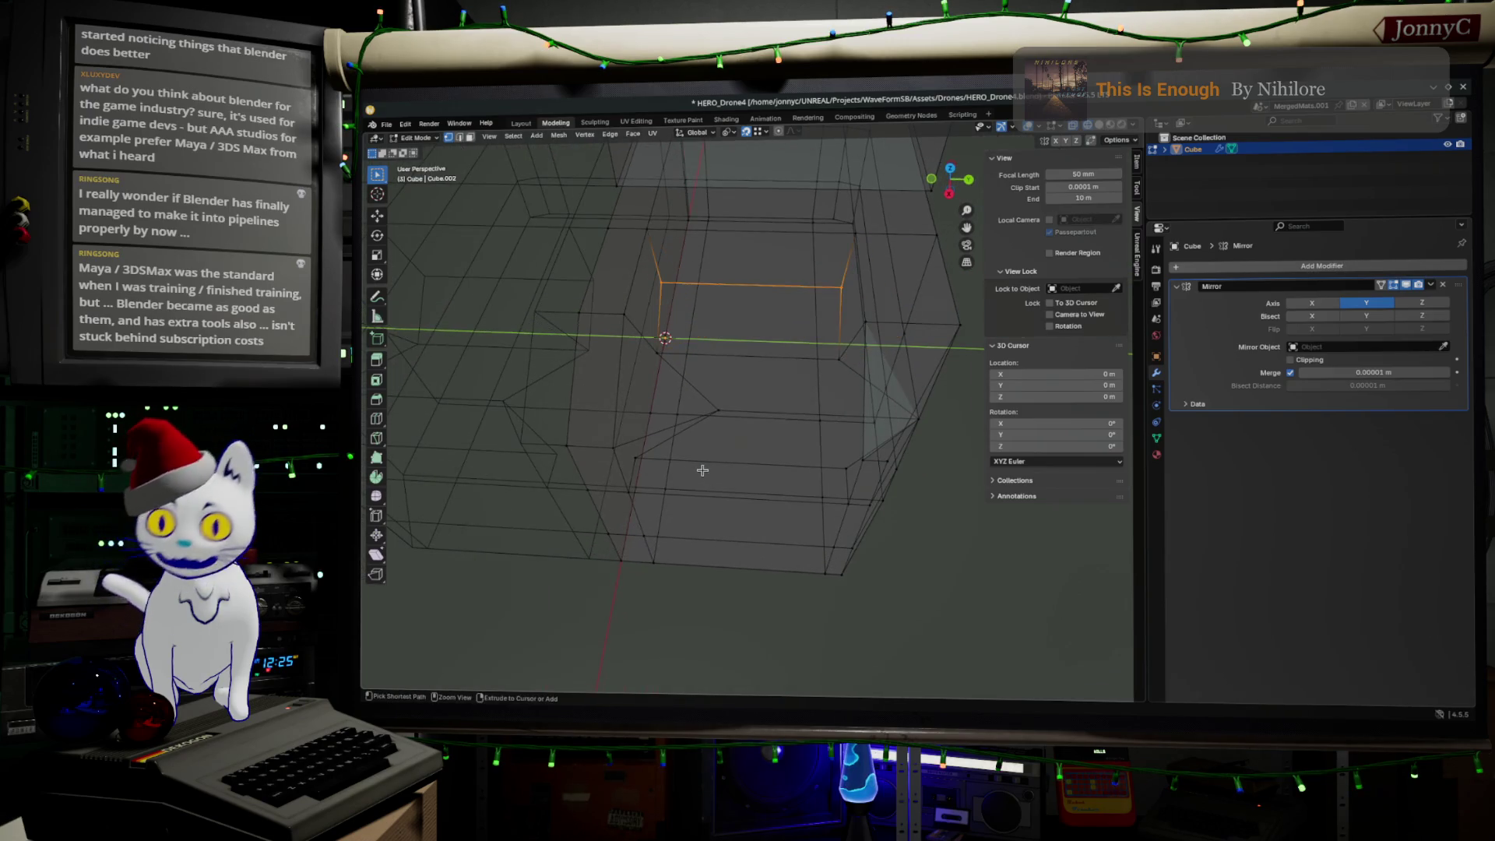
pyautogui.hotkey('ctrl', 'z')
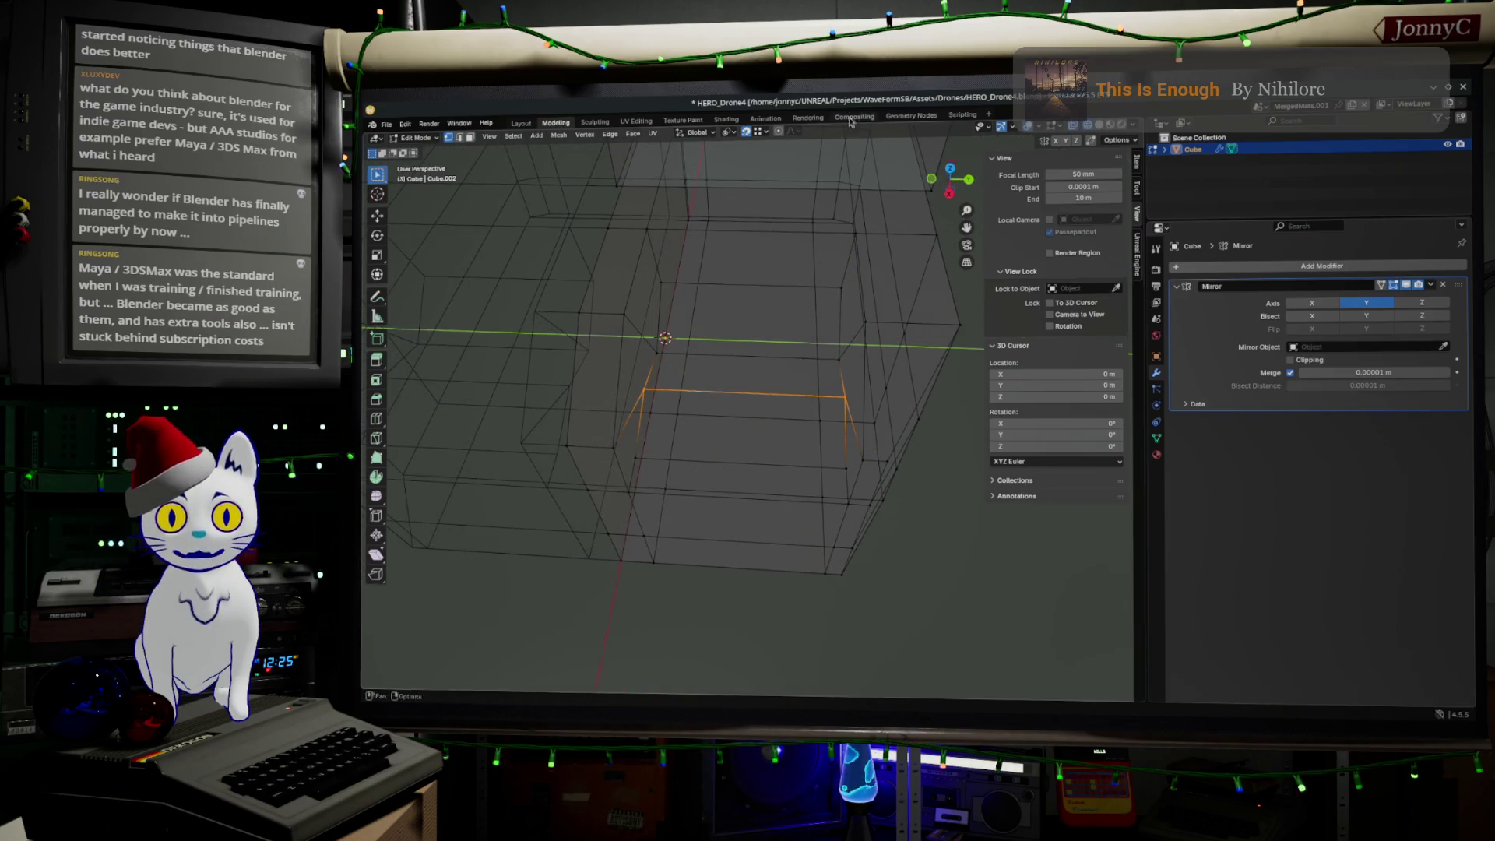
pyautogui.click(969, 180)
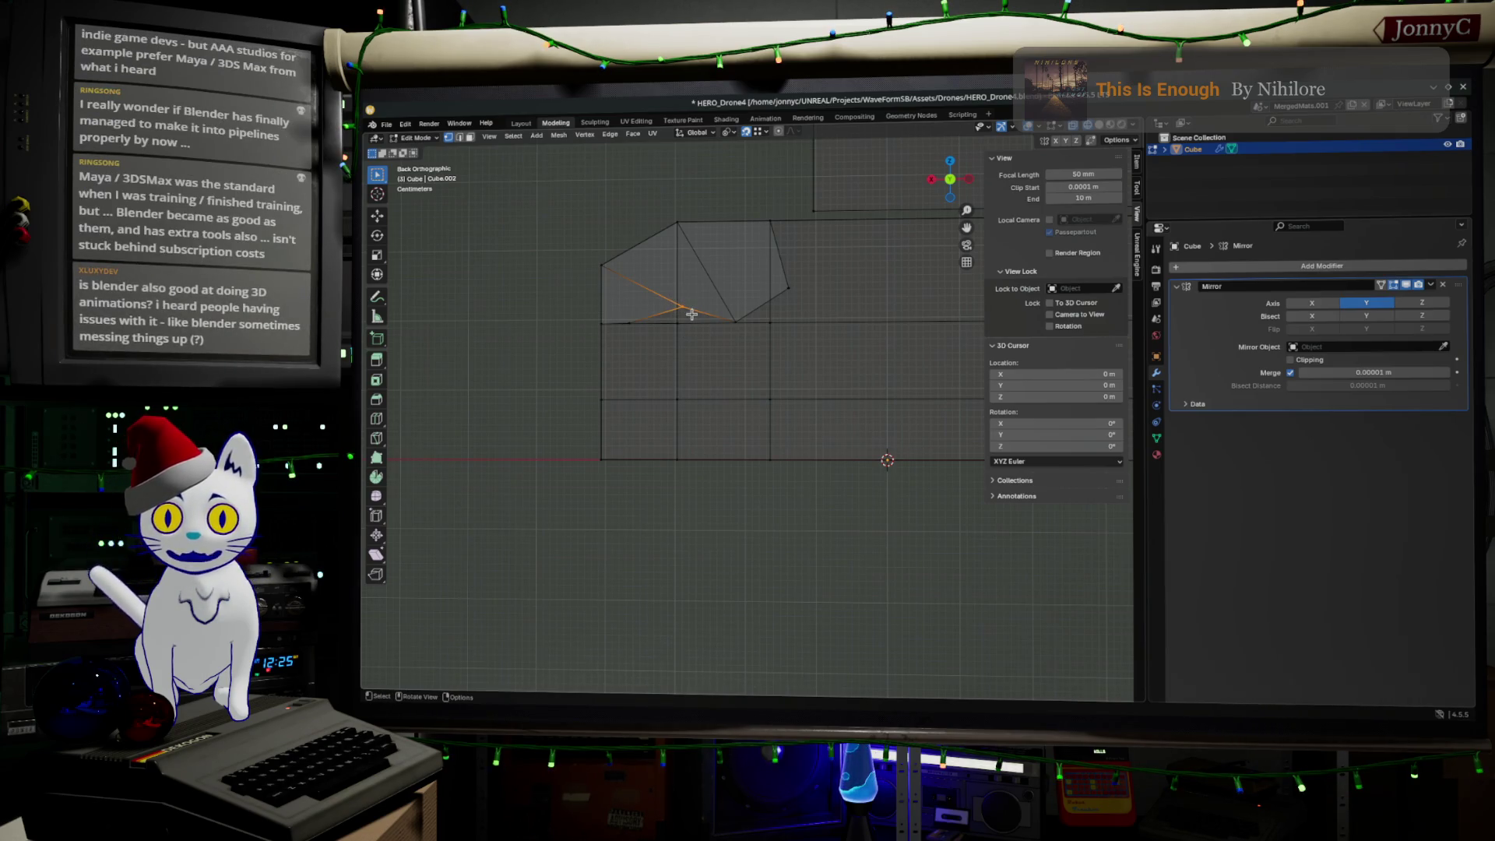
# Step: Move a vertex within the front plane (Shift+Y) and drop the diagonal's right end onto the lower corner
pyautogui.press('g')
pyautogui.hotkey('shift', 'y')
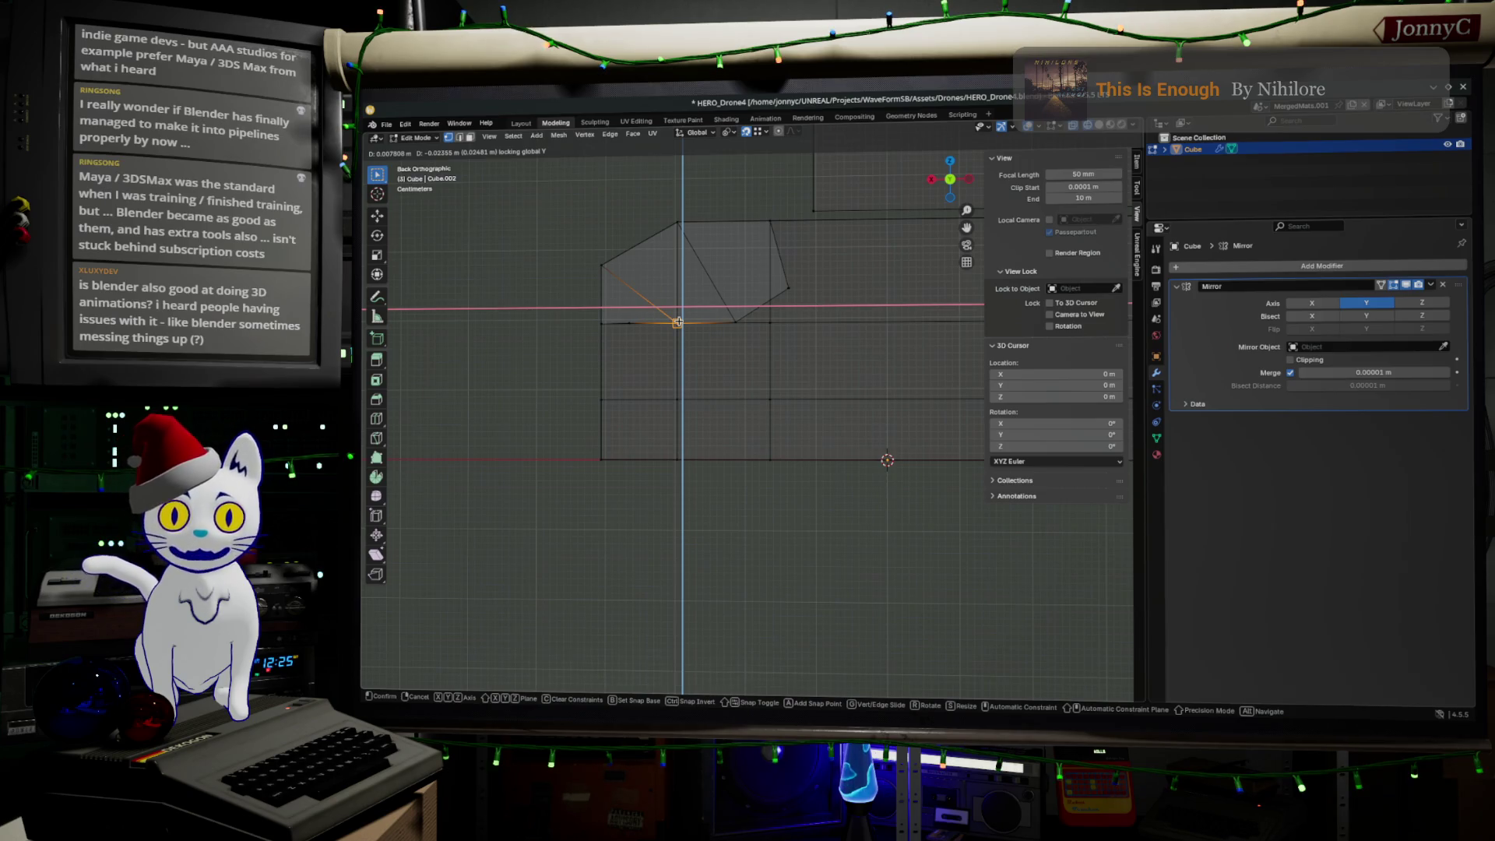
pyautogui.click(678, 322)
pyautogui.click(793, 290)
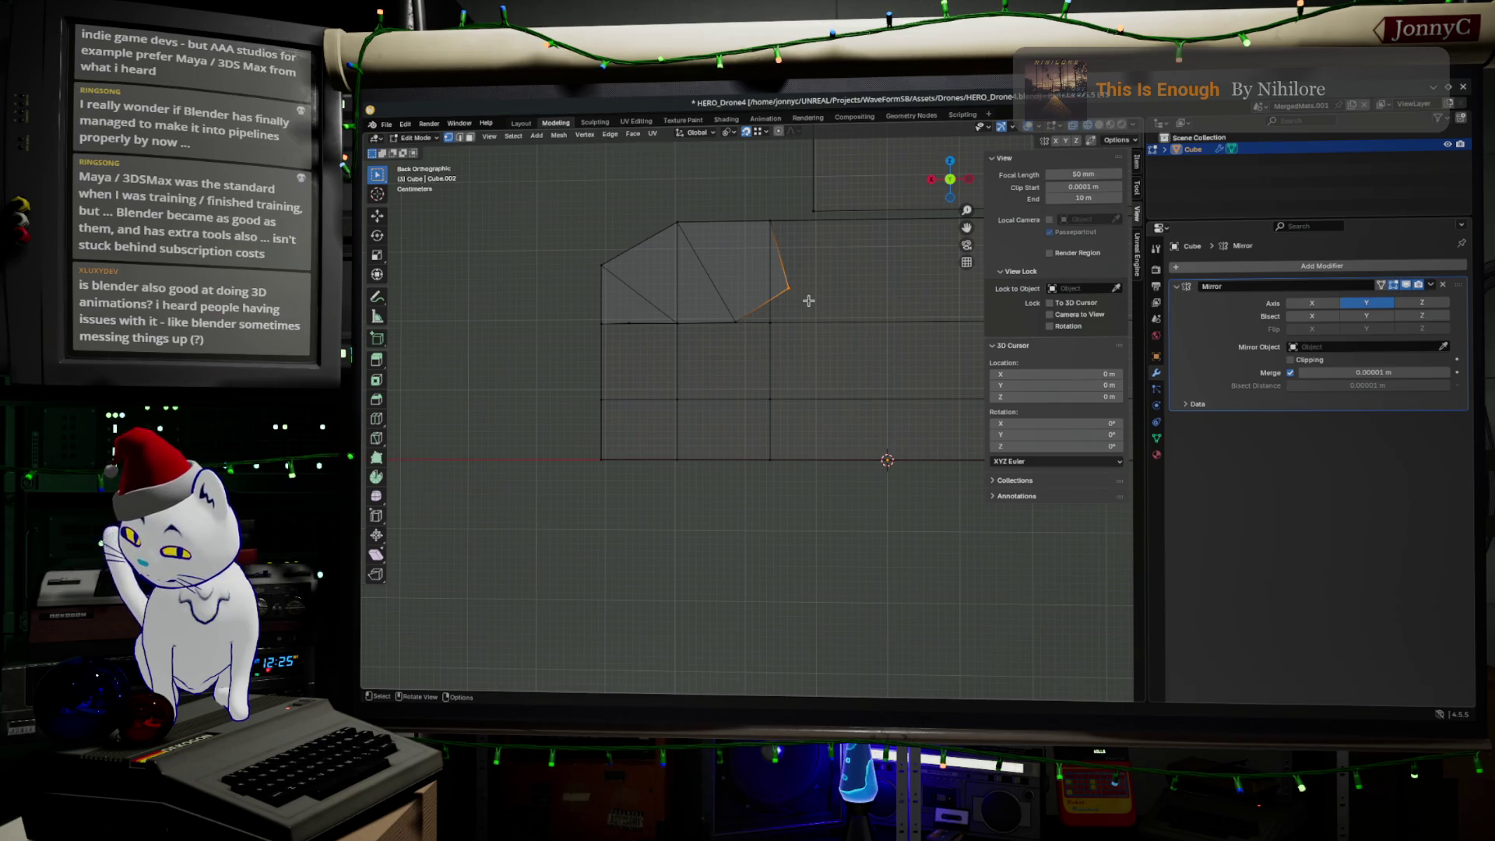
pyautogui.press('g')
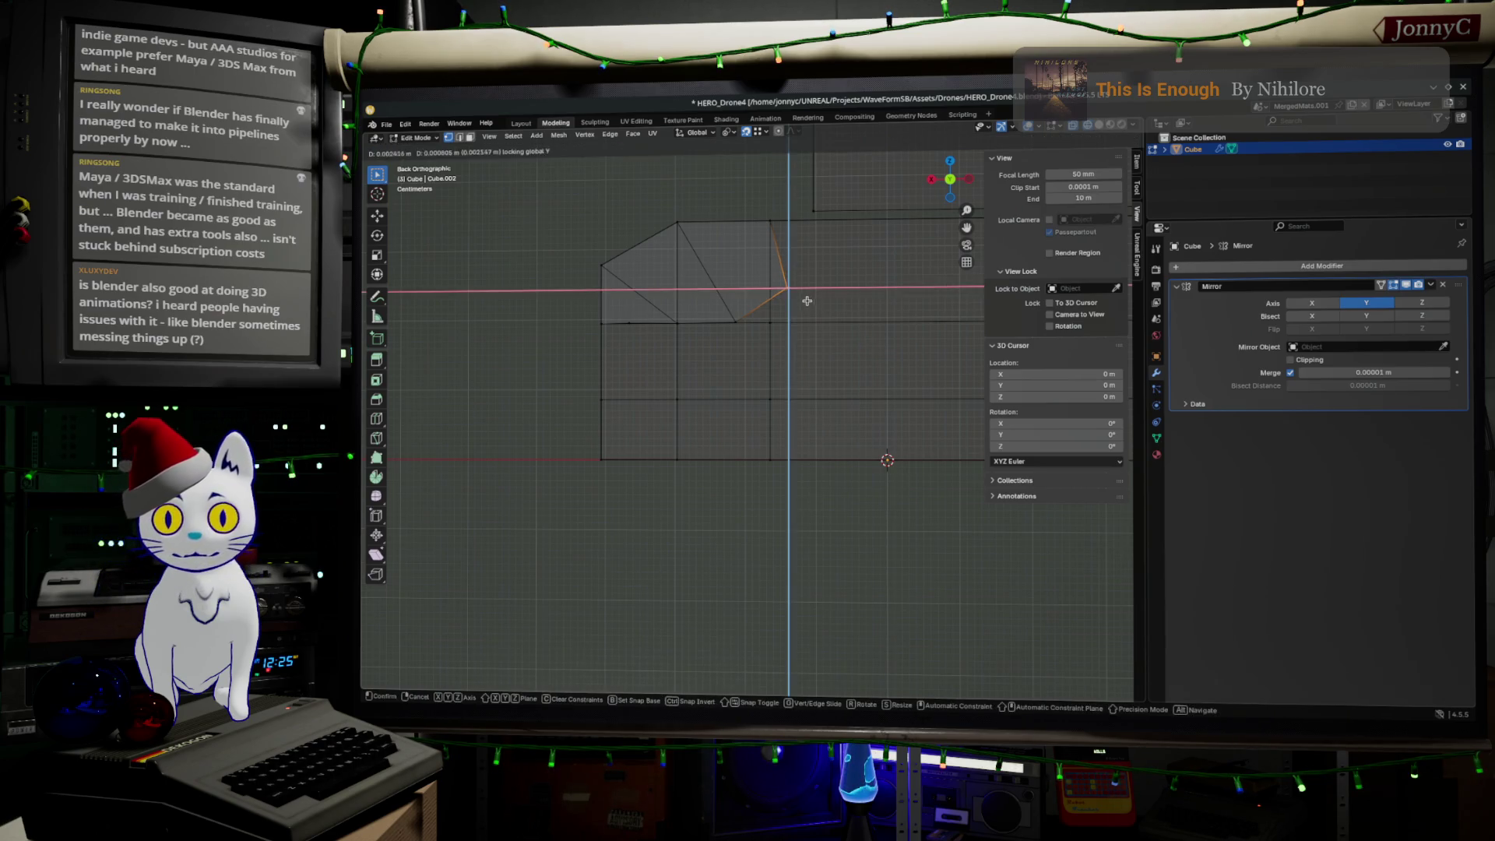
pyautogui.click(768, 317)
pyautogui.moveTo(733, 325)
pyautogui.mouseDown(button='middle')
pyautogui.moveTo(718, 350)
pyautogui.moveTo(828, 424)
pyautogui.moveTo(769, 431)
pyautogui.moveTo(761, 361)
pyautogui.moveTo(794, 358)
pyautogui.moveTo(794, 400)
pyautogui.moveTo(776, 391)
pyautogui.moveTo(801, 390)
pyautogui.moveTo(818, 357)
pyautogui.moveTo(839, 369)
pyautogui.mouseUp(button='middle')
pyautogui.click(869, 352)
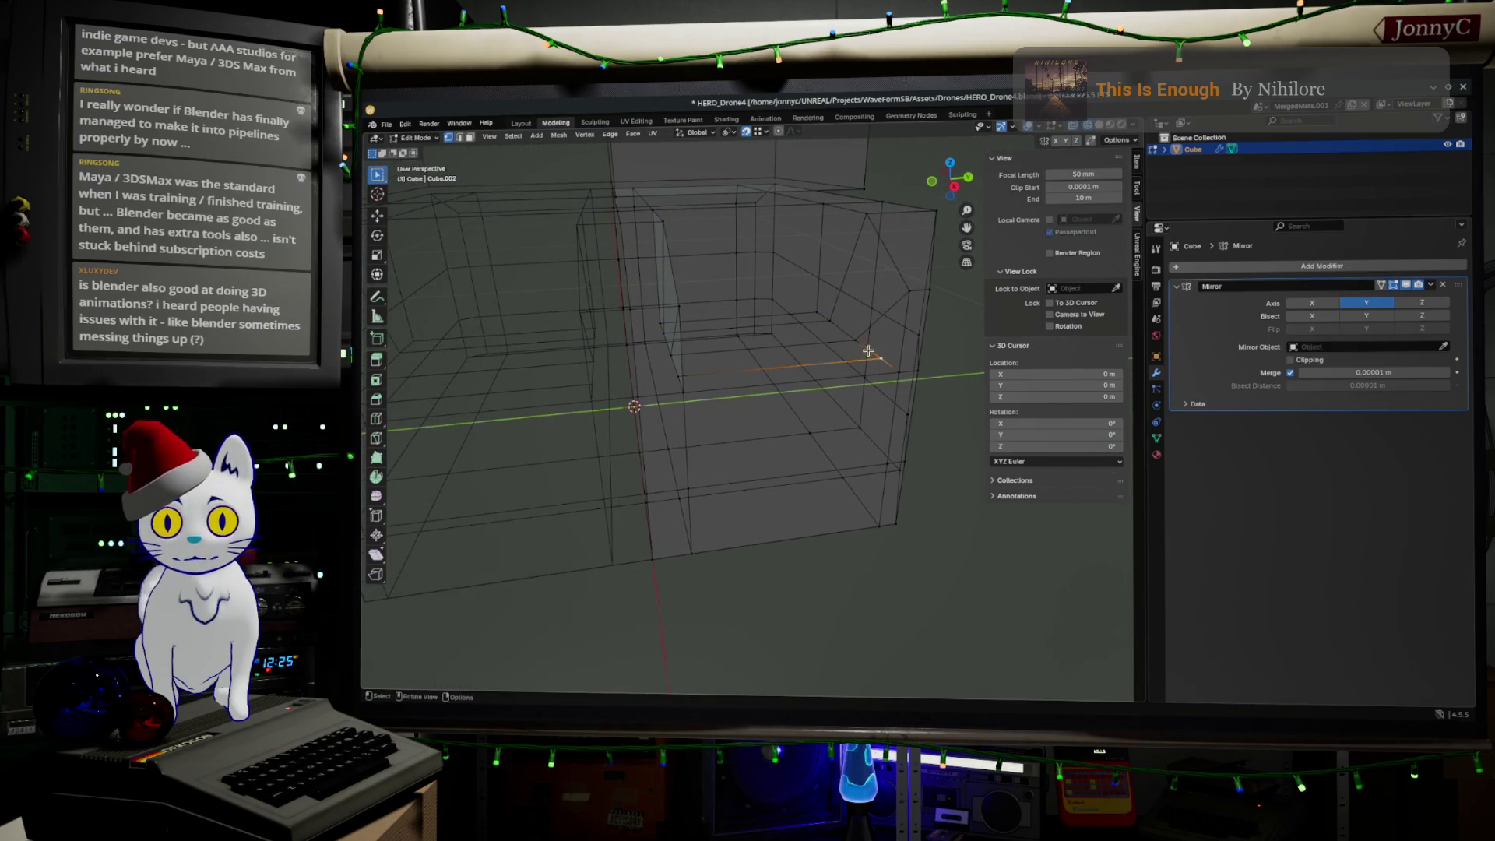
# Step: Shortest-path select around the tray floor to close its face loop, then return to Back Orthographic view
pyautogui.keyDown('ctrl'); pyautogui.click(817, 307); pyautogui.keyUp('ctrl')
pyautogui.moveTo(817, 307); pyautogui.dragTo(697, 305, button='middle')
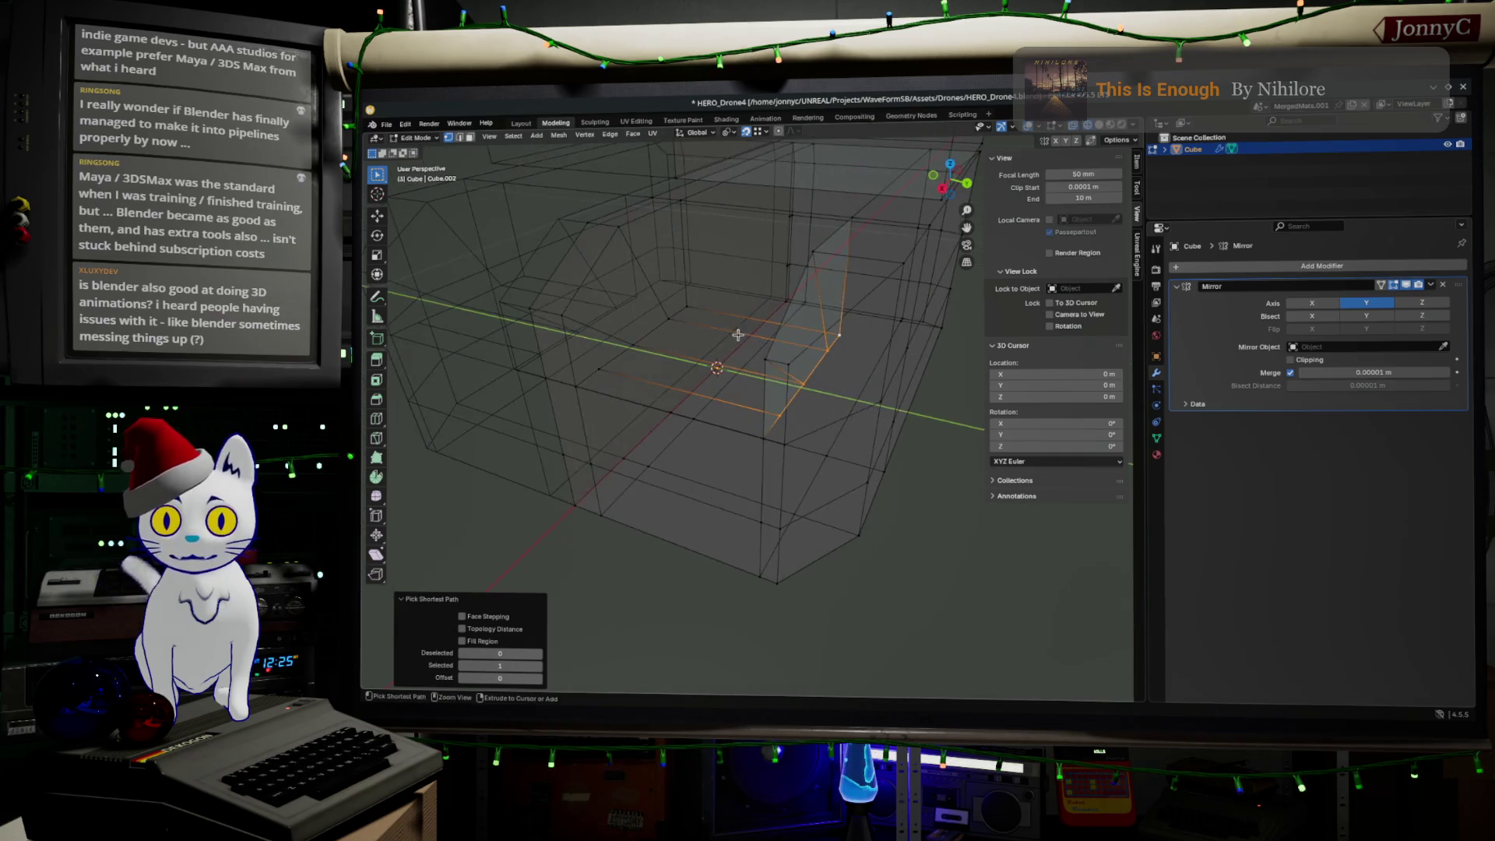
pyautogui.keyDown('ctrl'); pyautogui.click(576, 386); pyautogui.keyUp('ctrl')
pyautogui.moveTo(774, 437); pyautogui.dragTo(998, 178, button='middle')
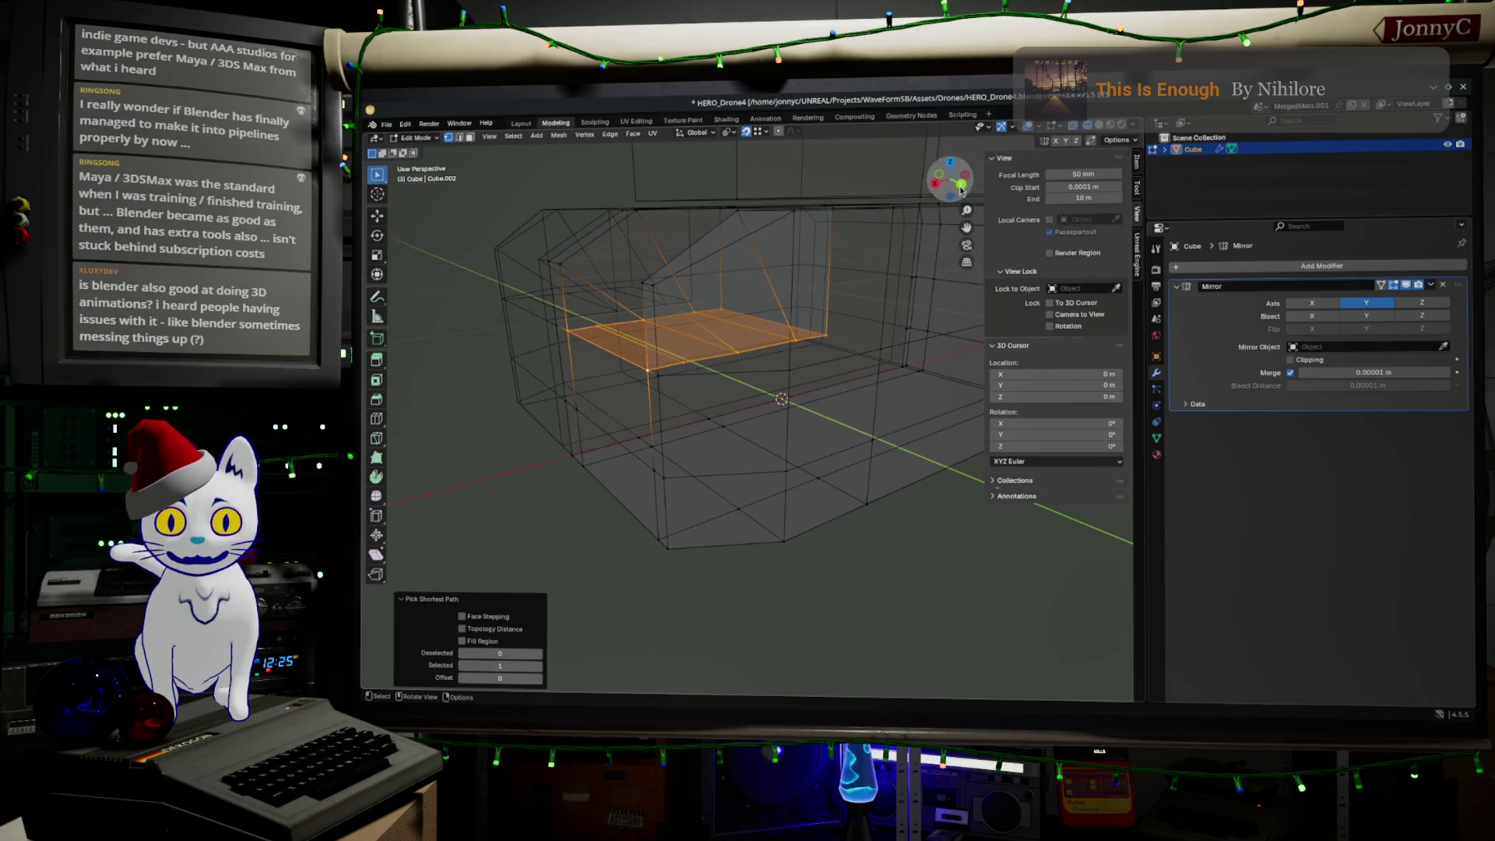
pyautogui.click(962, 183)
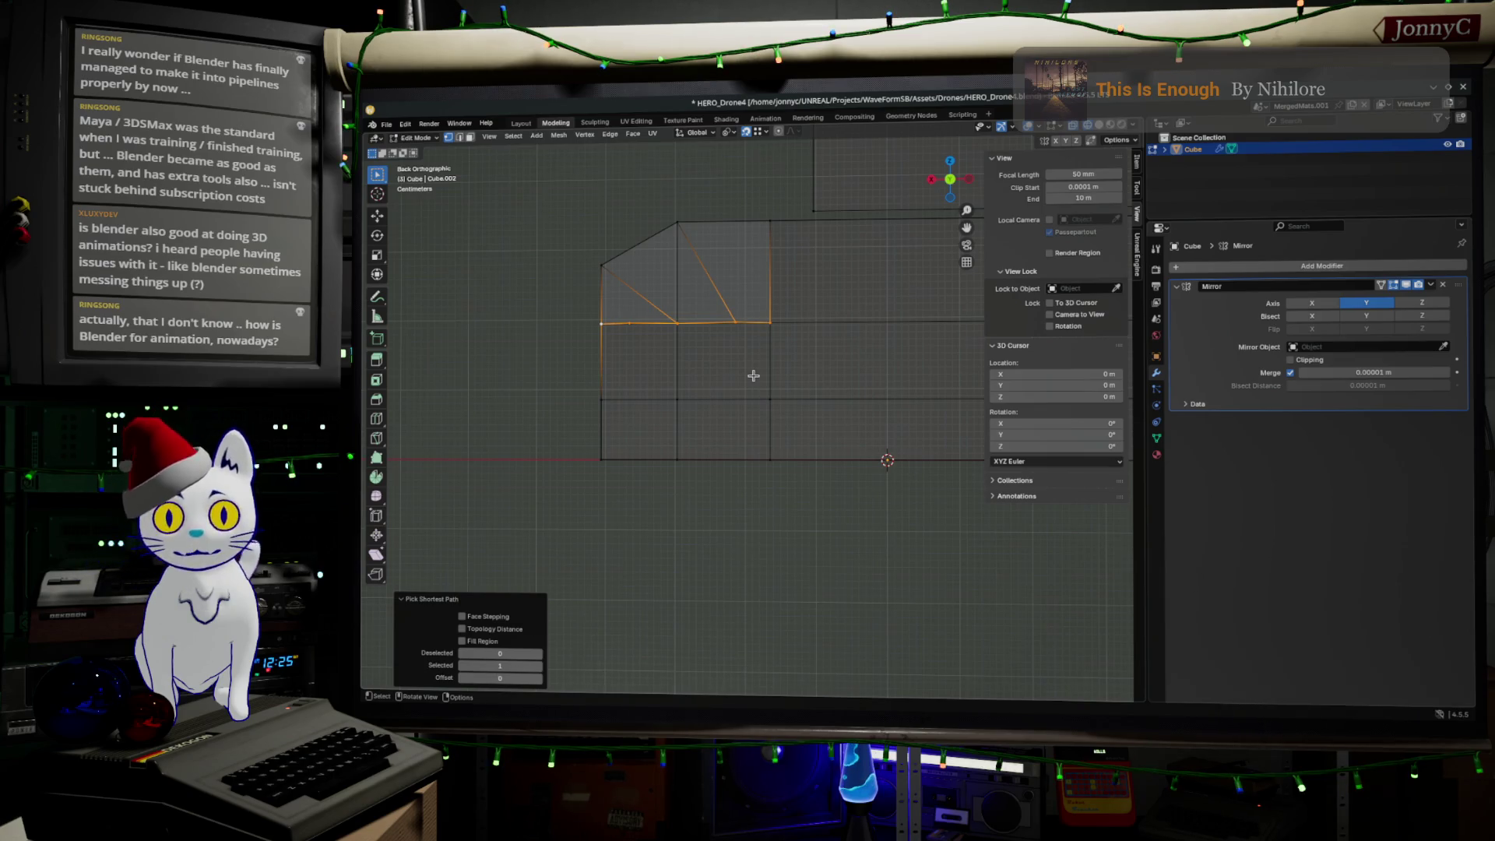
# Step: Scale the selected tray-floor faces along Z to about -0.035
pyautogui.press('s')
pyautogui.press('z')
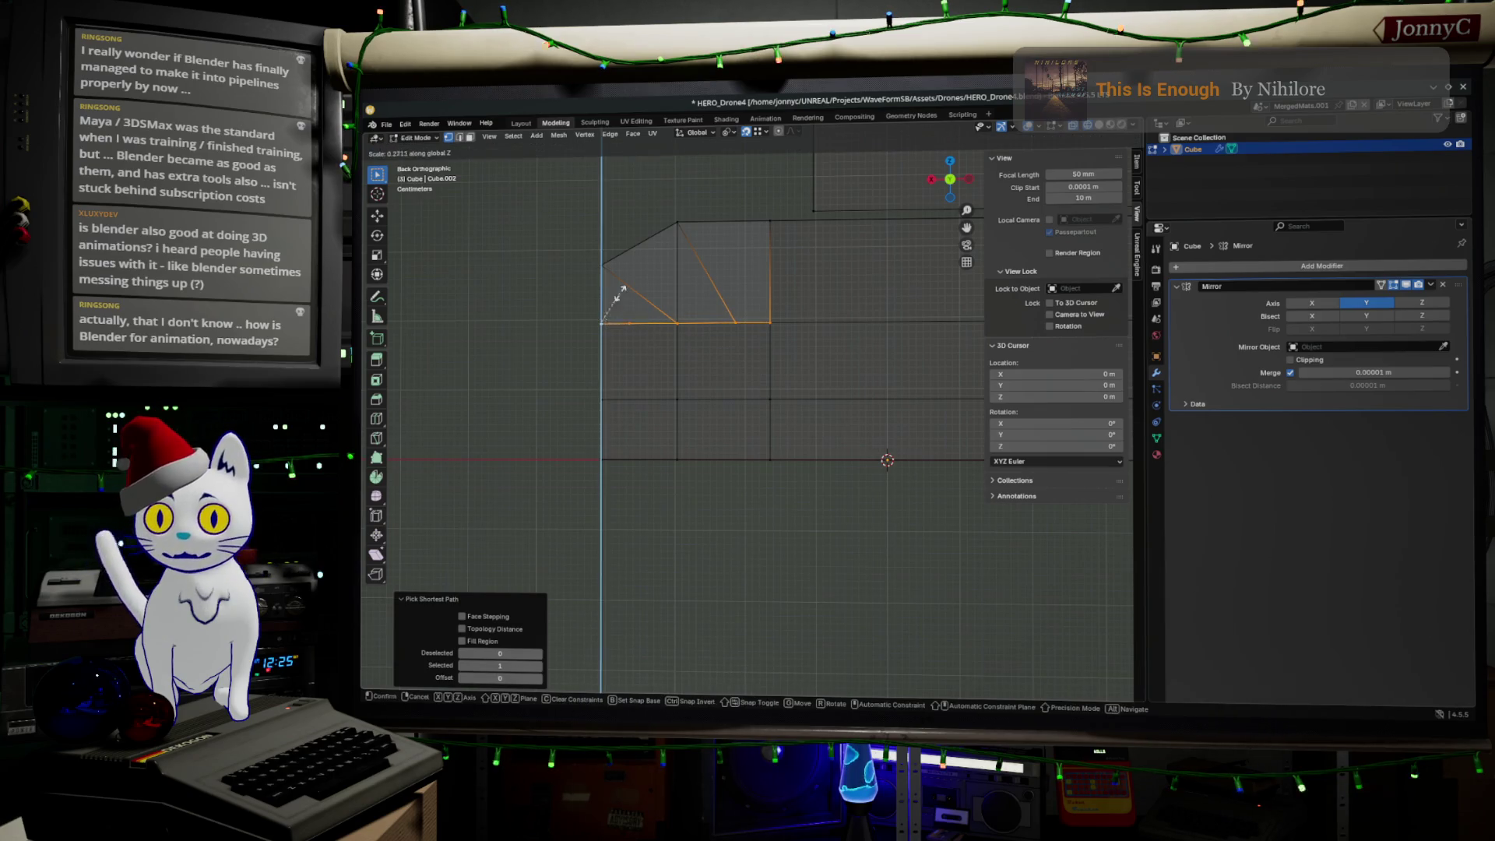
pyautogui.click(599, 318)
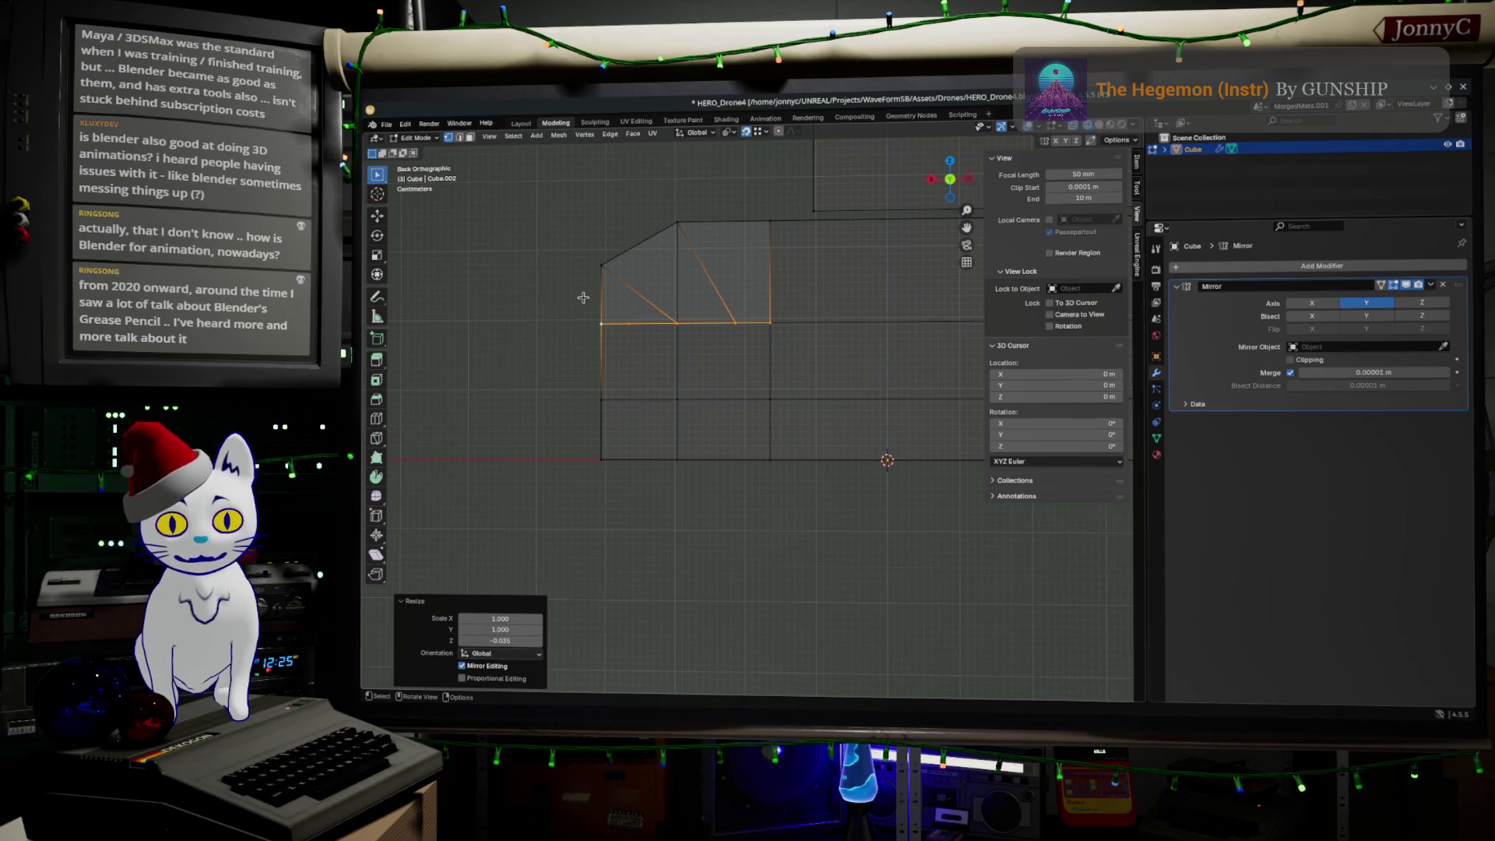
# Step: Edge-slide one tray-floor edge fully onto its neighbour at factor -1
pyautogui.moveTo(611, 348)
pyautogui.mouseDown(button='middle')
pyautogui.moveTo(687, 422)
pyautogui.moveTo(716, 398)
pyautogui.mouseUp(button='middle')
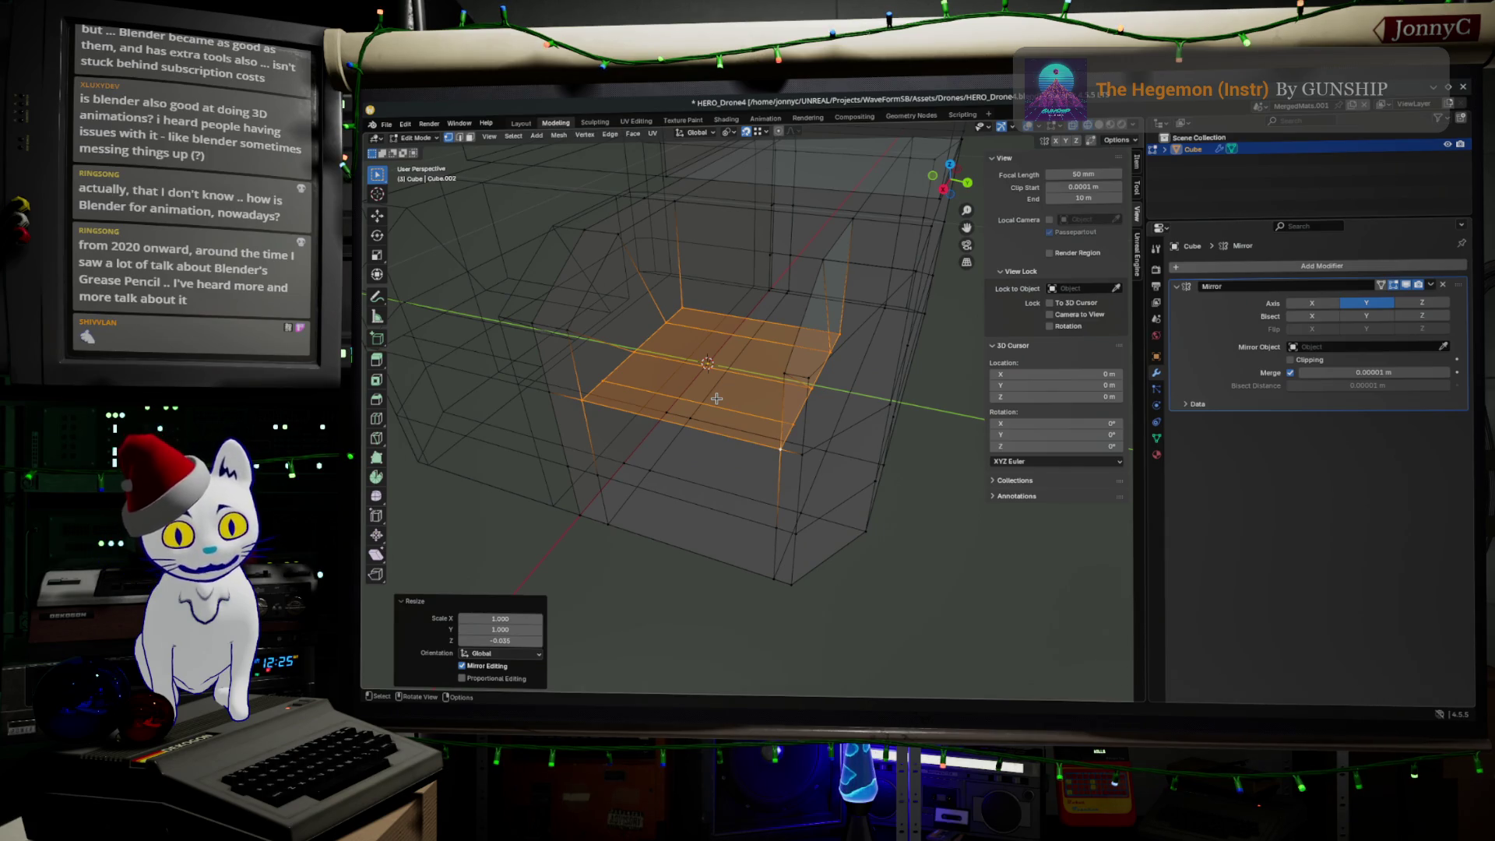
pyautogui.moveTo(627, 433)
pyautogui.mouseDown(button='middle')
pyautogui.moveTo(613, 430)
pyautogui.moveTo(642, 441)
pyautogui.mouseUp(button='middle')
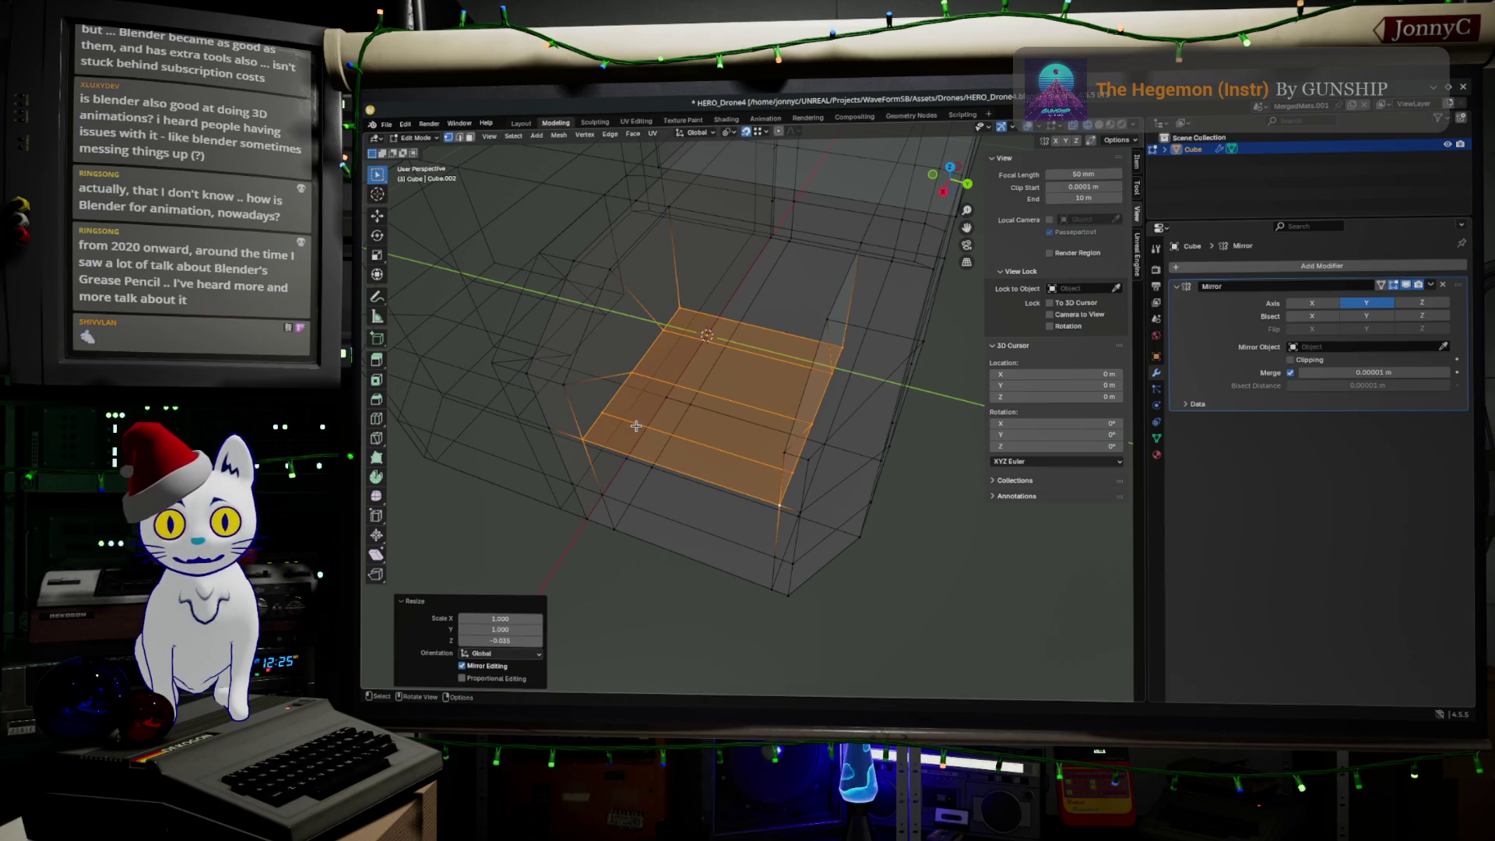
pyautogui.moveTo(635, 424); pyautogui.dragTo(613, 416, button='middle')
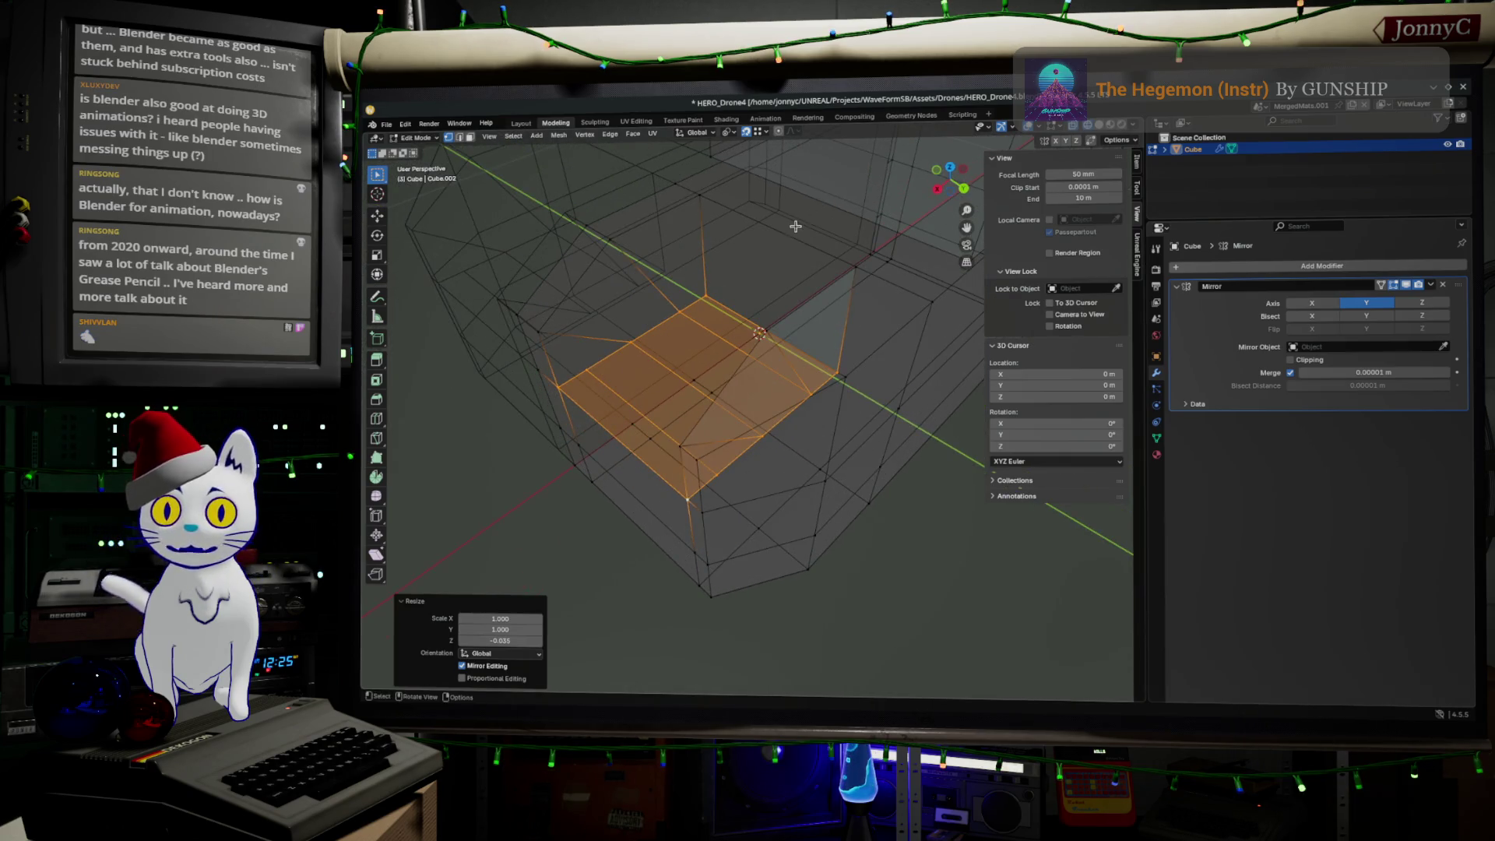
pyautogui.moveTo(796, 226); pyautogui.dragTo(809, 209, button='middle')
pyautogui.moveTo(694, 369); pyautogui.dragTo(676, 373, button='middle')
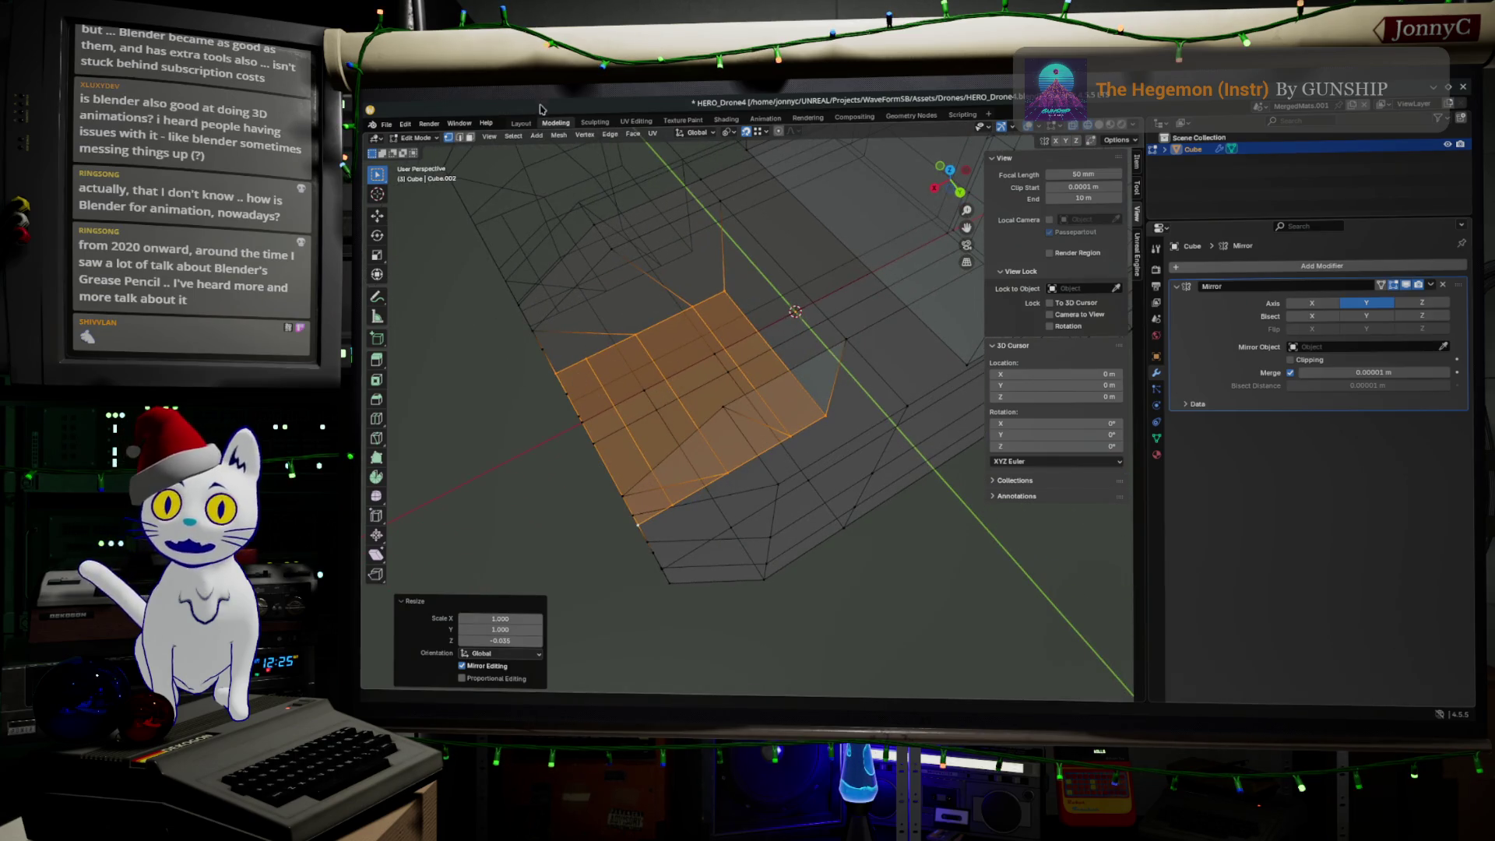
pyautogui.click(458, 137)
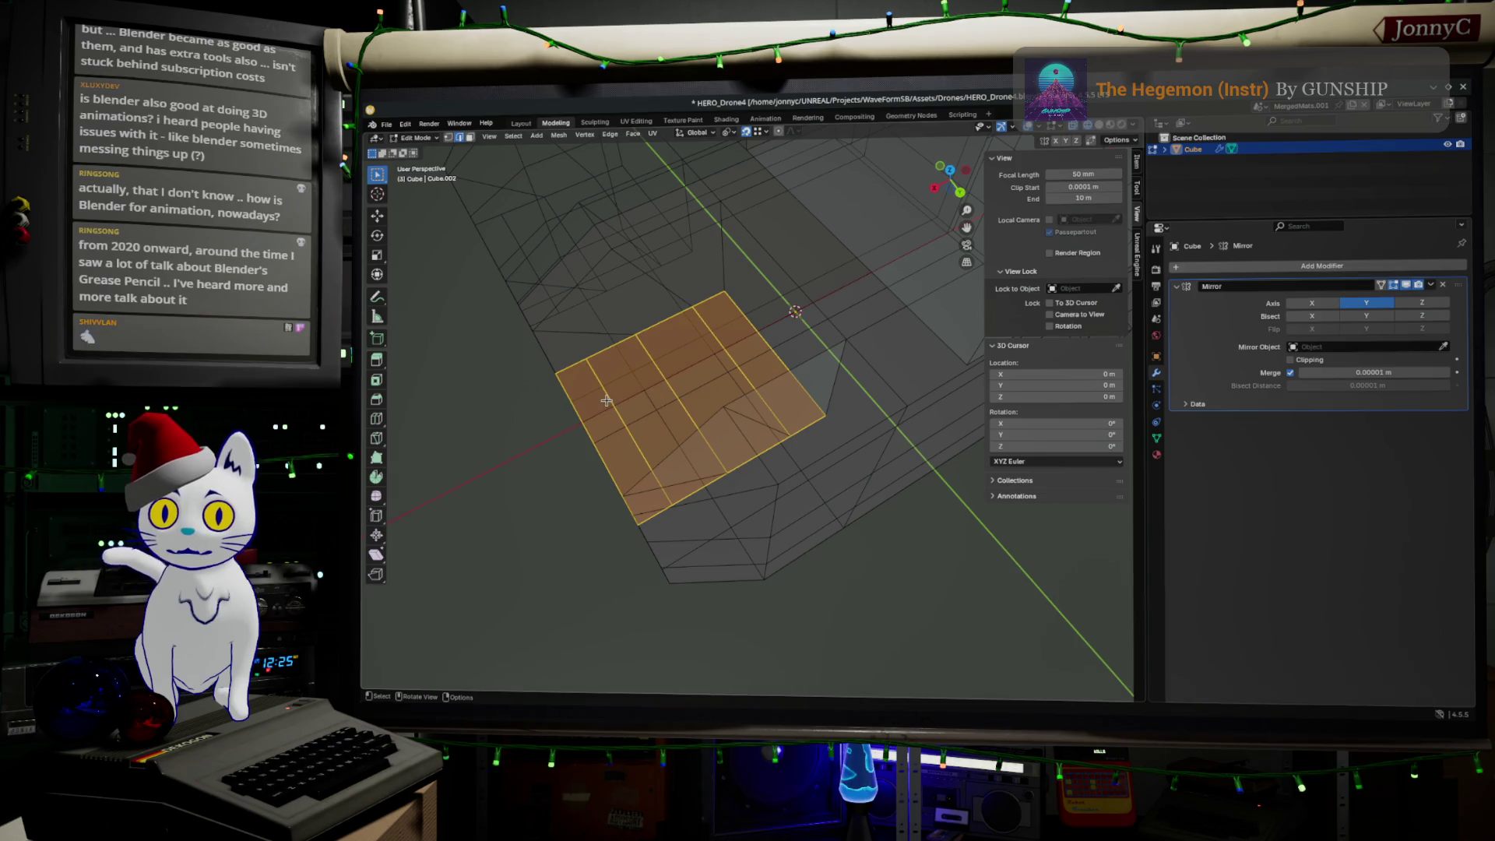
pyautogui.click(604, 403)
pyautogui.press('g')
pyautogui.press('g')
pyautogui.click(518, 428)
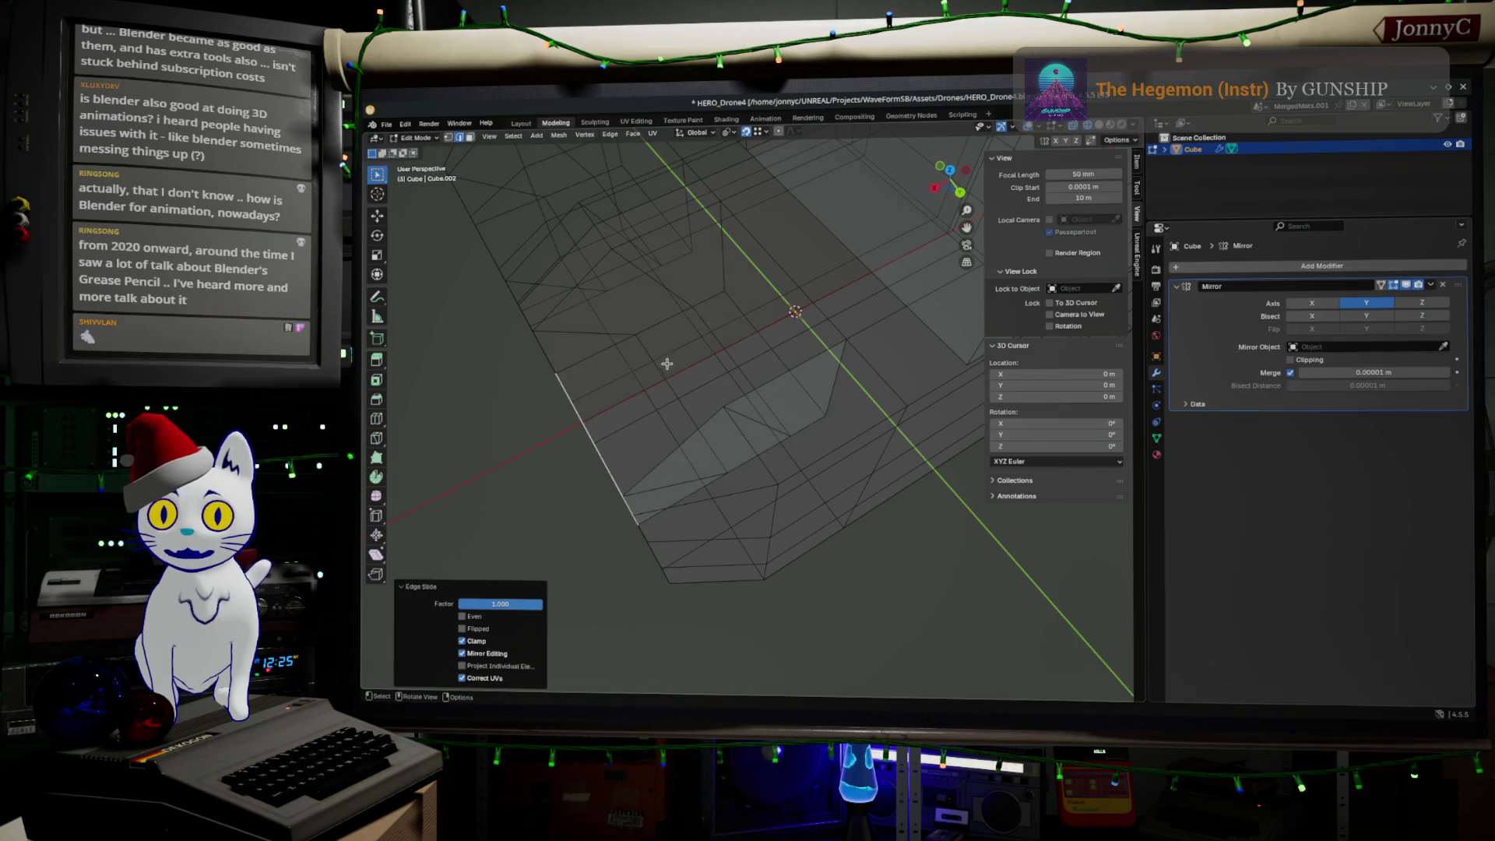
pyautogui.press('g')
# Step: Slide another tray-floor edge partway, to factor -0.347
pyautogui.press('g')
pyautogui.click(504, 428)
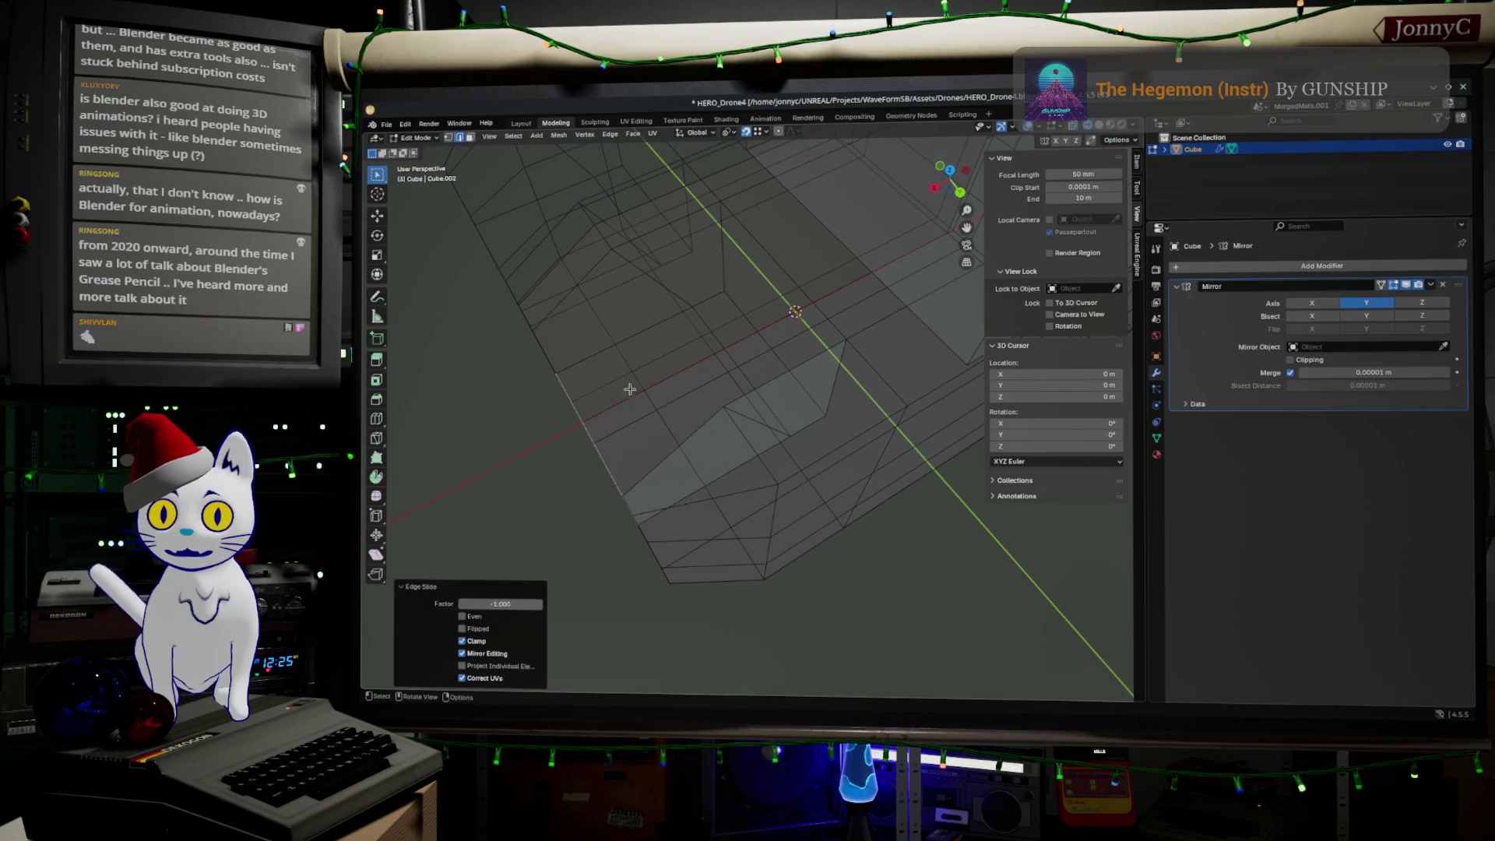
pyautogui.press('g')
pyautogui.press('g')
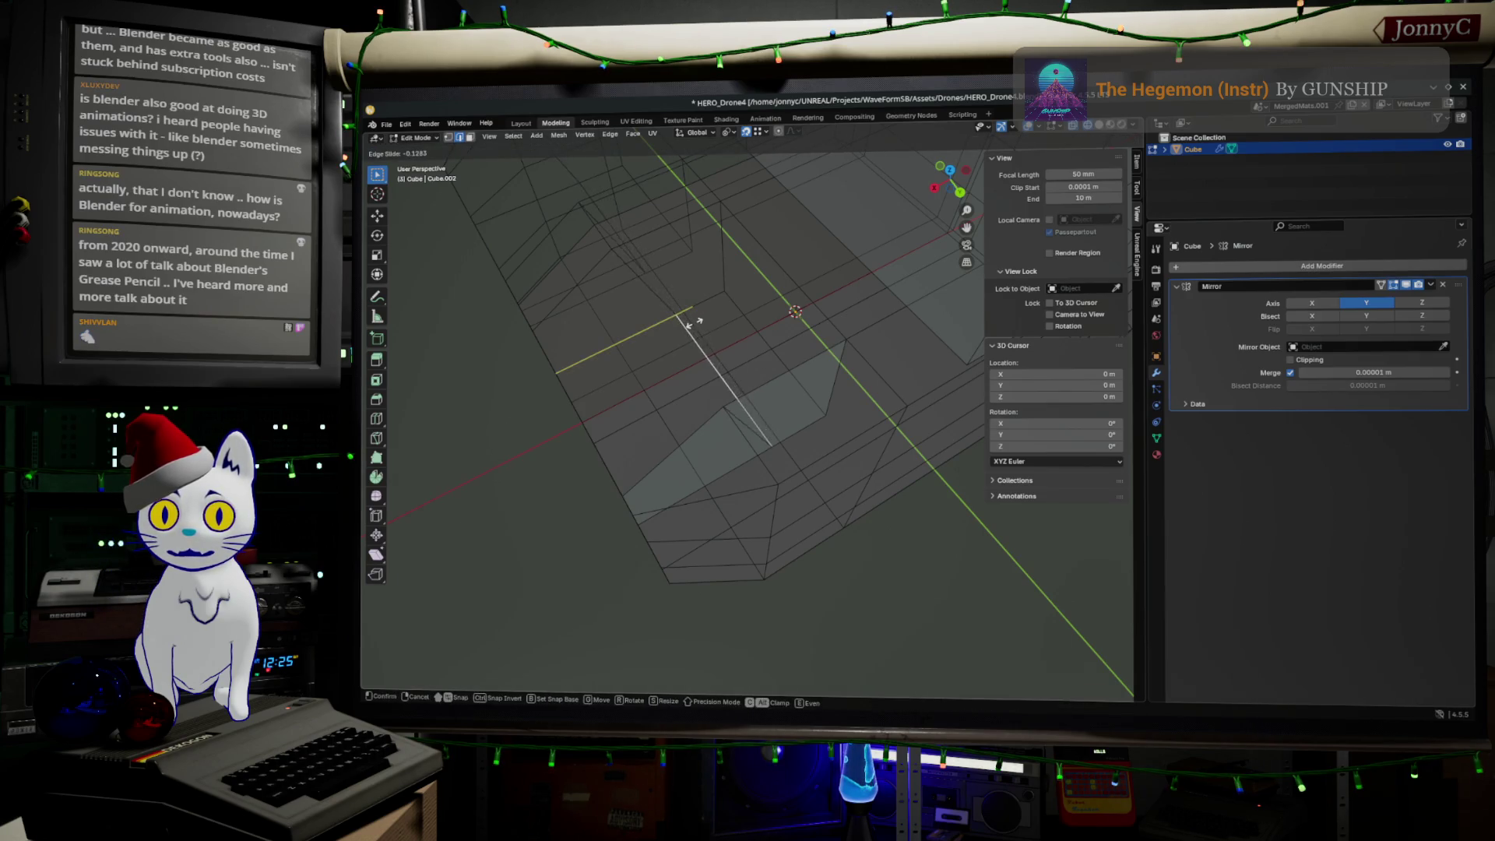
pyautogui.click(675, 330)
pyautogui.moveTo(779, 366)
pyautogui.mouseDown(button='middle')
pyautogui.moveTo(818, 351)
pyautogui.moveTo(808, 398)
pyautogui.moveTo(712, 342)
pyautogui.moveTo(790, 376)
pyautogui.moveTo(704, 351)
pyautogui.moveTo(704, 324)
pyautogui.moveTo(820, 400)
pyautogui.mouseUp(button='middle')
# Step: Merge the whole mesh's vertices by distance, return to Object Mode, and switch to the AFFiNE reference
pyautogui.press('a')
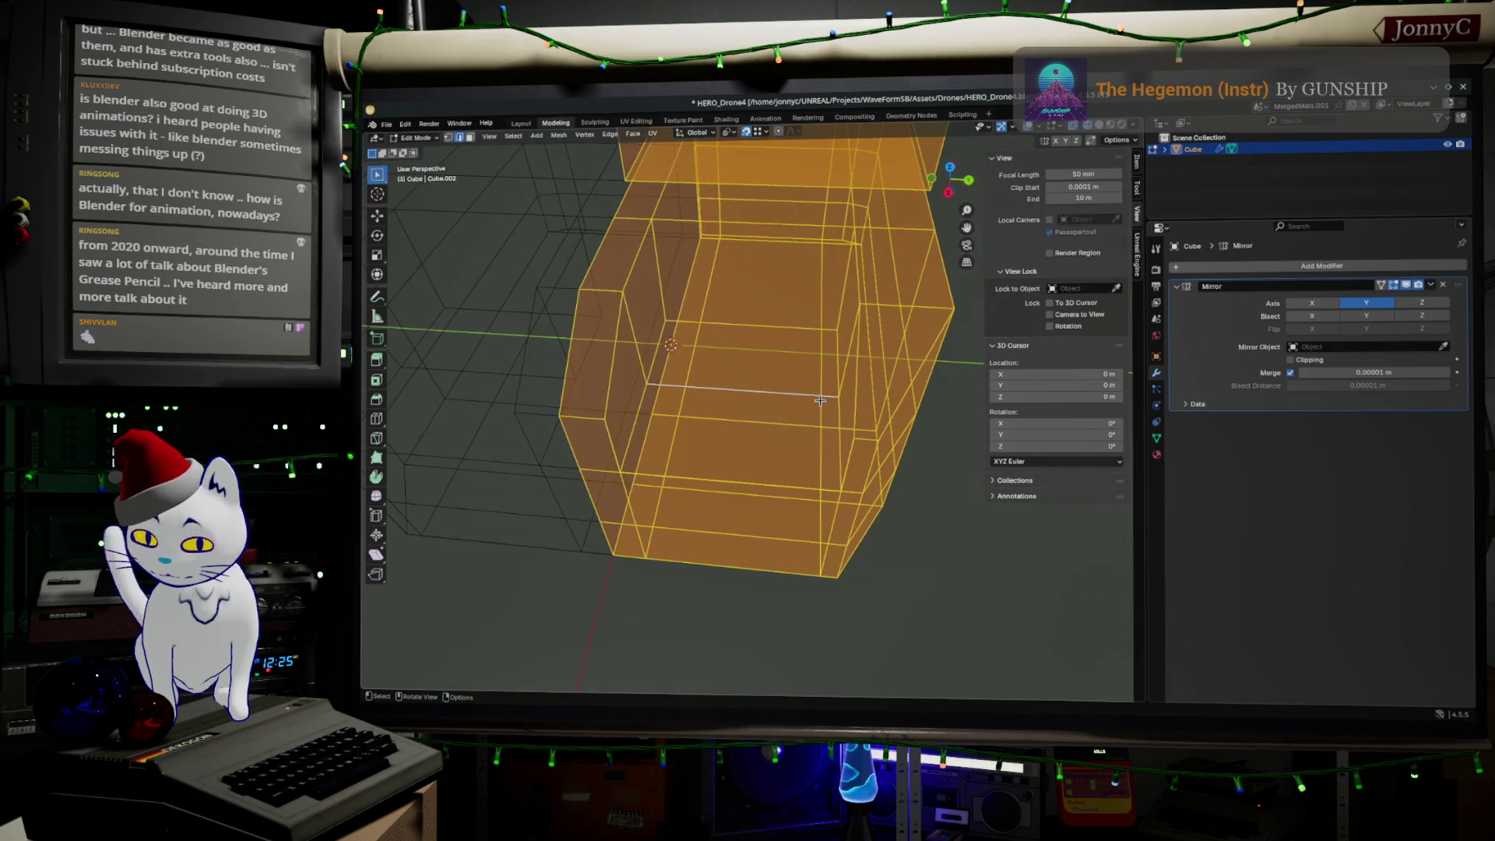
pyautogui.press('m')
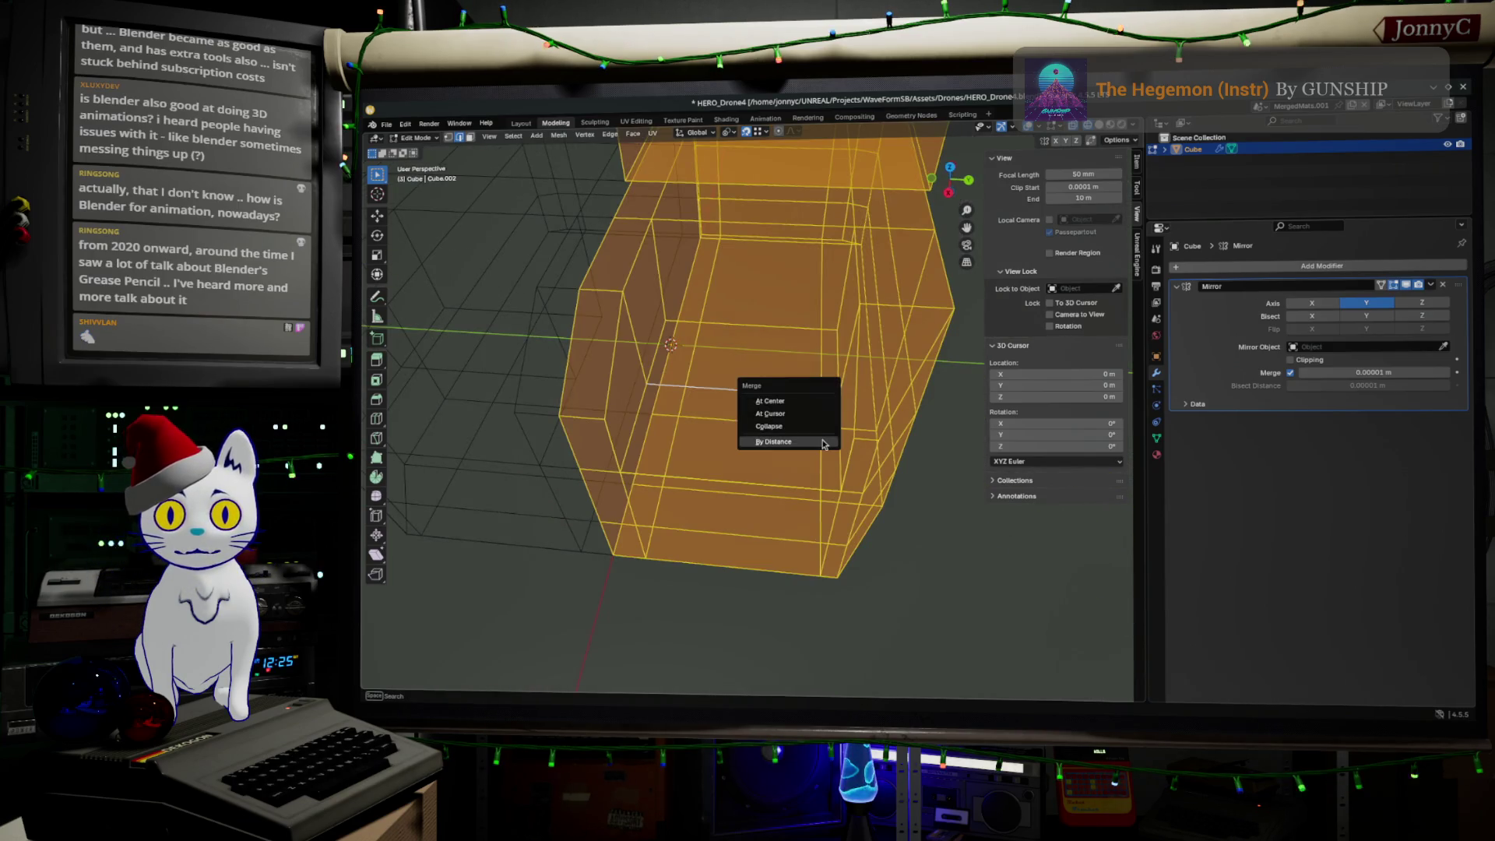
pyautogui.click(823, 441)
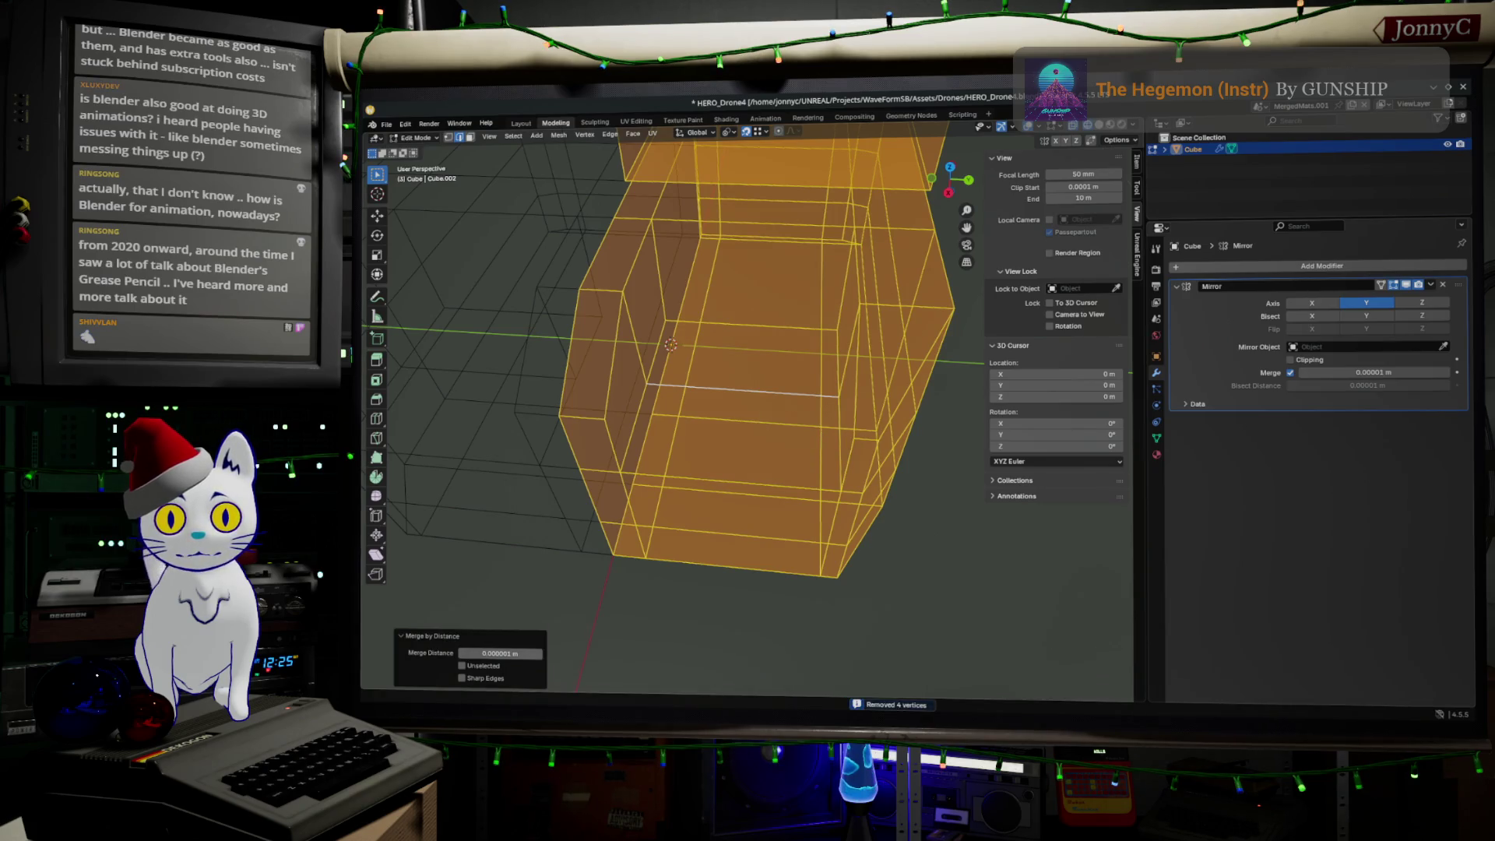
pyautogui.press('Tab')
pyautogui.moveTo(701, 600)
pyautogui.mouseDown(button='middle')
pyautogui.moveTo(934, 514)
pyautogui.moveTo(798, 574)
pyautogui.moveTo(747, 527)
pyautogui.moveTo(773, 527)
pyautogui.mouseUp(button='middle')
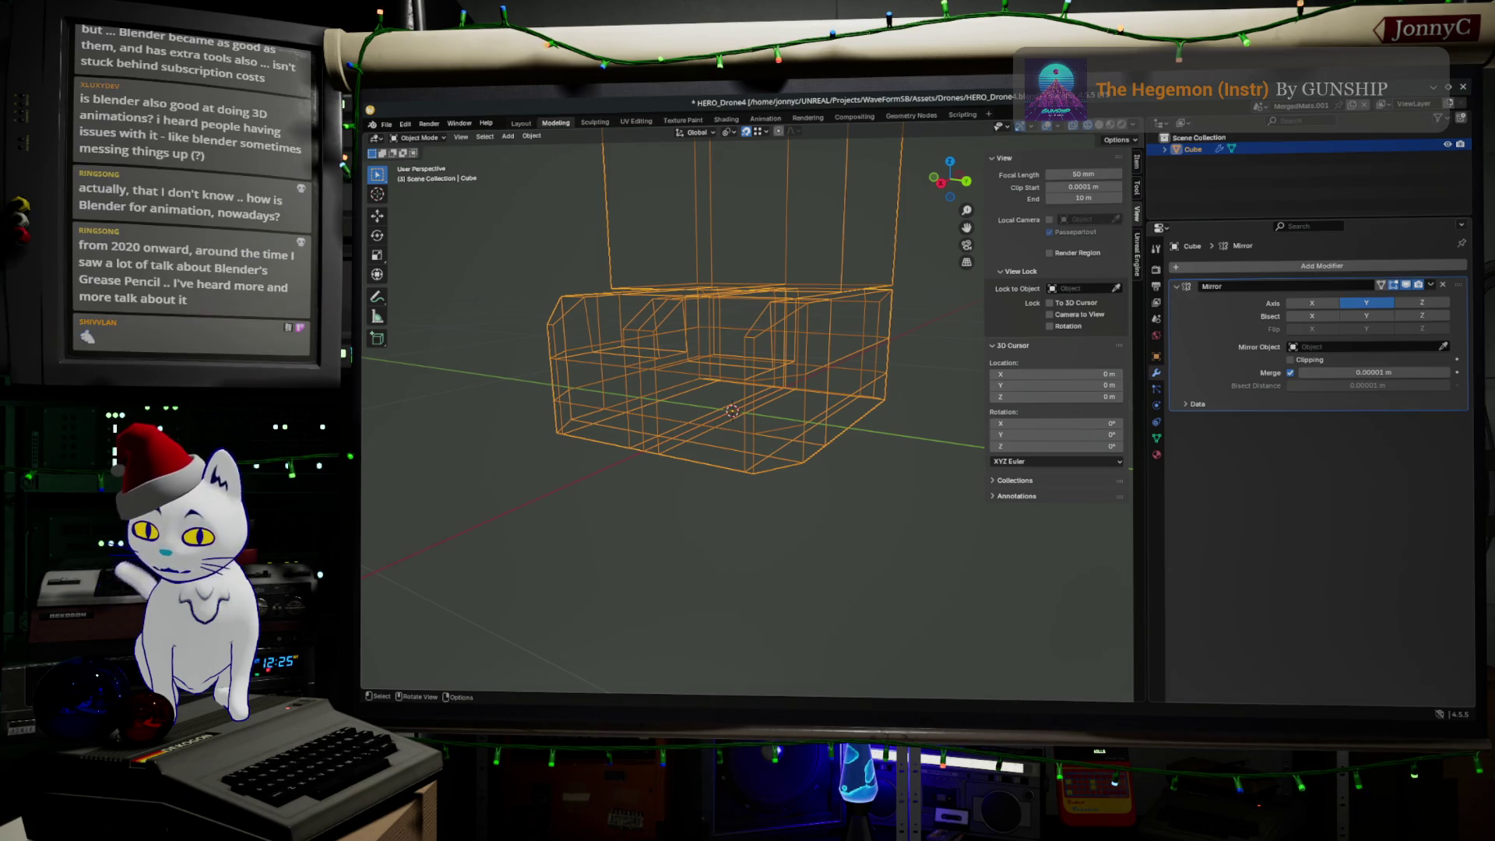
pyautogui.hotkey('alt', 'Tab')
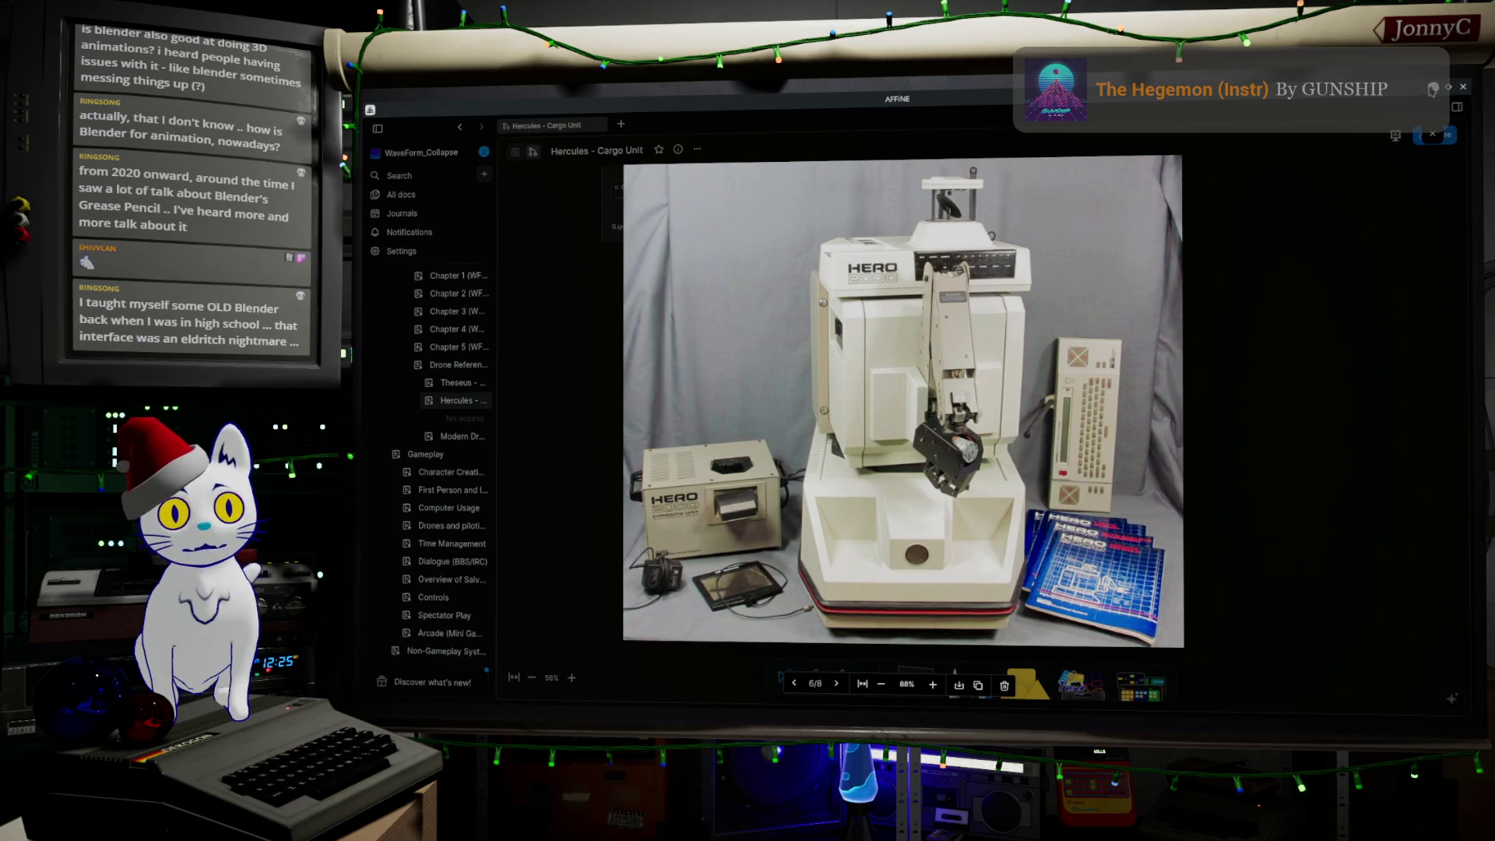
# Step: Minimize the AFFiNE window showing the HERO robot photo to reveal the Blender model
pyautogui.click(1422, 99)
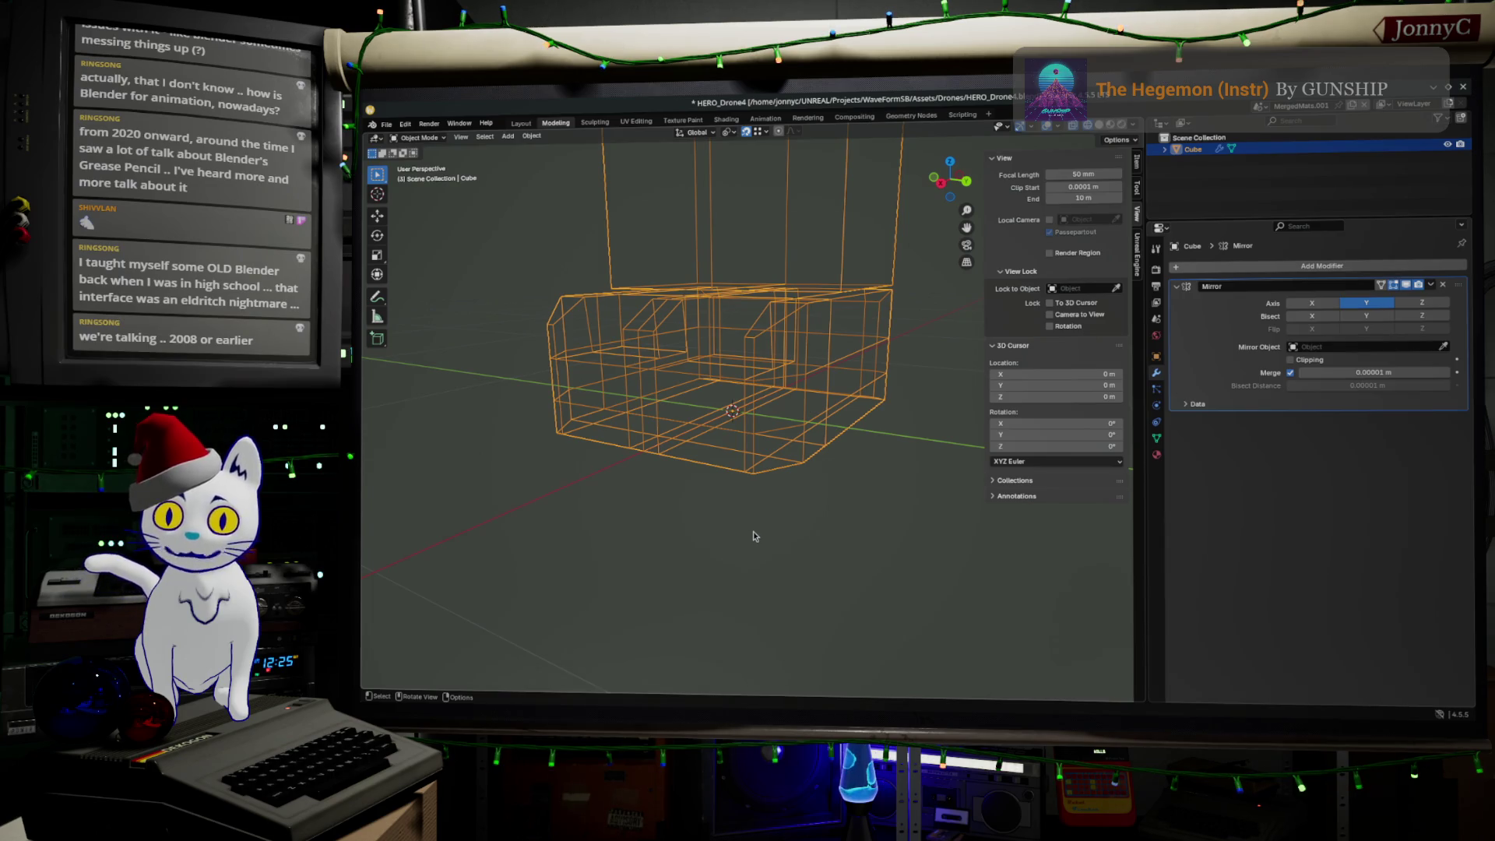
# Step: Put the mirrored robot body into Edit Mode with everything deselected, orbiting to inspect it
pyautogui.moveTo(761, 524); pyautogui.dragTo(747, 581, button='middle')
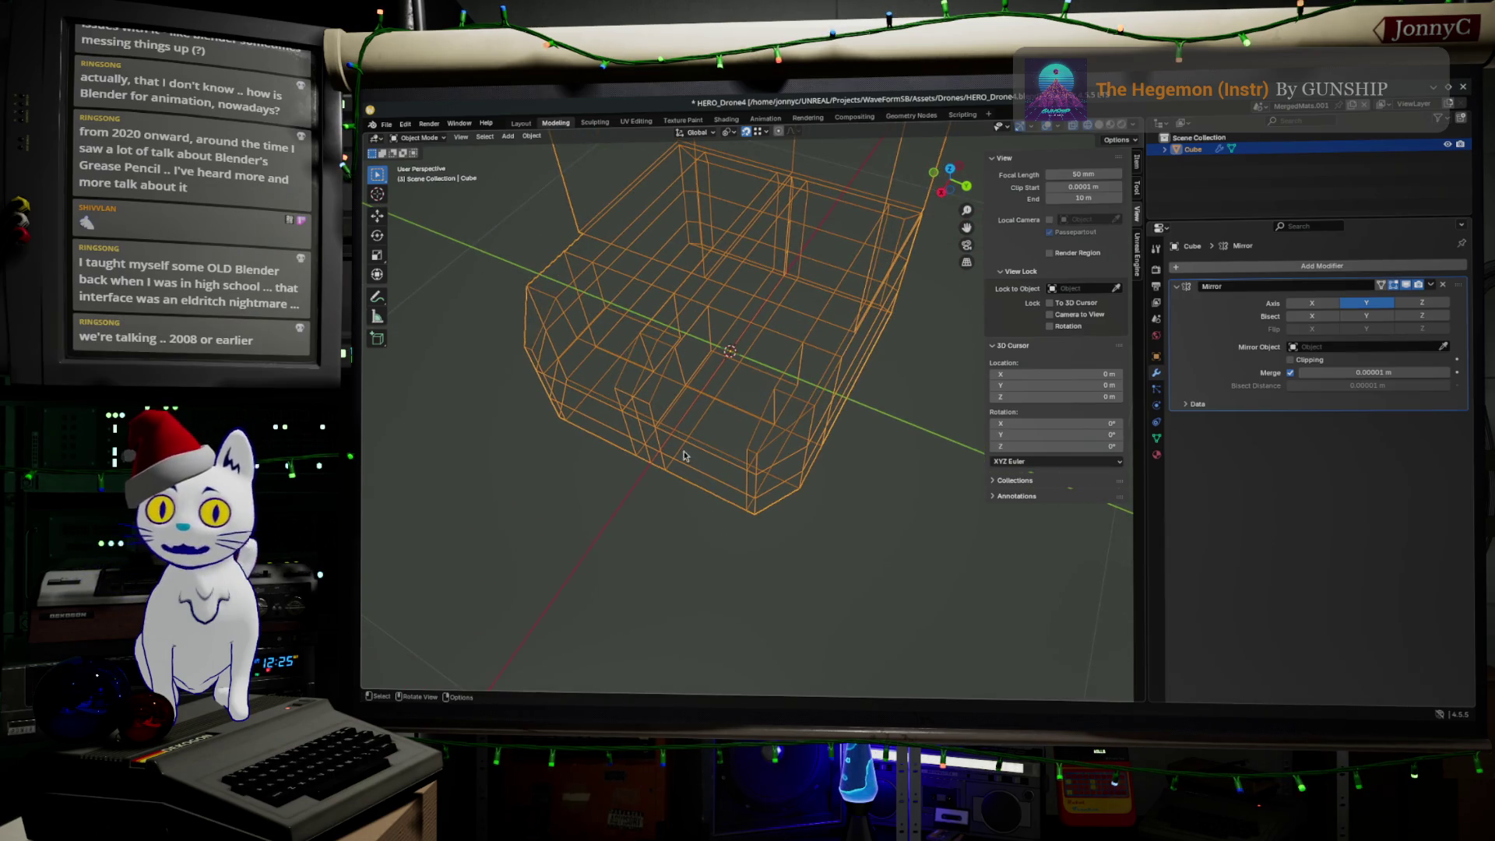
pyautogui.moveTo(662, 406)
pyautogui.mouseDown(button='middle')
pyautogui.moveTo(620, 406)
pyautogui.moveTo(619, 392)
pyautogui.moveTo(625, 423)
pyautogui.mouseUp(button='middle')
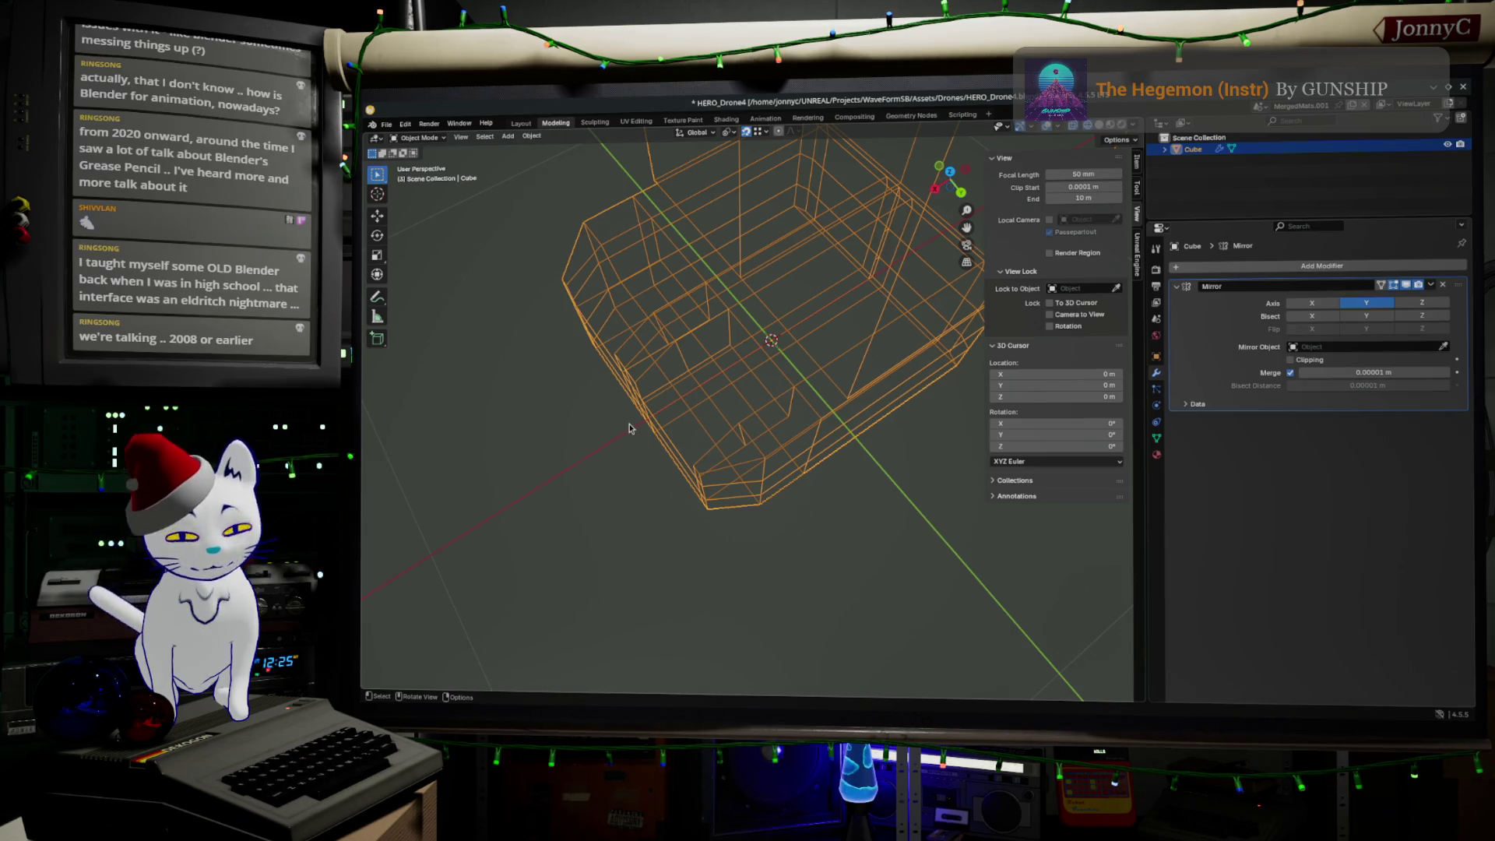
pyautogui.press('Tab')
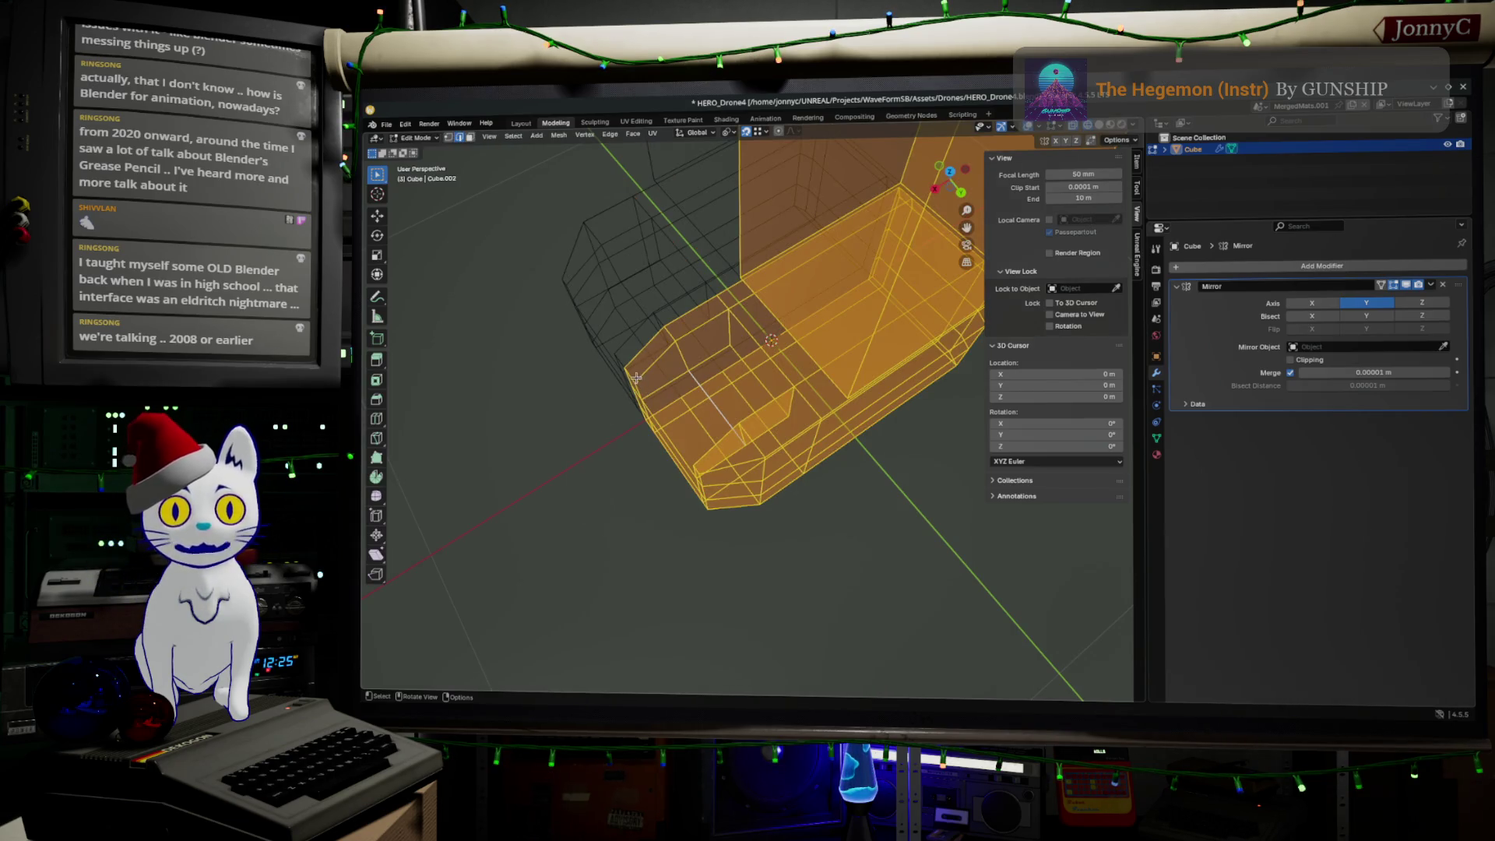
pyautogui.hotkey('alt', 'a')
pyautogui.moveTo(619, 395); pyautogui.dragTo(632, 364, button='middle')
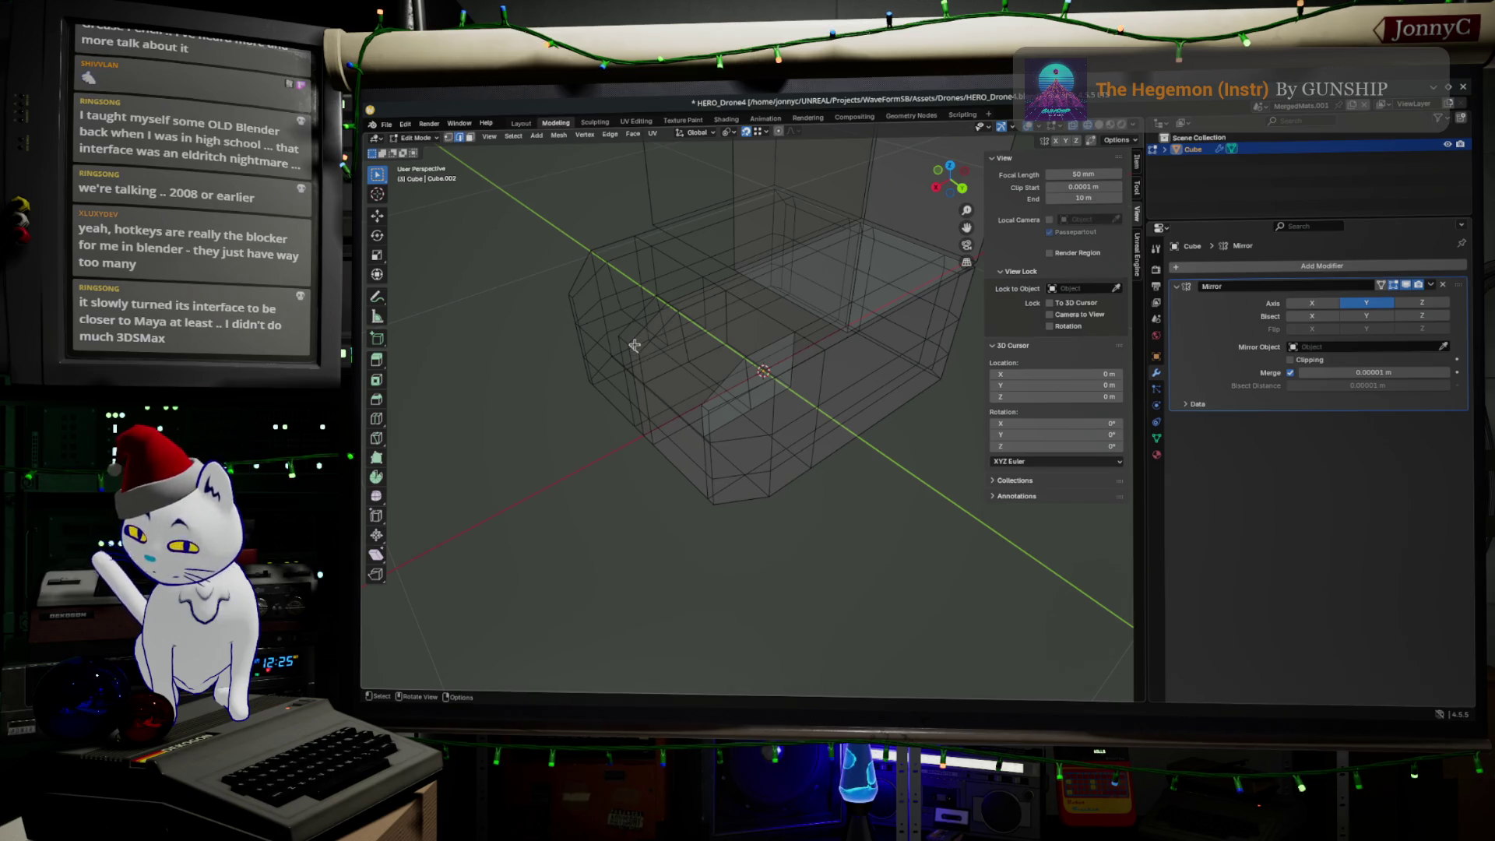
# Step: Delete the two parallel stray edges on the body's side
pyautogui.press('x')
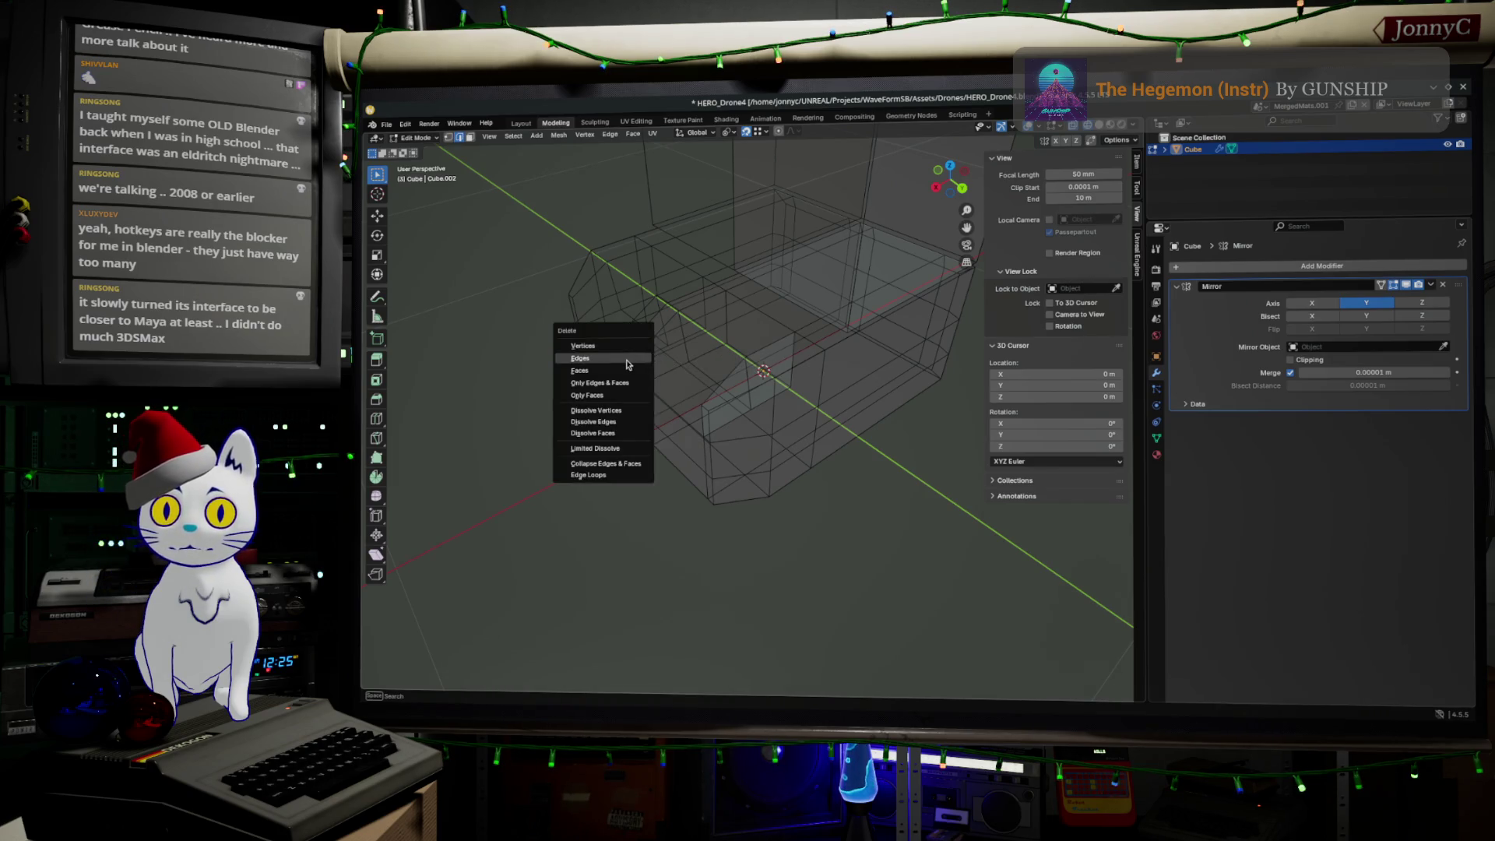
pyautogui.click(627, 360)
pyautogui.click(641, 362)
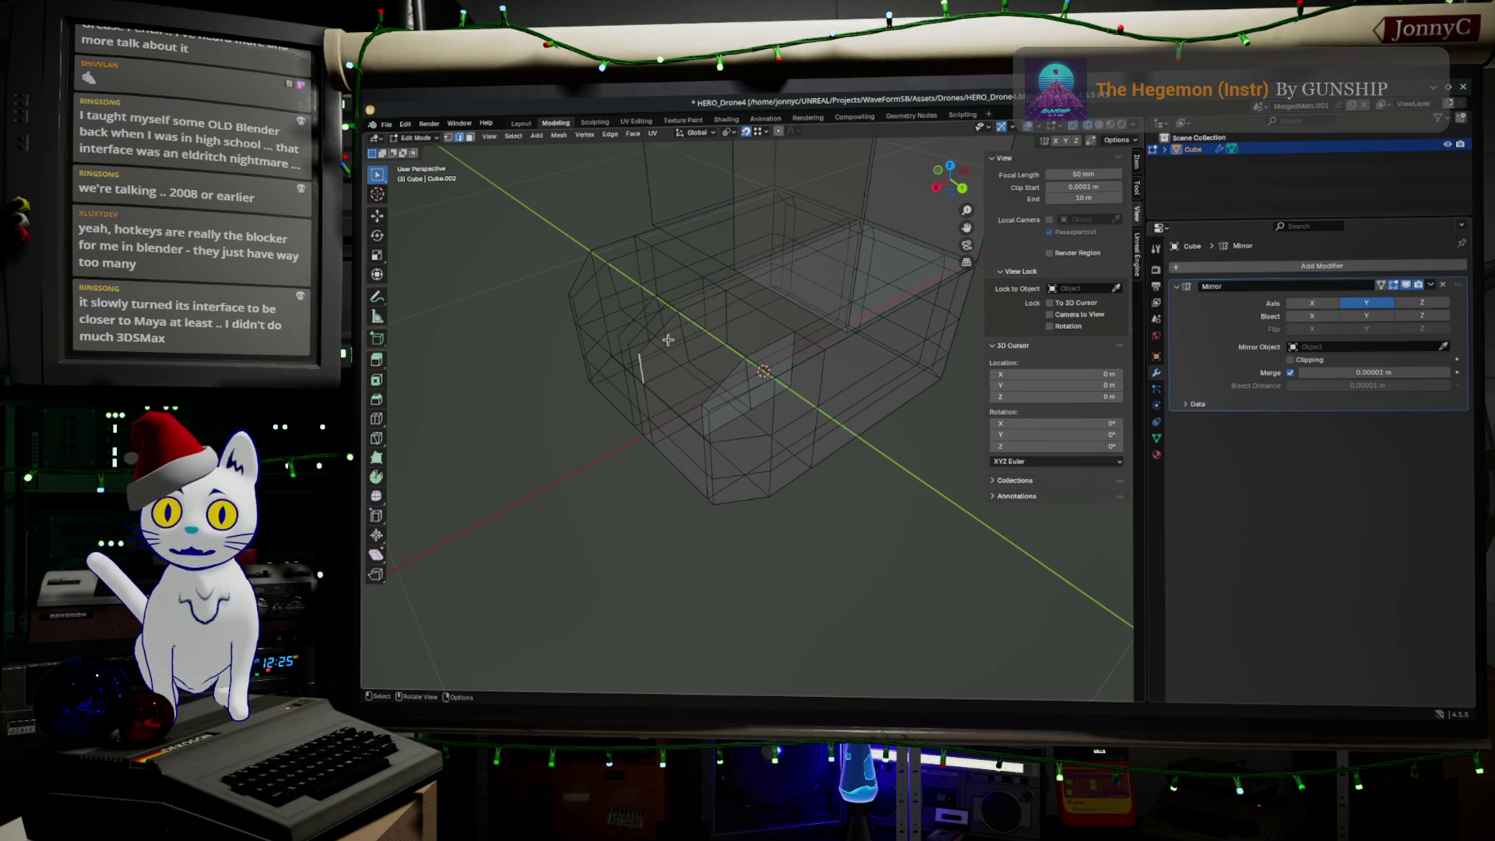
pyautogui.moveTo(662, 374)
pyautogui.mouseDown(button='middle')
pyautogui.moveTo(705, 435)
pyautogui.moveTo(671, 417)
pyautogui.moveTo(665, 362)
pyautogui.moveTo(674, 378)
pyautogui.mouseUp(button='middle')
pyautogui.keyDown('shift'); pyautogui.click(674, 378); pyautogui.keyUp('shift')
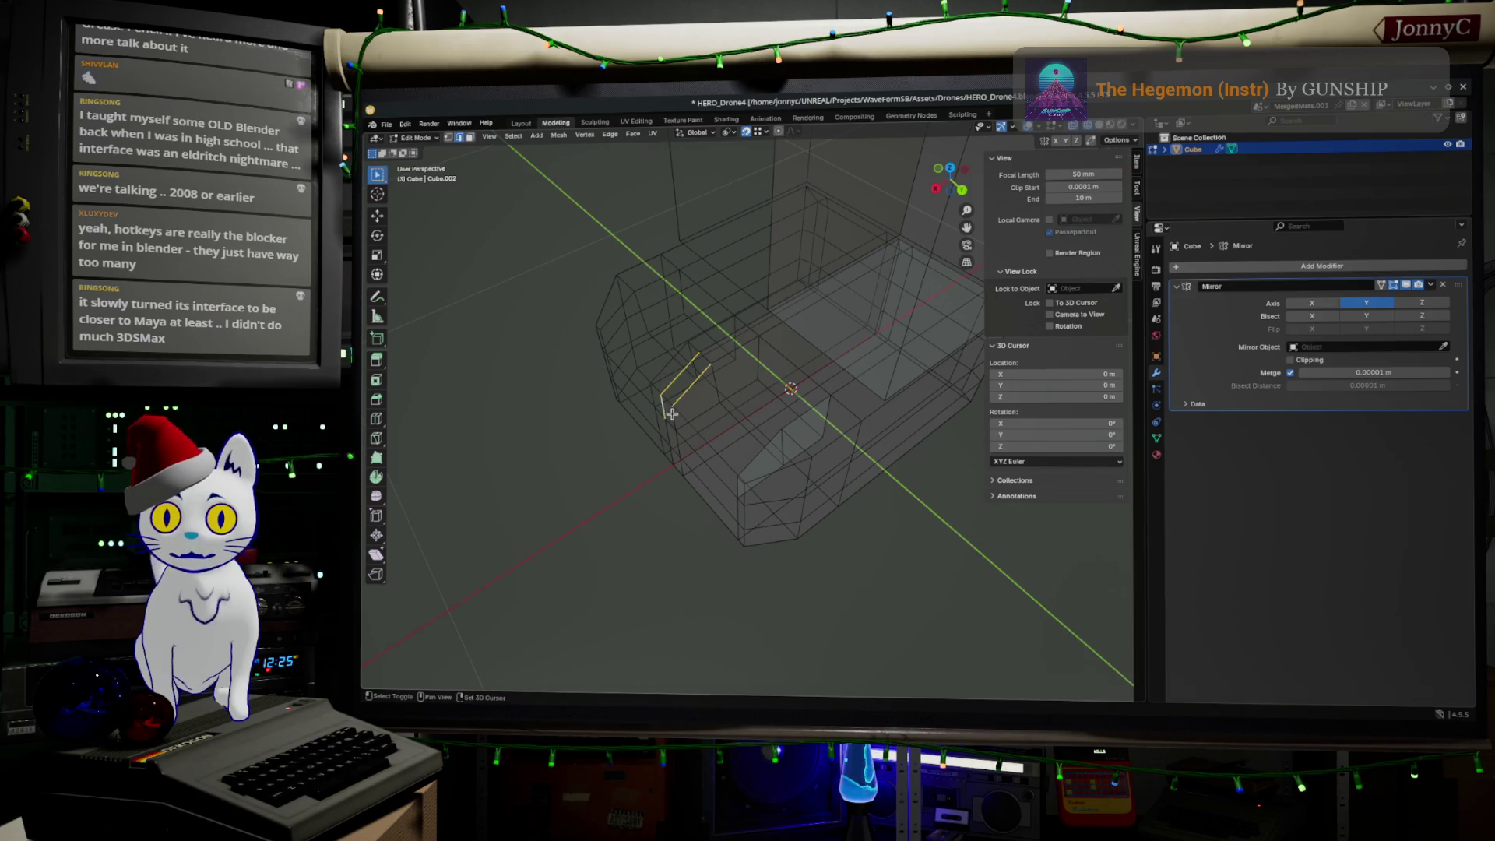
pyautogui.press('x')
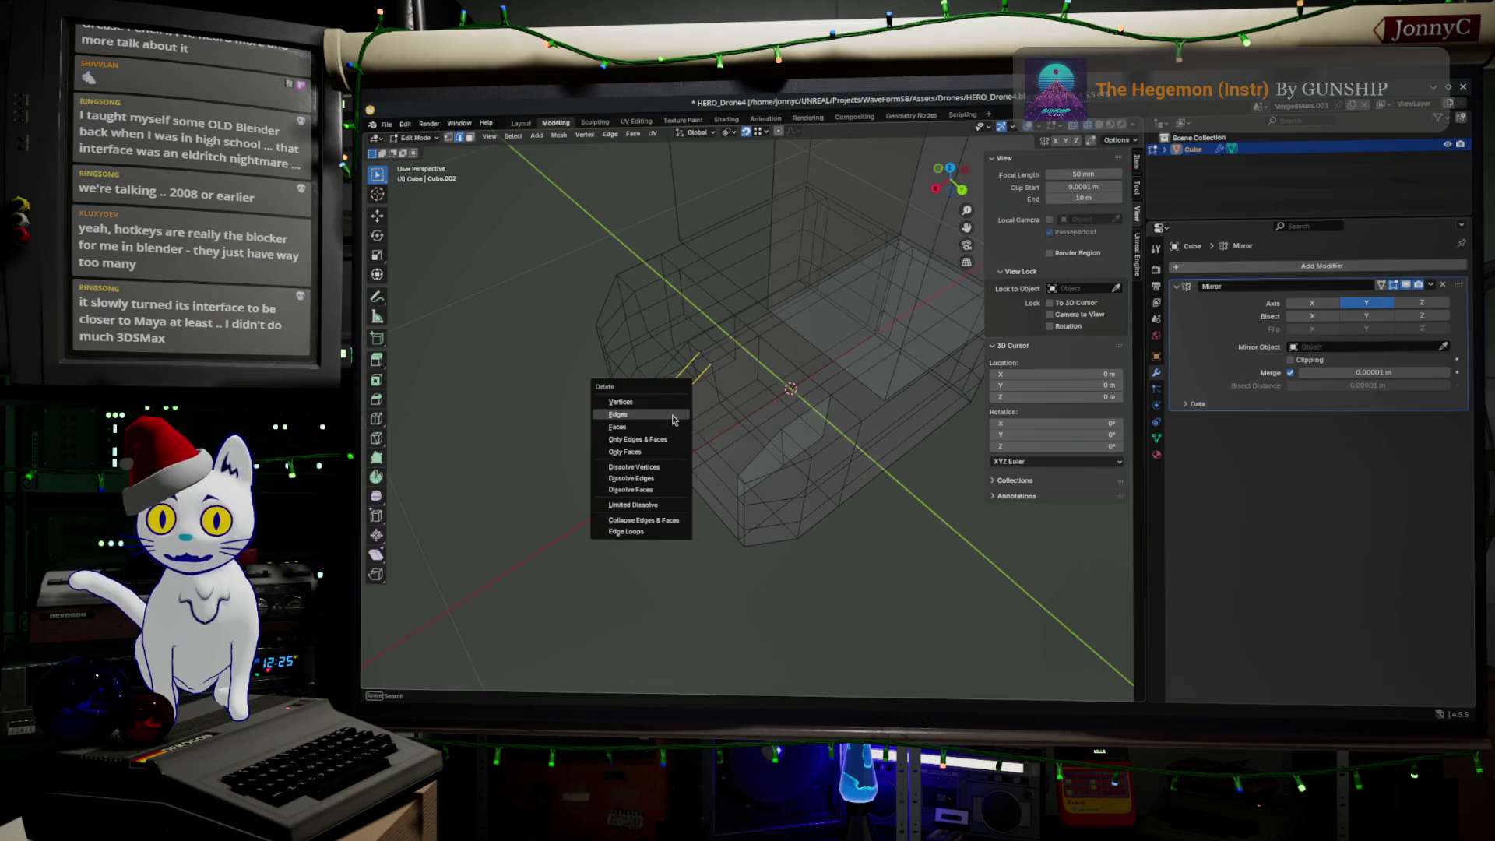
pyautogui.click(675, 435)
# Step: Switch to vertex select and enable Clipping on the Mirror modifier
pyautogui.moveTo(714, 374)
pyautogui.mouseDown(button='middle')
pyautogui.moveTo(795, 348)
pyautogui.moveTo(711, 391)
pyautogui.mouseUp(button='middle')
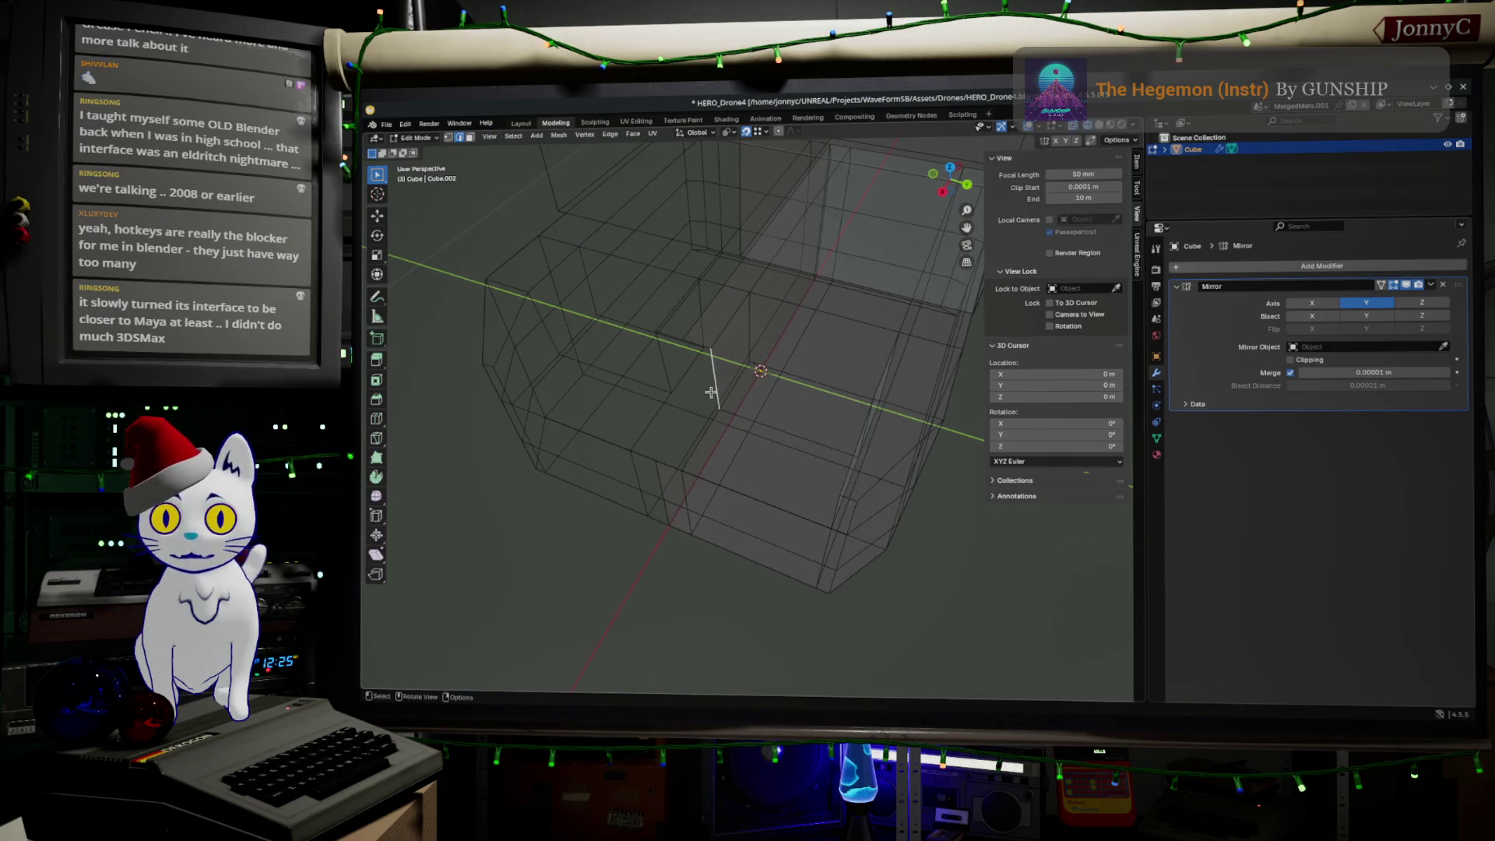
pyautogui.click(453, 138)
pyautogui.click(1291, 361)
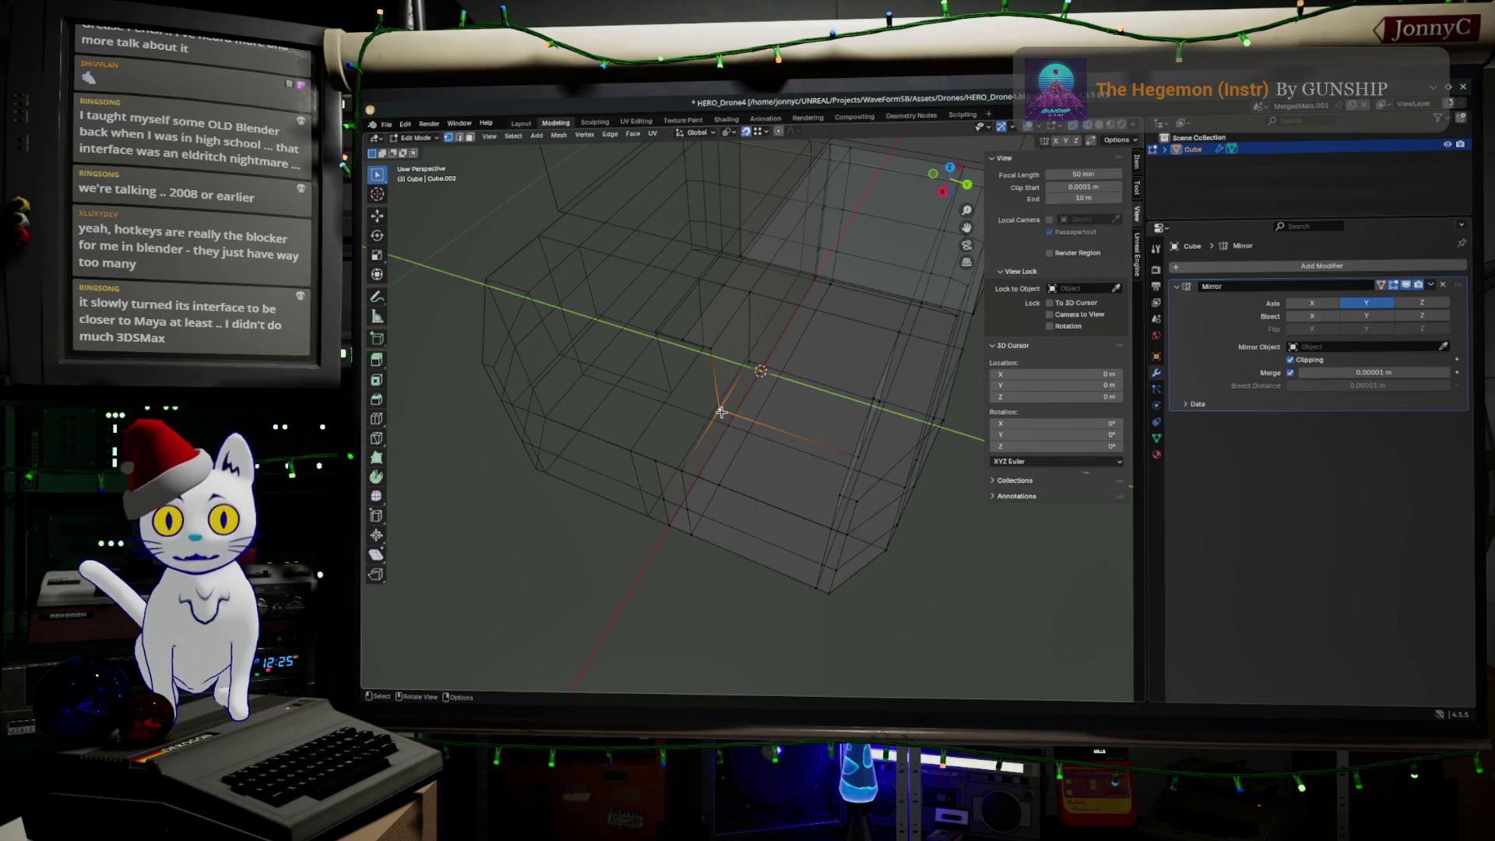
# Step: Move the selected tray vertex along Y, then reset the selection
pyautogui.press('g')
pyautogui.press('y')
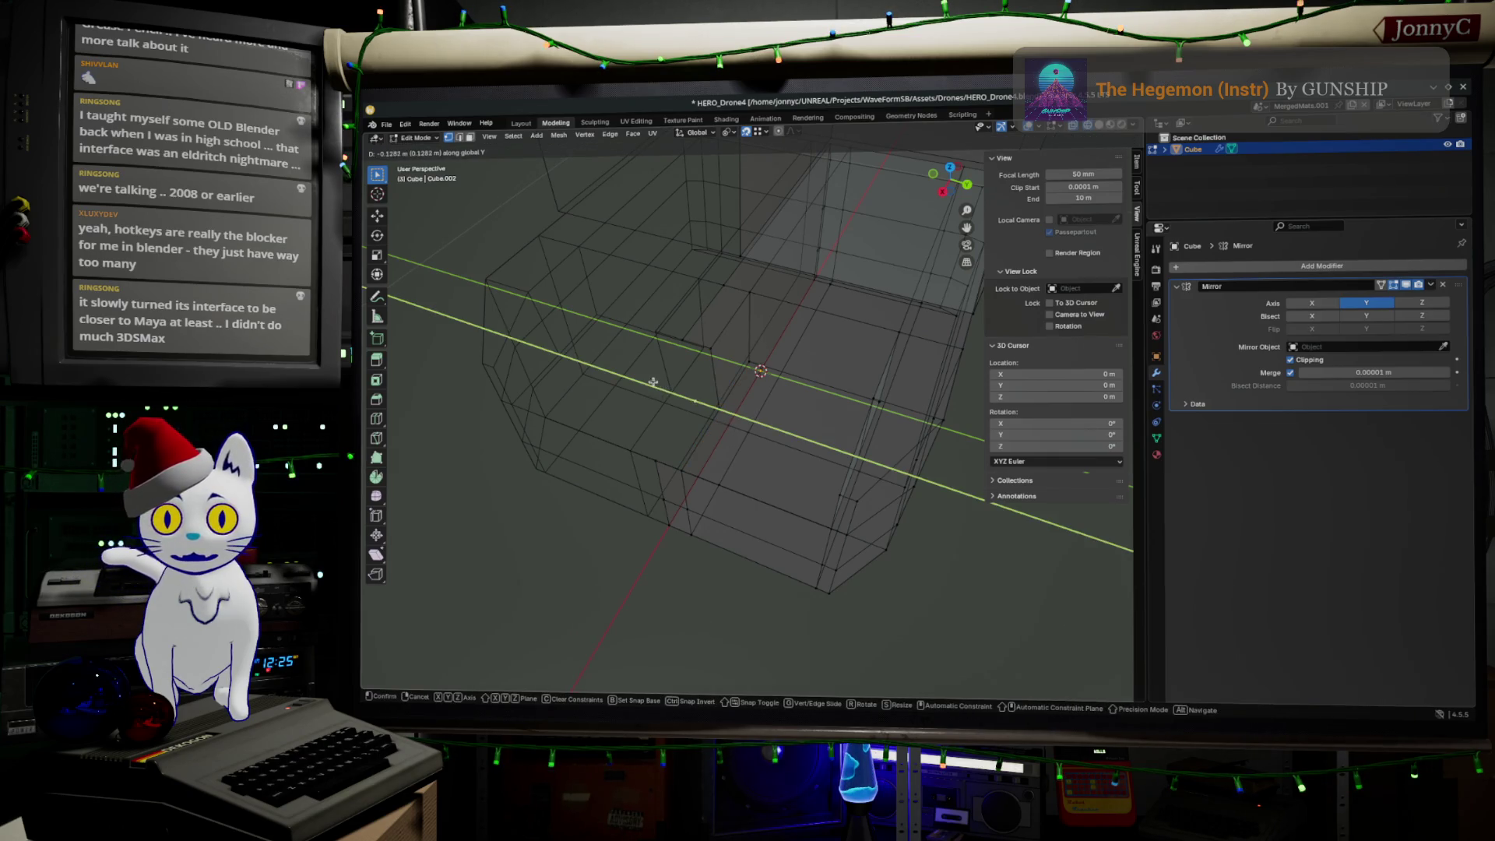
pyautogui.click(652, 382)
pyautogui.keyDown('ctrl'); pyautogui.click(684, 339); pyautogui.keyUp('ctrl')
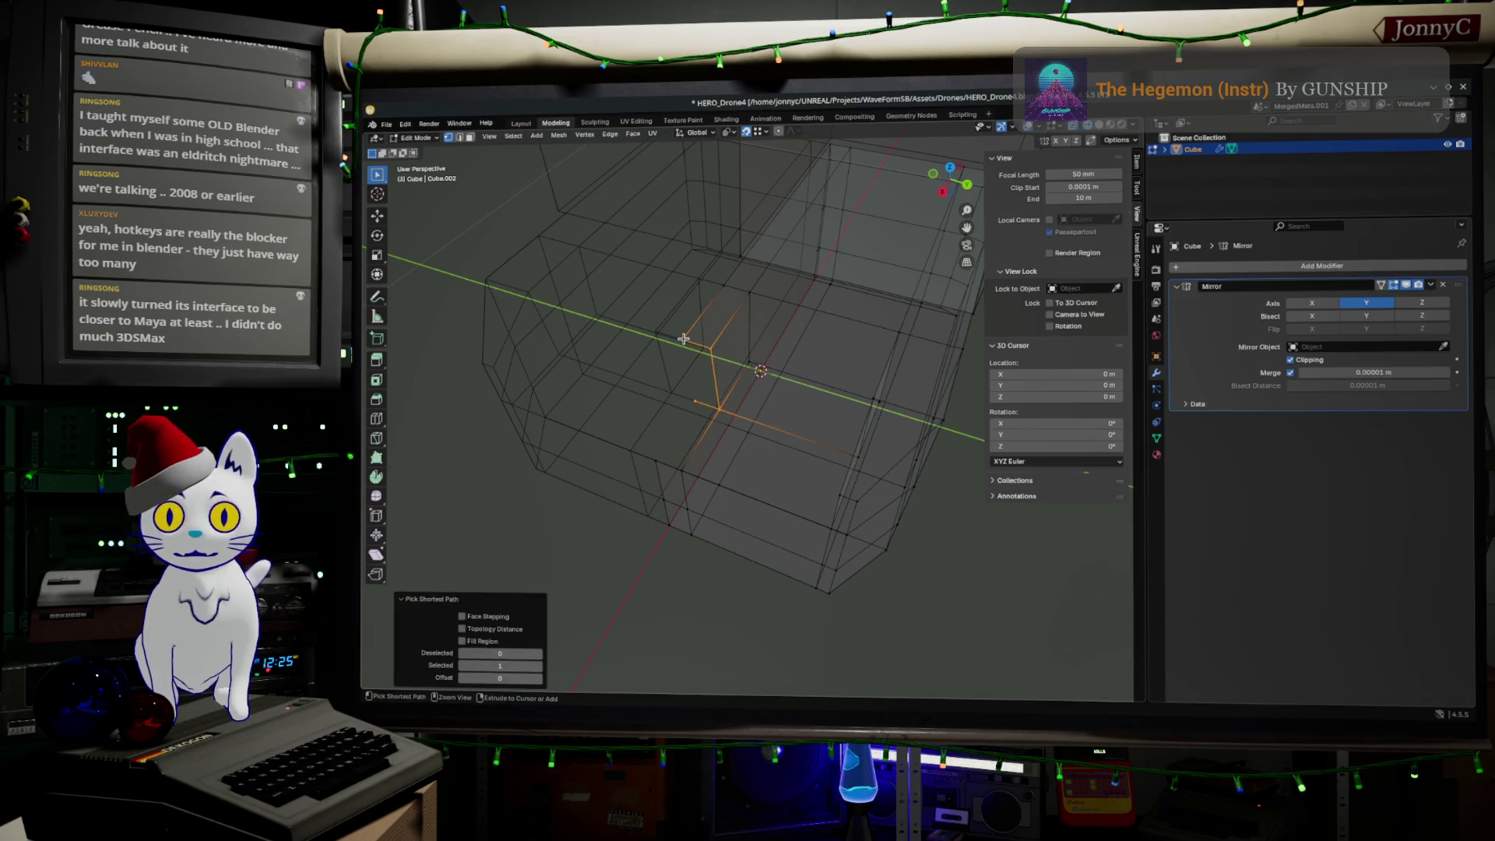
pyautogui.keyDown('ctrl'); pyautogui.click(650, 465); pyautogui.keyUp('ctrl')
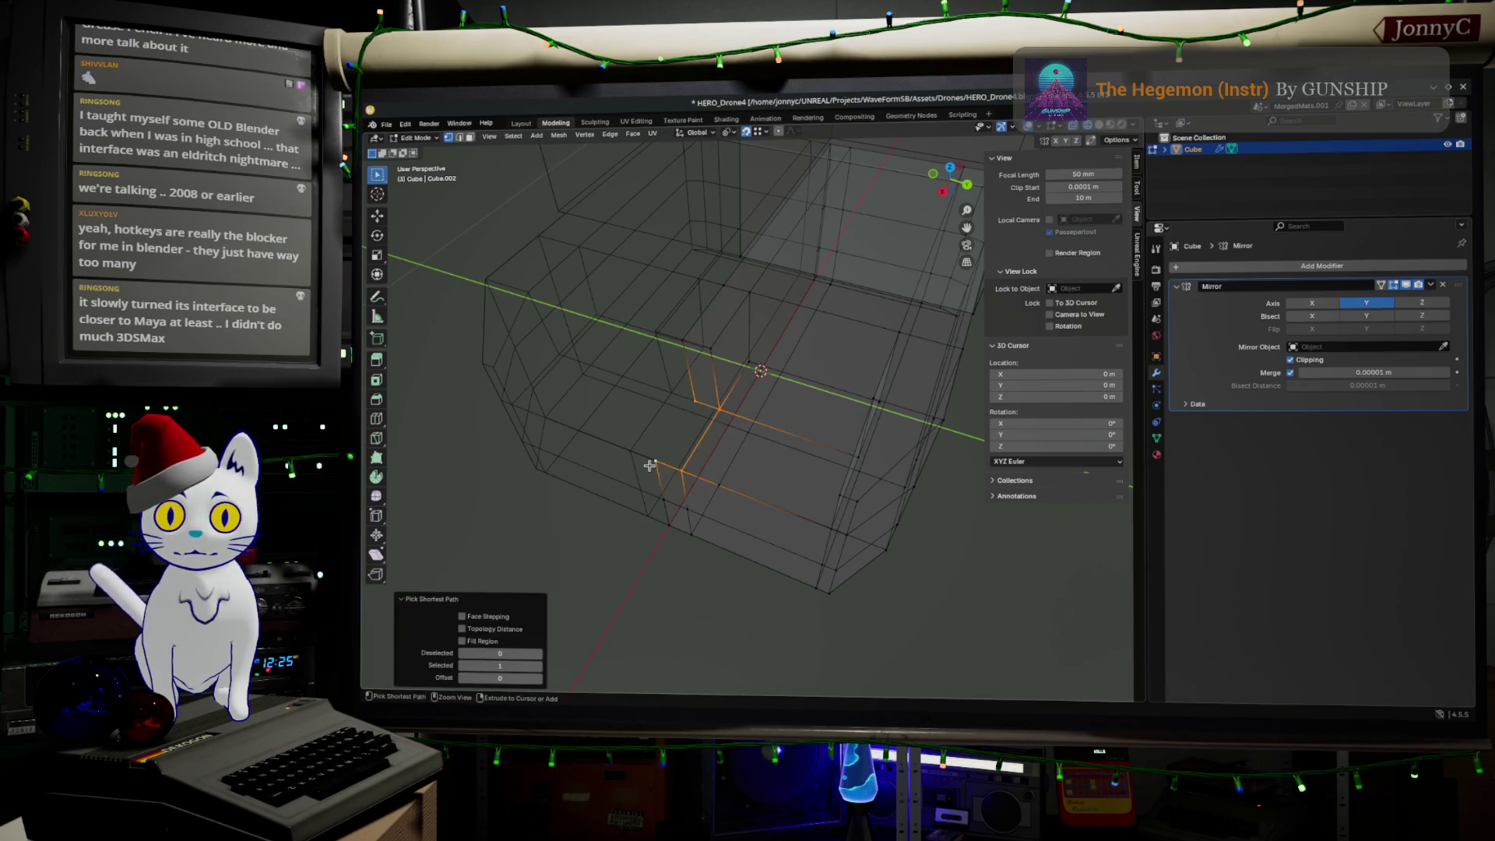
pyautogui.hotkey('alt', 'a')
pyautogui.click(701, 366)
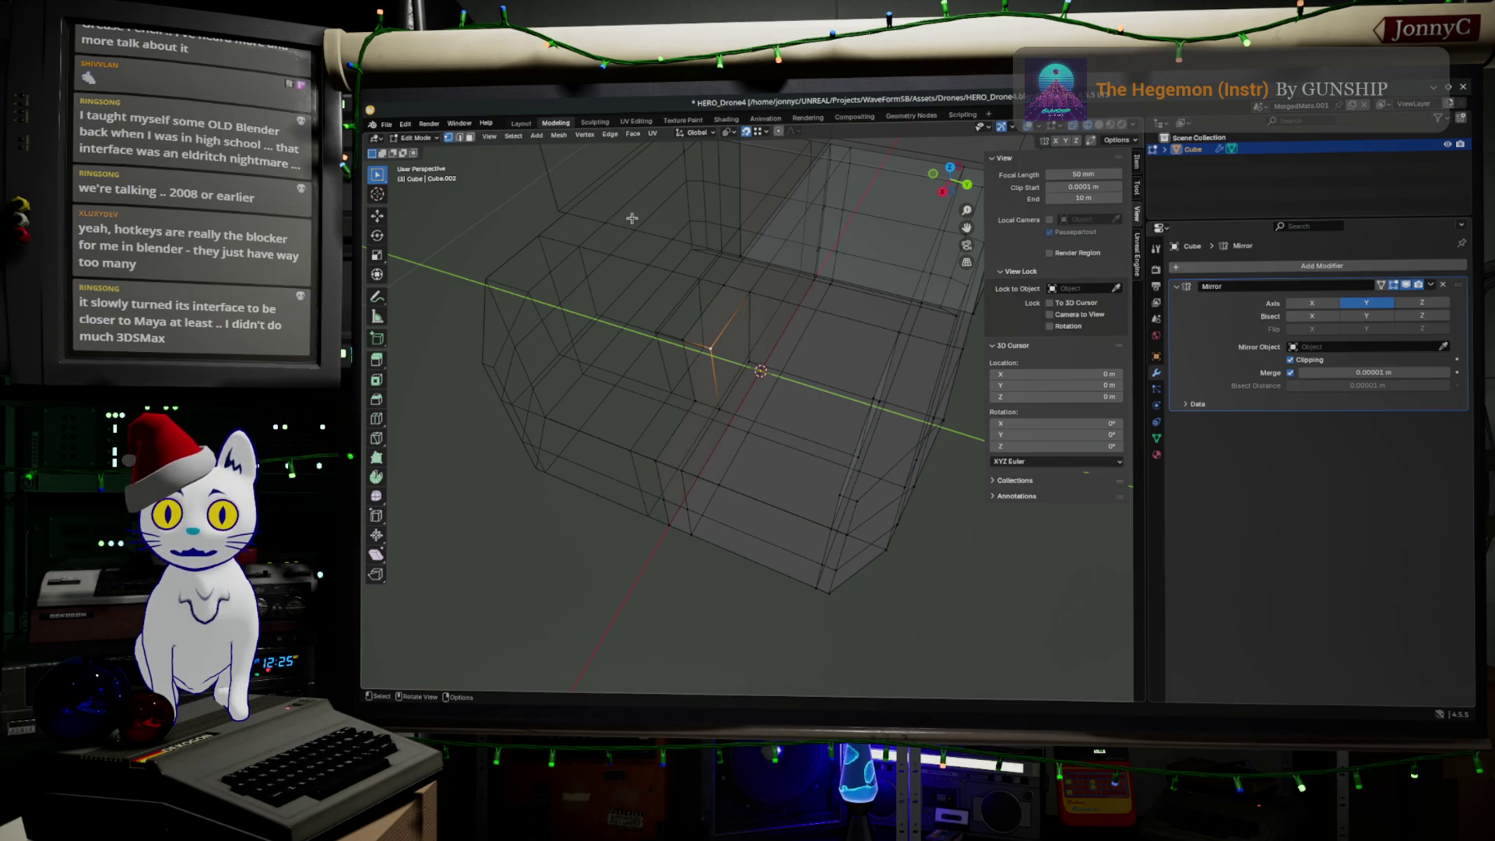
pyautogui.click(460, 138)
pyautogui.click(449, 138)
# Step: Shift the small tray-wall face 0.039 m along X, then select the vertical edge beside it
pyautogui.click(470, 137)
pyautogui.click(697, 379)
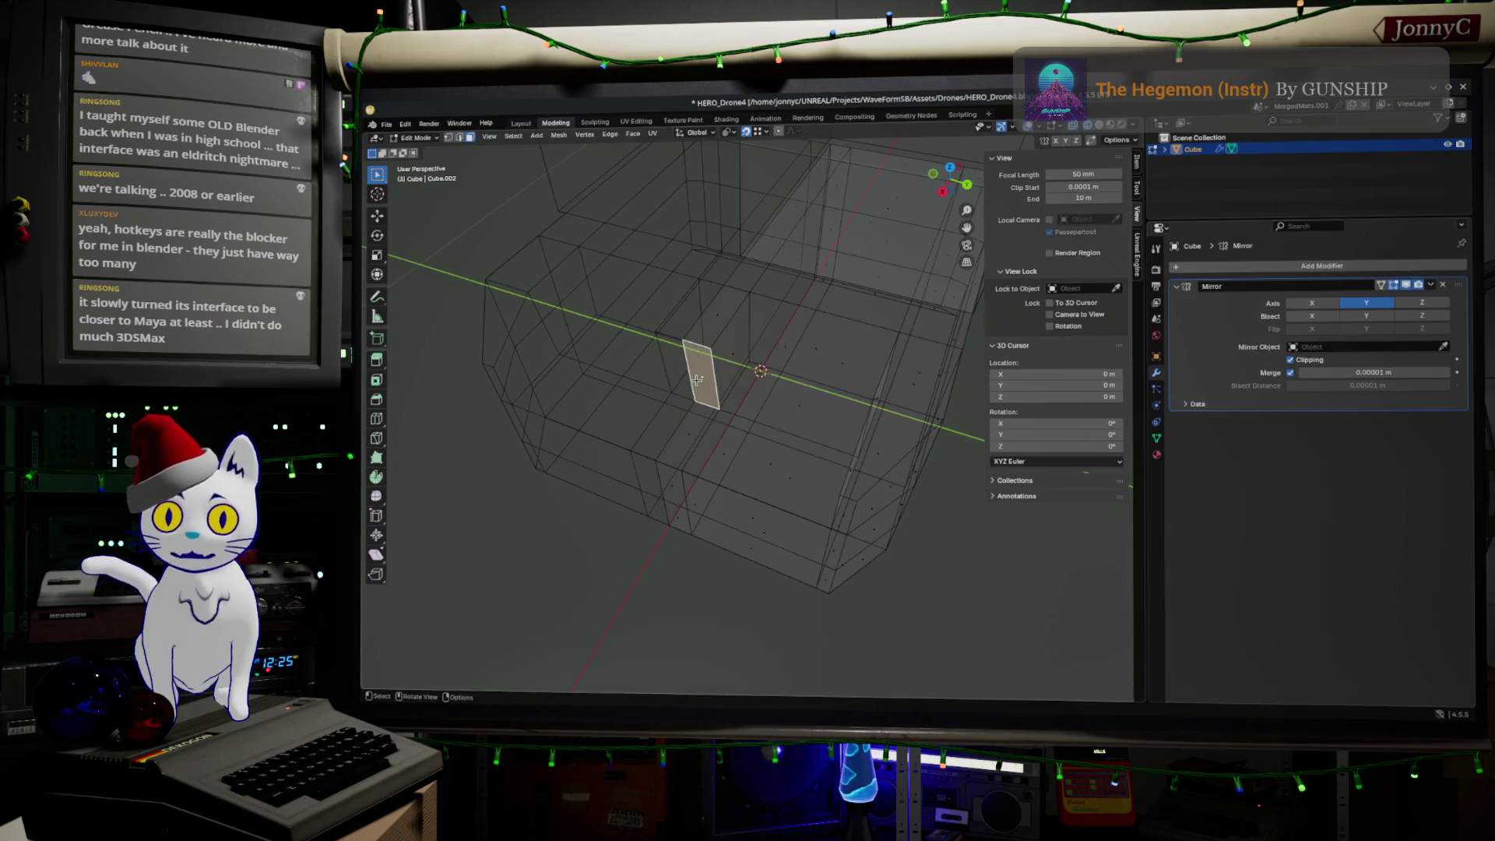
pyautogui.press('g')
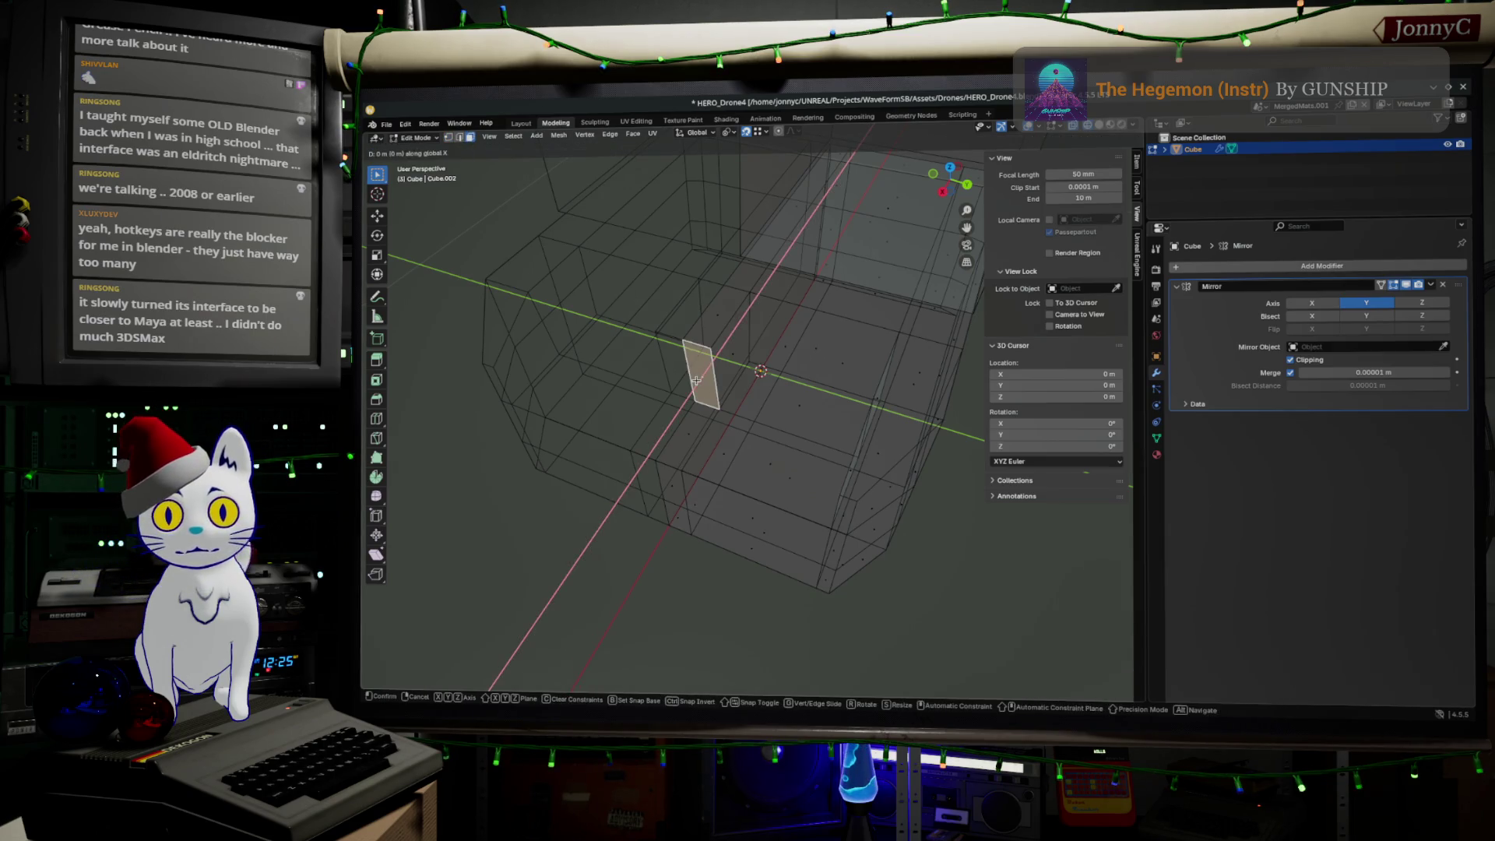
pyautogui.press('x')
pyautogui.click(708, 381)
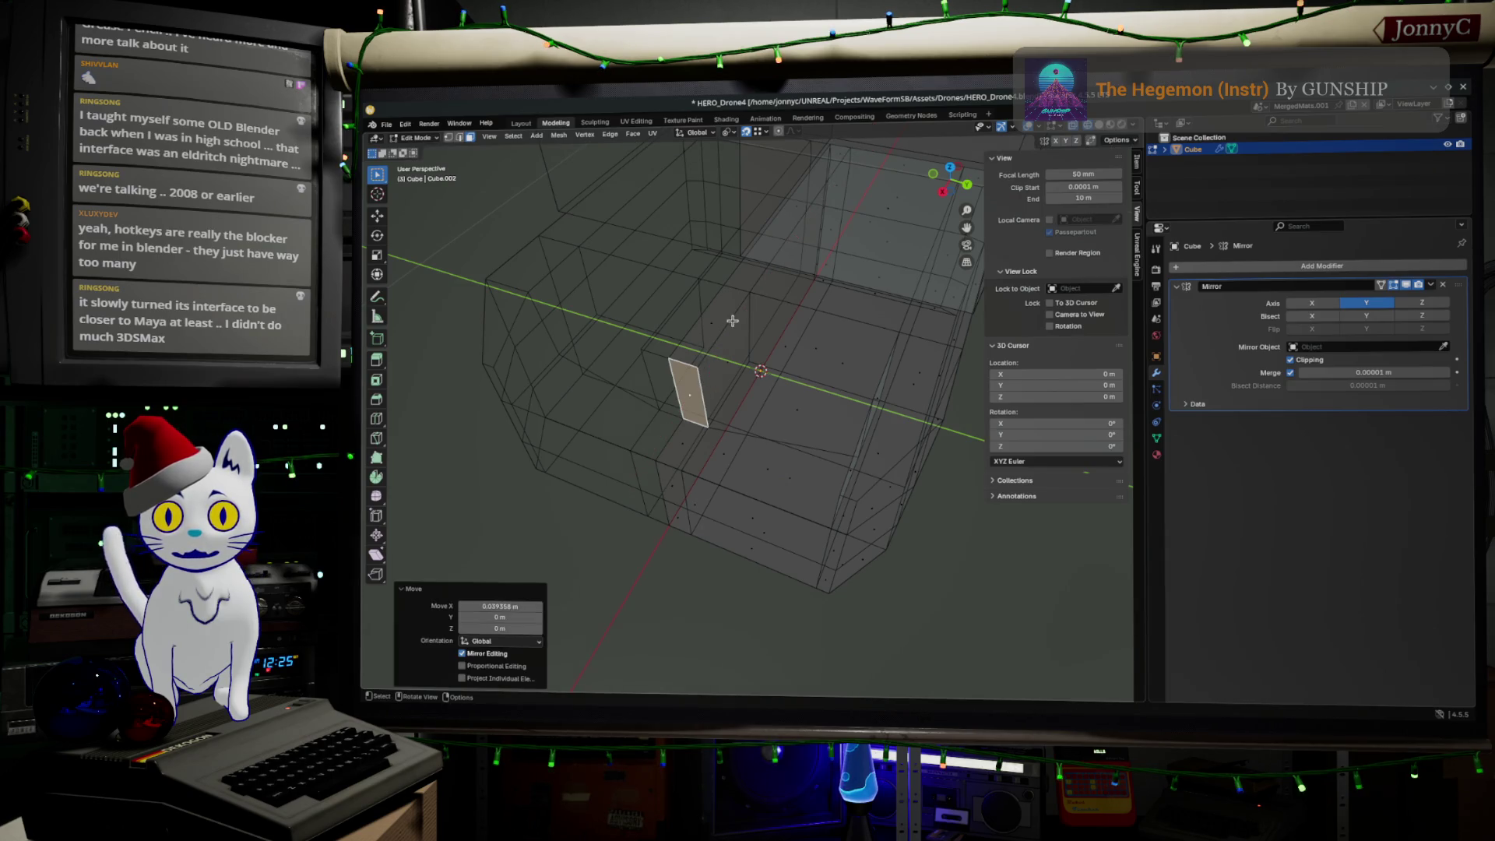
pyautogui.click(461, 138)
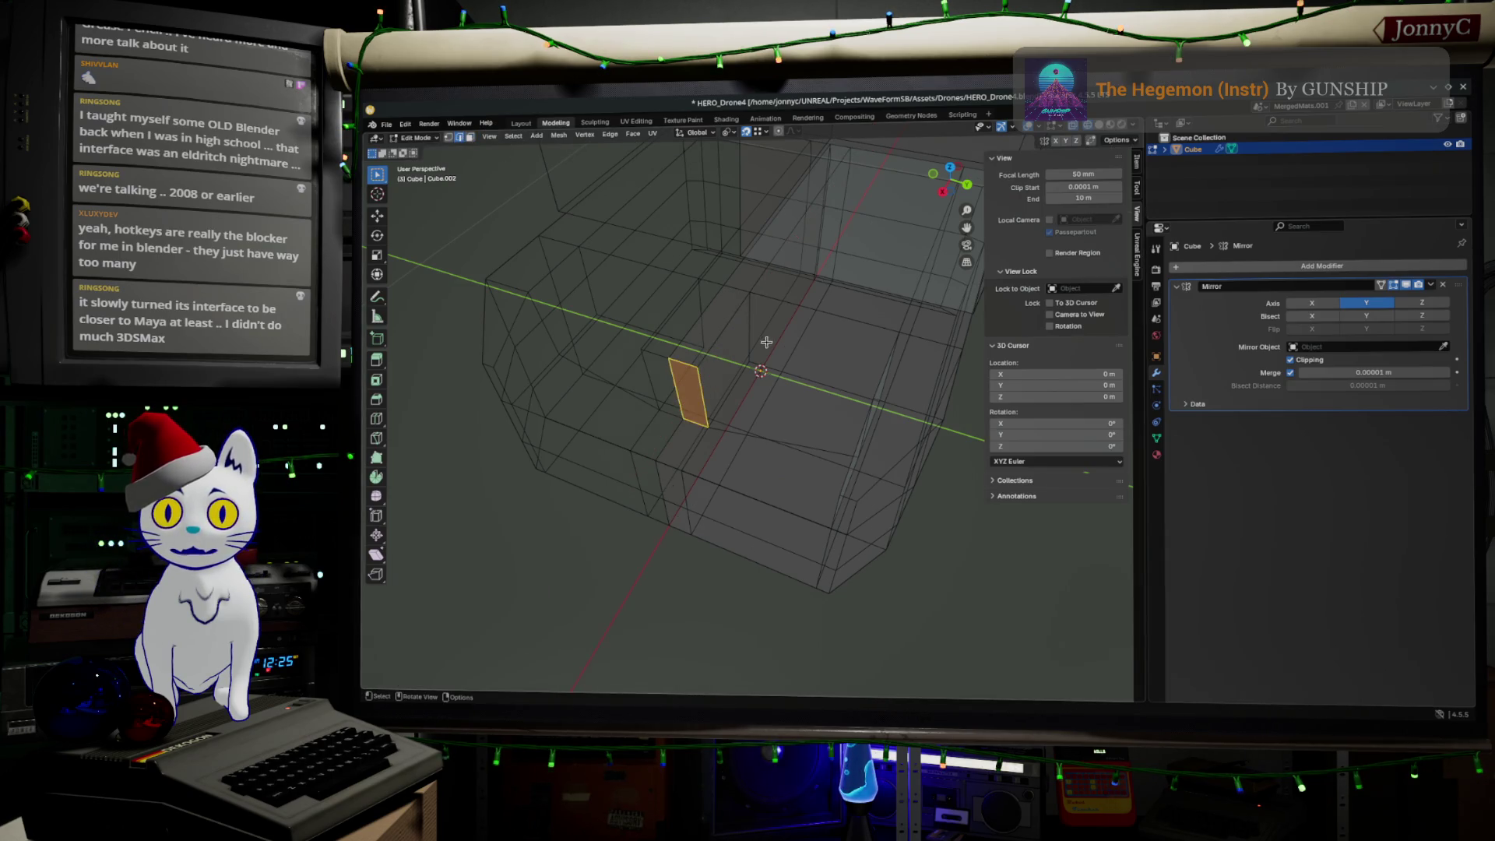
pyautogui.click(748, 331)
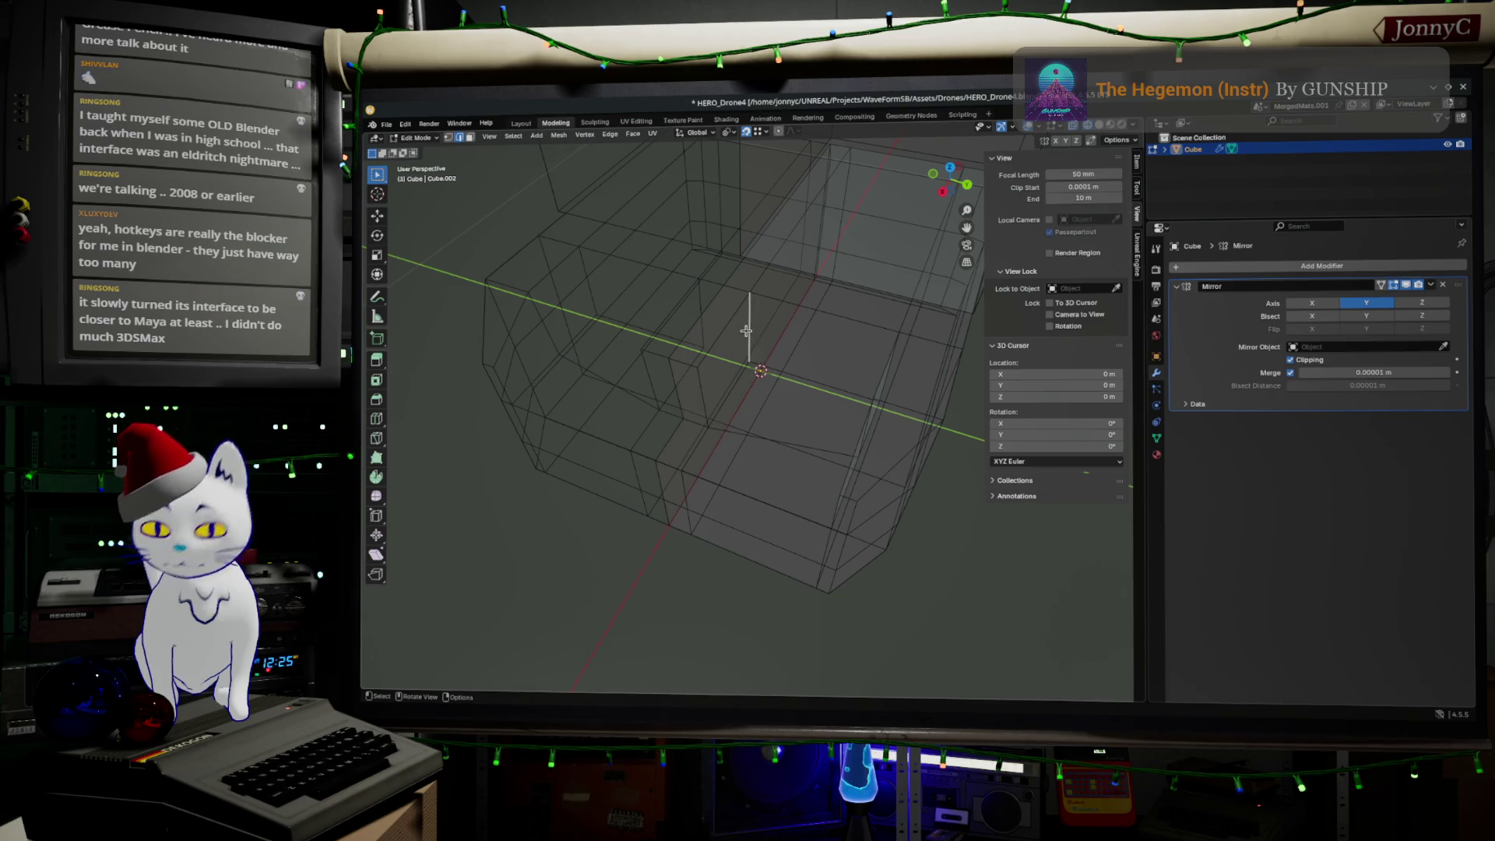
# Step: Slide the selected vertical edge about 0.032 m along Y
pyautogui.press('g')
pyautogui.press('y')
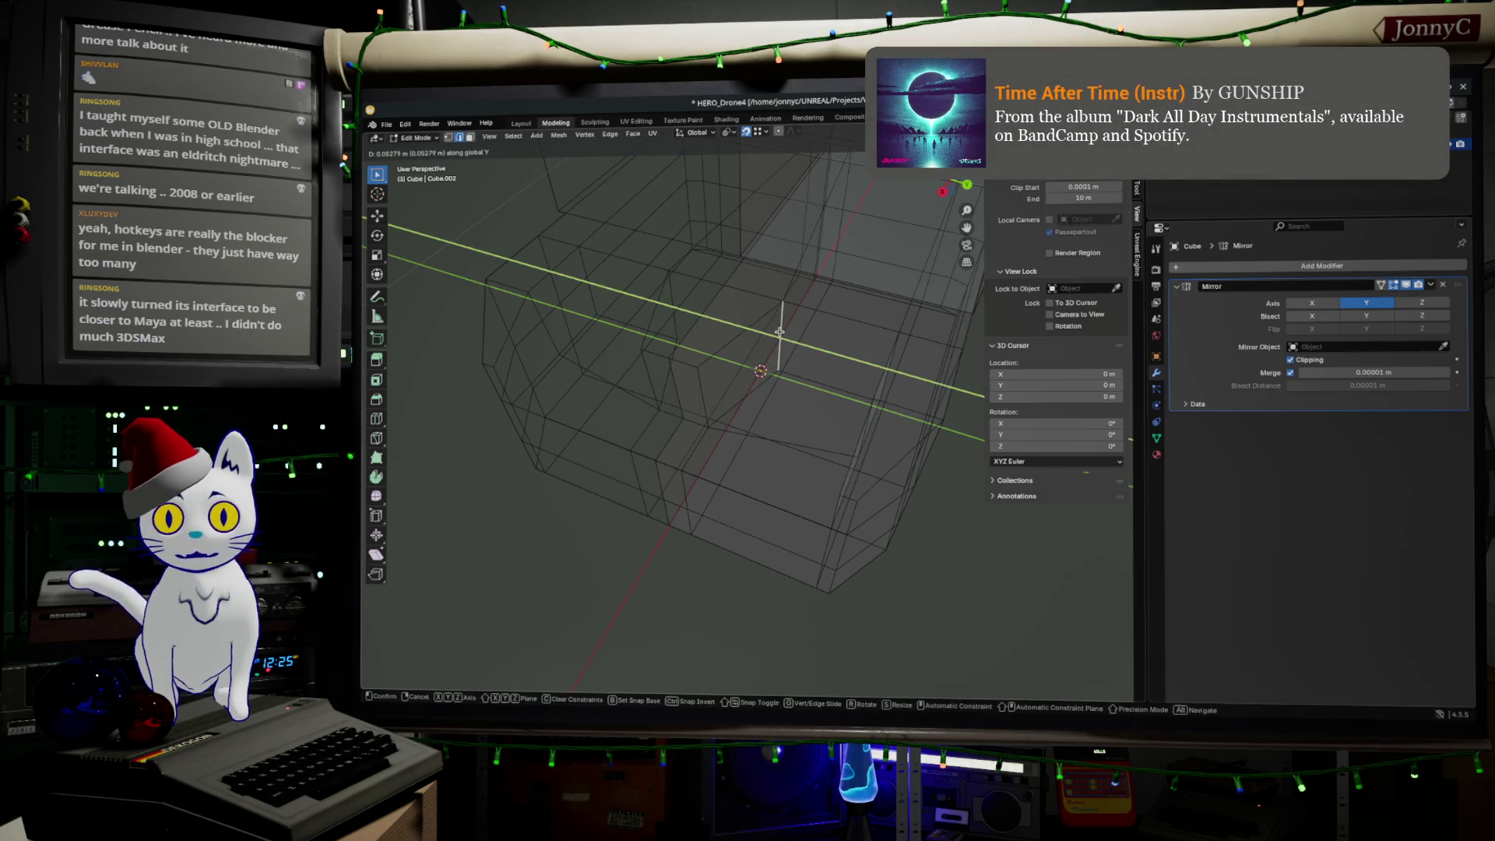
pyautogui.click(779, 331)
pyautogui.moveTo(780, 331); pyautogui.dragTo(701, 351, button='middle')
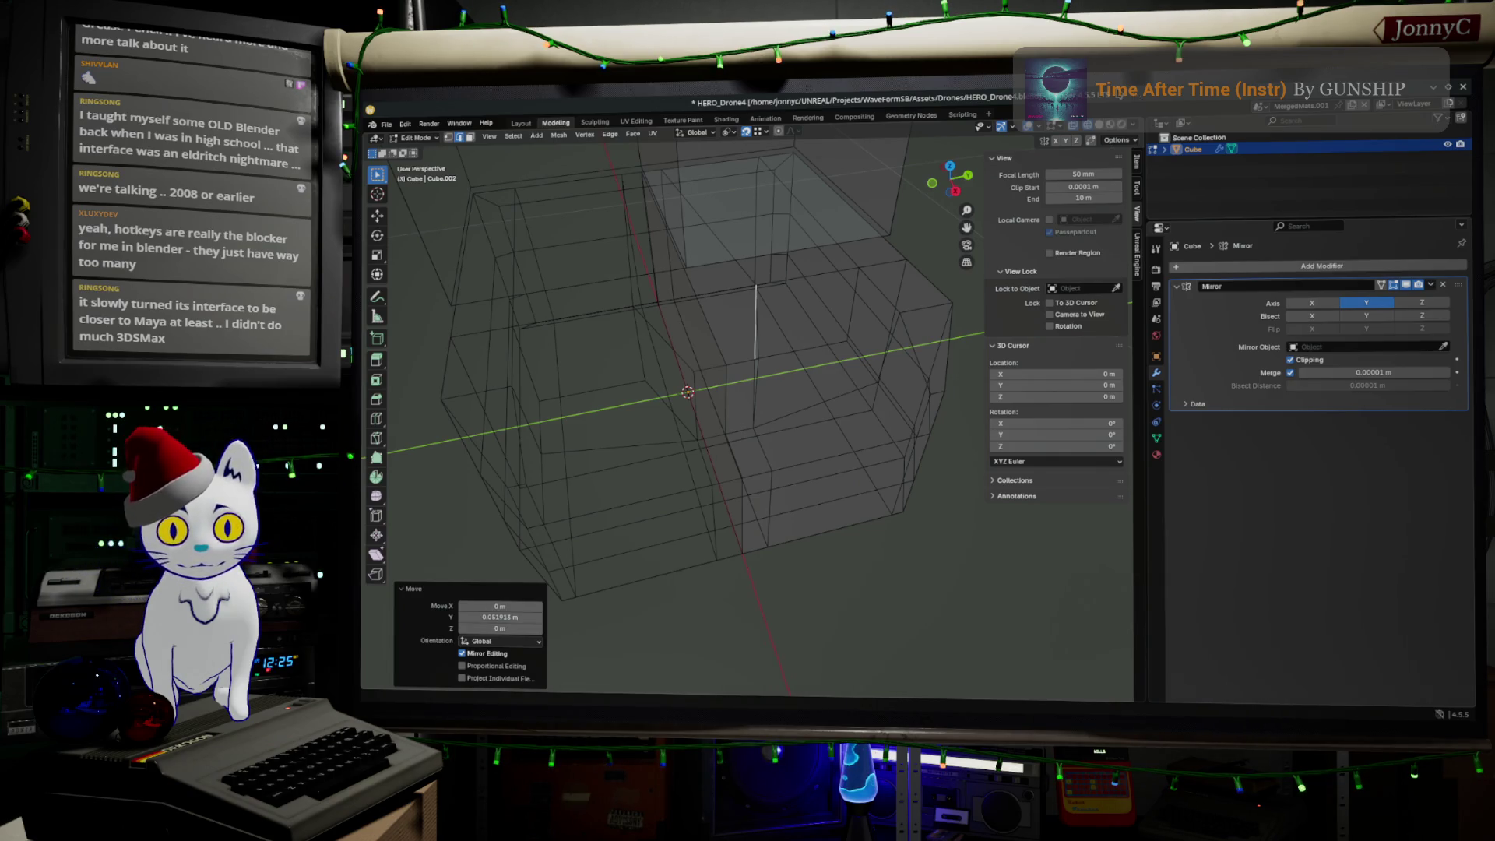
# Step: Switch the viewport to Rendered shading, where the body shows completely black
pyautogui.moveTo(844, 404); pyautogui.dragTo(803, 404, button='middle')
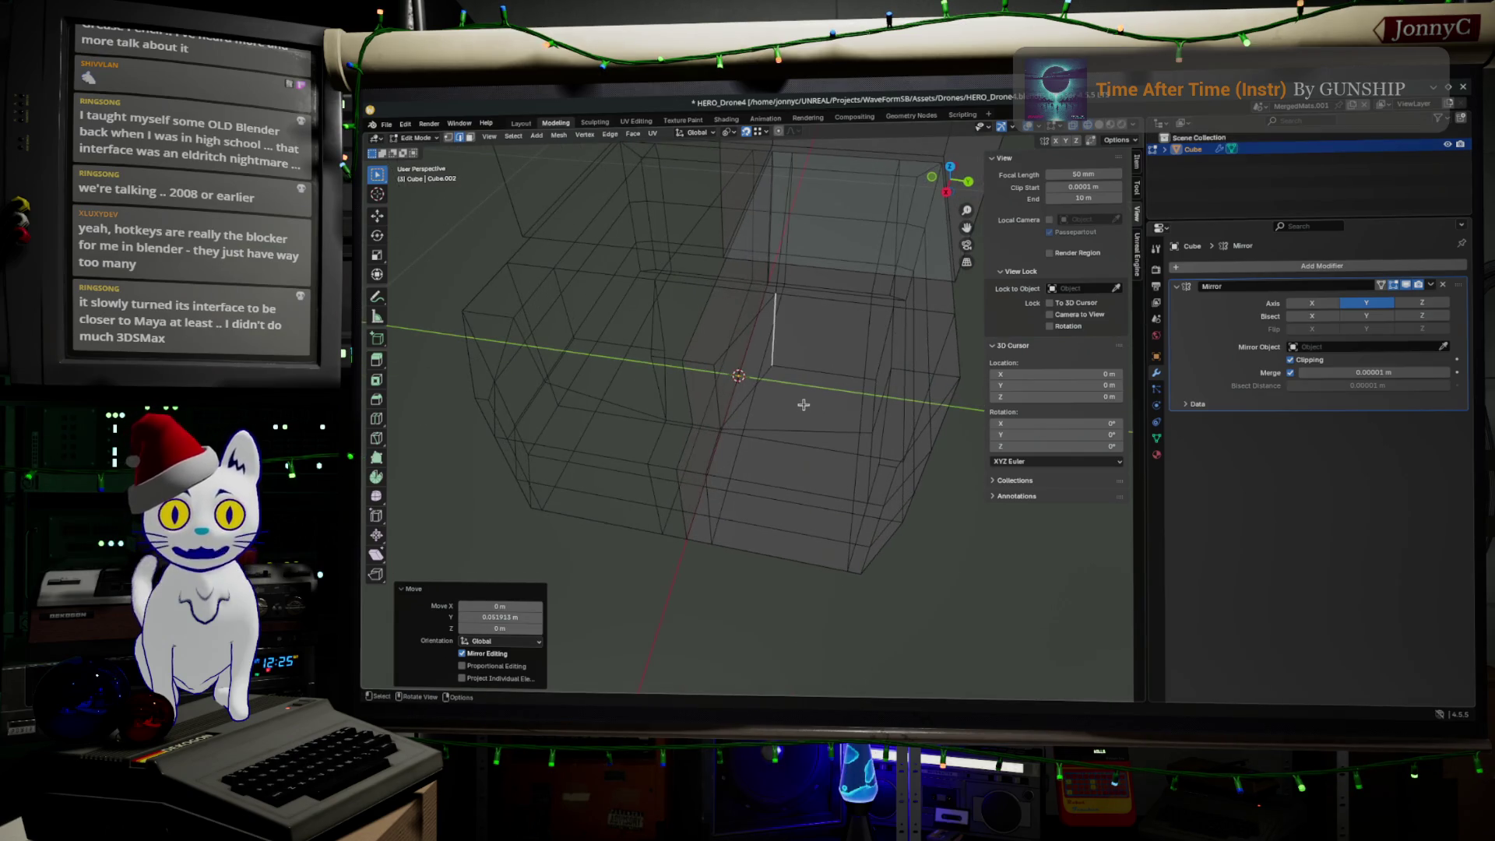
pyautogui.click(1123, 126)
pyautogui.moveTo(869, 406); pyautogui.dragTo(919, 378, button='middle')
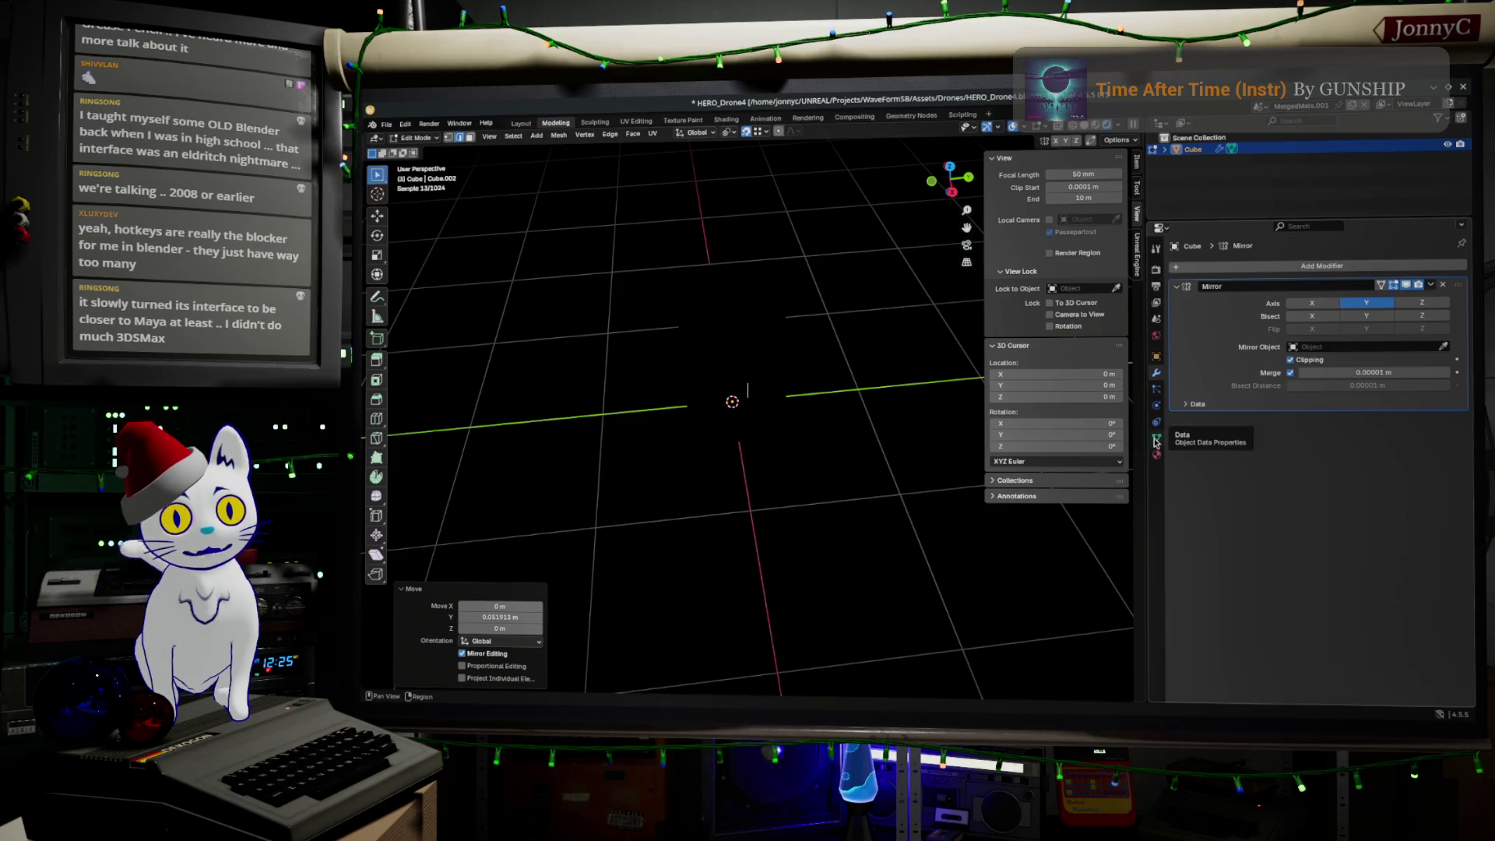
# Step: Return to Object Mode and add a sun light to the scene
pyautogui.click(853, 491)
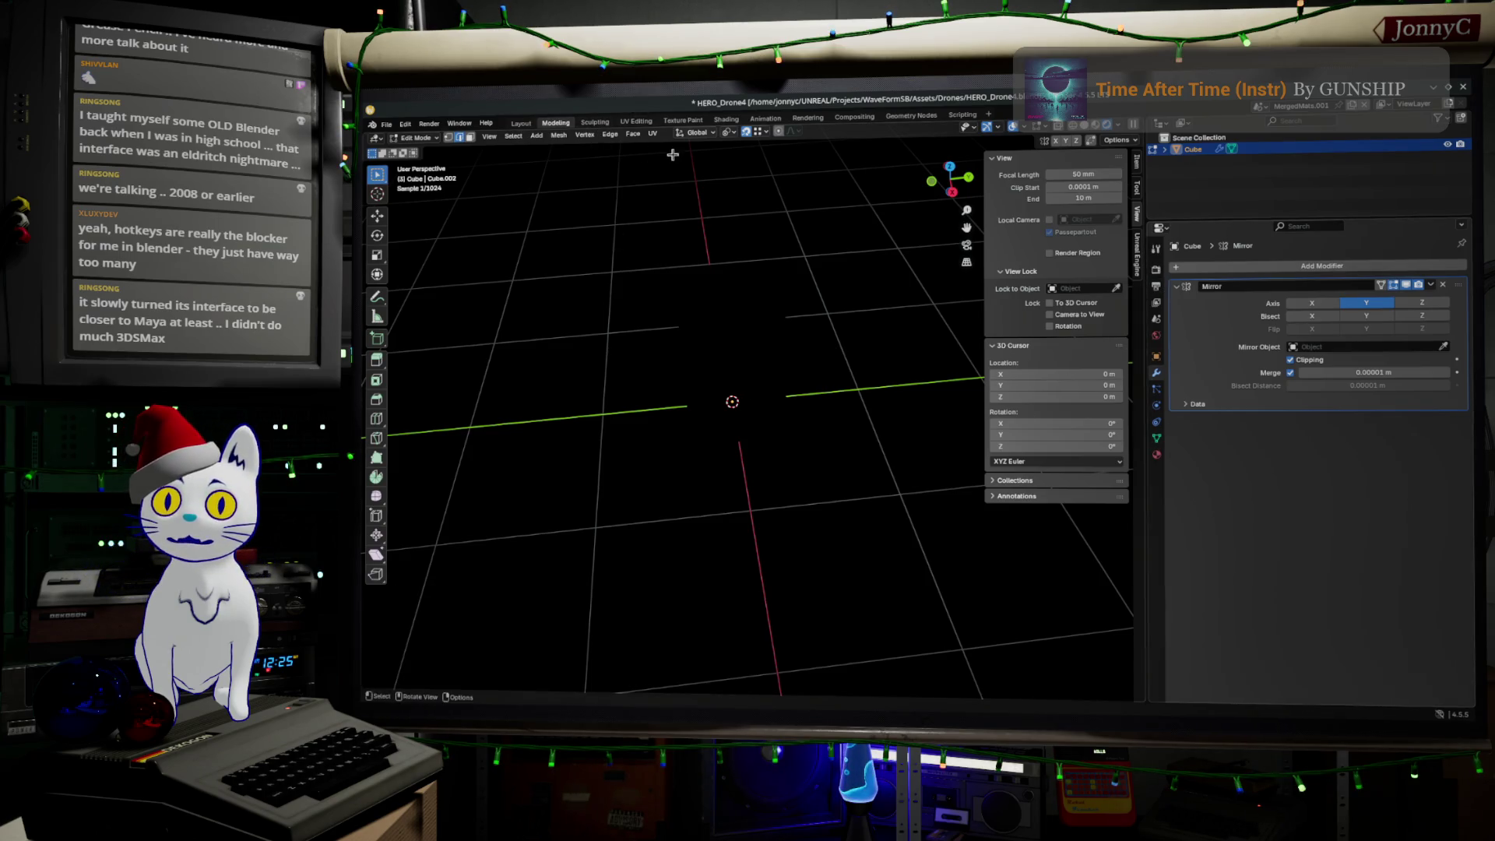
pyautogui.press('Tab')
pyautogui.click(507, 136)
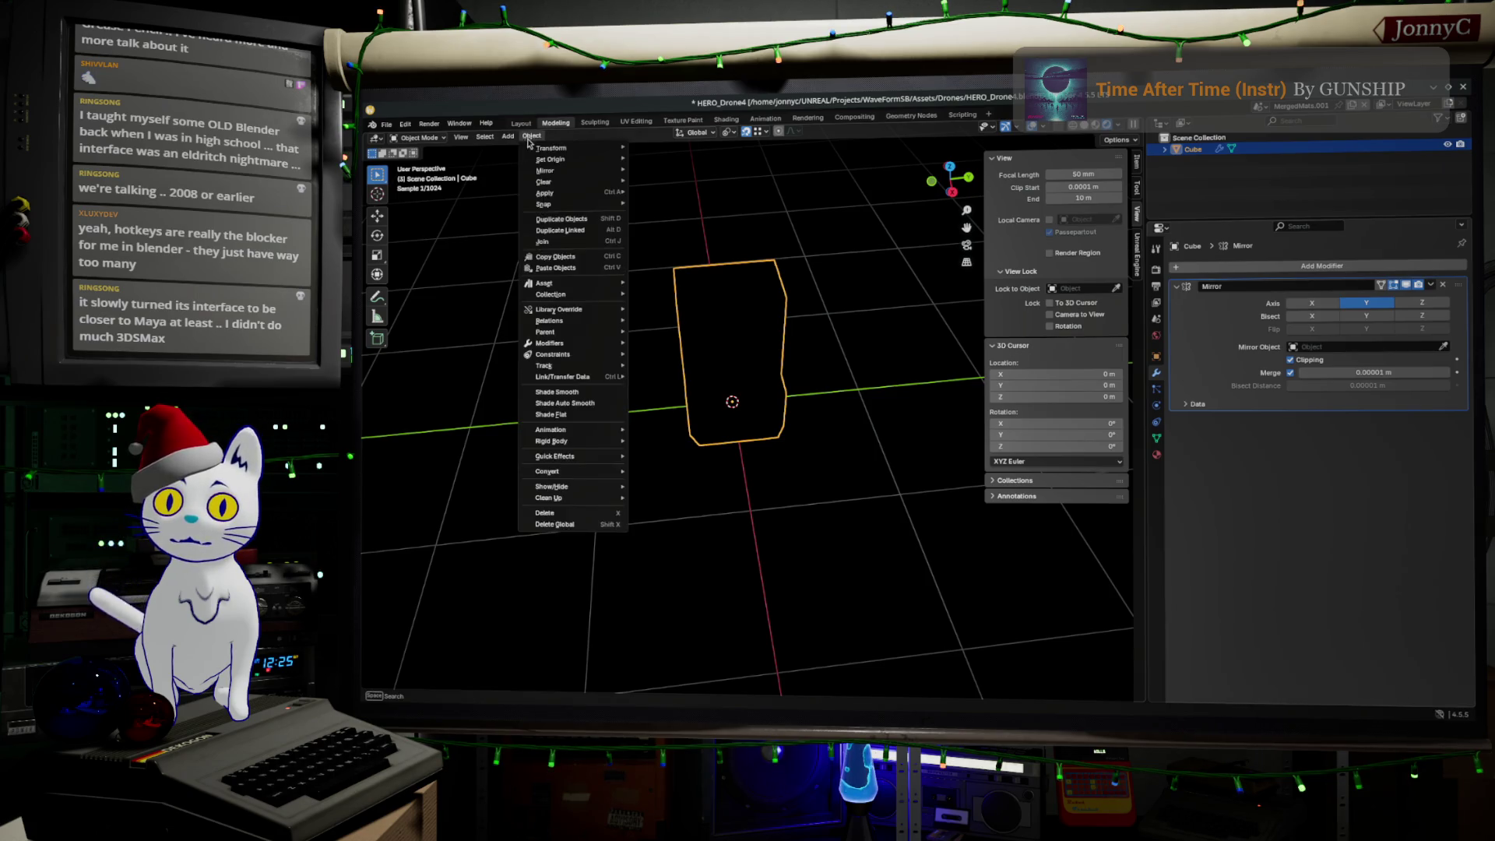
pyautogui.moveTo(554, 296)
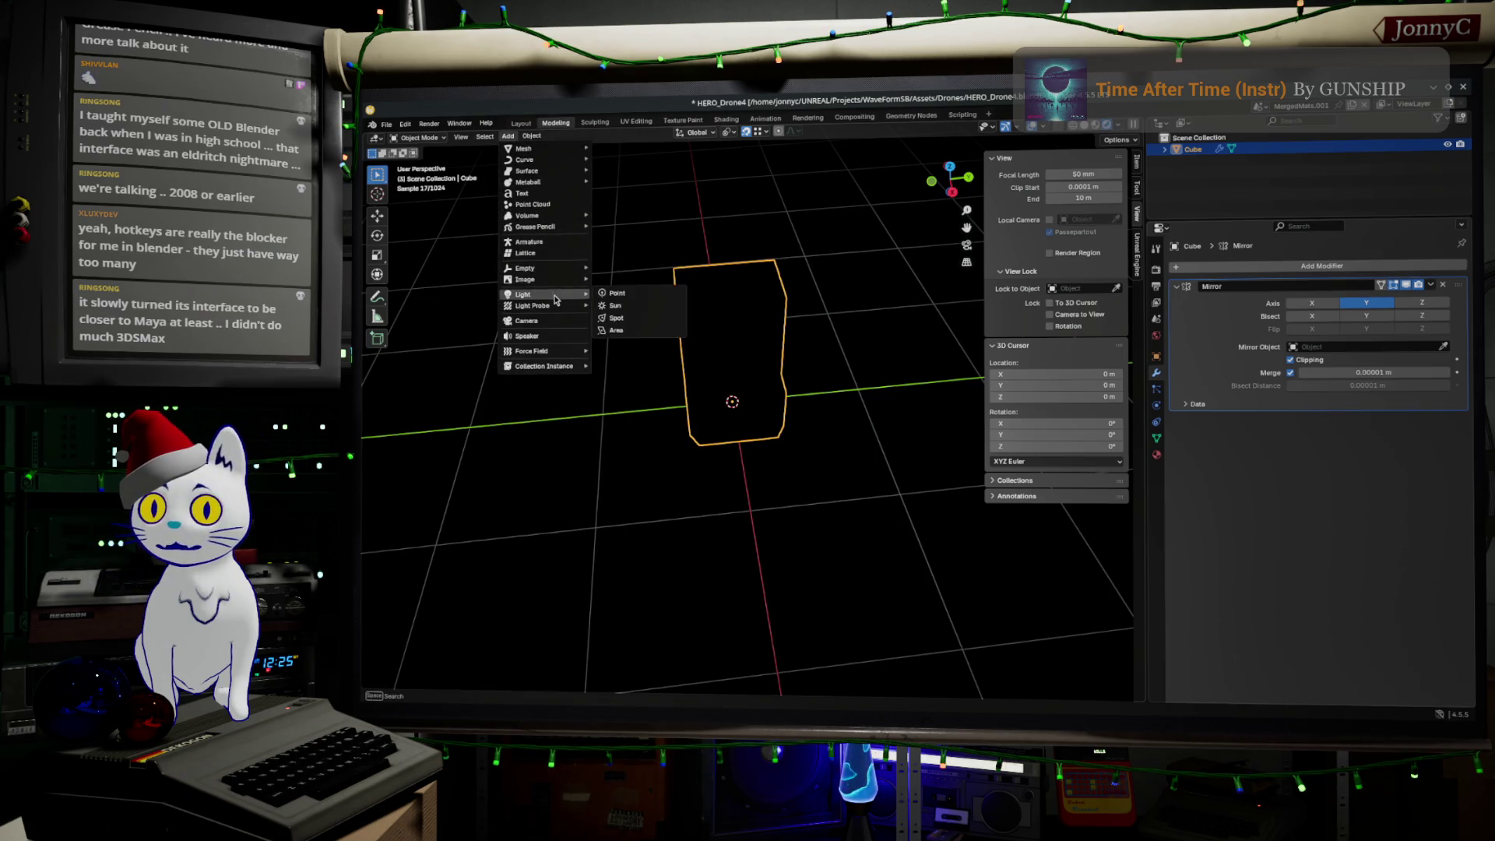
pyautogui.click(616, 305)
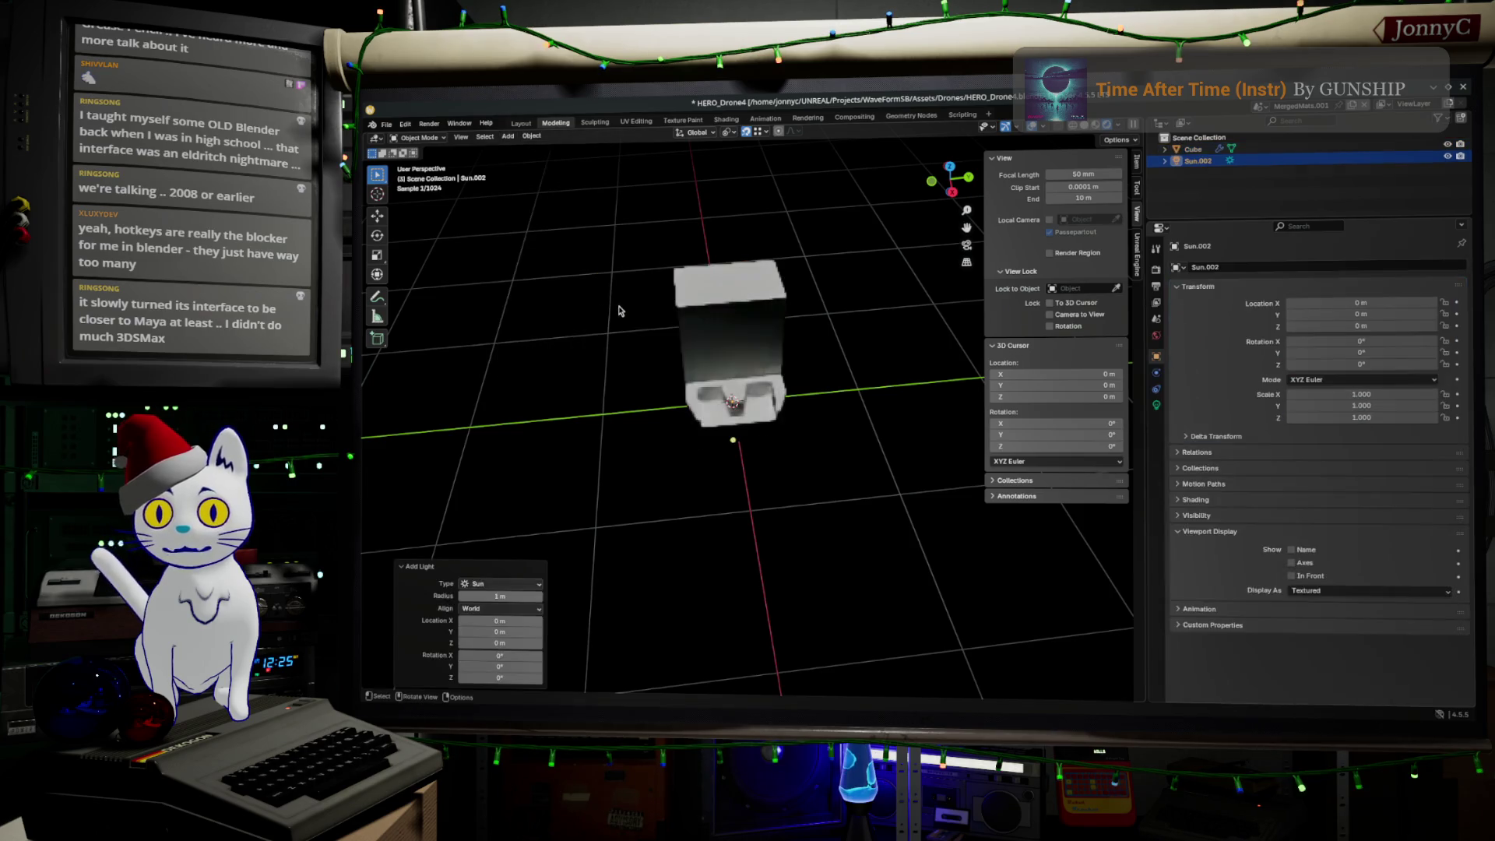
pyautogui.moveTo(833, 361)
pyautogui.mouseDown(button='middle')
pyautogui.moveTo(834, 437)
pyautogui.moveTo(862, 416)
pyautogui.moveTo(845, 386)
pyautogui.mouseUp(button='middle')
pyautogui.scroll(5, 848, 389)
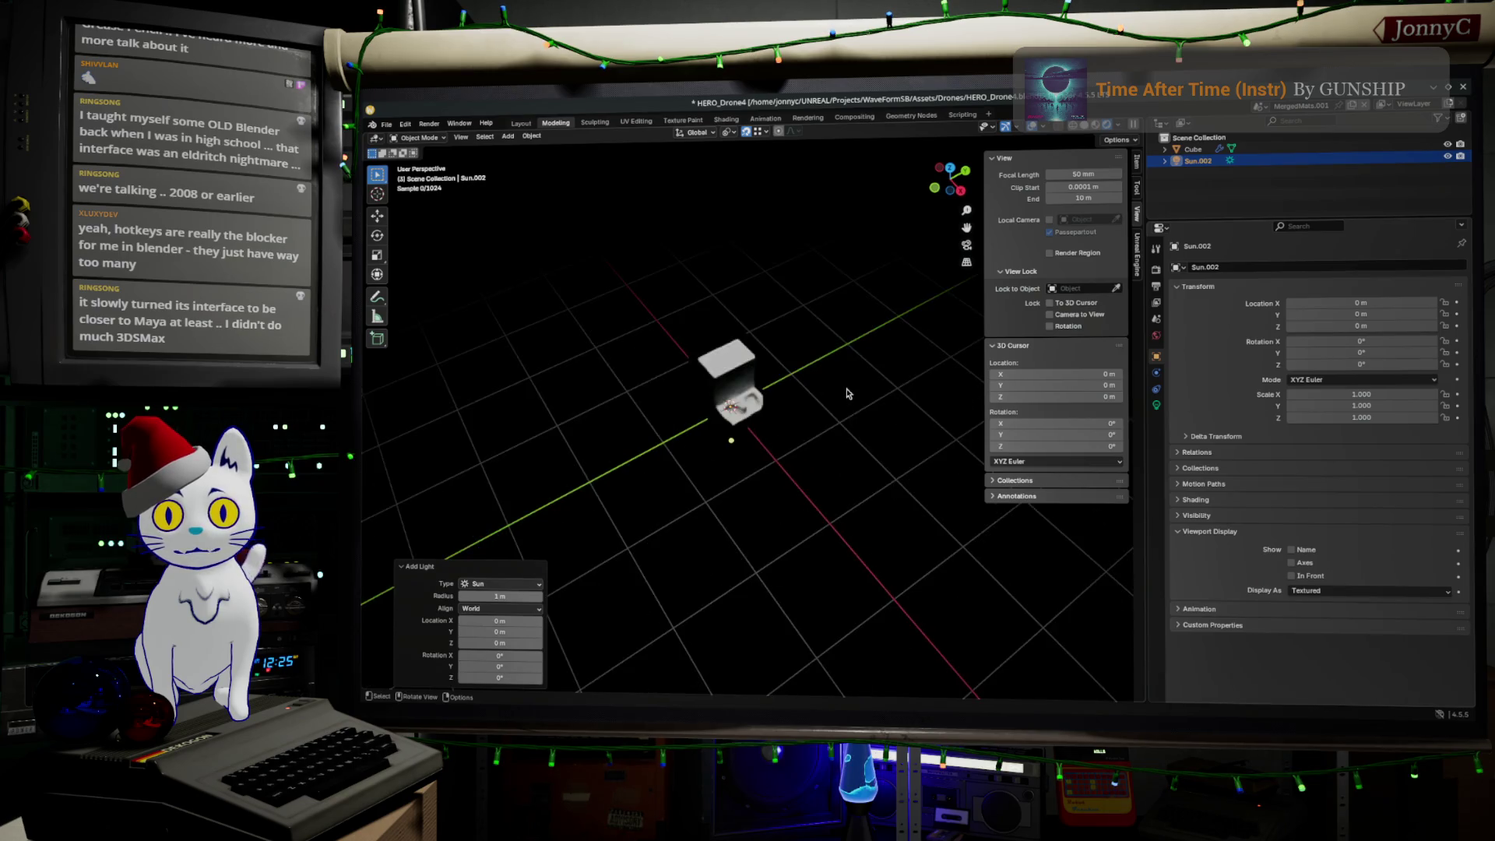
pyautogui.scroll(2, 847, 393)
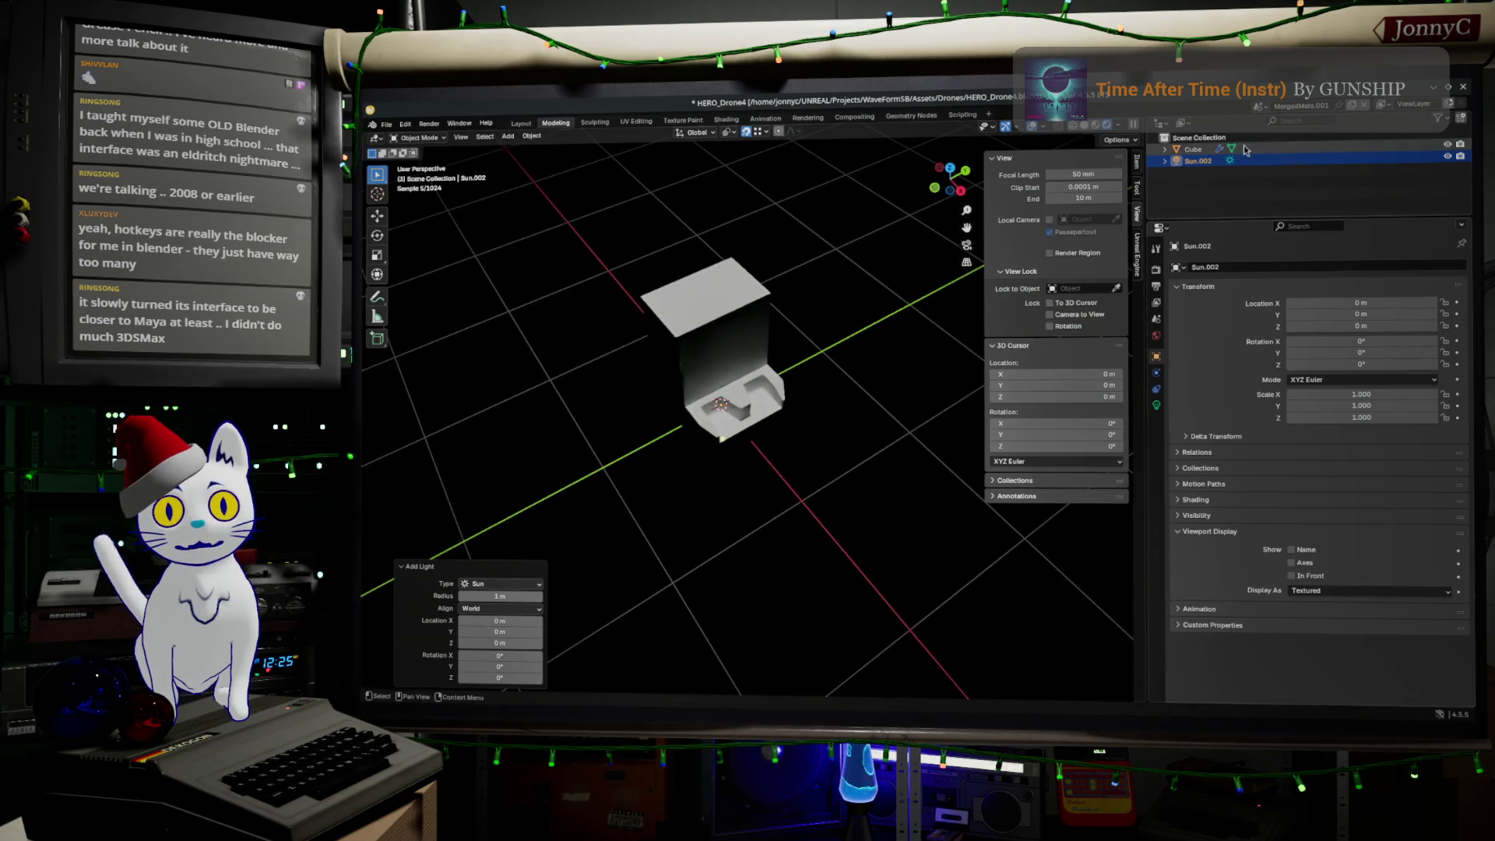
# Step: Move Sun.002 about 2.26 m up beside the robot body and tilt it at an angle
pyautogui.click(1220, 162)
pyautogui.moveTo(767, 462); pyautogui.dragTo(776, 447, button='middle')
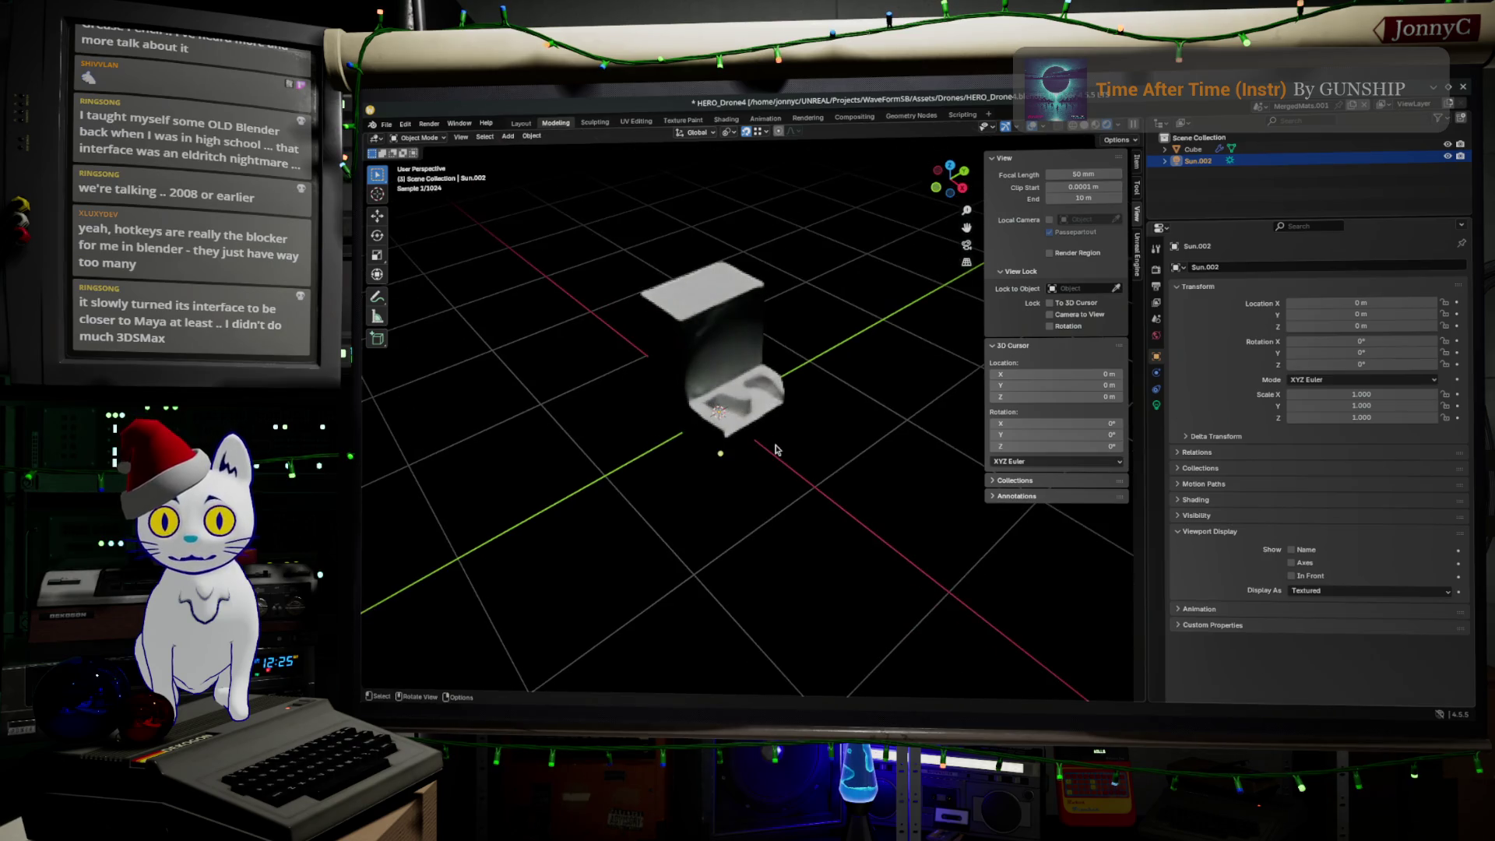
pyautogui.moveTo(902, 278)
pyautogui.mouseDown(button='middle')
pyautogui.moveTo(861, 358)
pyautogui.moveTo(824, 337)
pyautogui.mouseUp(button='middle')
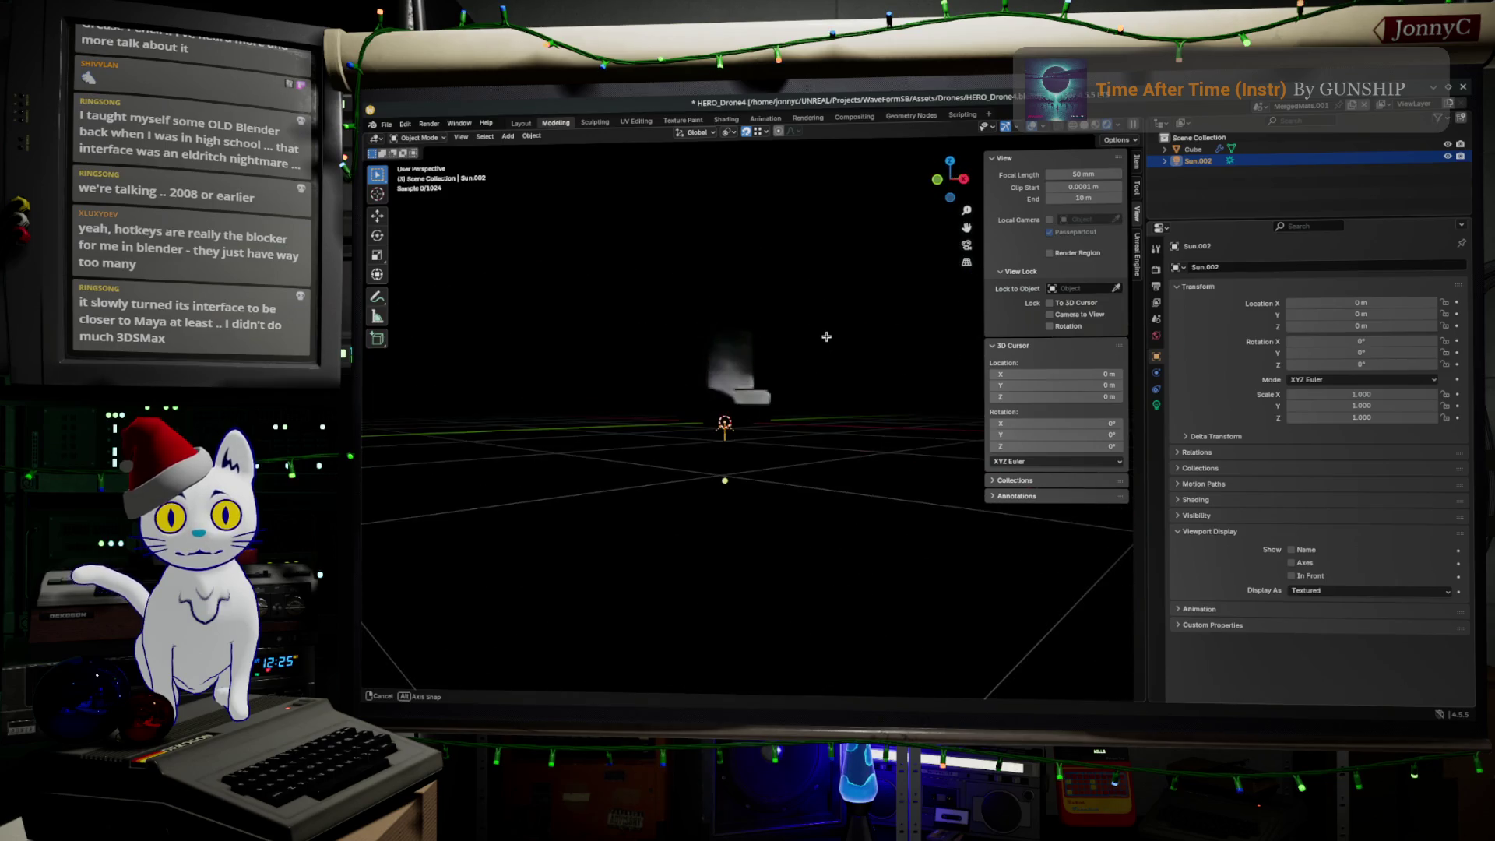
pyautogui.press('g')
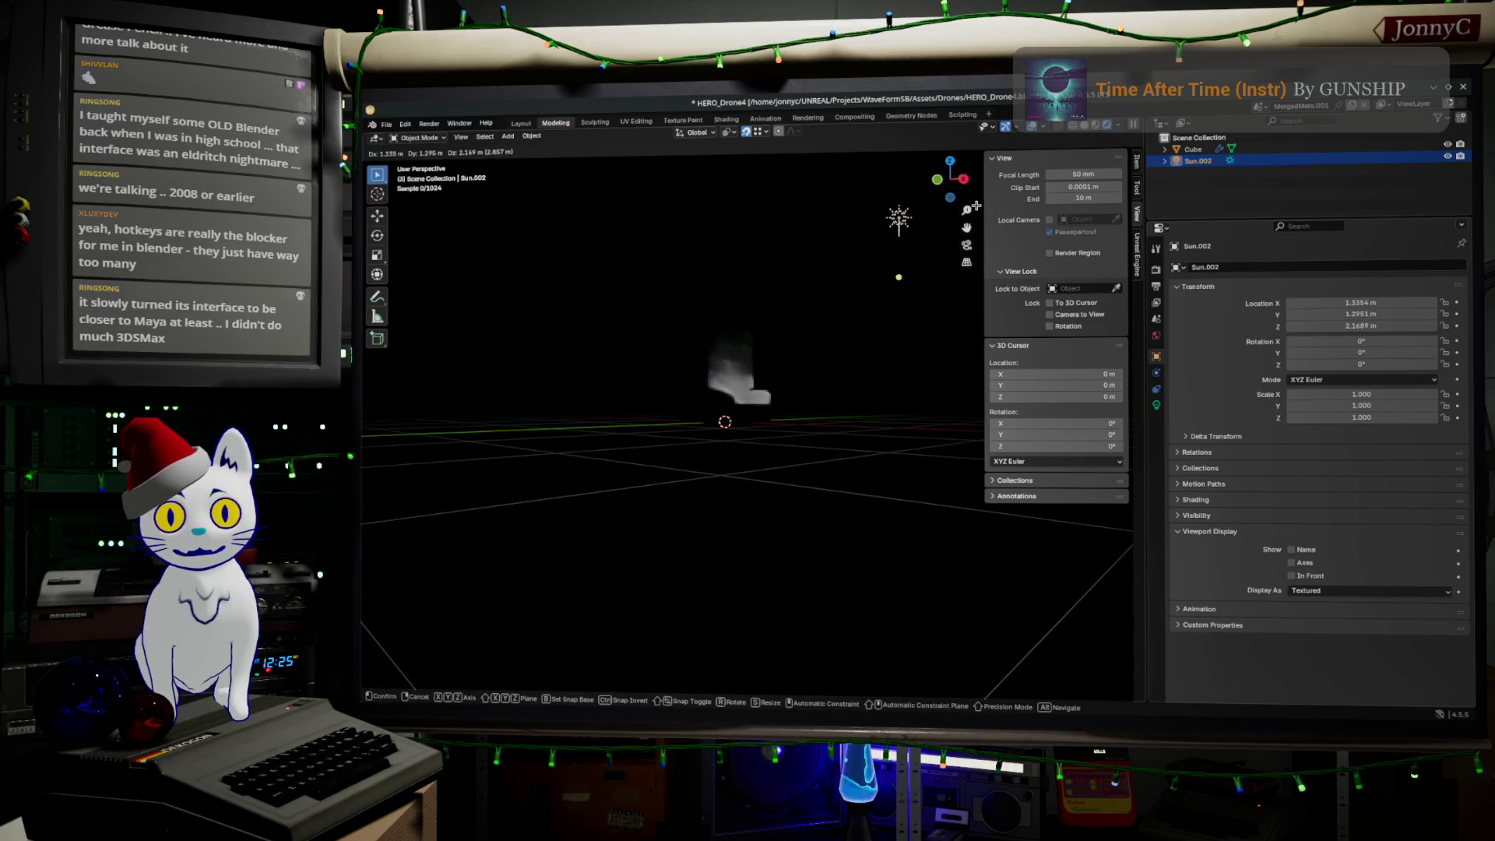
pyautogui.click(804, 442)
pyautogui.moveTo(805, 442); pyautogui.dragTo(787, 504, button='middle')
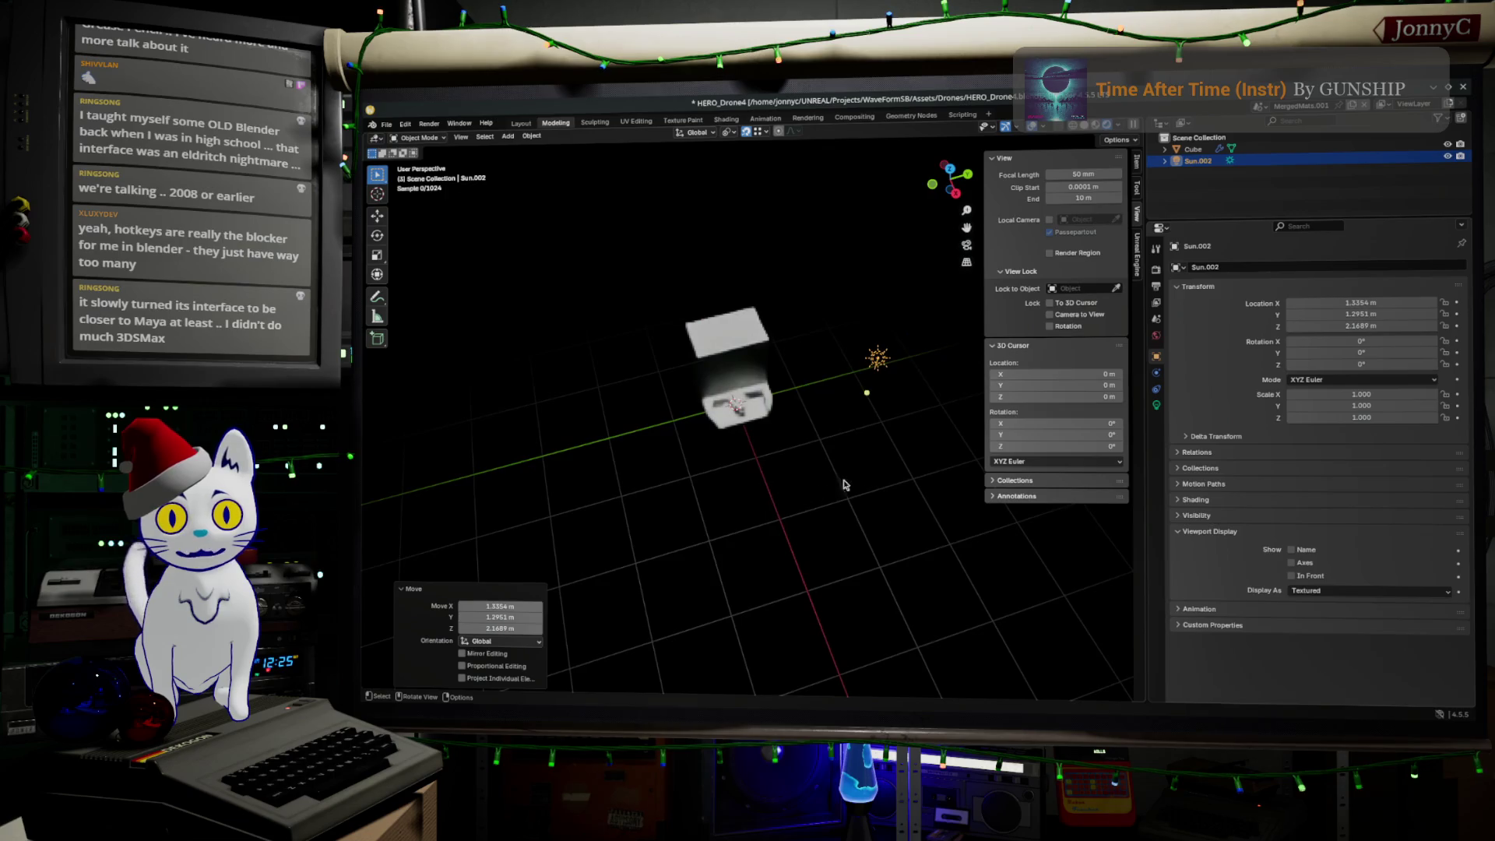
pyautogui.press('r')
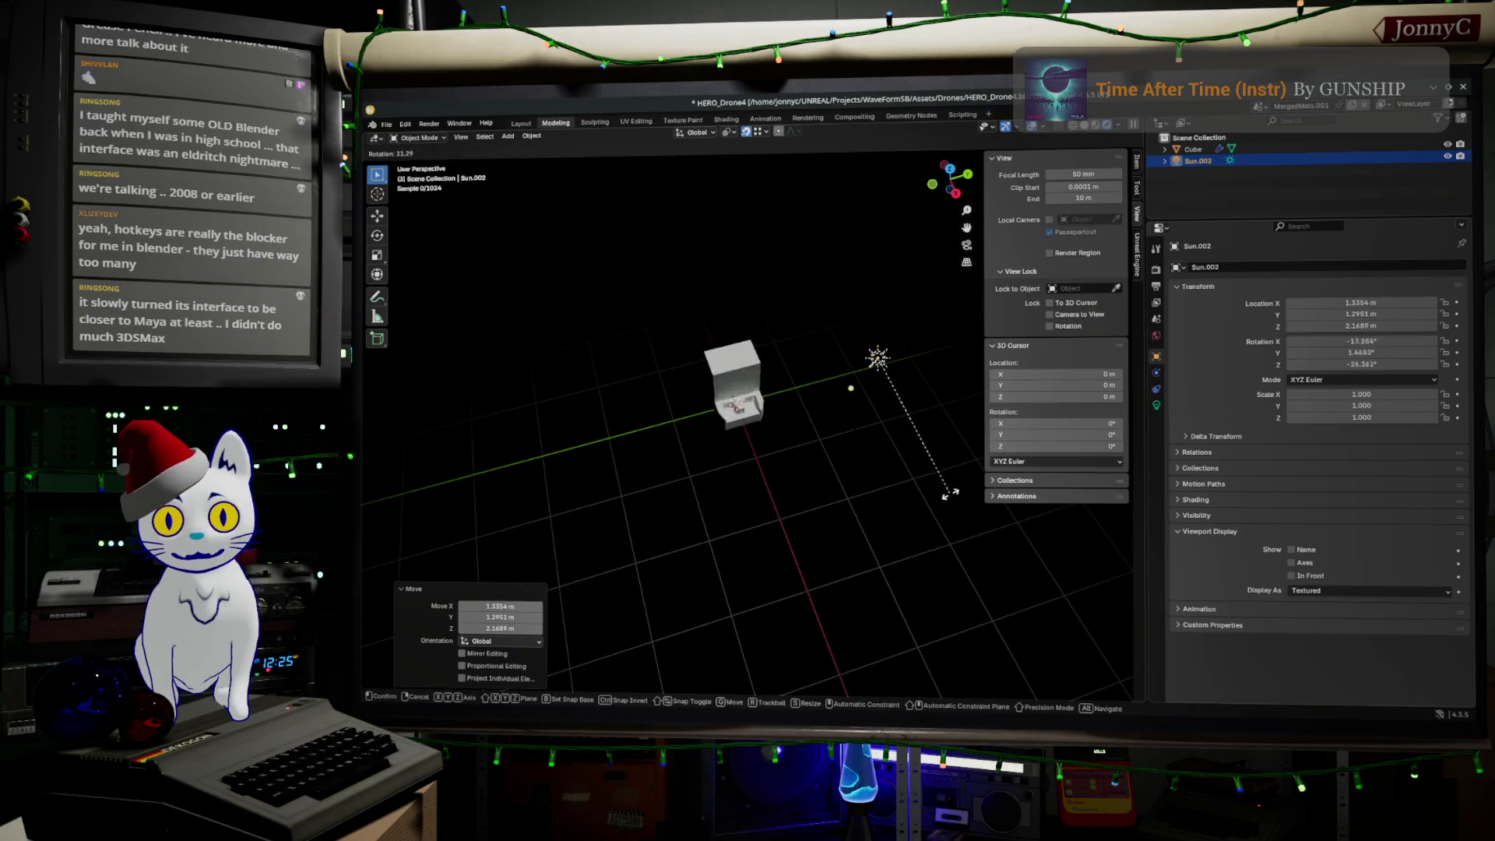
pyautogui.click(931, 529)
pyautogui.press('g')
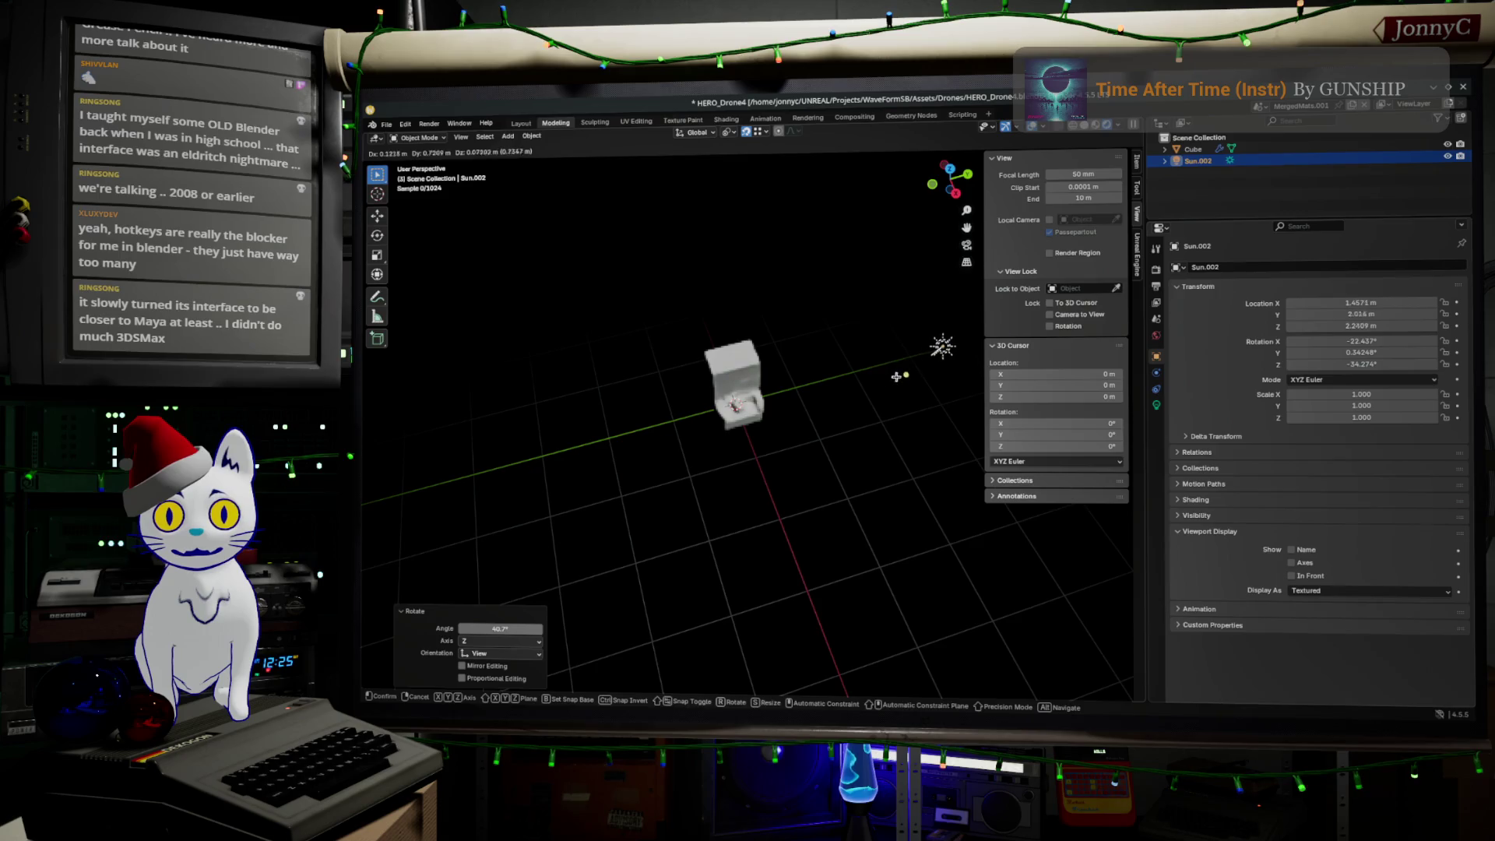
pyautogui.click(895, 409)
pyautogui.moveTo(855, 442); pyautogui.dragTo(818, 413, button='middle')
pyautogui.scroll(6, 803, 398)
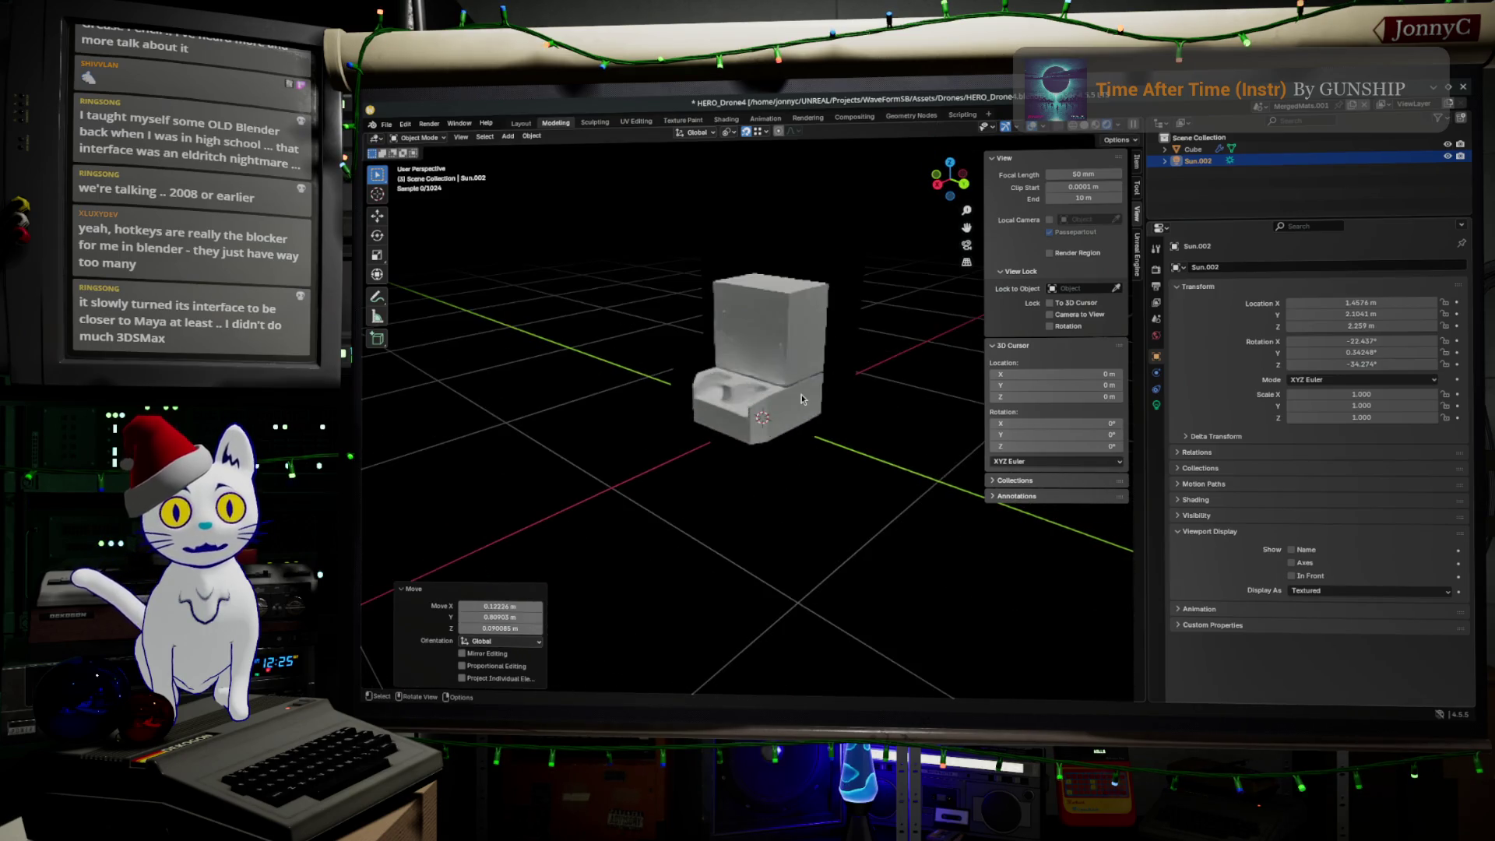
# Step: Open Render Properties and expand the Render Engine list showing EEVEE, Workbench and Cycles
pyautogui.scroll(2, 801, 398)
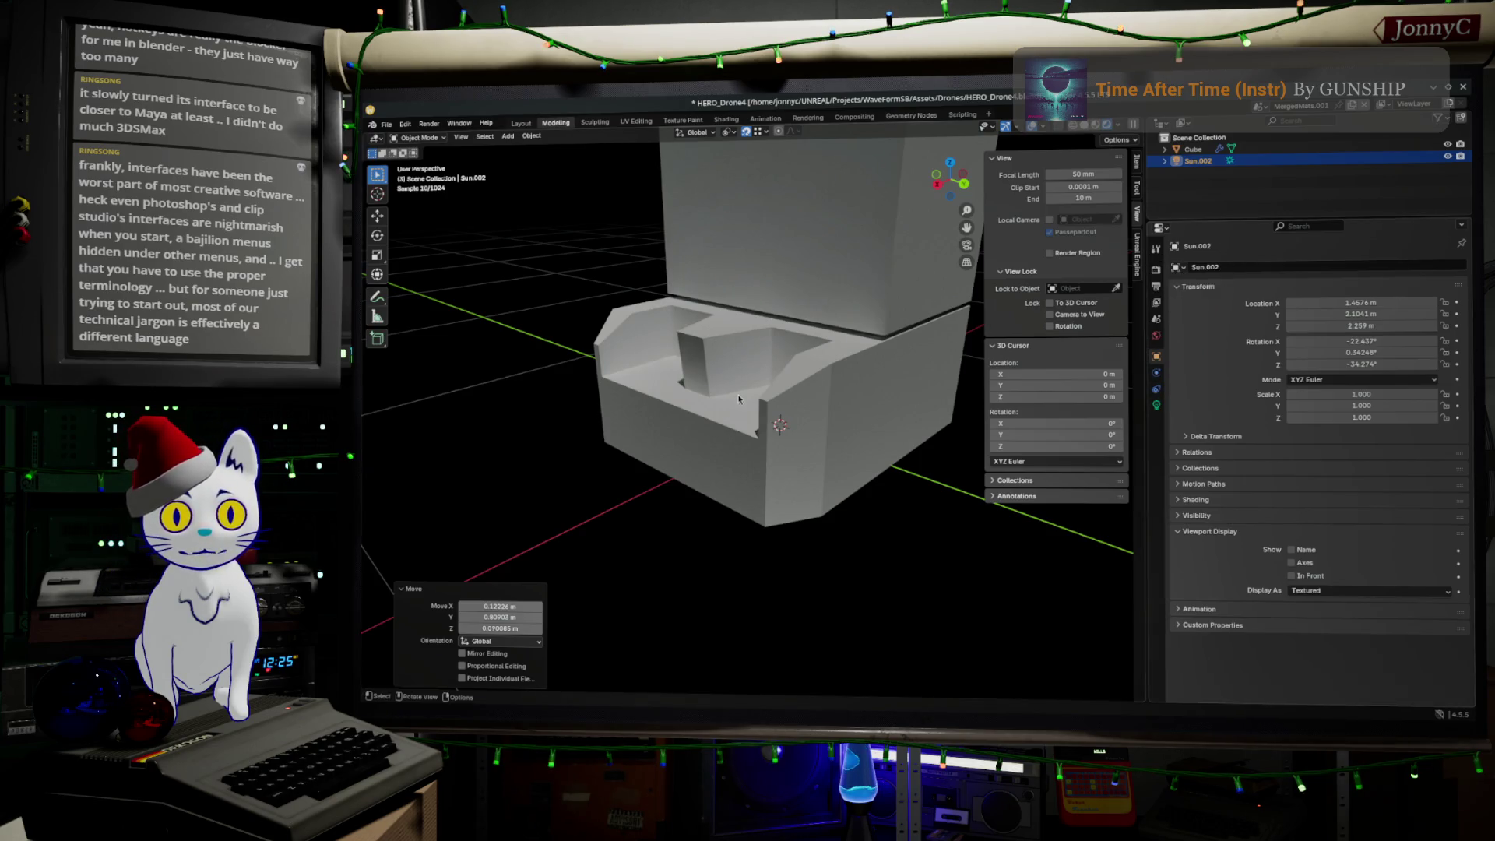
pyautogui.click(1157, 271)
pyautogui.click(1355, 267)
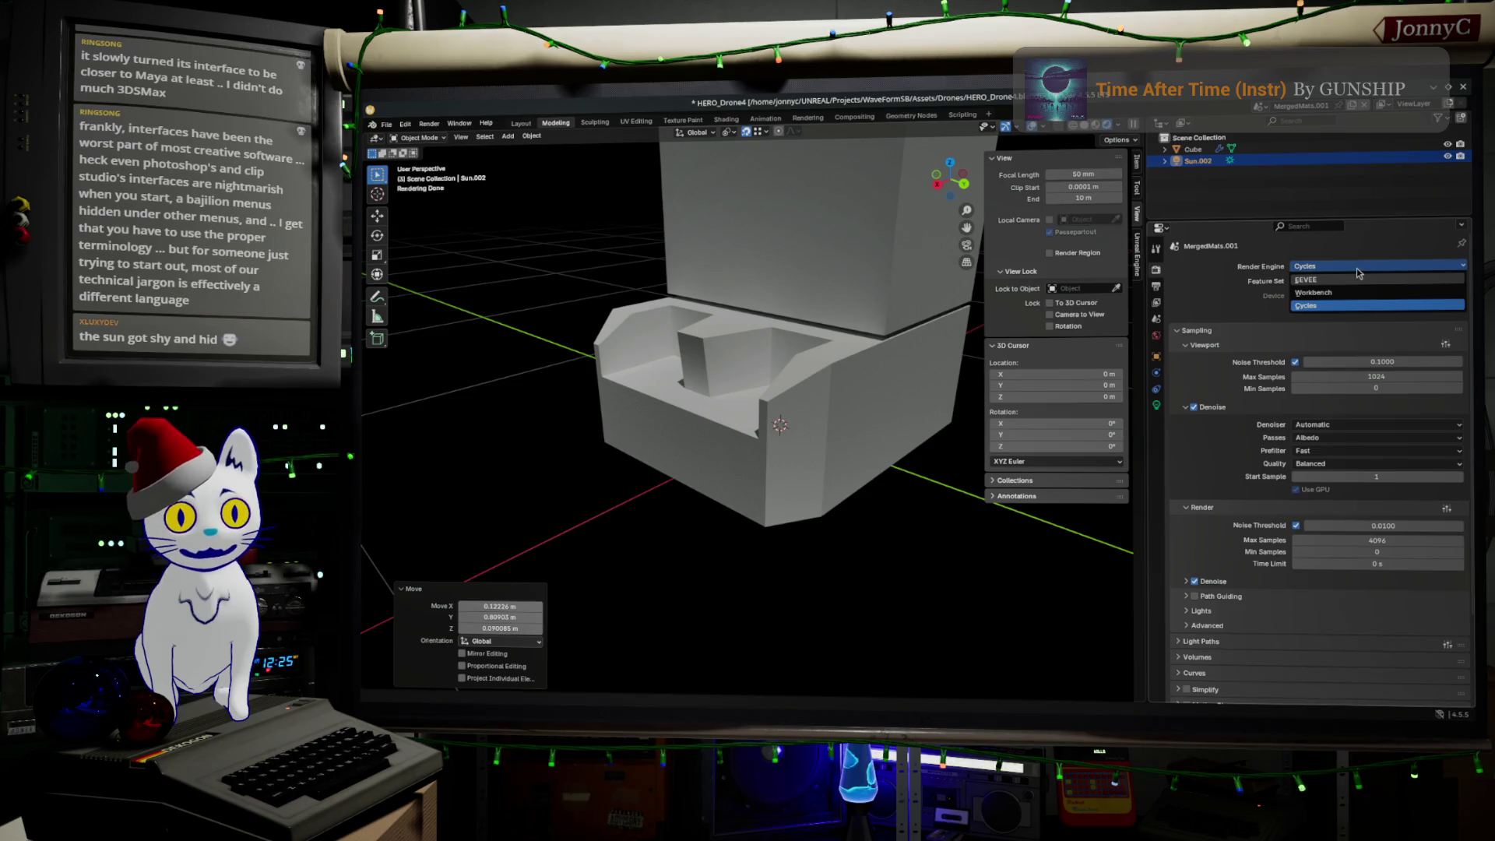
# Step: Set the render engine to EEVEE and orbit around the robot body
pyautogui.click(1324, 279)
pyautogui.moveTo(701, 436)
pyautogui.mouseDown(button='middle')
pyautogui.moveTo(810, 494)
pyautogui.moveTo(826, 471)
pyautogui.moveTo(721, 442)
pyautogui.moveTo(736, 454)
pyautogui.mouseUp(button='middle')
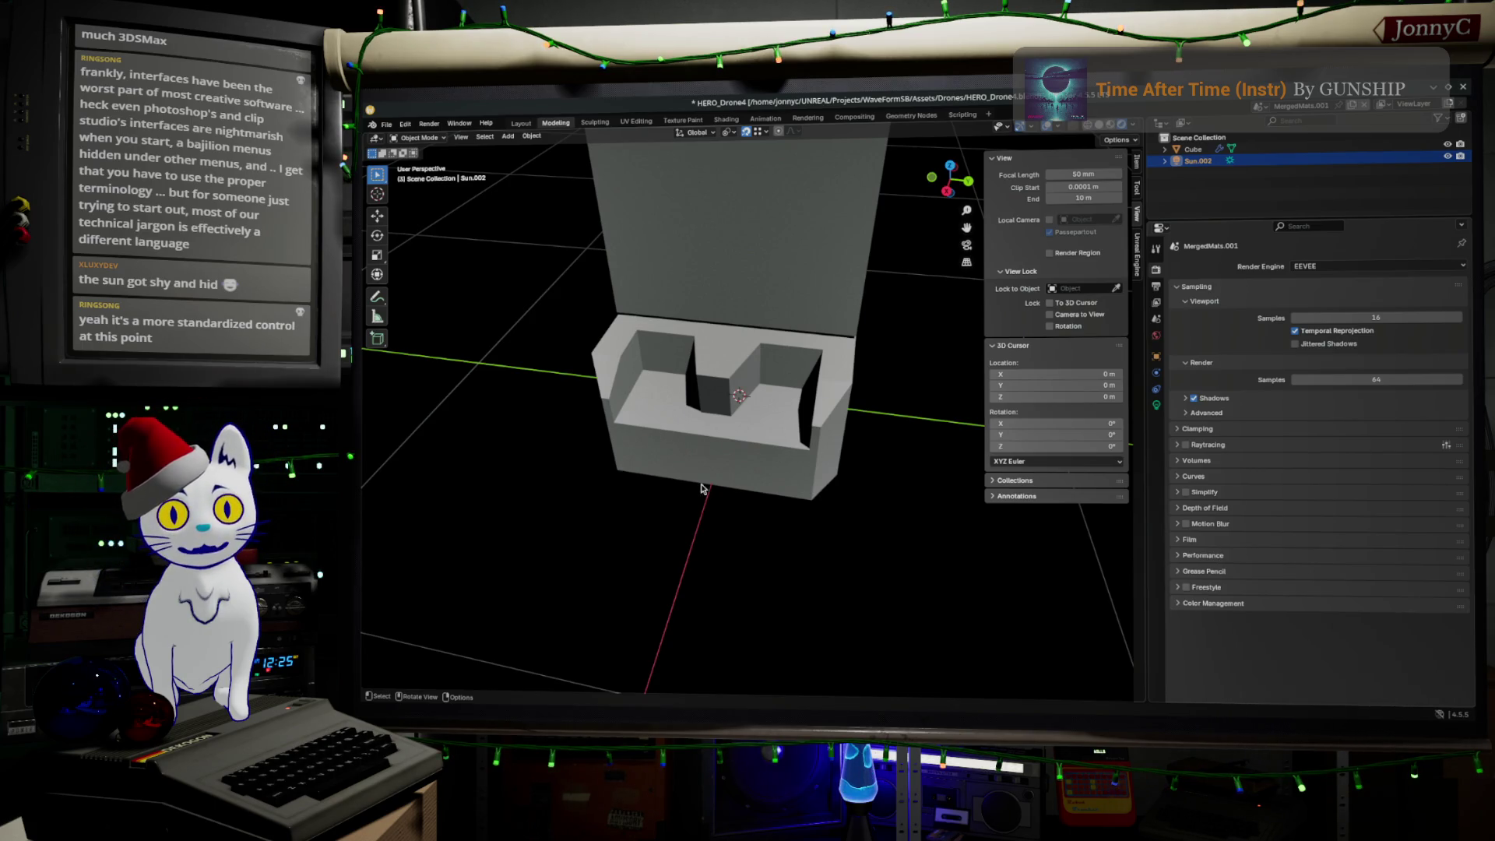
# Step: Select the robot body Cube, enter Edit Mode, and begin moving a tray edge loop
pyautogui.moveTo(701, 485); pyautogui.dragTo(680, 458, button='middle')
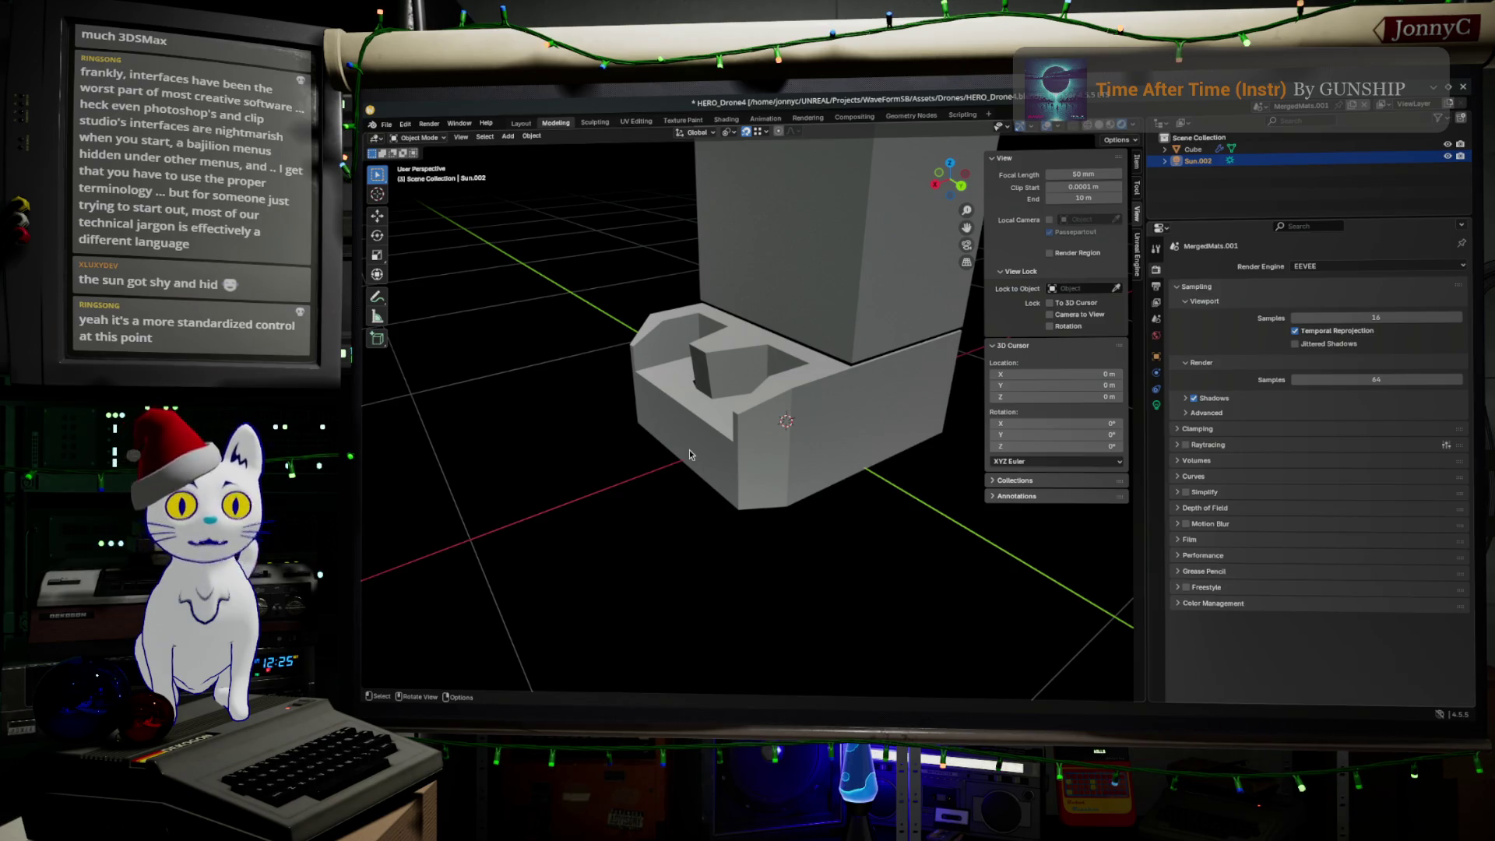
pyautogui.moveTo(690, 472); pyautogui.dragTo(681, 410, button='middle')
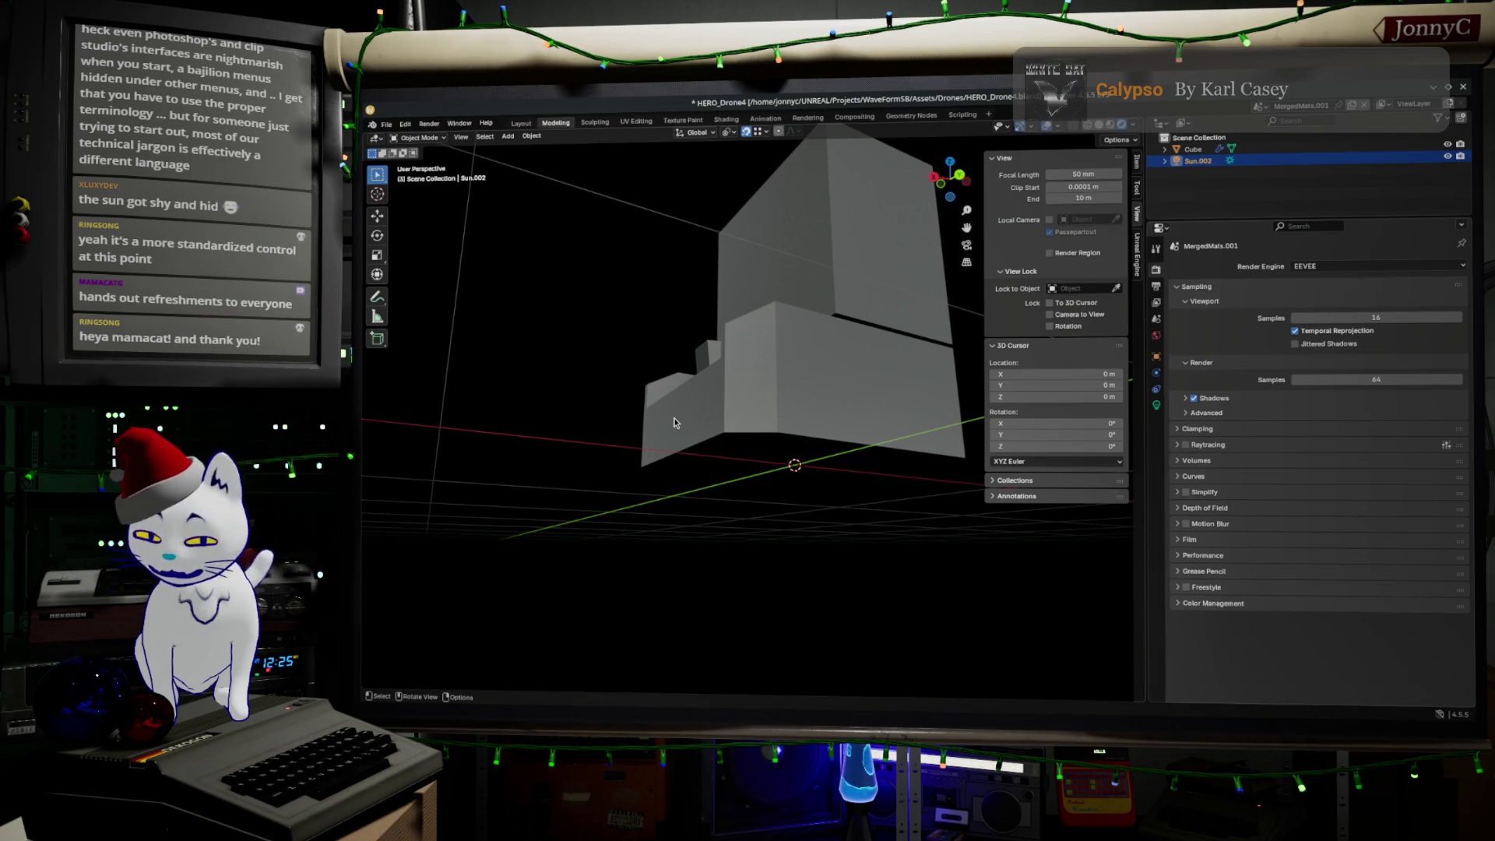
pyautogui.moveTo(675, 423)
pyautogui.mouseDown(button='middle')
pyautogui.moveTo(733, 441)
pyautogui.moveTo(679, 373)
pyautogui.mouseUp(button='middle')
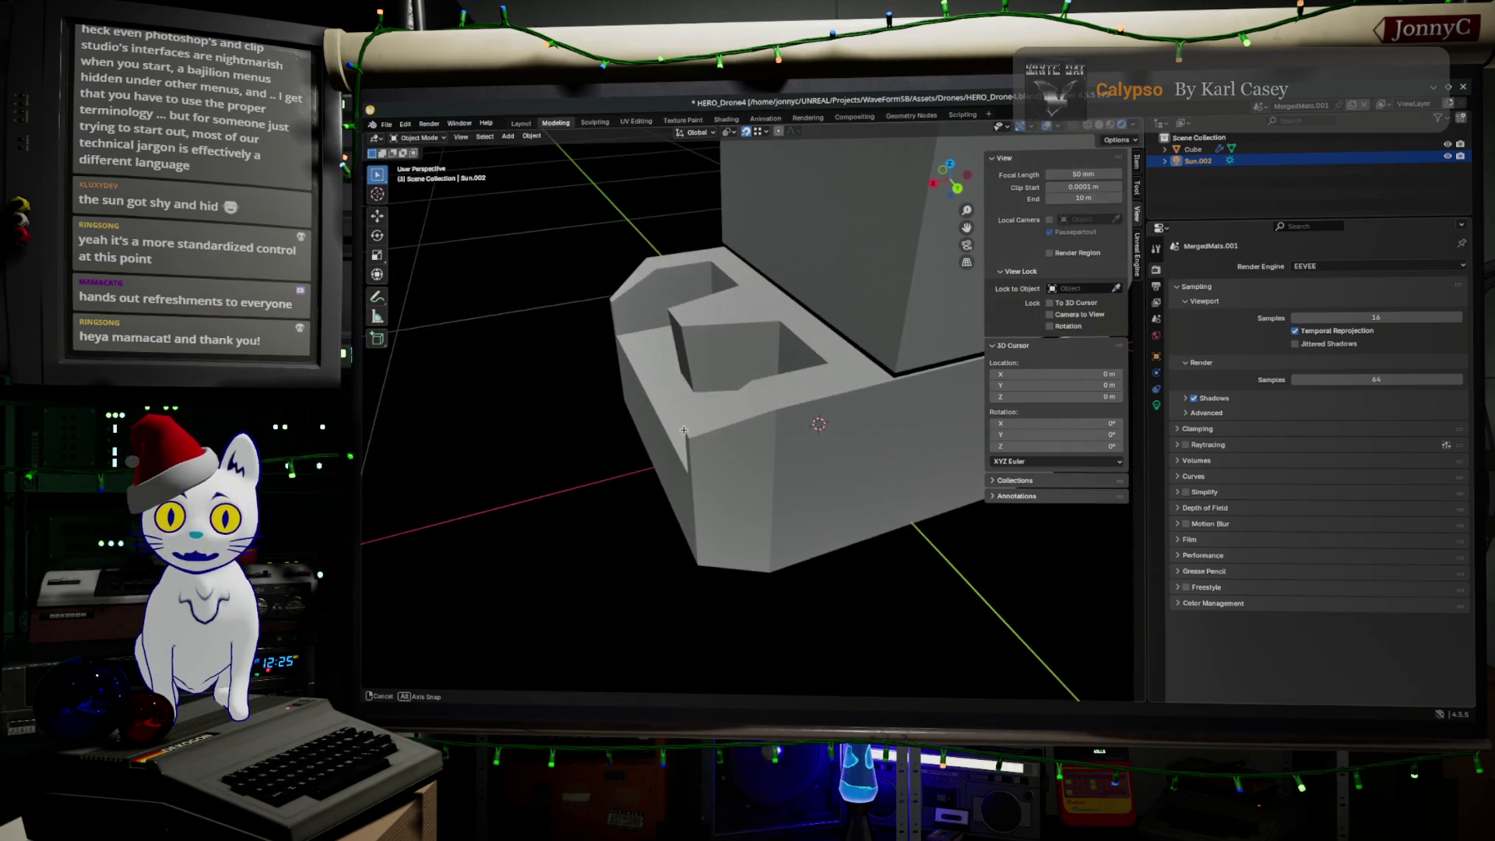
pyautogui.click(680, 372)
pyautogui.press('Tab')
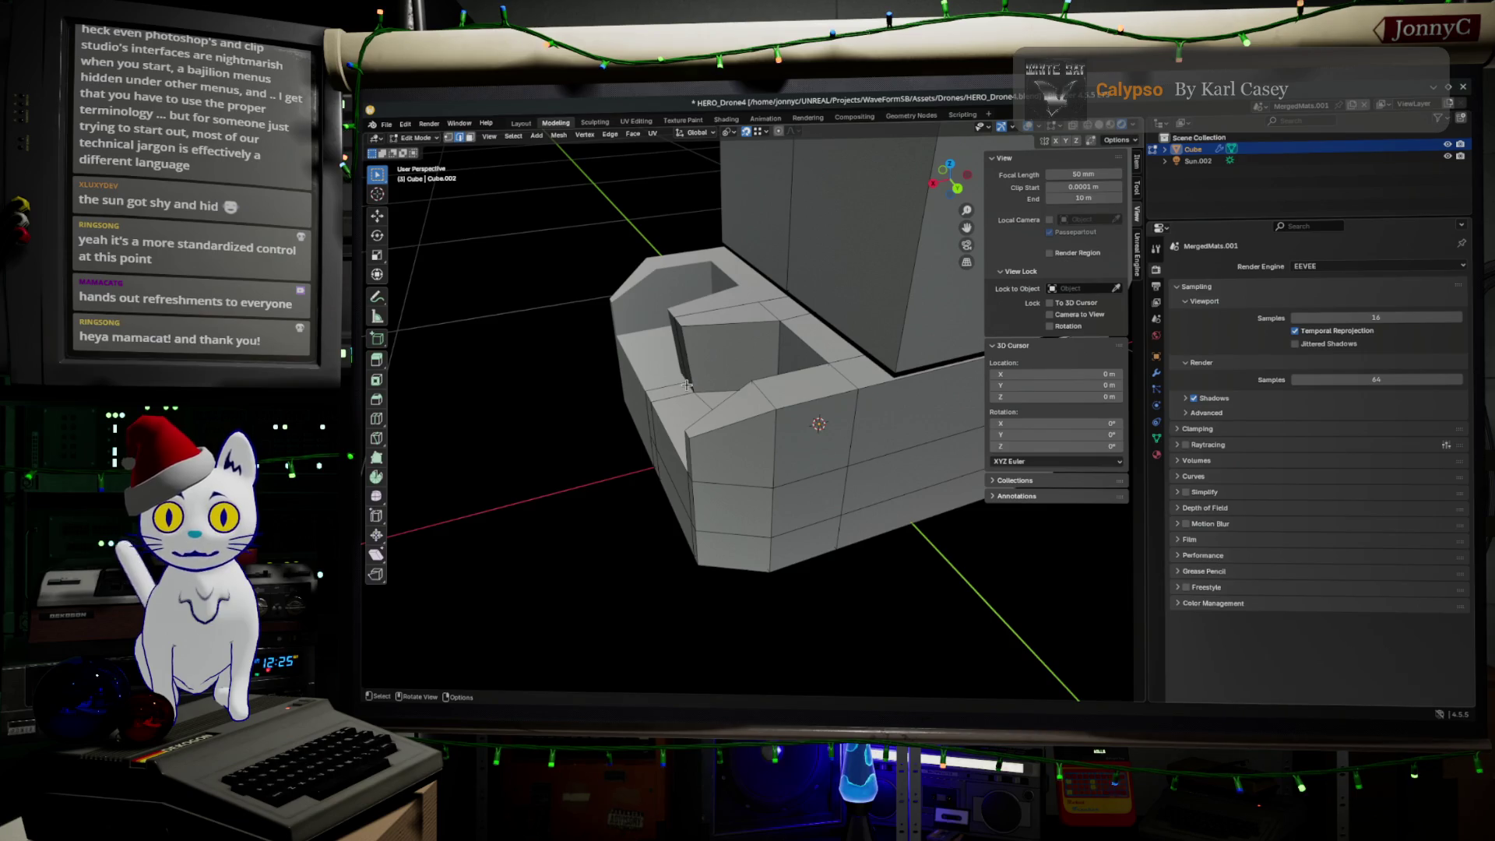
pyautogui.press('g')
pyautogui.press('g')
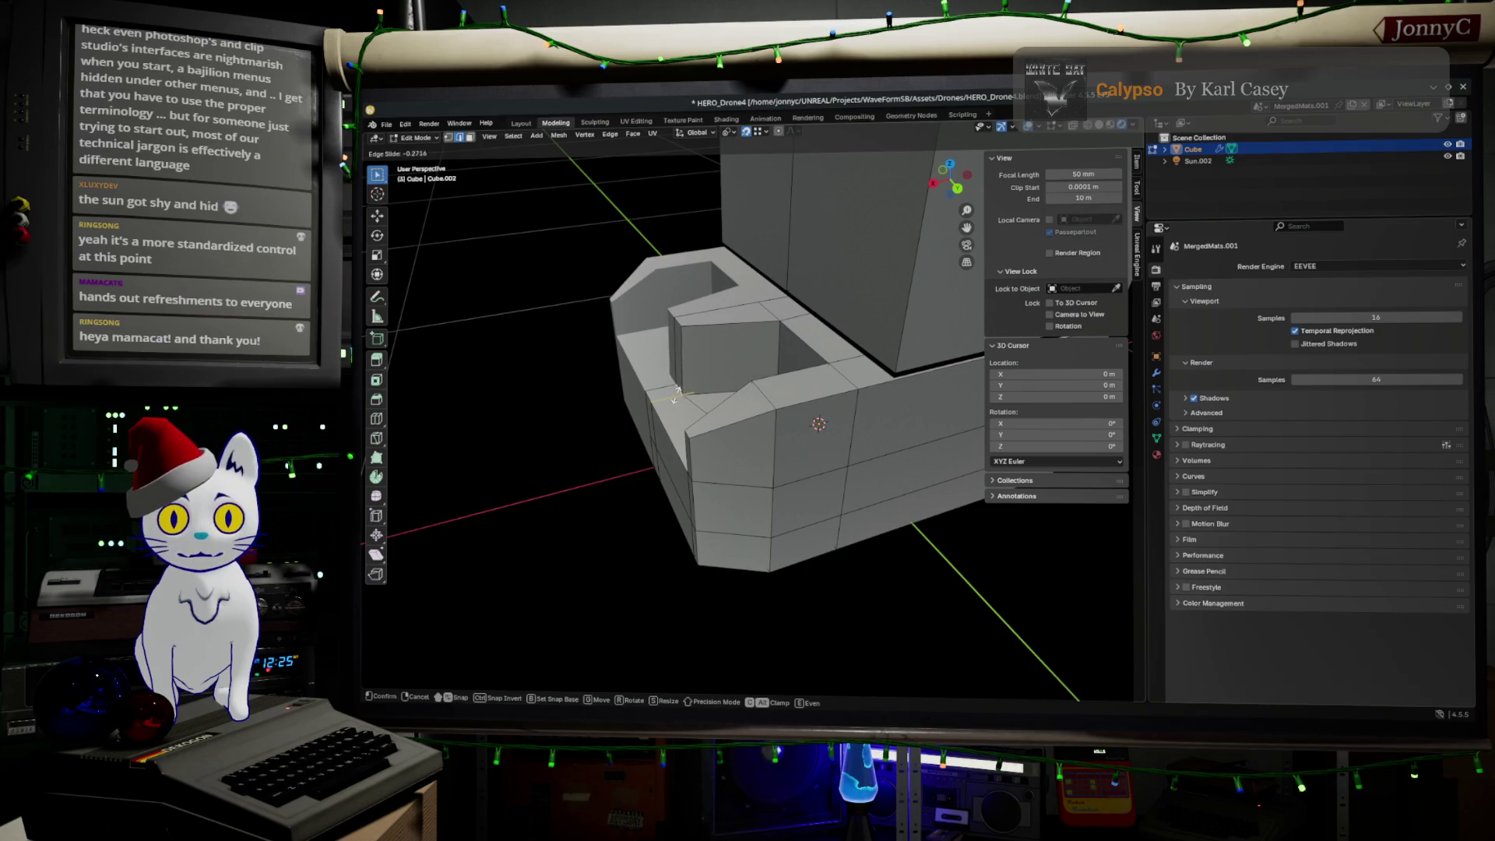
# Step: Confirm the front tray edge-loop slide and review the body from the front and below
pyautogui.moveTo(666, 389)
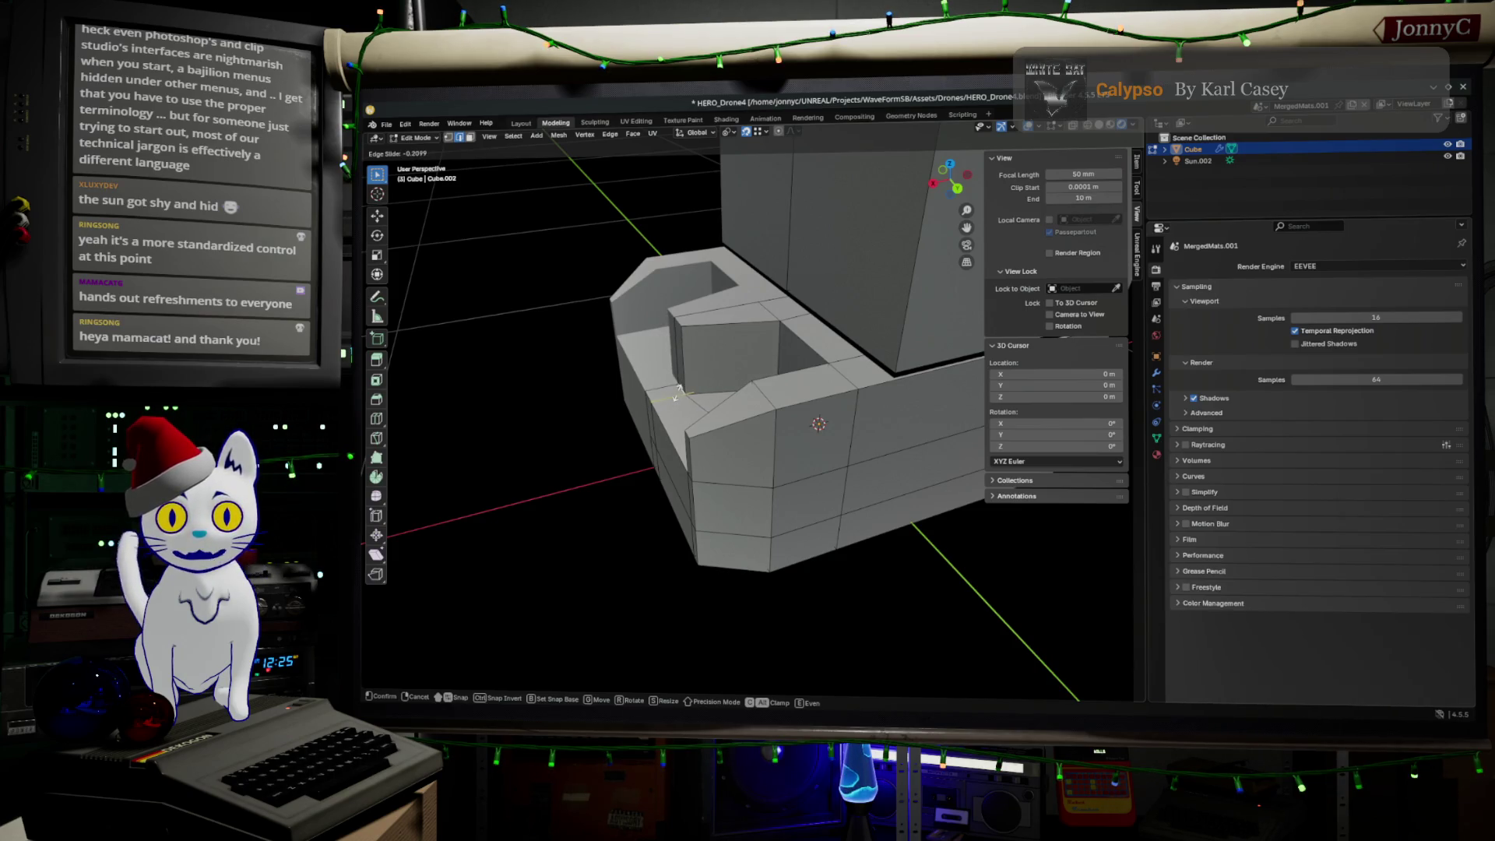
pyautogui.click(673, 391)
pyautogui.moveTo(673, 392)
pyautogui.mouseDown(button='middle')
pyautogui.moveTo(844, 406)
pyautogui.moveTo(818, 367)
pyautogui.moveTo(736, 366)
pyautogui.moveTo(827, 385)
pyautogui.moveTo(840, 439)
pyautogui.mouseUp(button='middle')
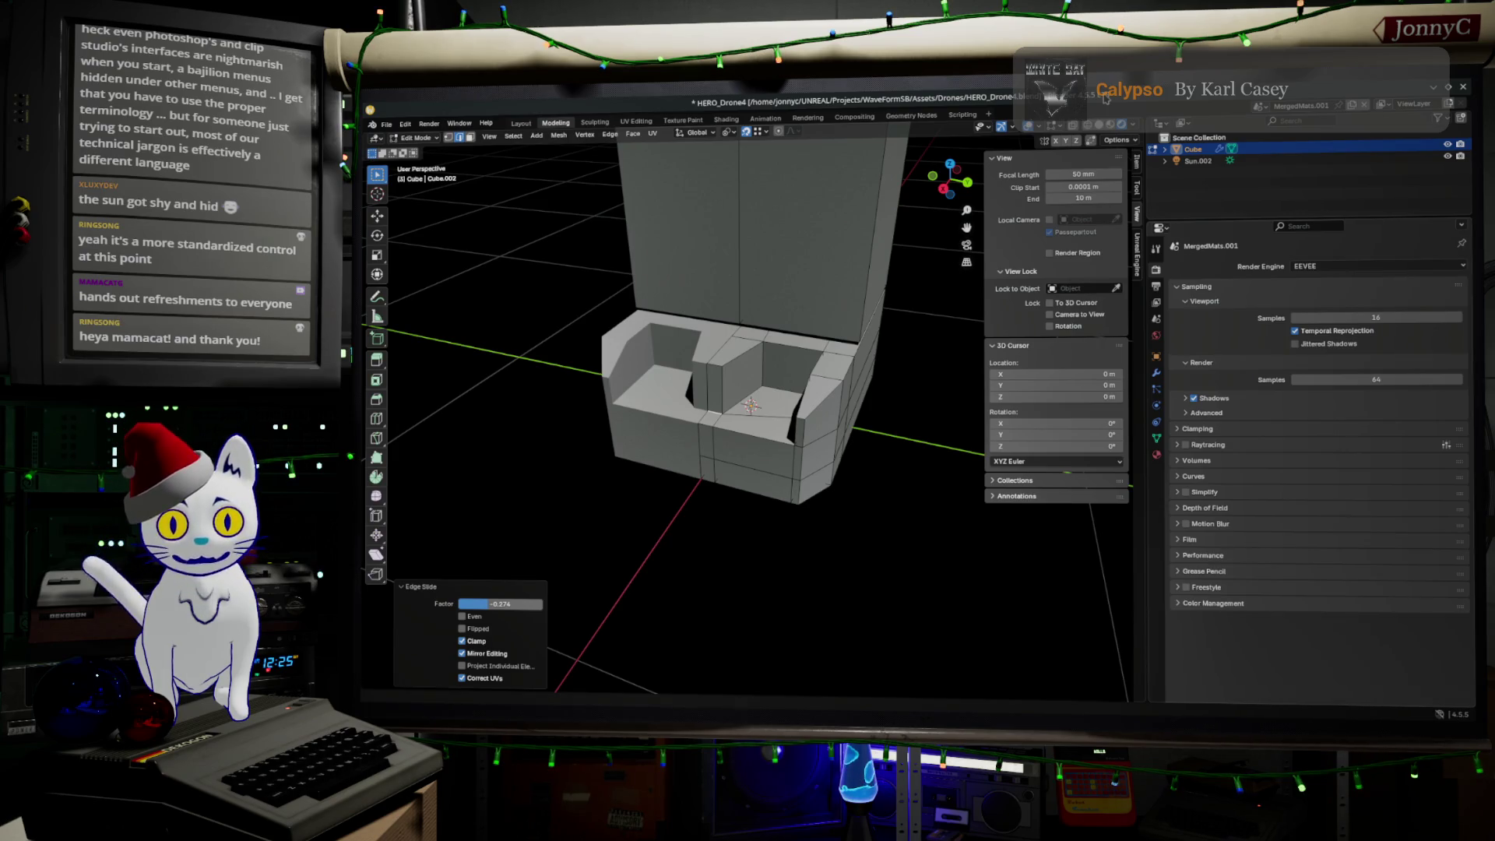
pyautogui.moveTo(780, 441)
pyautogui.mouseDown(button='middle')
pyautogui.moveTo(779, 468)
pyautogui.moveTo(733, 431)
pyautogui.mouseUp(button='middle')
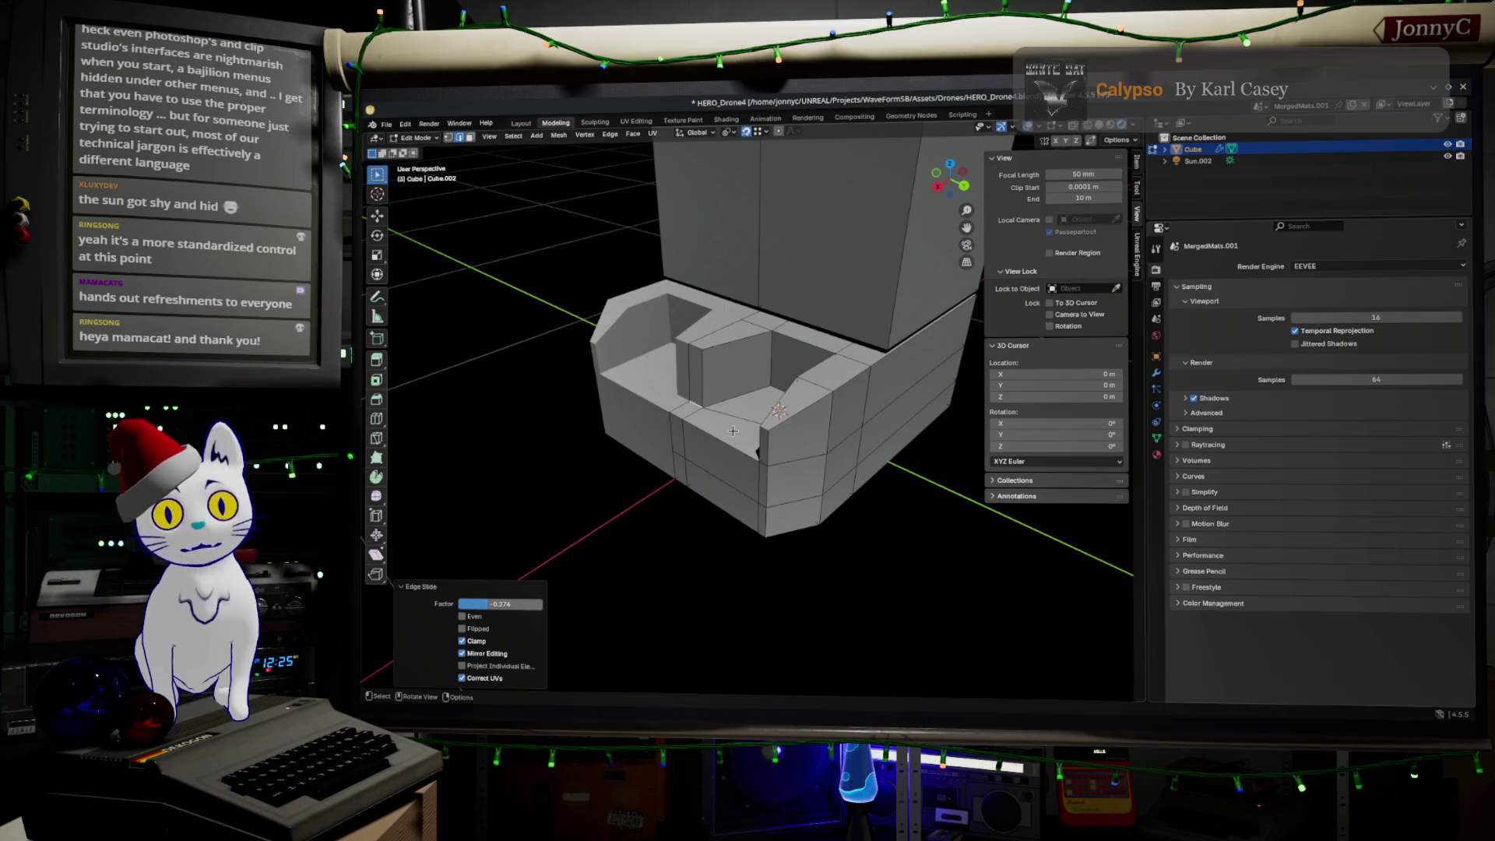
pyautogui.moveTo(734, 431); pyautogui.dragTo(799, 417, button='middle')
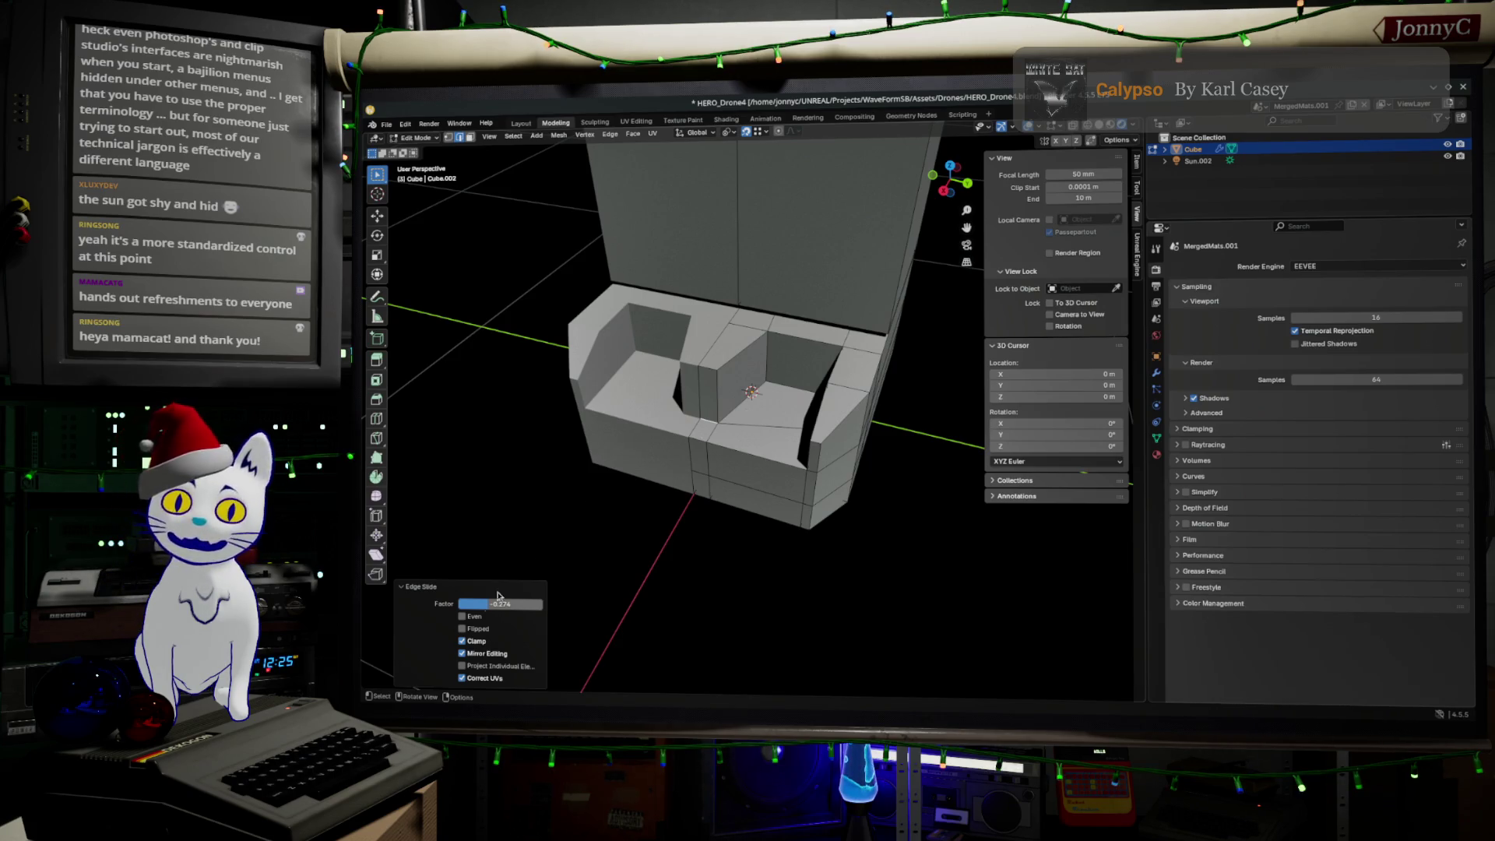
pyautogui.moveTo(743, 421)
pyautogui.mouseDown(button='middle')
pyautogui.moveTo(716, 465)
pyautogui.moveTo(699, 456)
pyautogui.mouseUp(button='middle')
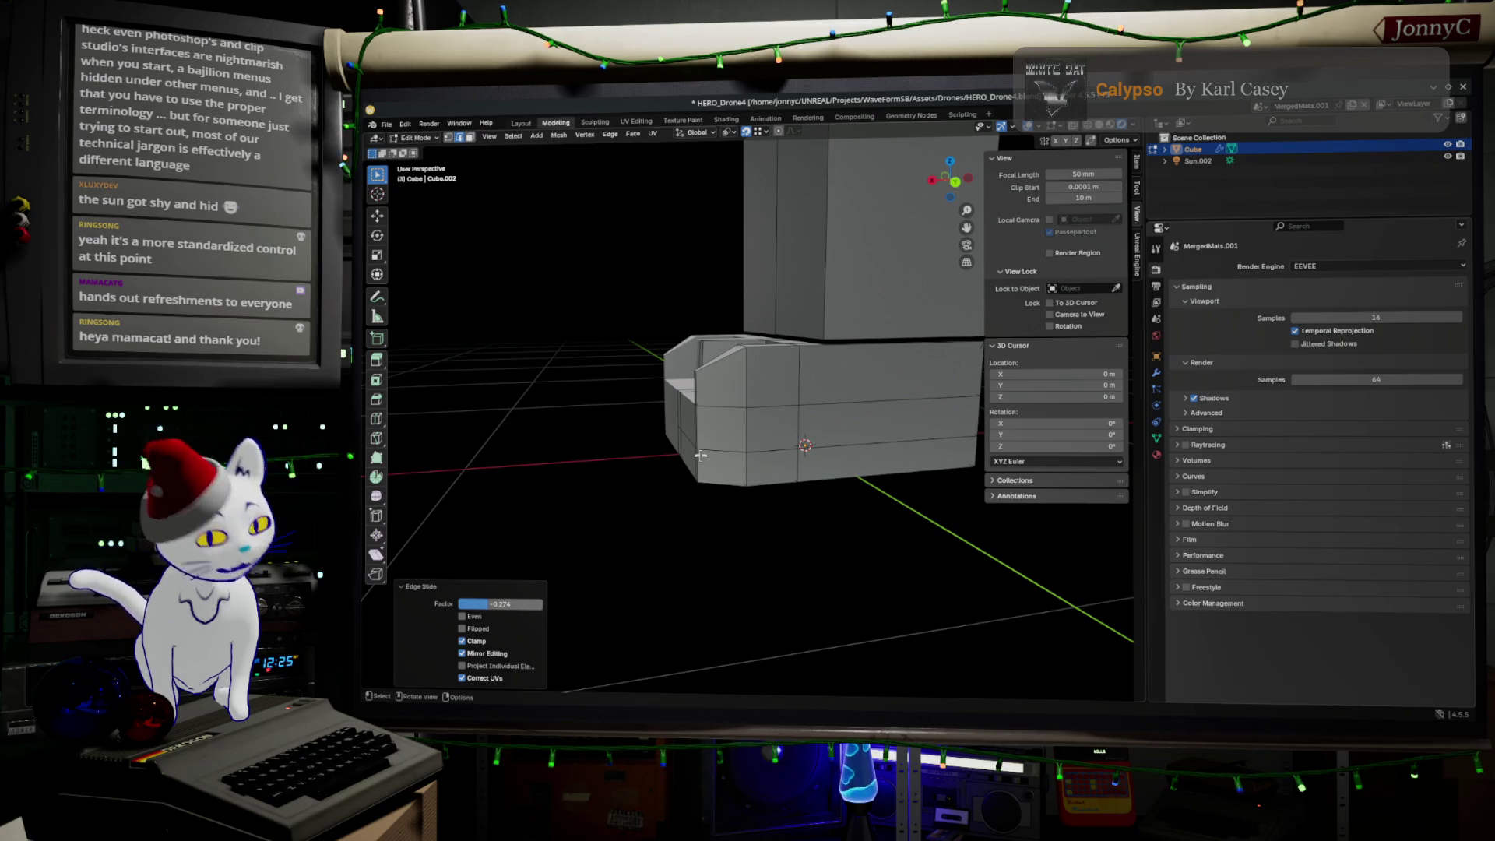
pyautogui.moveTo(650, 409)
pyautogui.mouseDown(button='middle')
pyautogui.moveTo(762, 443)
pyautogui.moveTo(738, 451)
pyautogui.moveTo(708, 410)
pyautogui.moveTo(804, 373)
pyautogui.moveTo(742, 406)
pyautogui.mouseUp(button='middle')
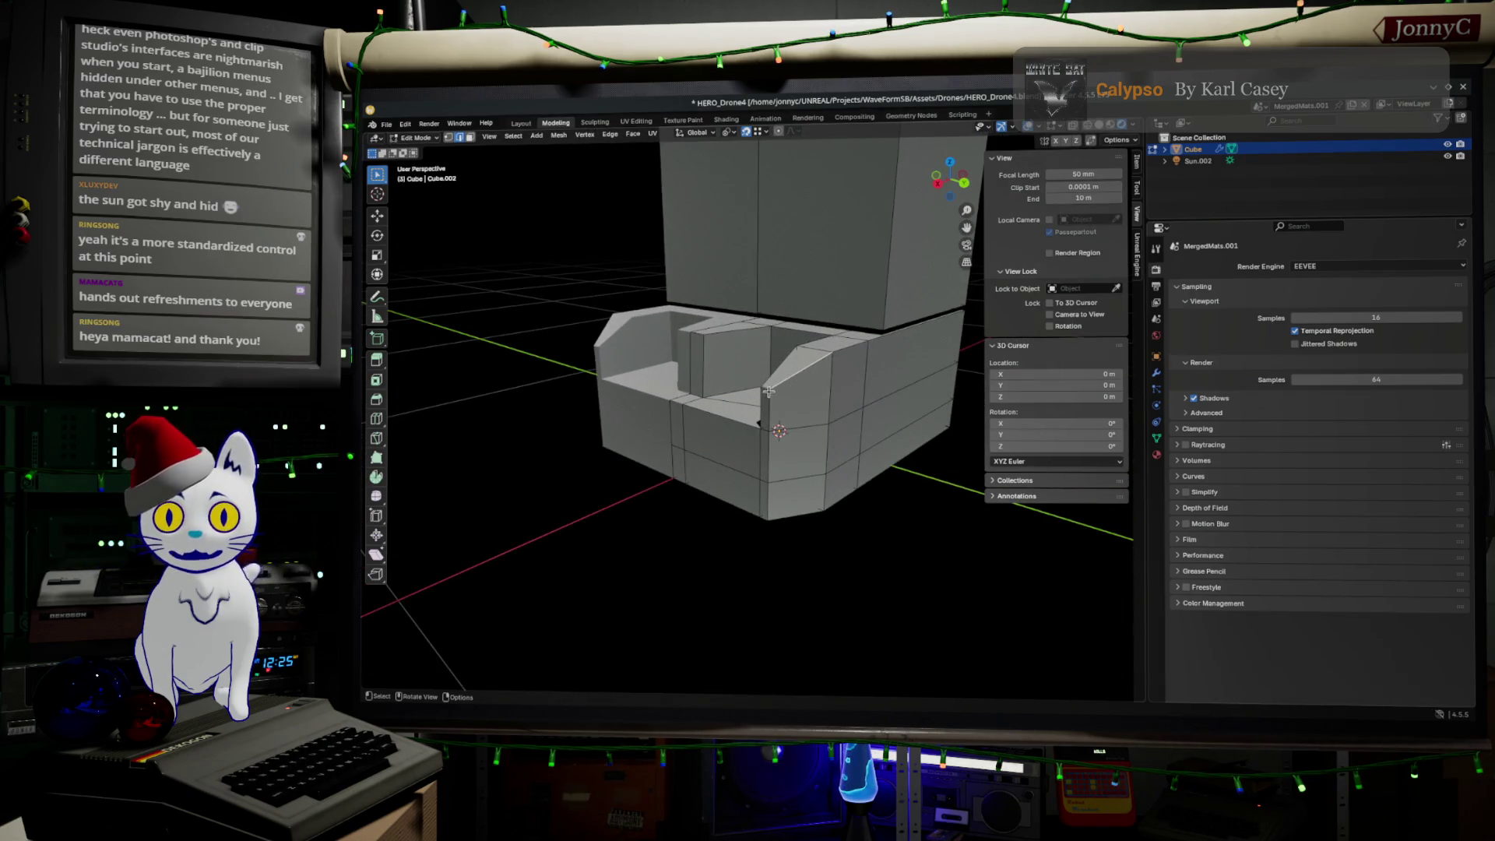
pyautogui.moveTo(732, 455); pyautogui.dragTo(966, 147, button='middle')
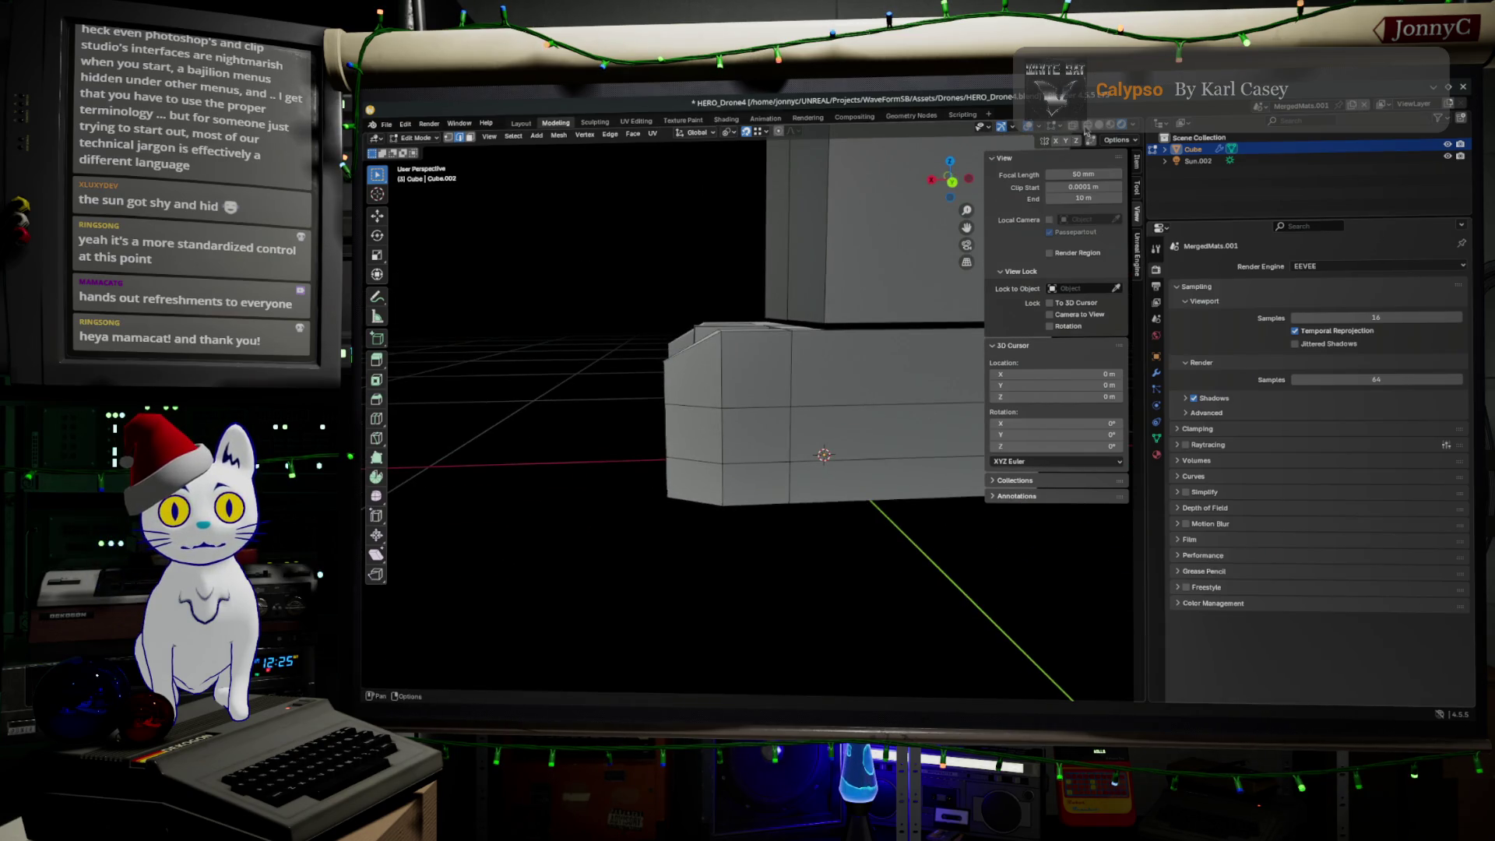
# Step: In back ortho view, box-select the lower-front face band and move it slightly down
pyautogui.press('ctrl+KP_1')
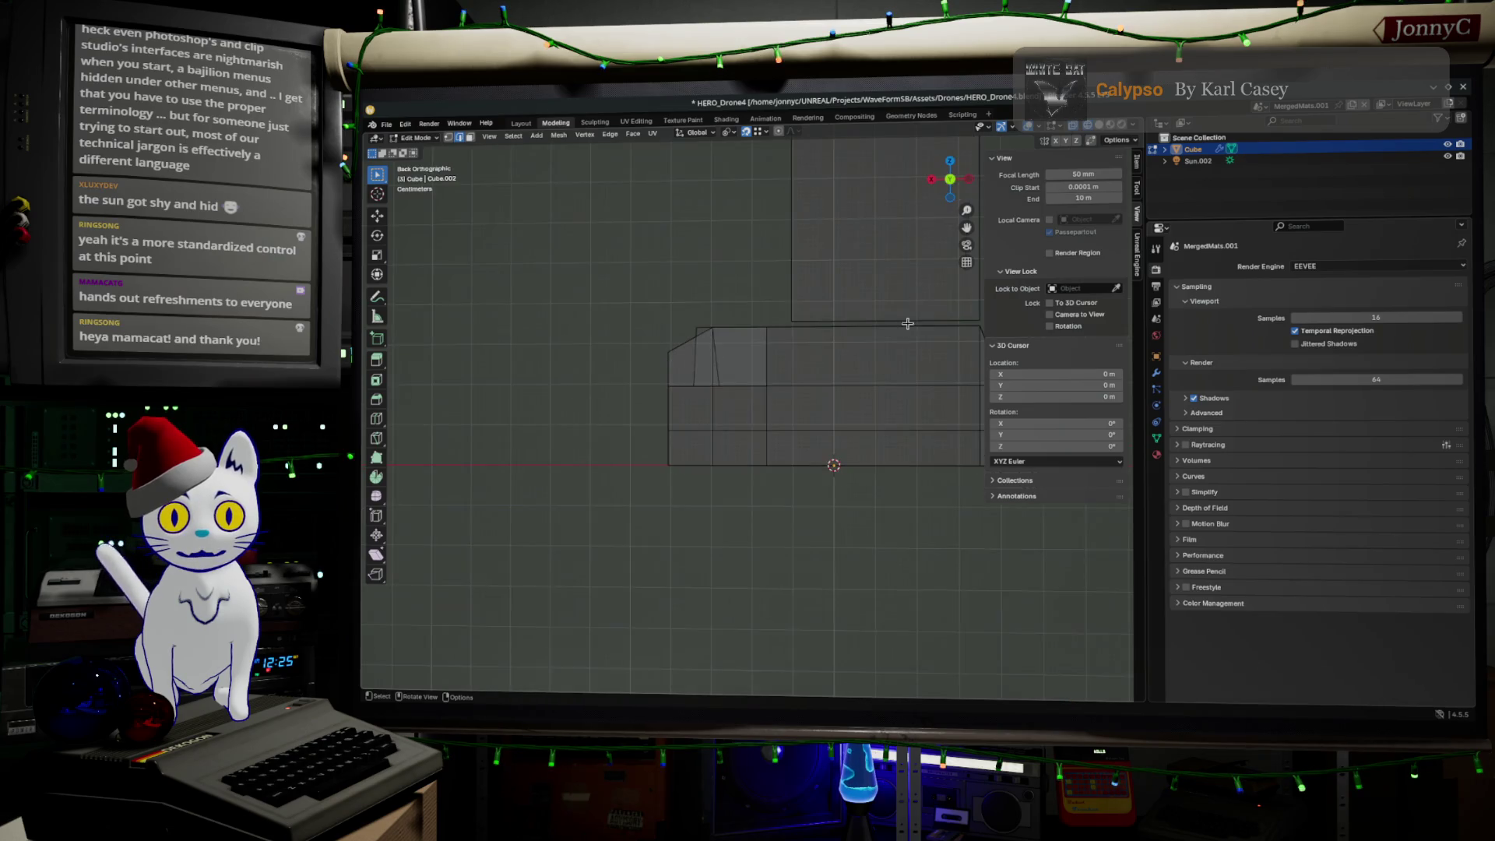
pyautogui.moveTo(612, 371)
pyautogui.mouseDown()
pyautogui.moveTo(990, 447)
pyautogui.moveTo(1037, 438)
pyautogui.mouseUp()
pyautogui.press('KP_Decimal')
pyautogui.press('g')
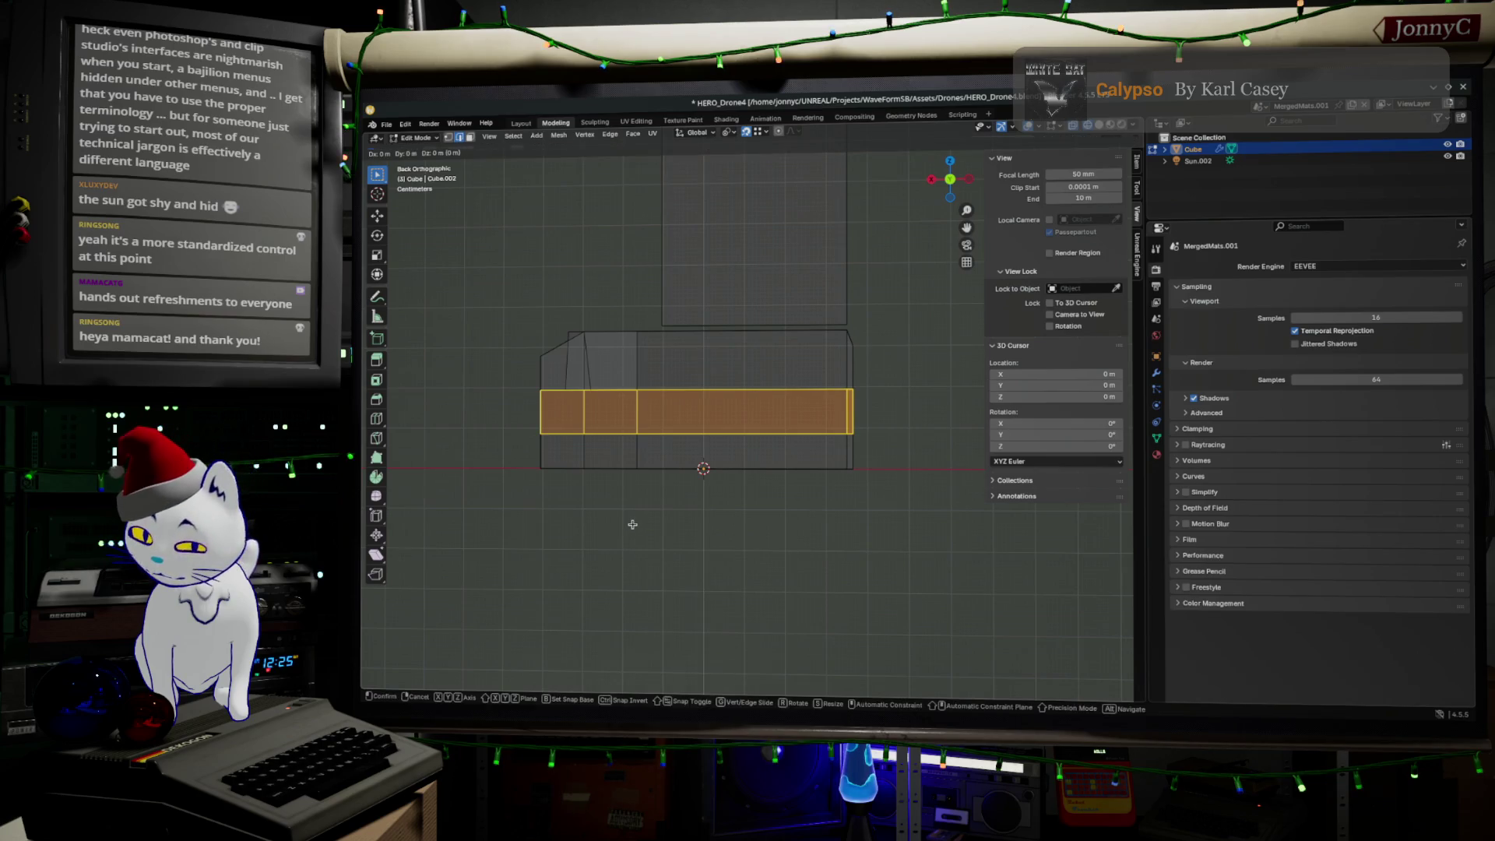
pyautogui.click(631, 537)
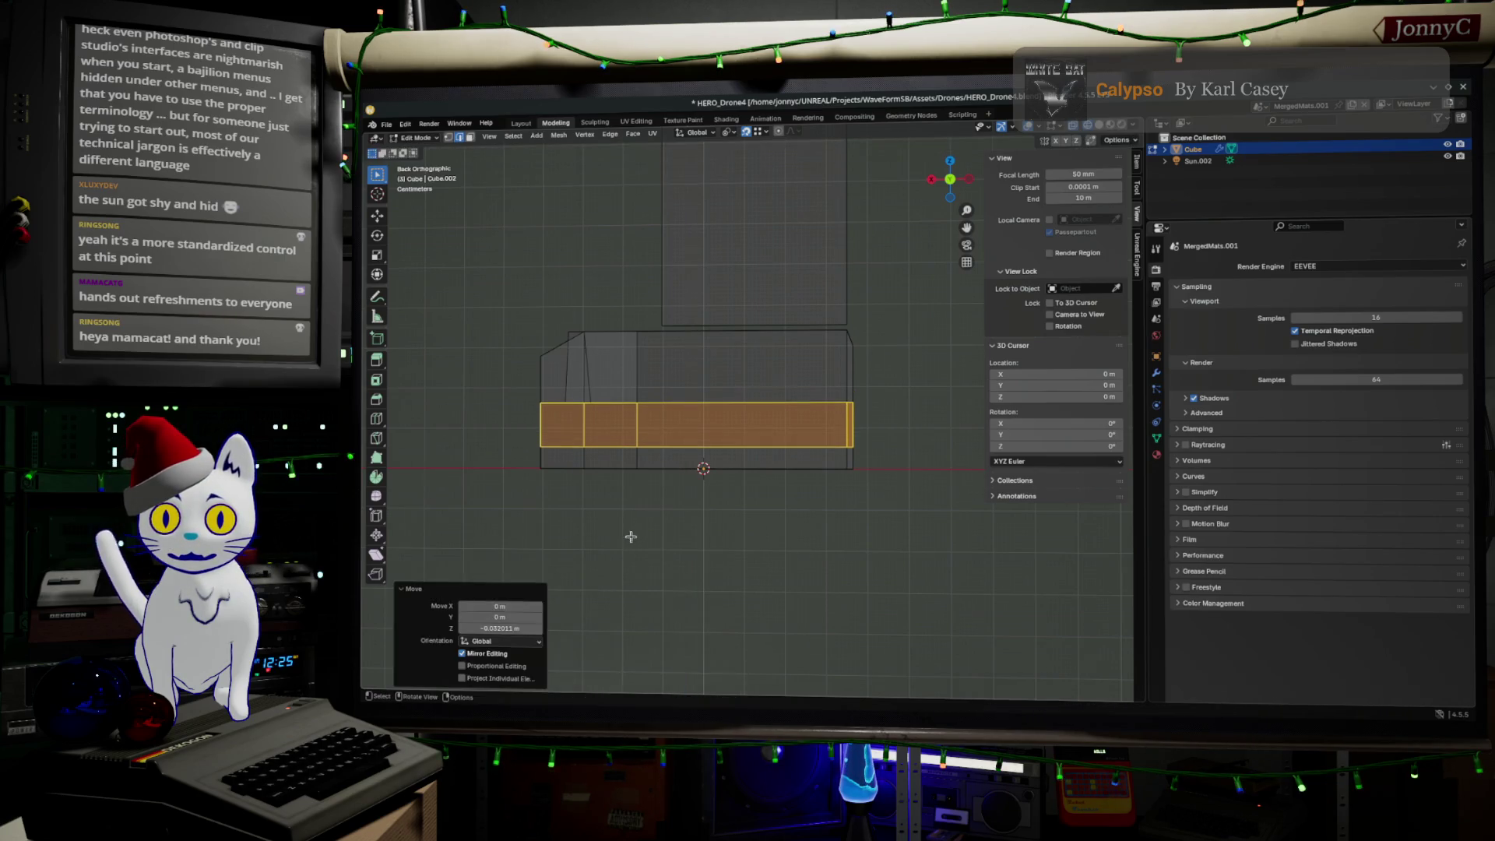
# Step: Lower the horizontal edge loop along the band slightly on Z
pyautogui.keyDown('alt'); pyautogui.click(888, 403); pyautogui.keyUp('alt')
pyautogui.press('g')
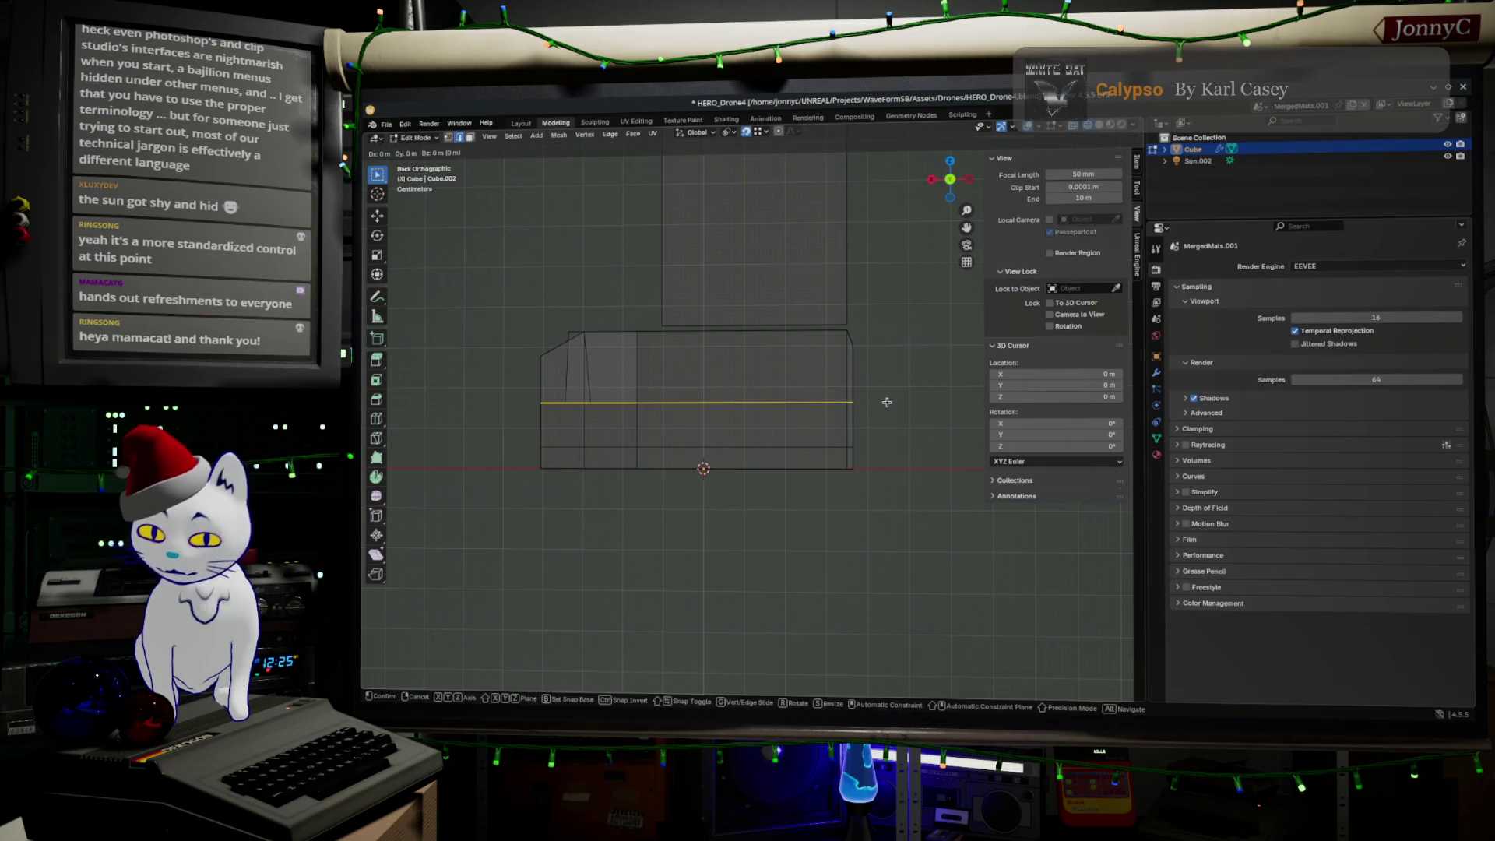
pyautogui.press('z')
pyautogui.click(887, 412)
# Step: Nudge a top corner vertex sideways along X in the back orthographic view
pyautogui.moveTo(887, 413)
pyautogui.mouseDown(button='middle')
pyautogui.moveTo(697, 397)
pyautogui.moveTo(720, 438)
pyautogui.moveTo(758, 432)
pyautogui.mouseUp(button='middle')
pyautogui.click(713, 441)
pyautogui.hotkey('alt', 'a')
pyautogui.moveTo(741, 487)
pyautogui.mouseDown(button='middle')
pyautogui.moveTo(737, 501)
pyautogui.moveTo(662, 448)
pyautogui.moveTo(678, 444)
pyautogui.mouseUp(button='middle')
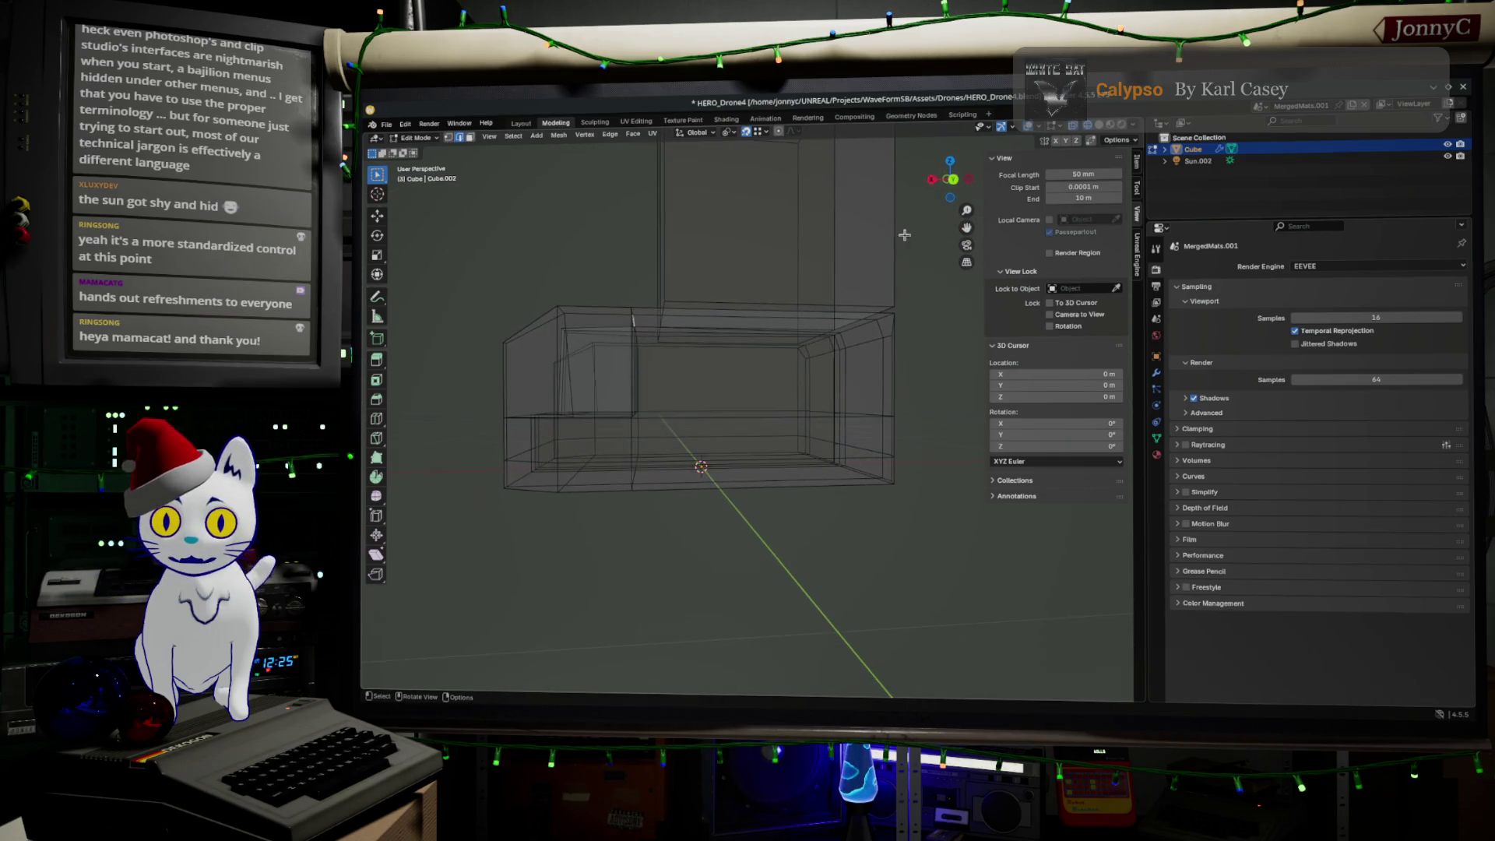
pyautogui.click(955, 180)
pyautogui.press('g')
pyautogui.press('x')
pyautogui.click(732, 402)
# Step: Inspect the body from above and the side, switch to solid shading, and leave Edit Mode
pyautogui.moveTo(733, 402)
pyautogui.mouseDown(button='middle')
pyautogui.moveTo(805, 502)
pyautogui.moveTo(899, 527)
pyautogui.moveTo(775, 478)
pyautogui.moveTo(658, 458)
pyautogui.moveTo(662, 472)
pyautogui.mouseUp(button='middle')
pyautogui.press('Tab')
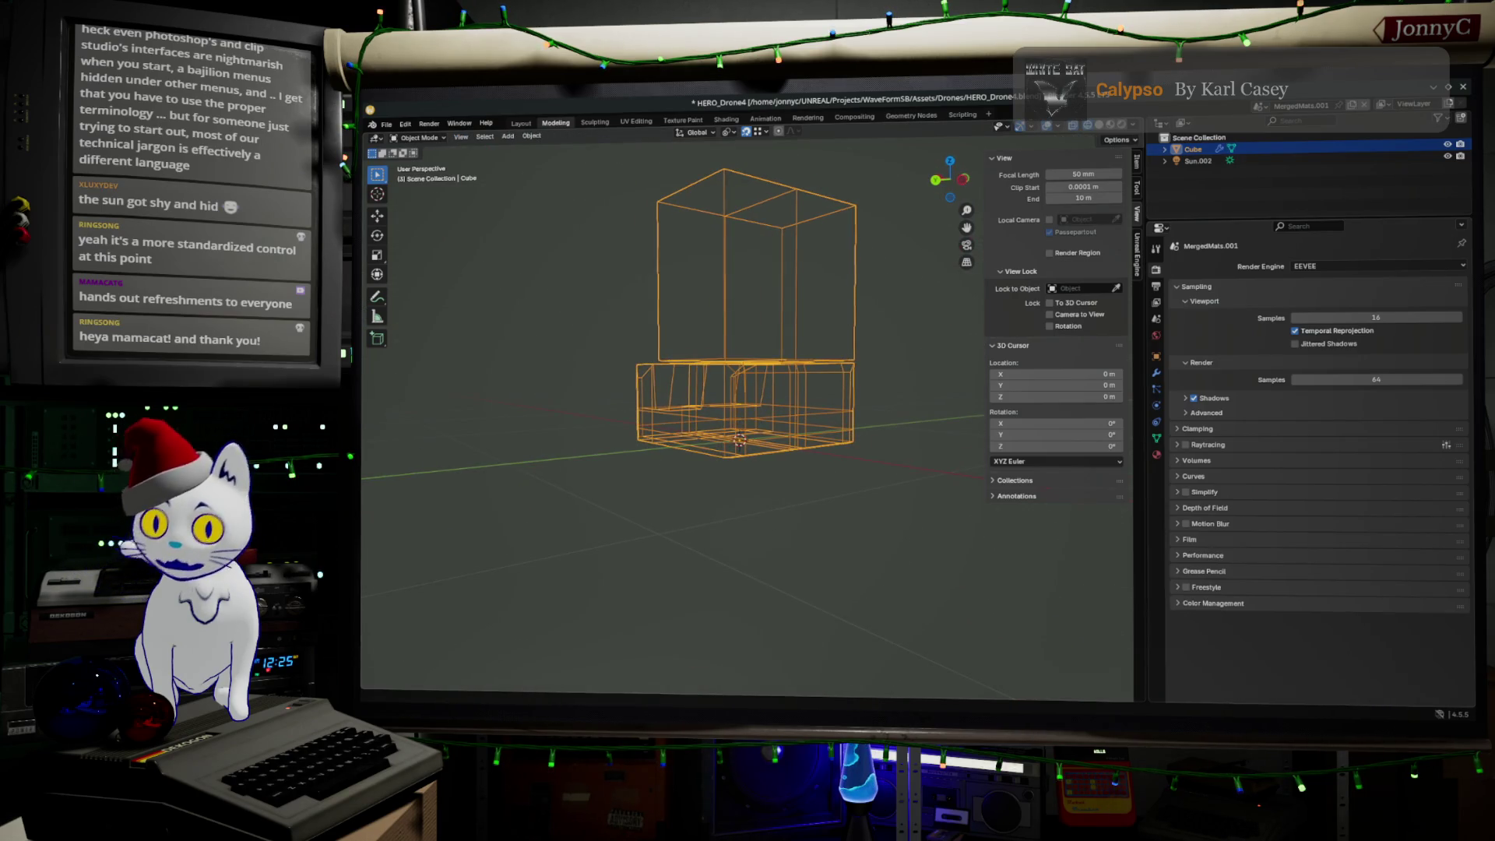
pyautogui.moveTo(627, 507); pyautogui.dragTo(823, 423, button='middle')
pyautogui.moveTo(711, 403)
pyautogui.mouseDown(button='middle')
pyautogui.moveTo(811, 517)
pyautogui.moveTo(894, 524)
pyautogui.moveTo(651, 536)
pyautogui.mouseUp(button='middle')
pyautogui.moveTo(741, 430); pyautogui.dragTo(701, 452, button='middle')
pyautogui.press('Tab')
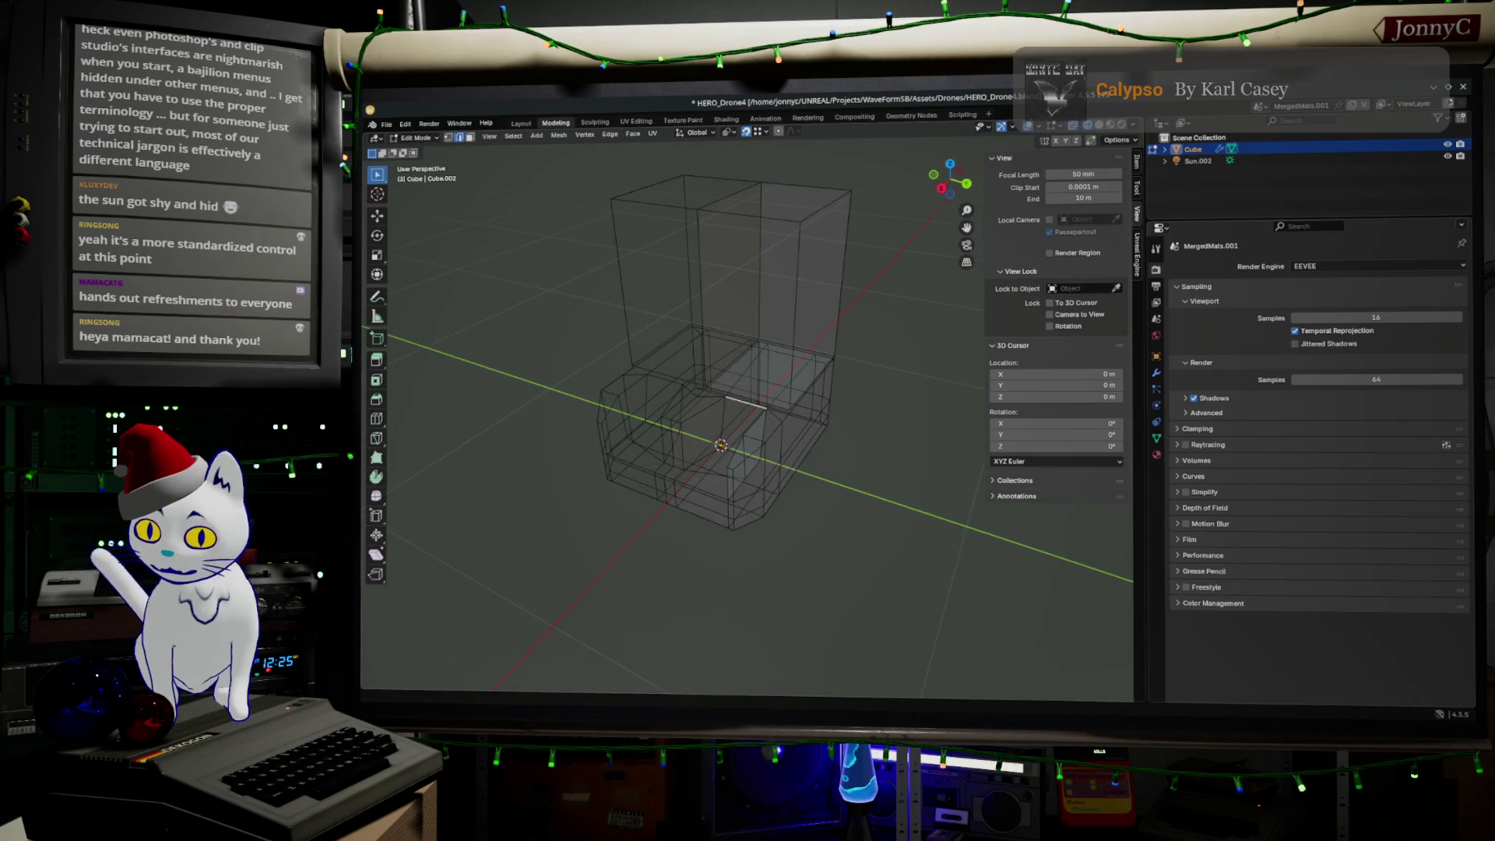
pyautogui.click(1111, 129)
pyautogui.press('Tab')
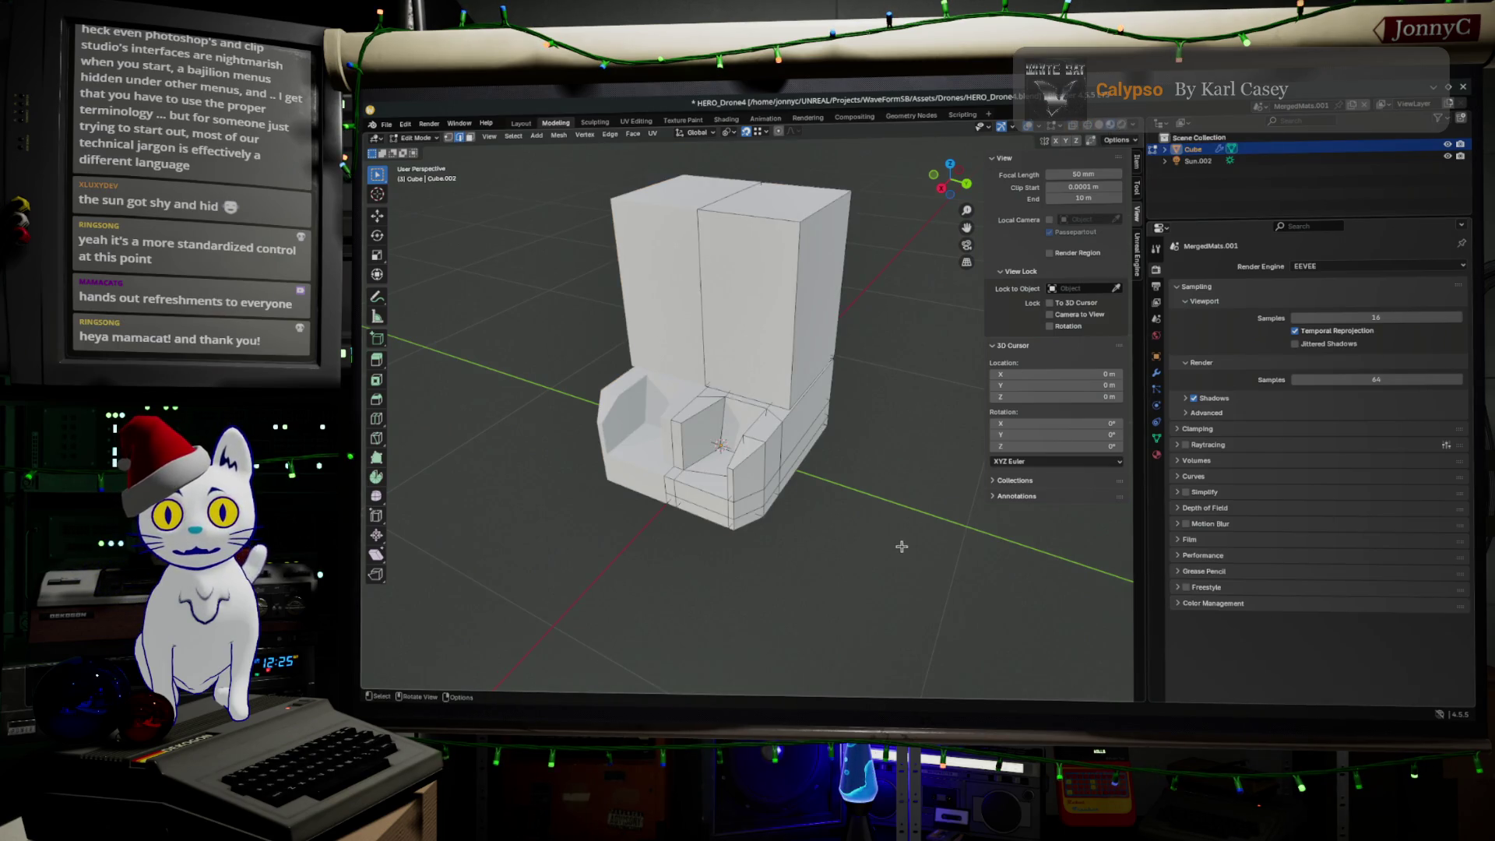
# Step: Switch to AFFiNE to view the HERO robot reference photo
pyautogui.moveTo(869, 560); pyautogui.dragTo(845, 574, button='middle')
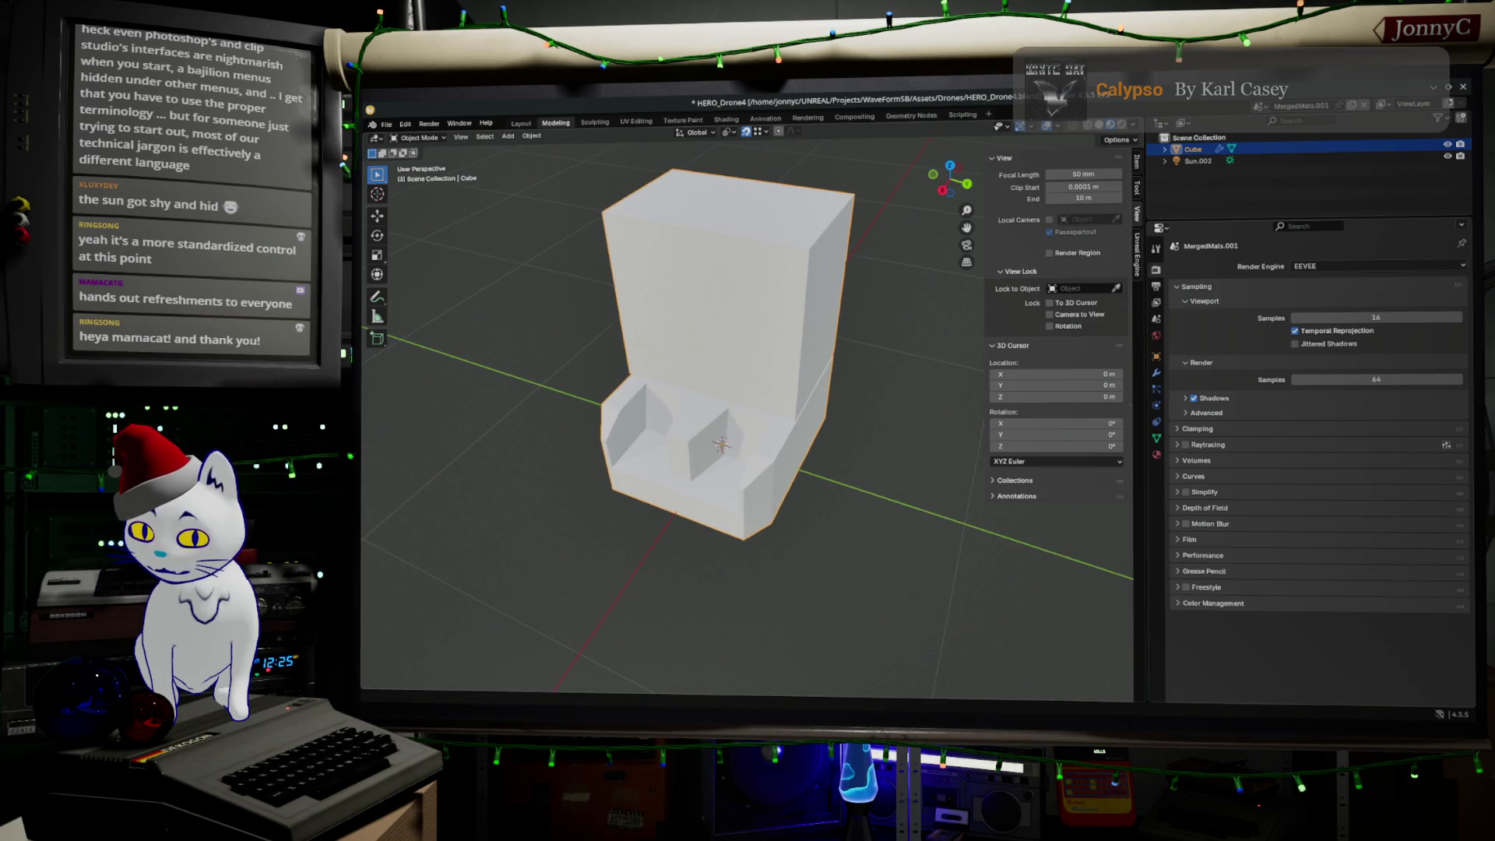
pyautogui.hotkey('alt', 'Tab')
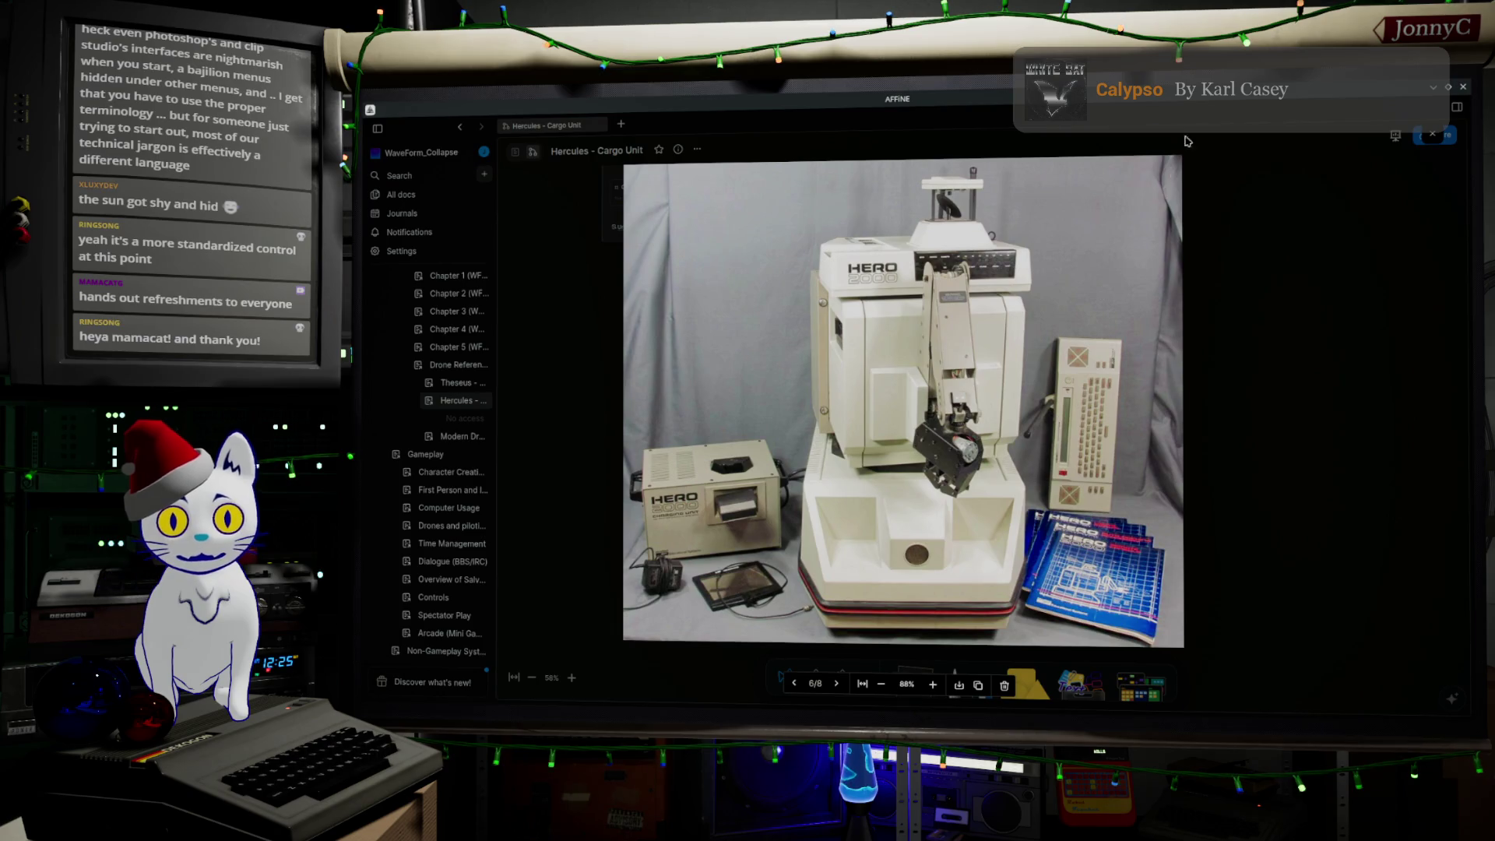
# Step: Return to Blender and reopen the robot body mesh in Edit Mode
pyautogui.hotkey('alt', 'Tab')
pyautogui.moveTo(925, 546)
pyautogui.mouseDown(button='middle')
pyautogui.moveTo(876, 506)
pyautogui.moveTo(907, 561)
pyautogui.mouseUp(button='middle')
pyautogui.press('Tab')
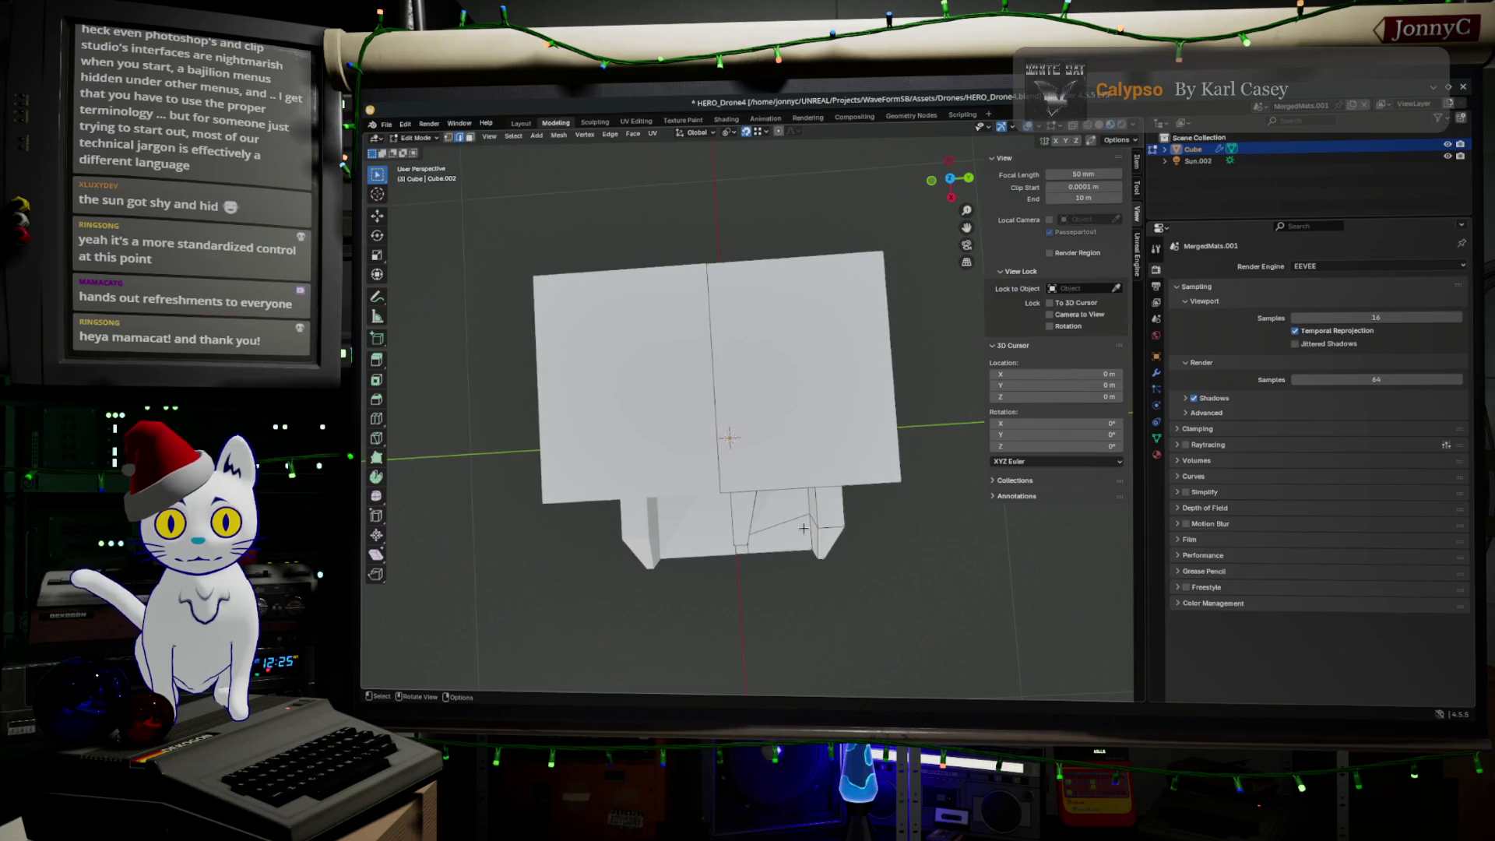
# Step: Edge-slide the tray opening's corner edge from Top view with X-ray on, factor about 0.476
pyautogui.moveTo(804, 528); pyautogui.dragTo(808, 508, button='middle')
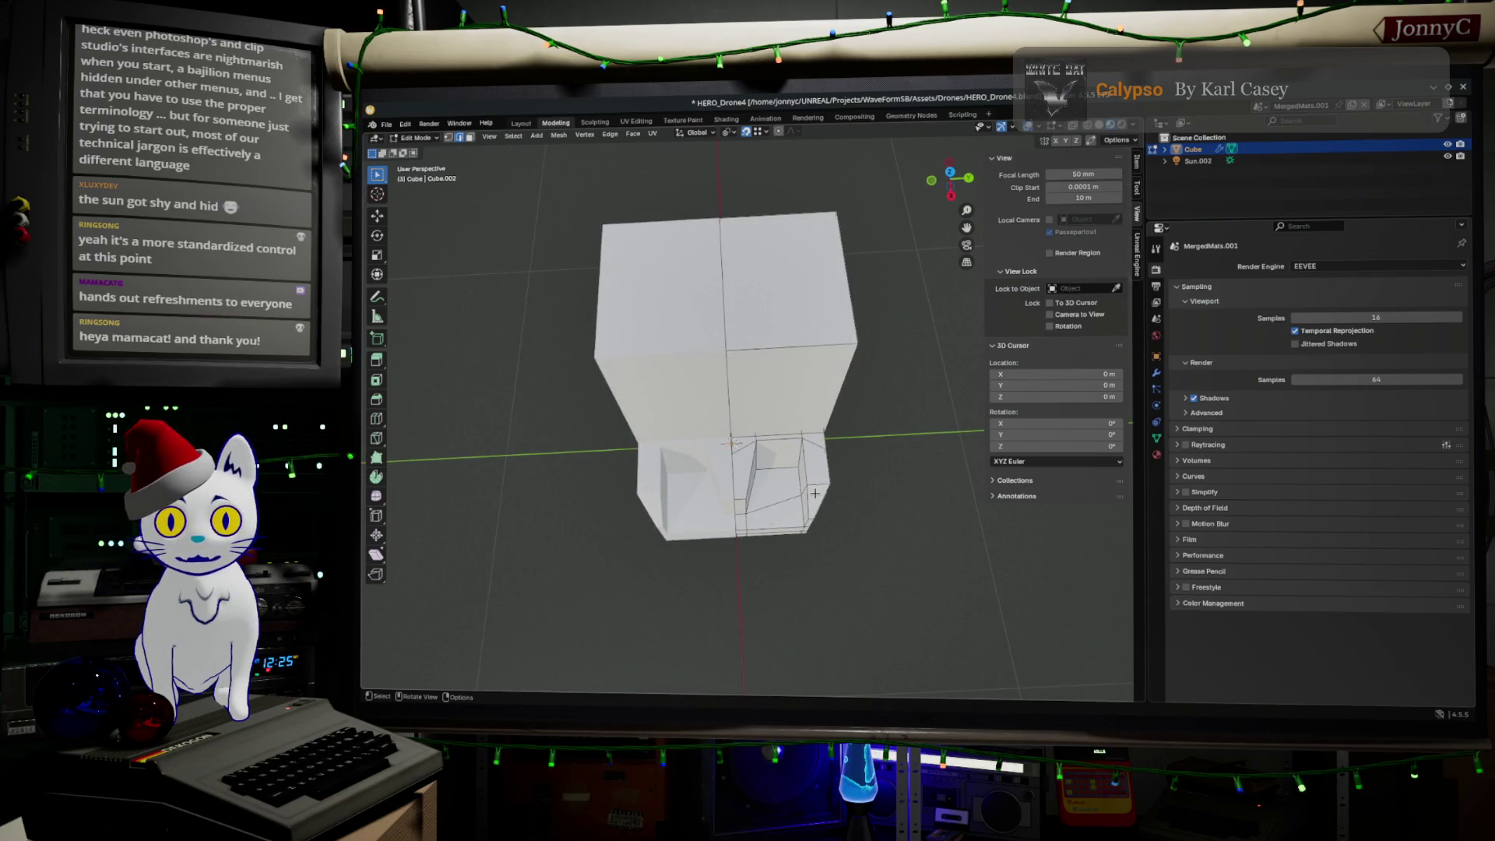
pyautogui.click(750, 513)
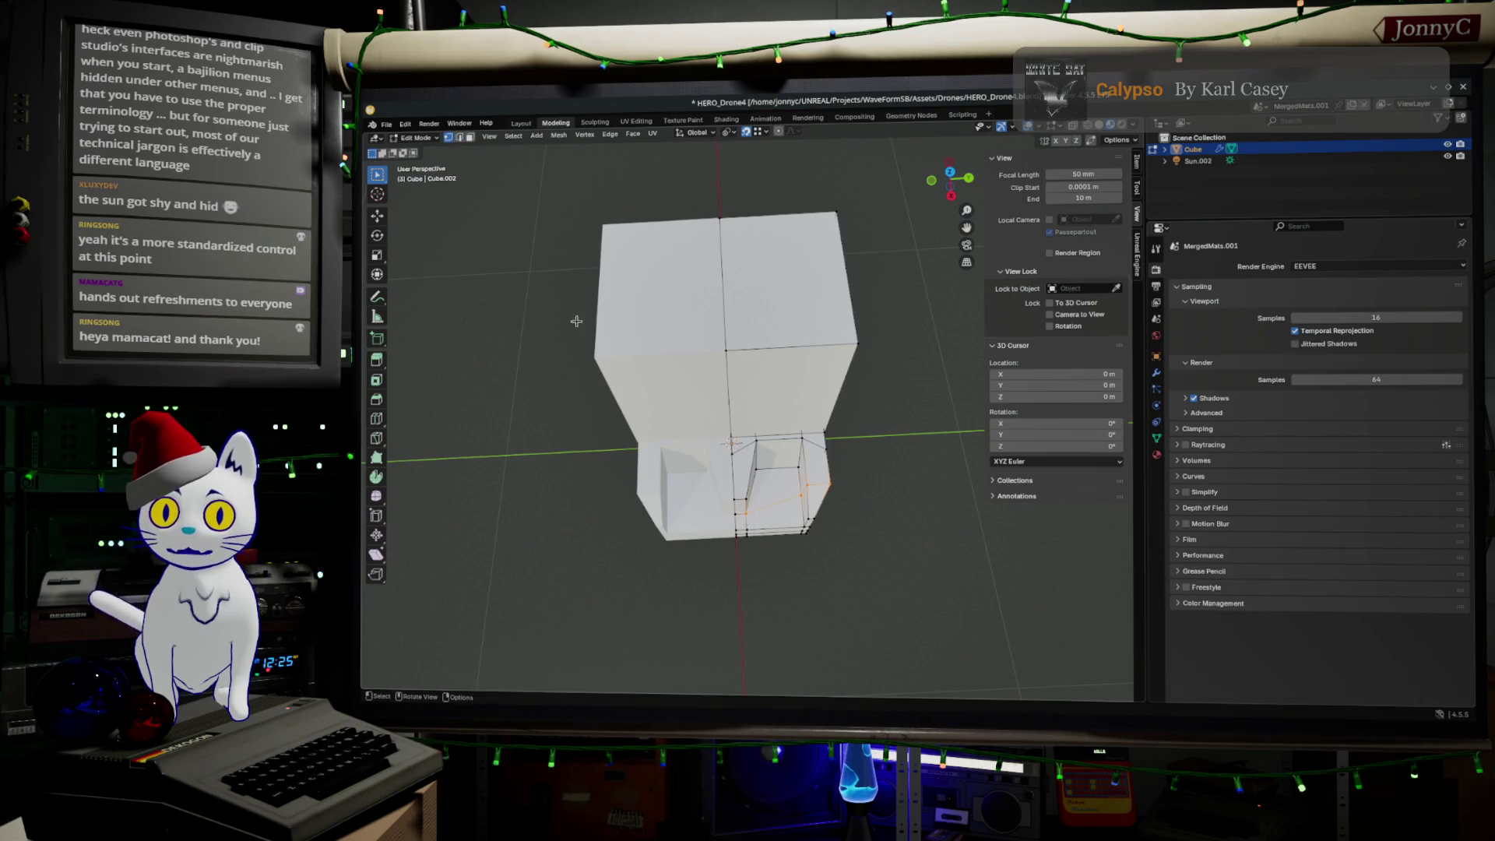
pyautogui.press('b')
pyautogui.press('Escape')
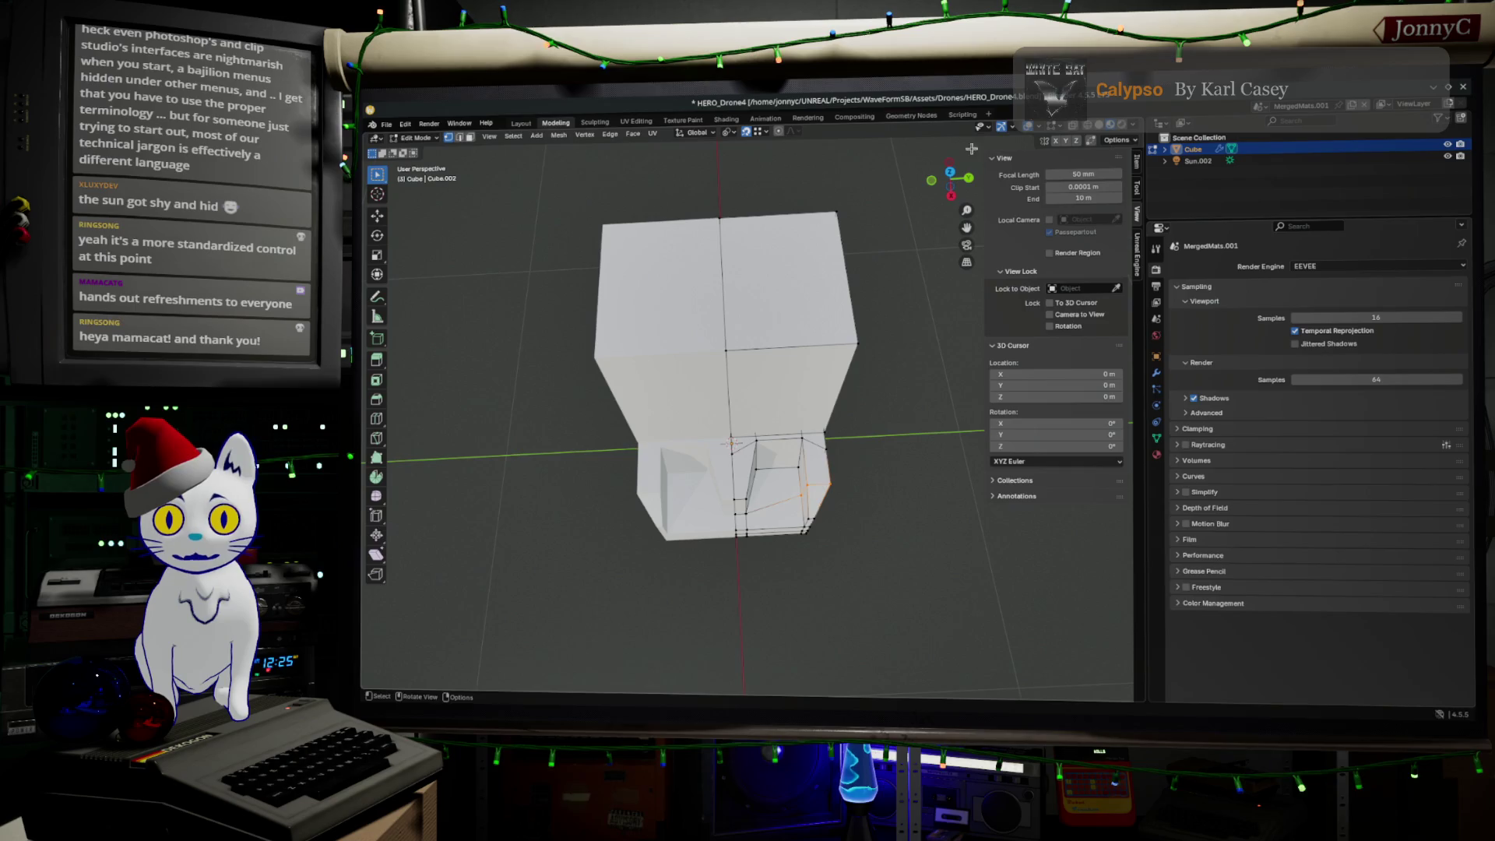
pyautogui.click(948, 176)
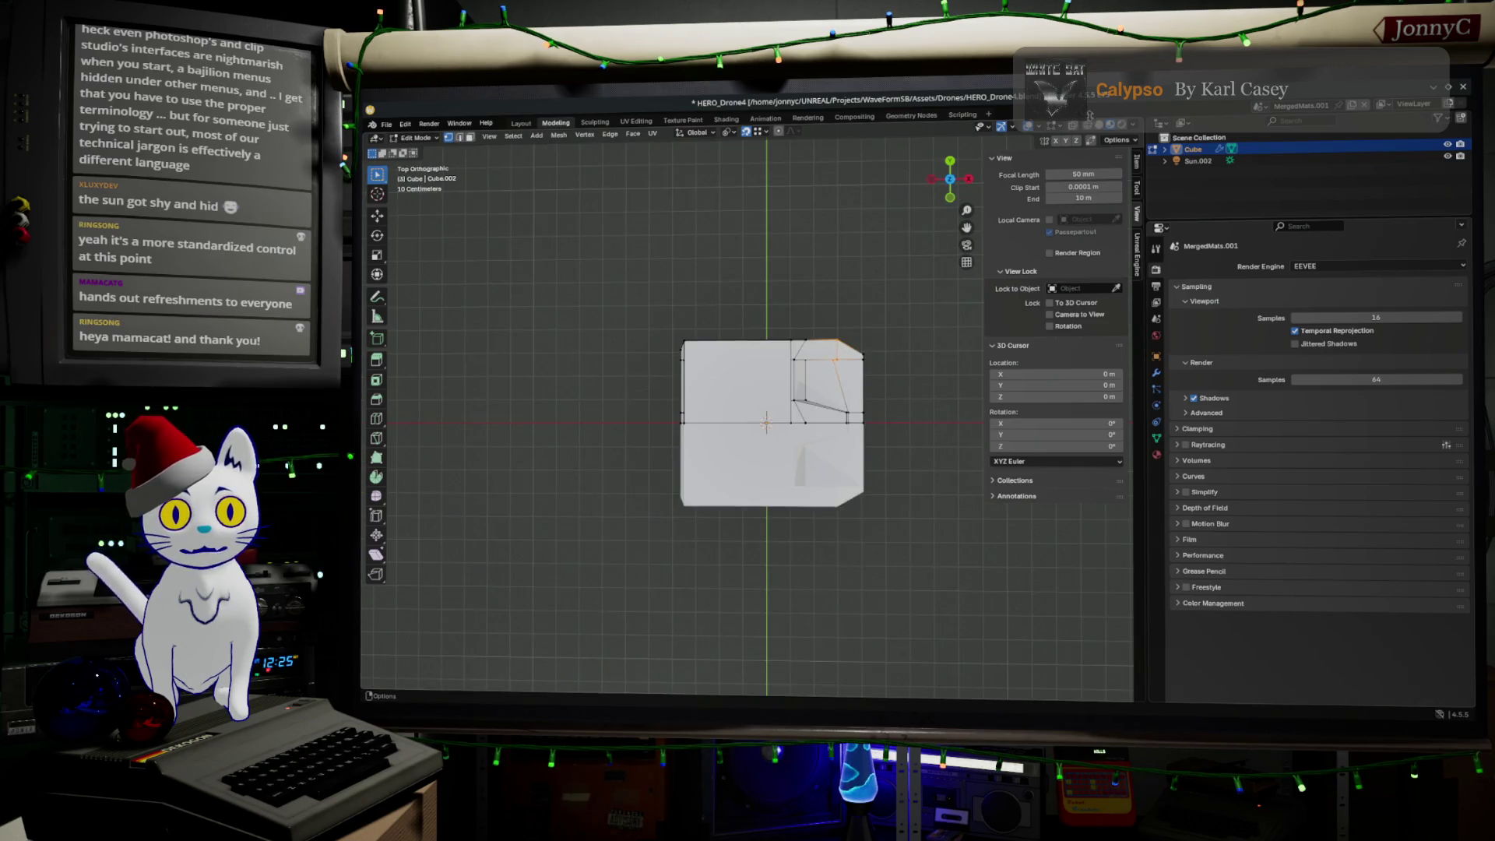
pyautogui.hotkey('alt', 'z')
pyautogui.scroll(4, 844, 419)
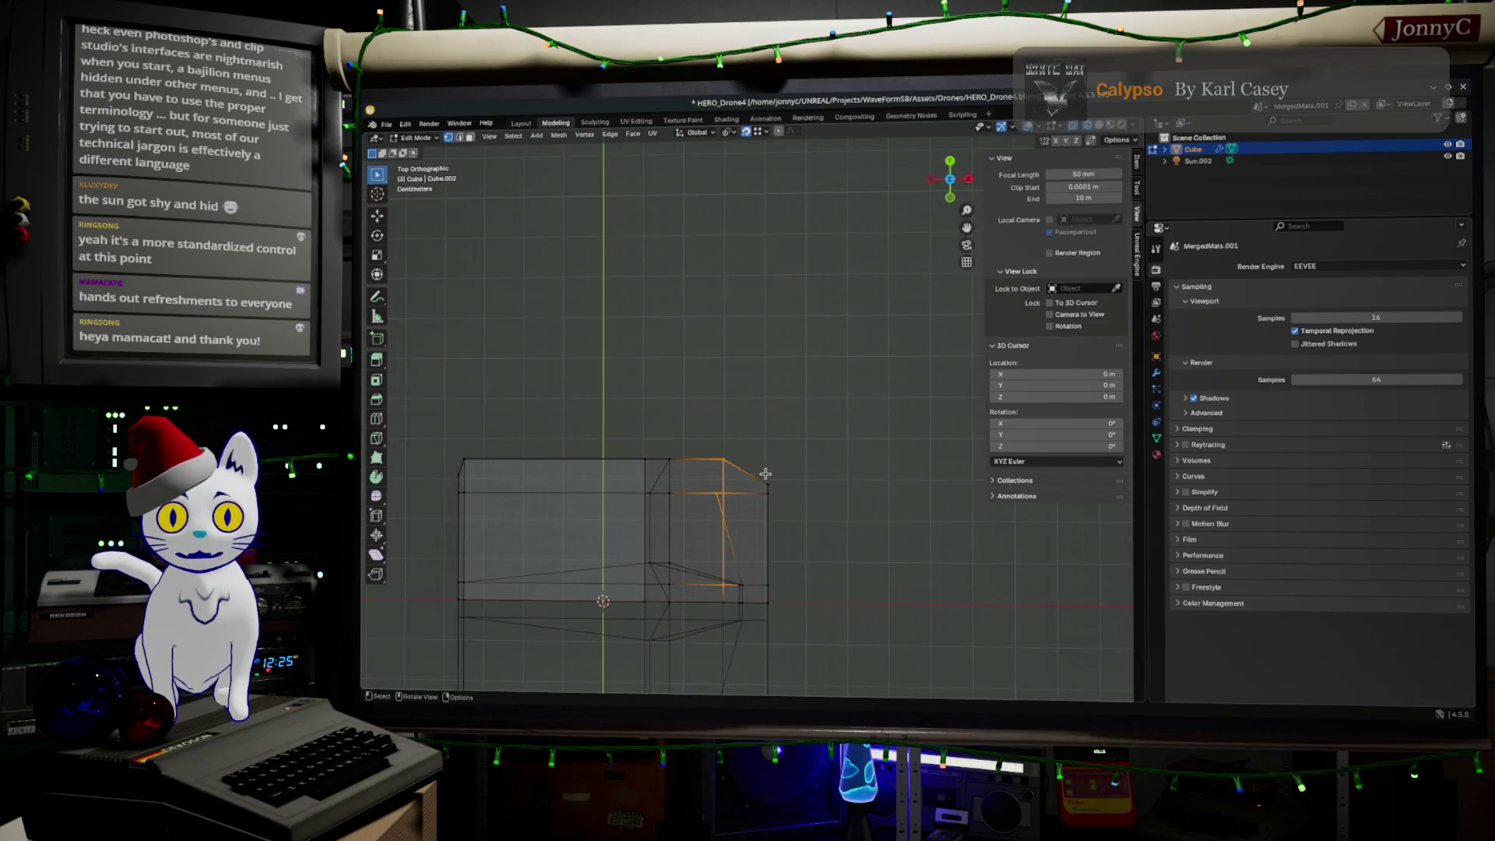
pyautogui.press('g')
pyautogui.press('g')
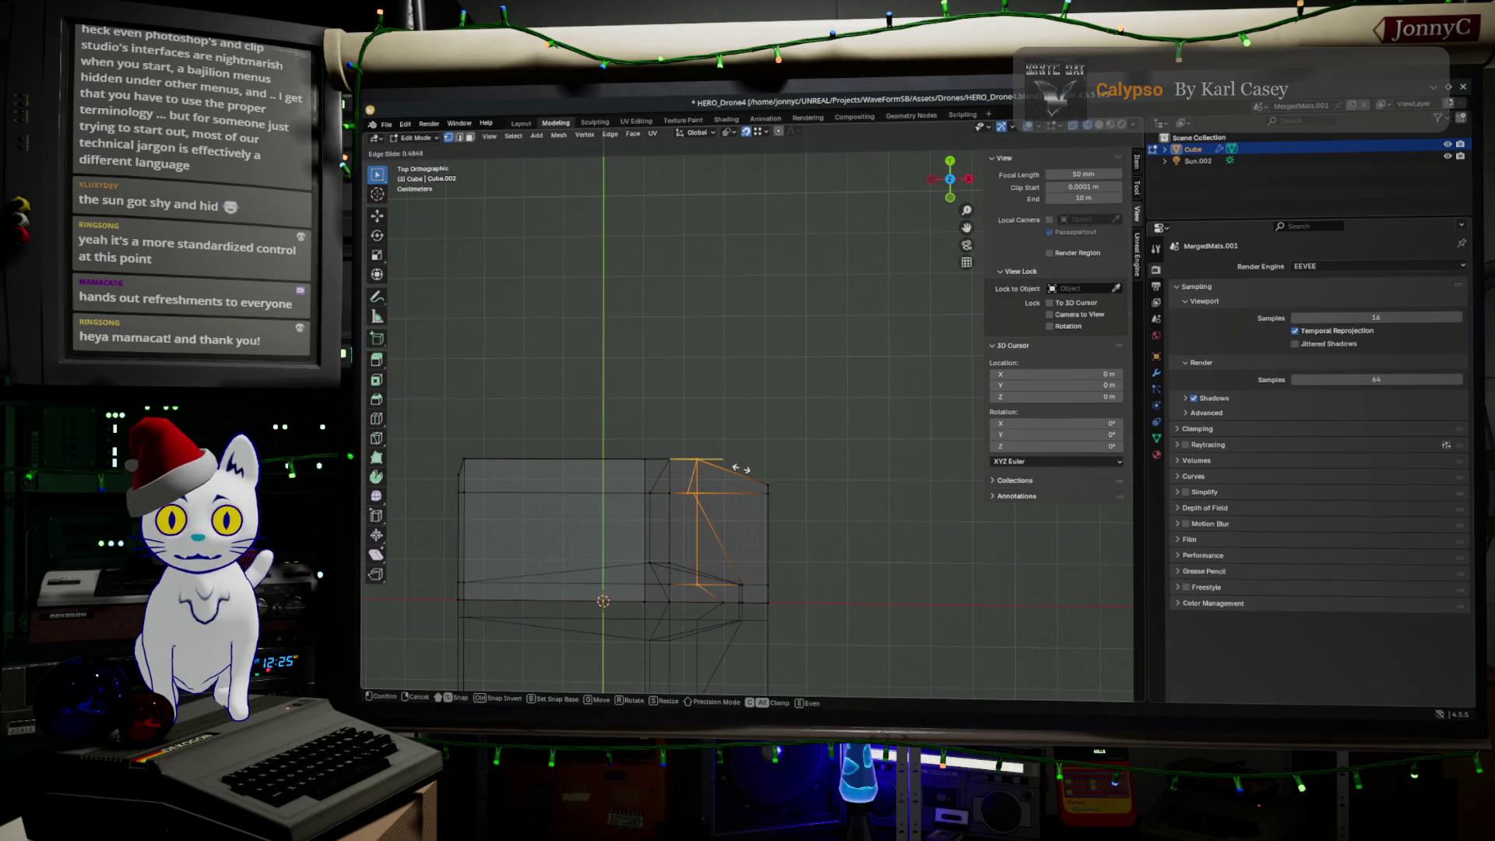
pyautogui.click(740, 469)
# Step: Select the edges at the opening's corner and look down from Top view
pyautogui.moveTo(774, 507)
pyautogui.mouseDown(button='middle')
pyautogui.moveTo(747, 524)
pyautogui.moveTo(761, 467)
pyautogui.moveTo(733, 464)
pyautogui.moveTo(698, 534)
pyautogui.moveTo(726, 509)
pyautogui.moveTo(771, 504)
pyautogui.mouseUp(button='middle')
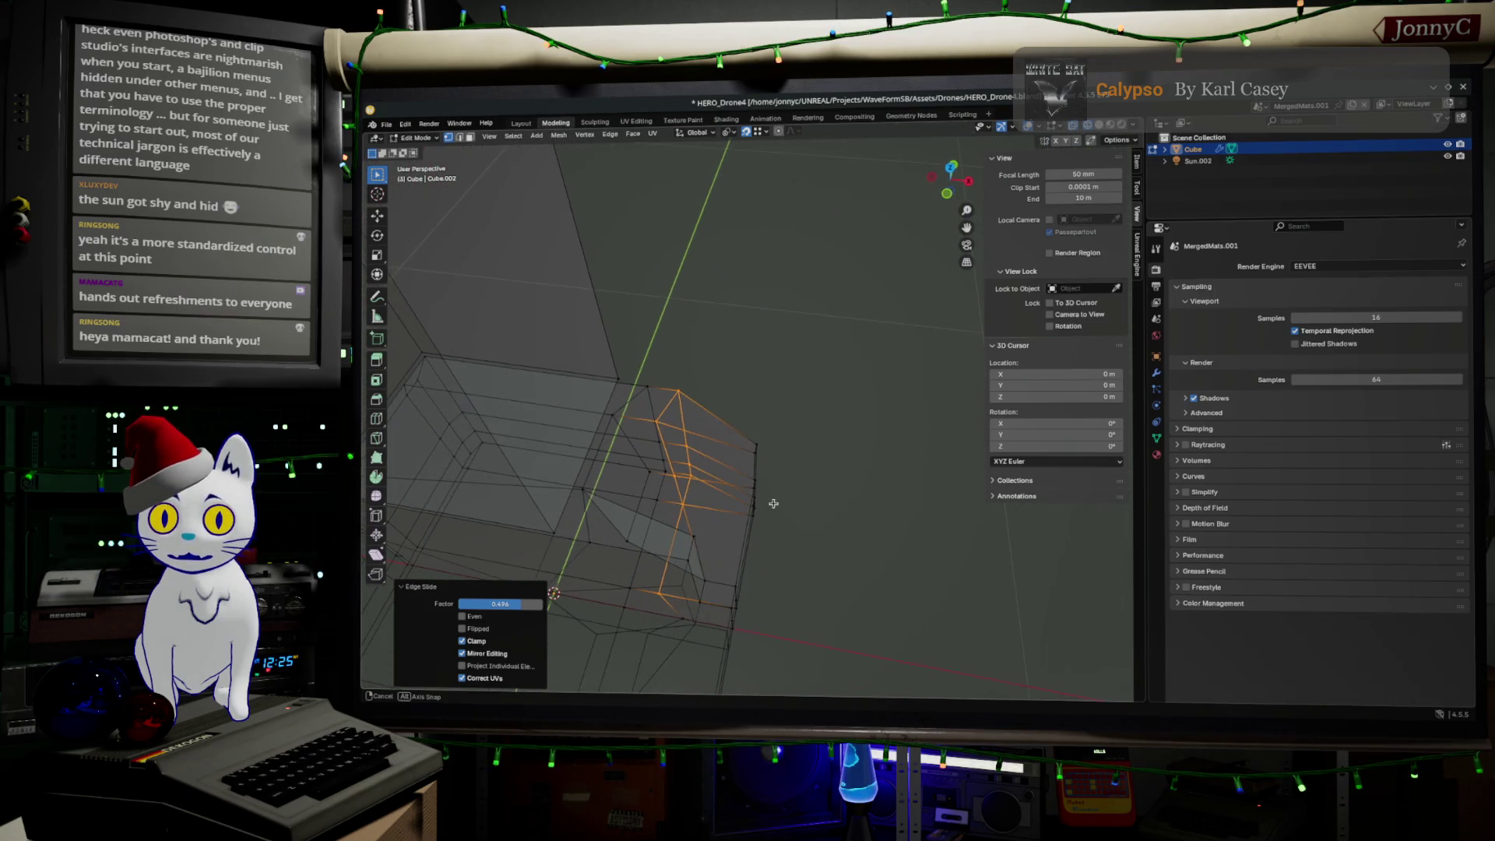
pyautogui.click(662, 422)
pyautogui.moveTo(677, 421)
pyautogui.mouseDown(button='middle')
pyautogui.moveTo(627, 432)
pyautogui.moveTo(619, 382)
pyautogui.moveTo(650, 405)
pyautogui.moveTo(643, 460)
pyautogui.moveTo(662, 471)
pyautogui.moveTo(623, 441)
pyautogui.mouseUp(button='middle')
pyautogui.click(656, 456)
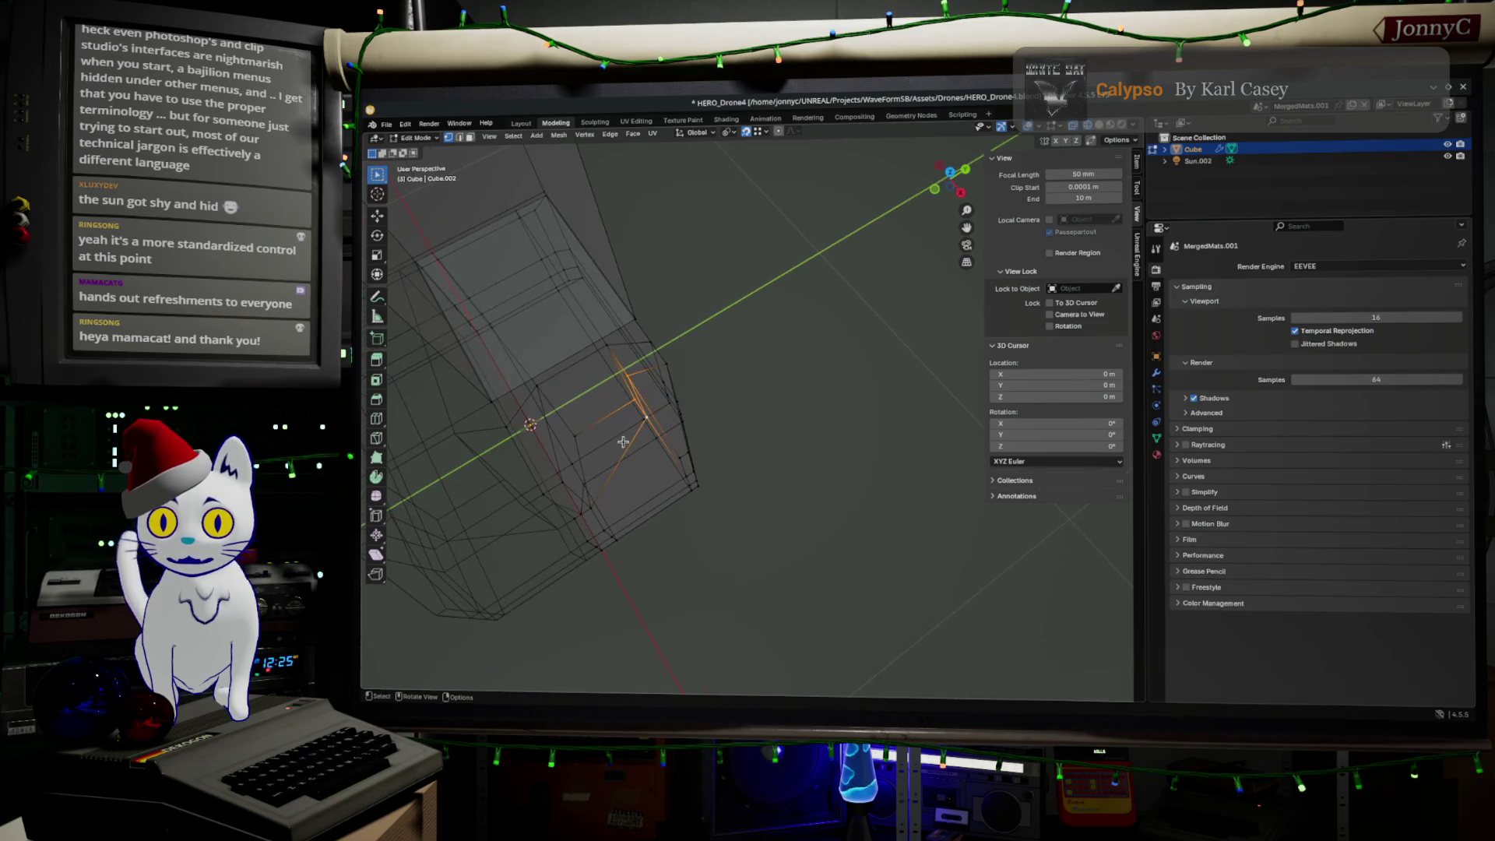
pyautogui.click(952, 173)
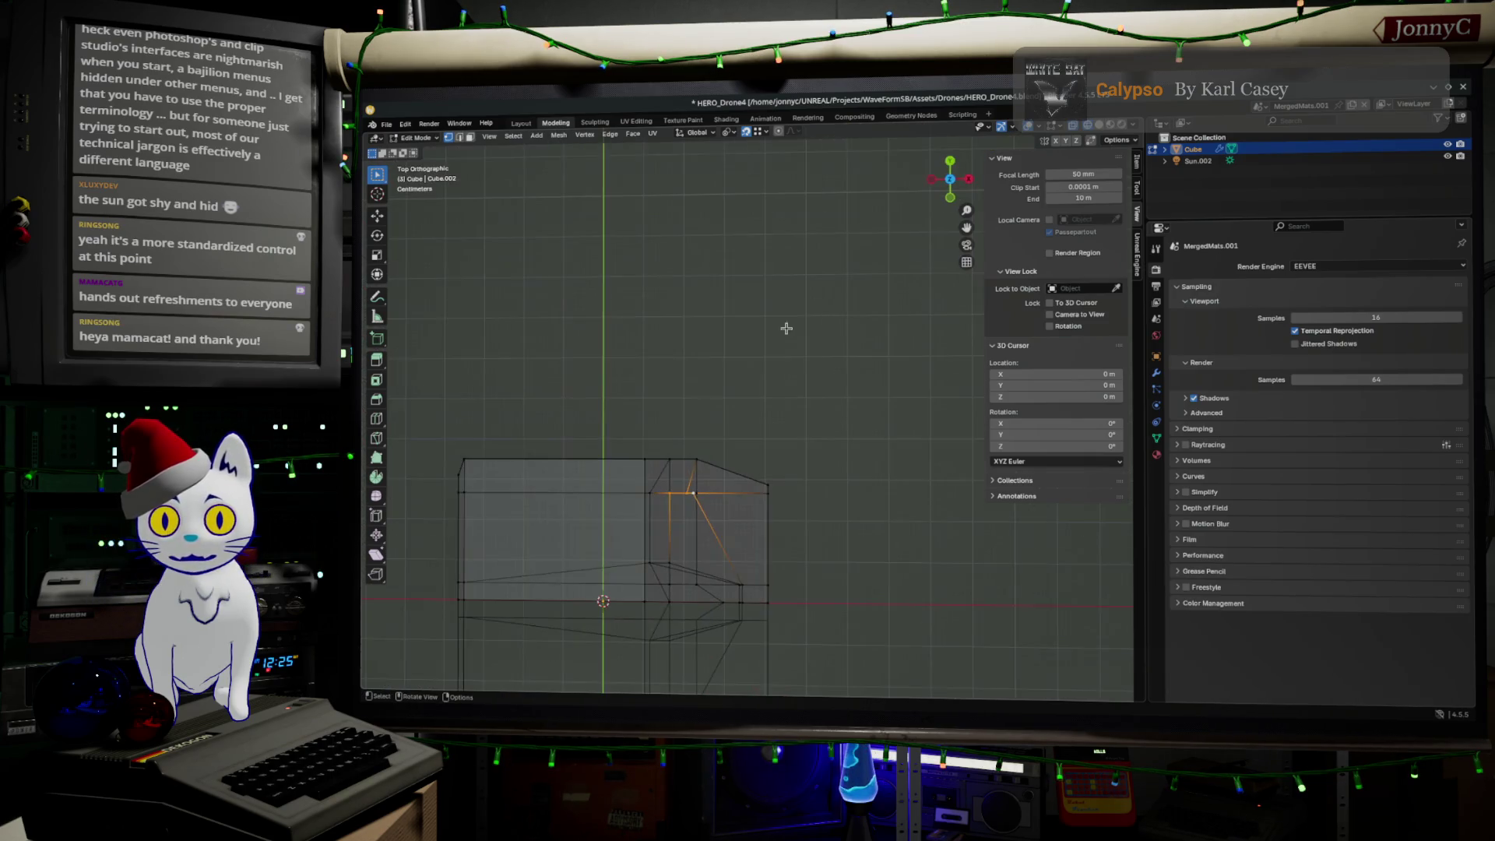
# Step: Slide the selected corner edge, switch to solid shading, and undo the last change
pyautogui.press('g')
pyautogui.press('g')
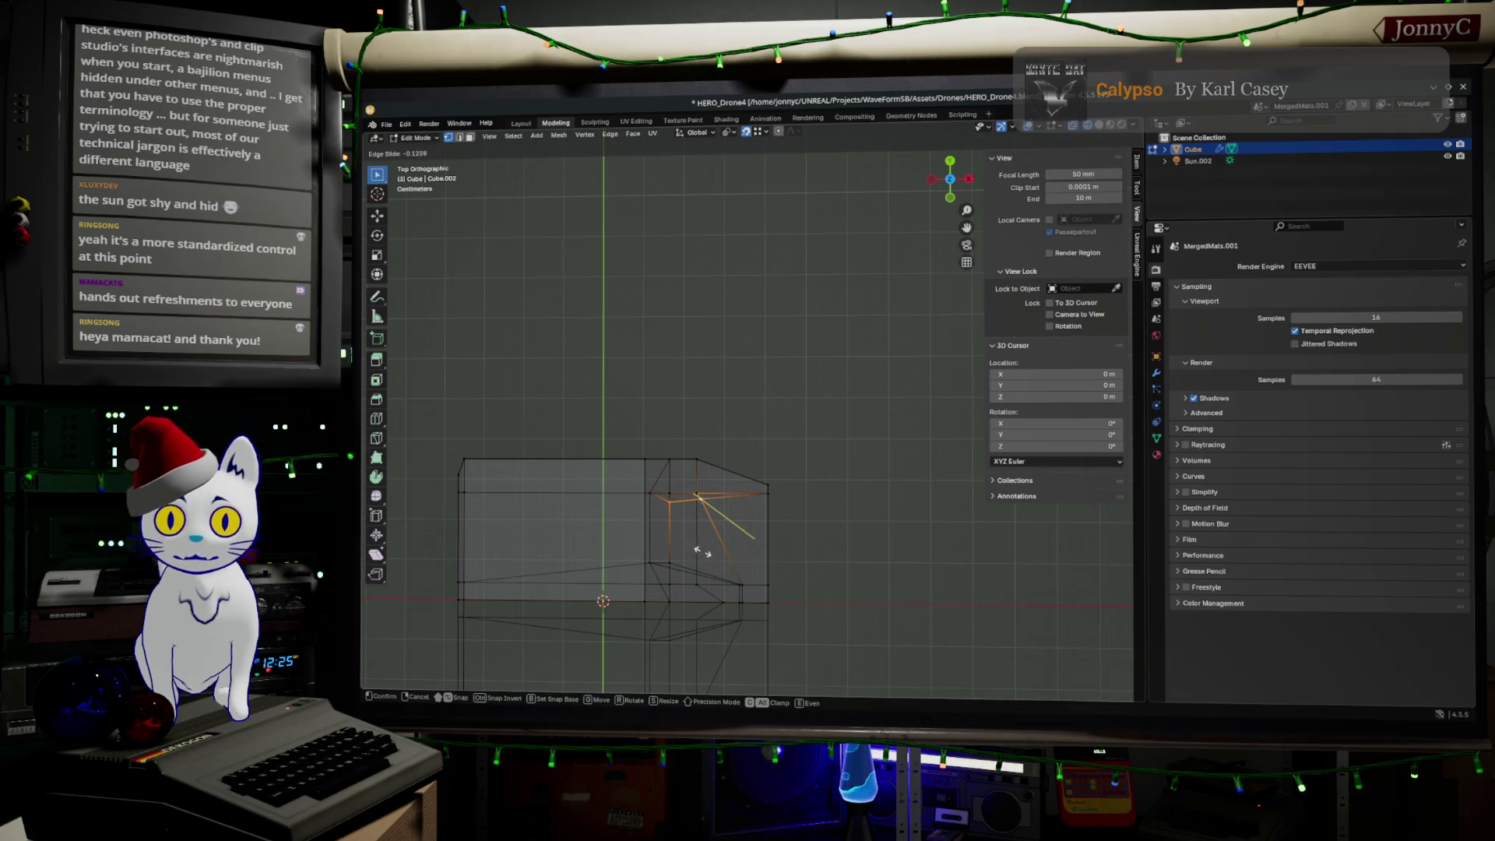
pyautogui.click(710, 549)
pyautogui.press('z')
pyautogui.click(757, 543)
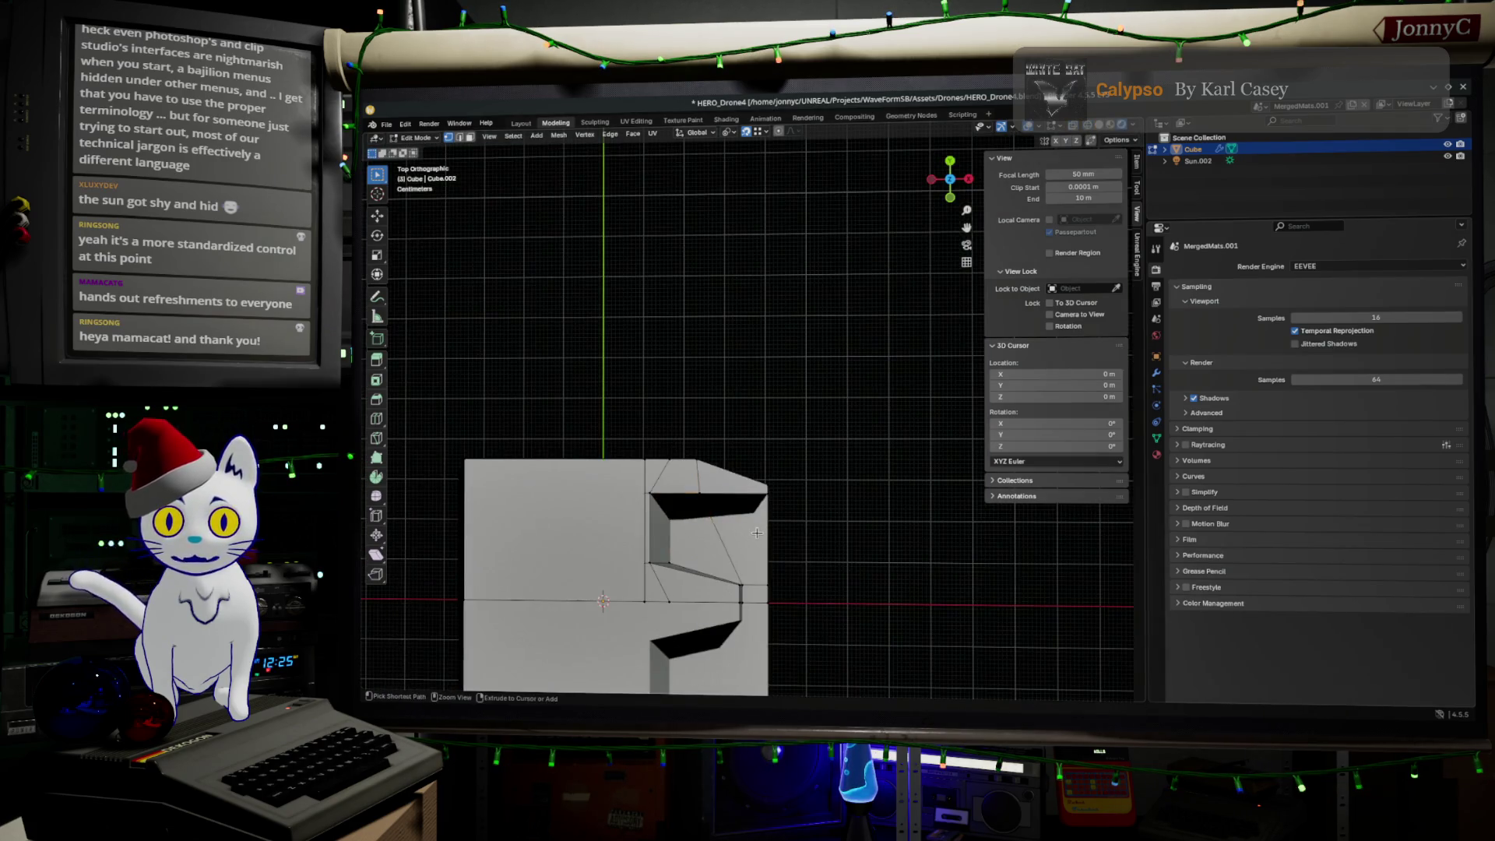
pyautogui.hotkey('ctrl', 'z')
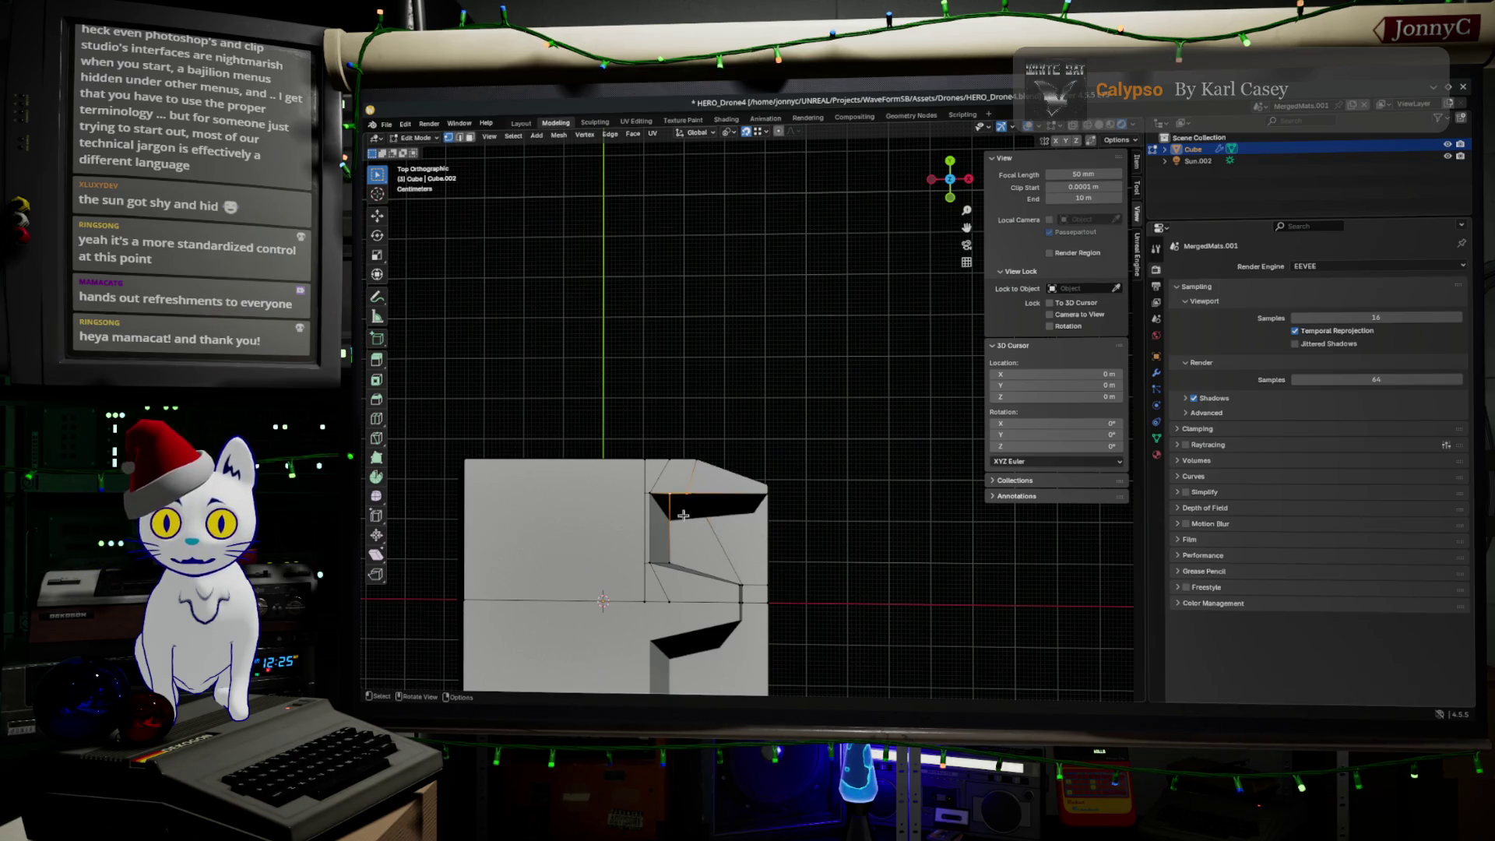
pyautogui.press('KP_8')
pyautogui.press('KP_8')
pyautogui.press('KP_8')
pyautogui.press('KP_8')
pyautogui.press('KP_8')
# Step: Select edges around the opening's top and move them along Y in X-ray Top view
pyautogui.keyDown('shift'); pyautogui.click(686, 488); pyautogui.keyUp('shift')
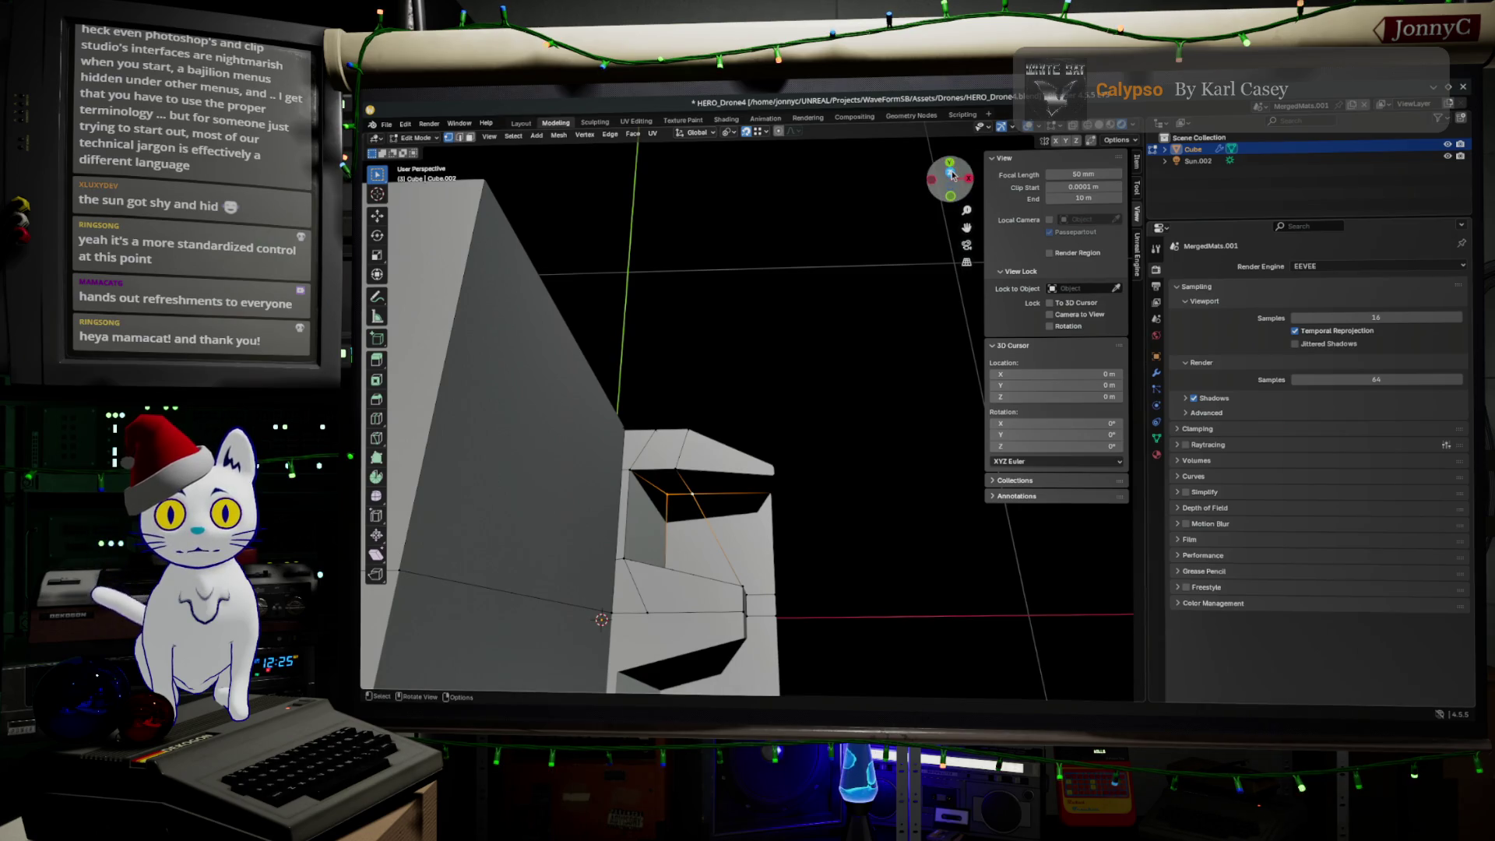
pyautogui.click(951, 174)
pyautogui.click(1086, 128)
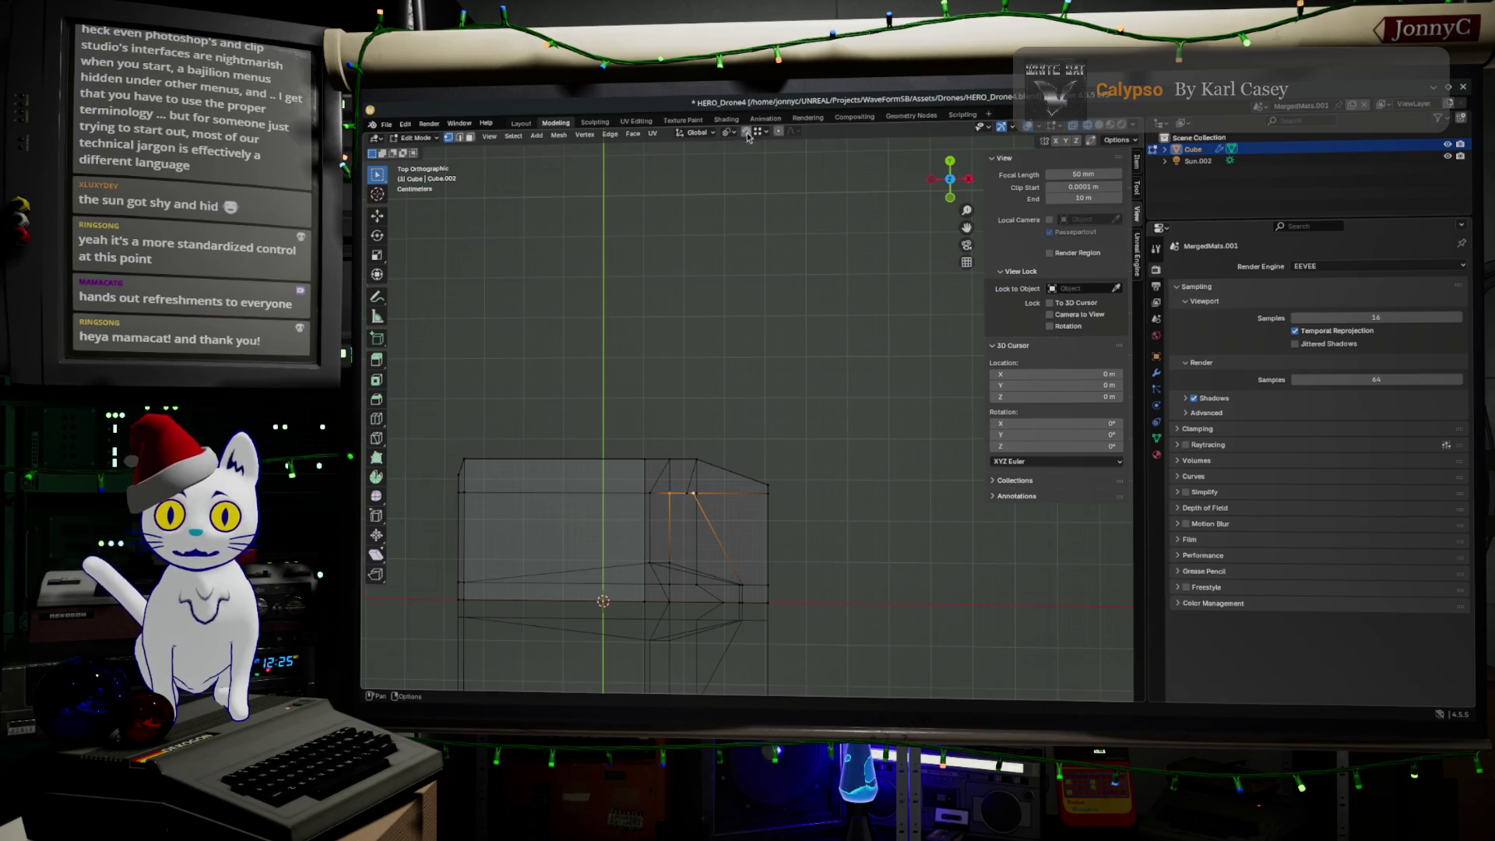
pyautogui.scroll(2, 657, 595)
pyautogui.press('g')
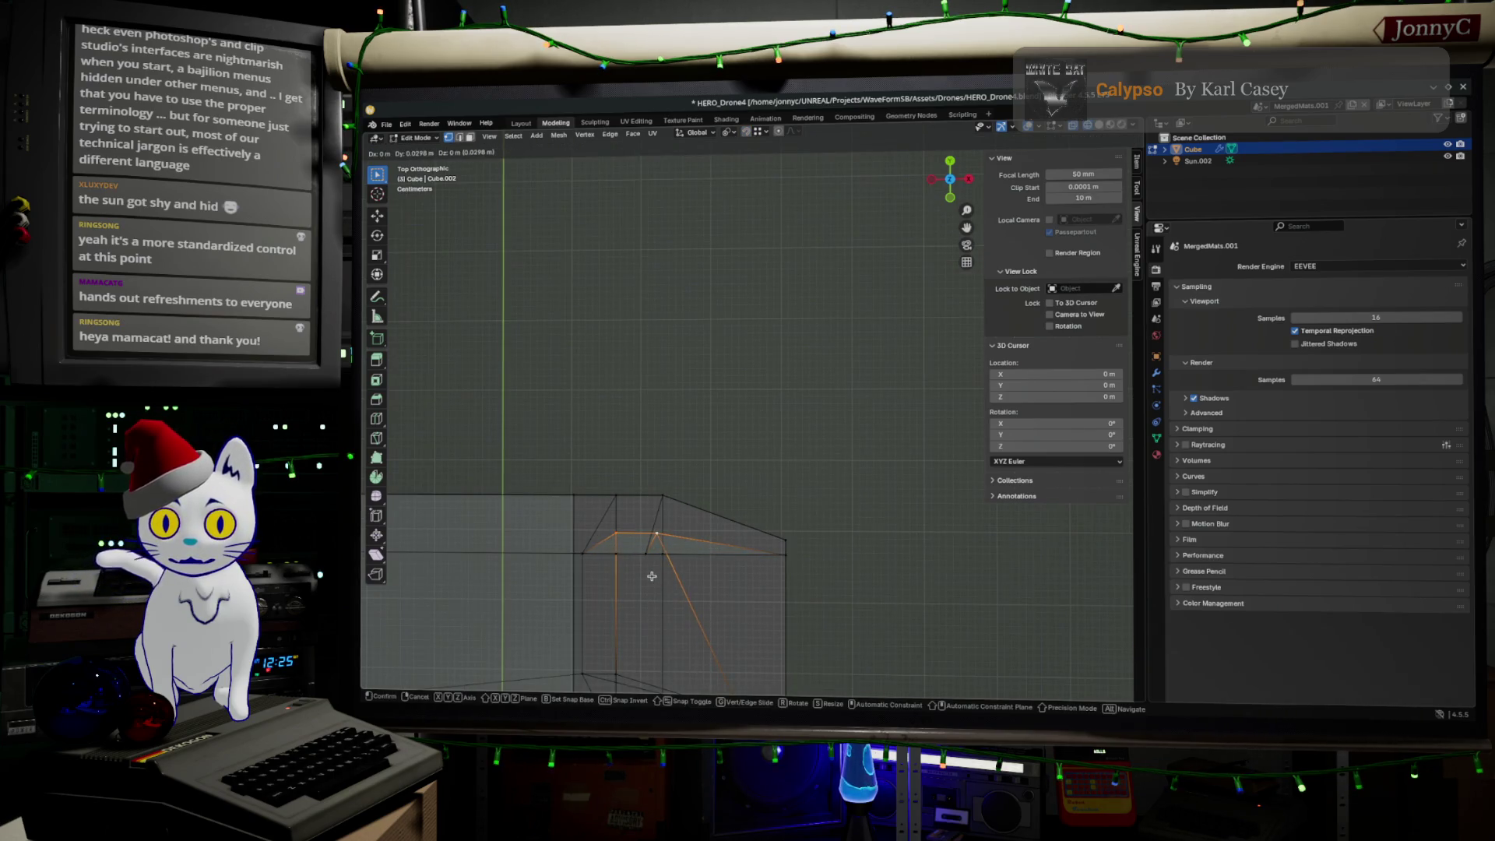
pyautogui.press('y')
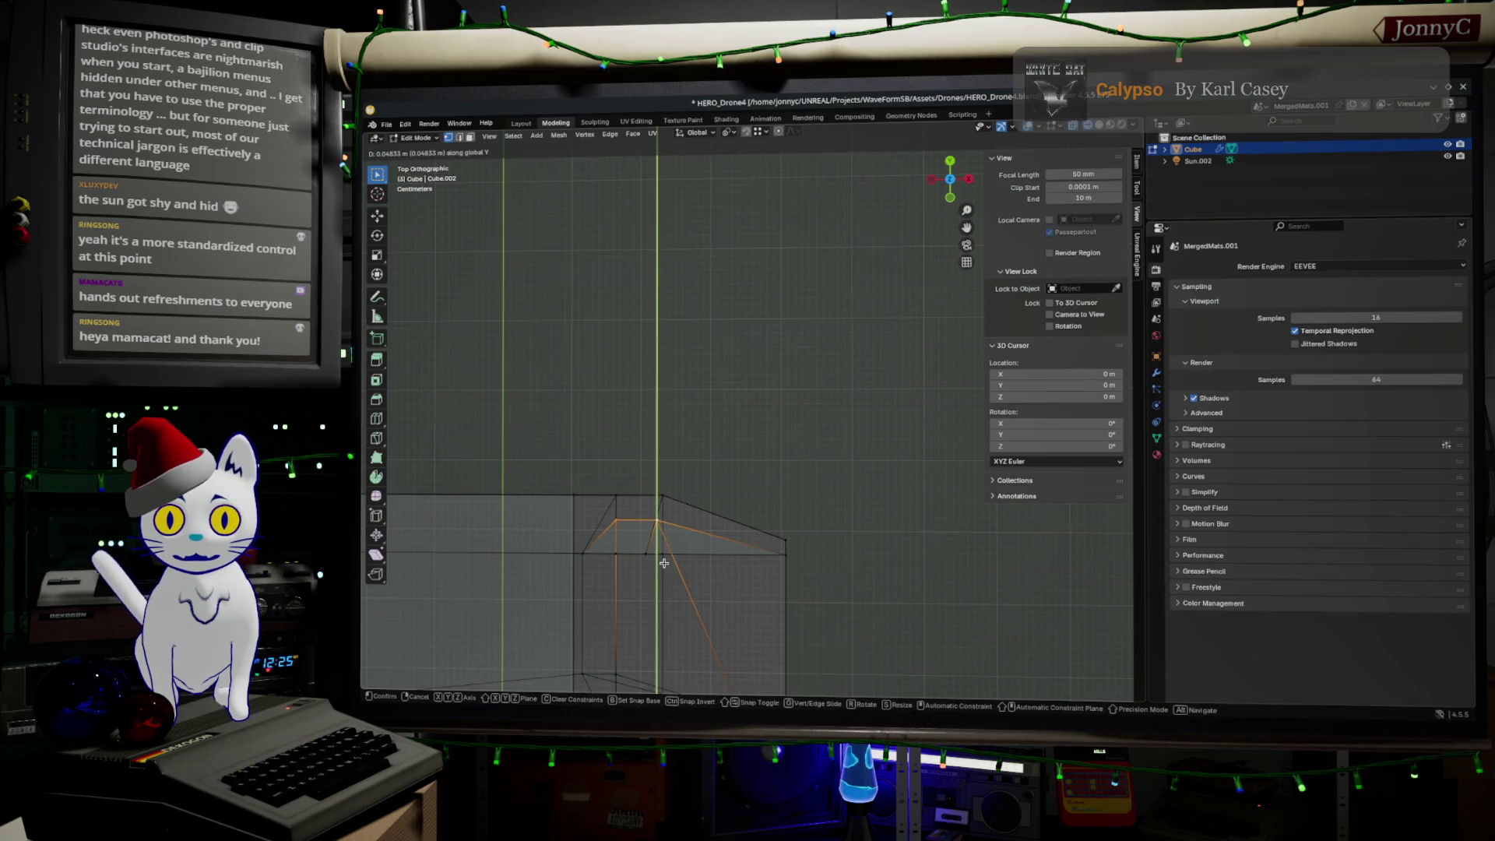
pyautogui.click(663, 563)
# Step: Select two edges of the opening and shift them along Y from Top view
pyautogui.moveTo(794, 581)
pyautogui.mouseDown(button='middle')
pyautogui.moveTo(711, 474)
pyautogui.moveTo(716, 526)
pyautogui.moveTo(731, 525)
pyautogui.mouseUp(button='middle')
pyautogui.press('Tab')
pyautogui.press('Tab')
pyautogui.click(636, 350)
pyautogui.keyDown('shift'); pyautogui.click(634, 348); pyautogui.keyUp('shift')
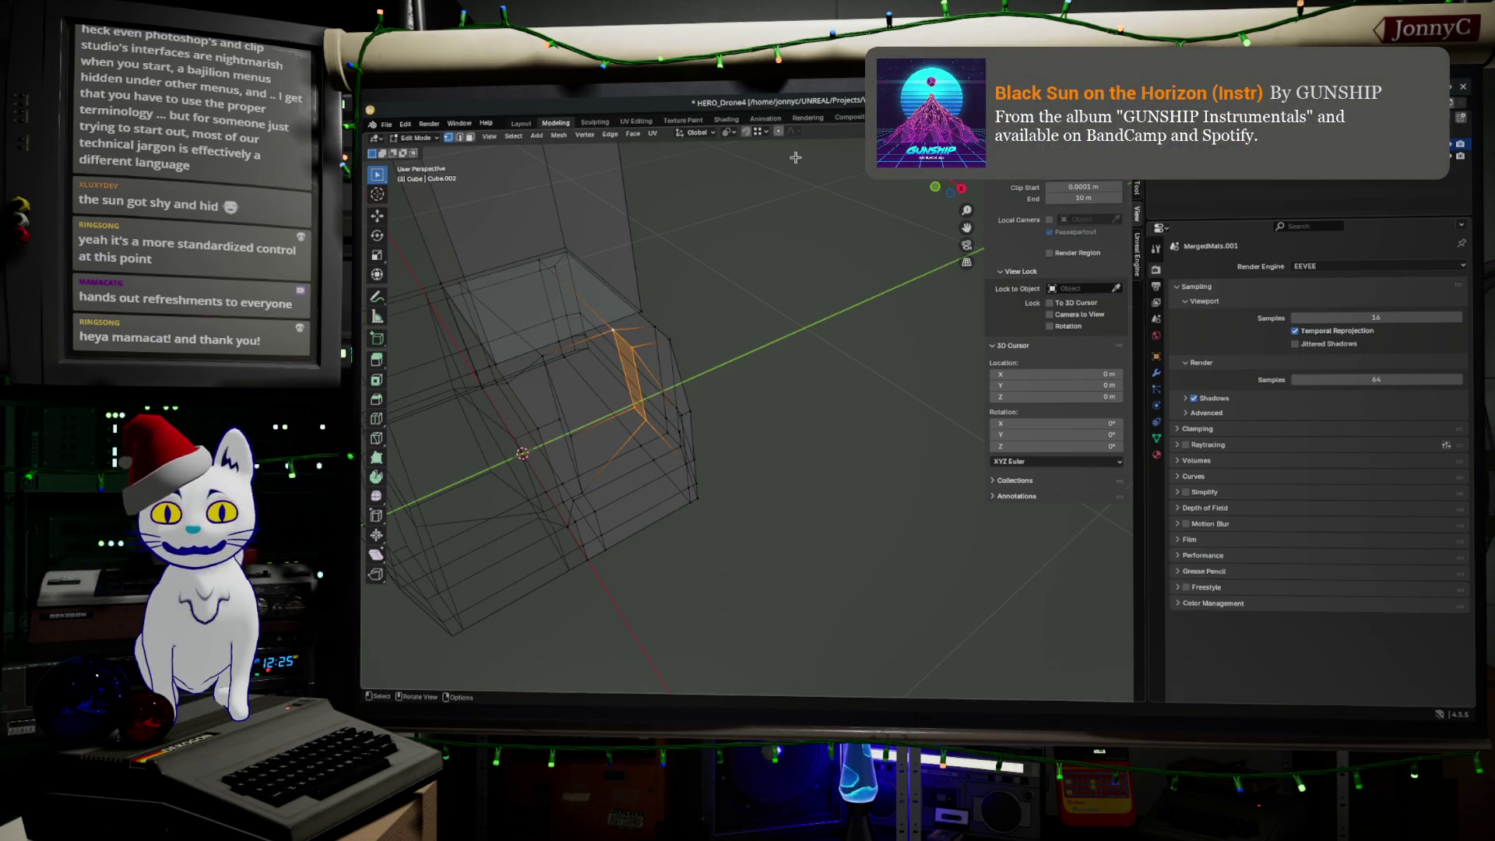
pyautogui.keyDown('alt'); pyautogui.middleClick(811, 335); pyautogui.keyUp('alt')
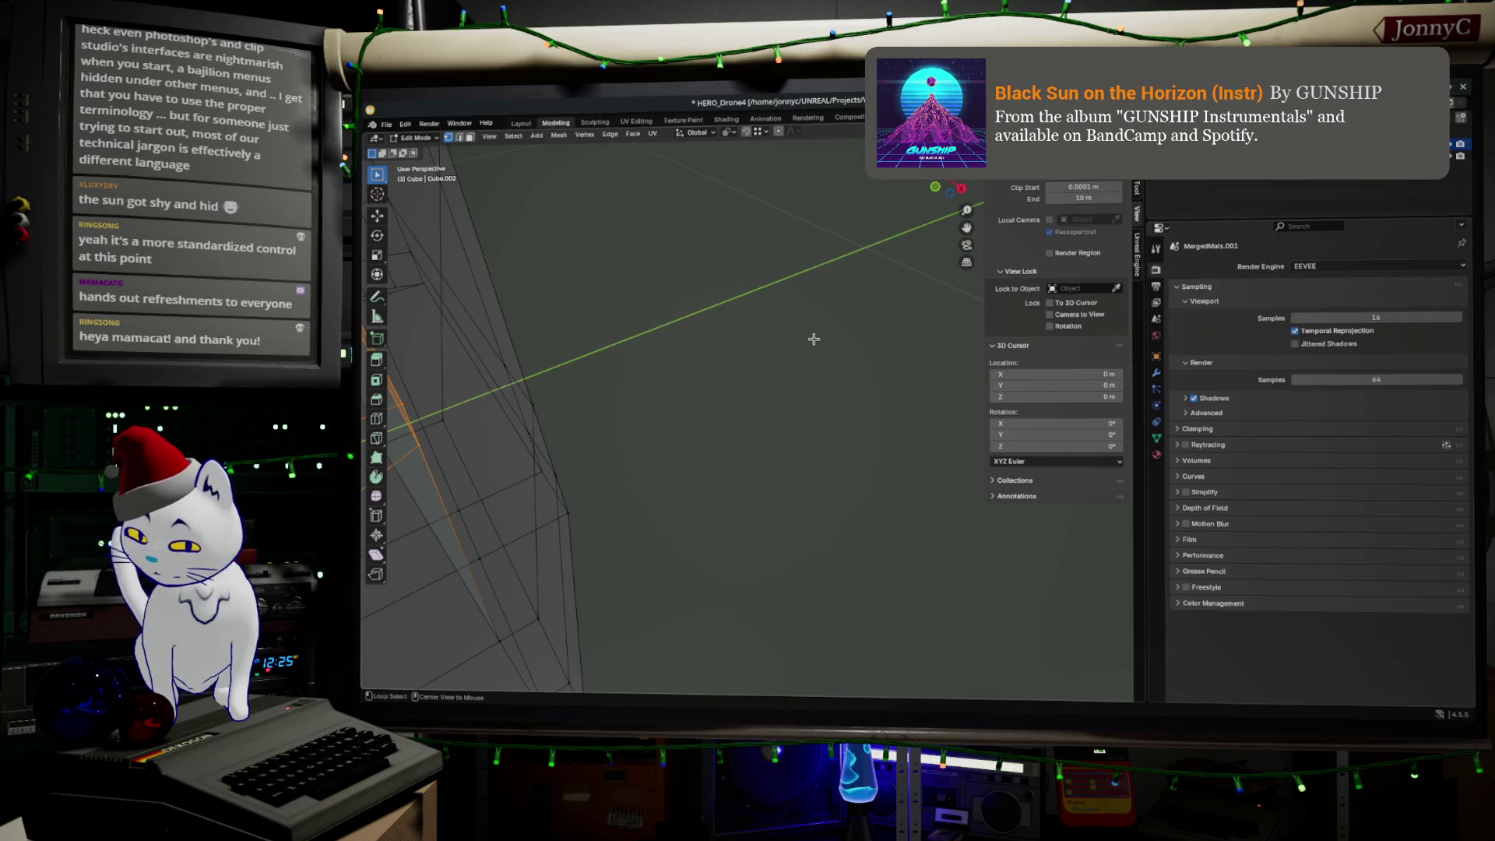
pyautogui.moveTo(801, 428)
pyautogui.mouseDown(button='middle')
pyautogui.moveTo(685, 461)
pyautogui.moveTo(849, 451)
pyautogui.moveTo(688, 491)
pyautogui.moveTo(825, 451)
pyautogui.mouseUp(button='middle')
pyautogui.scroll(-3, 825, 451)
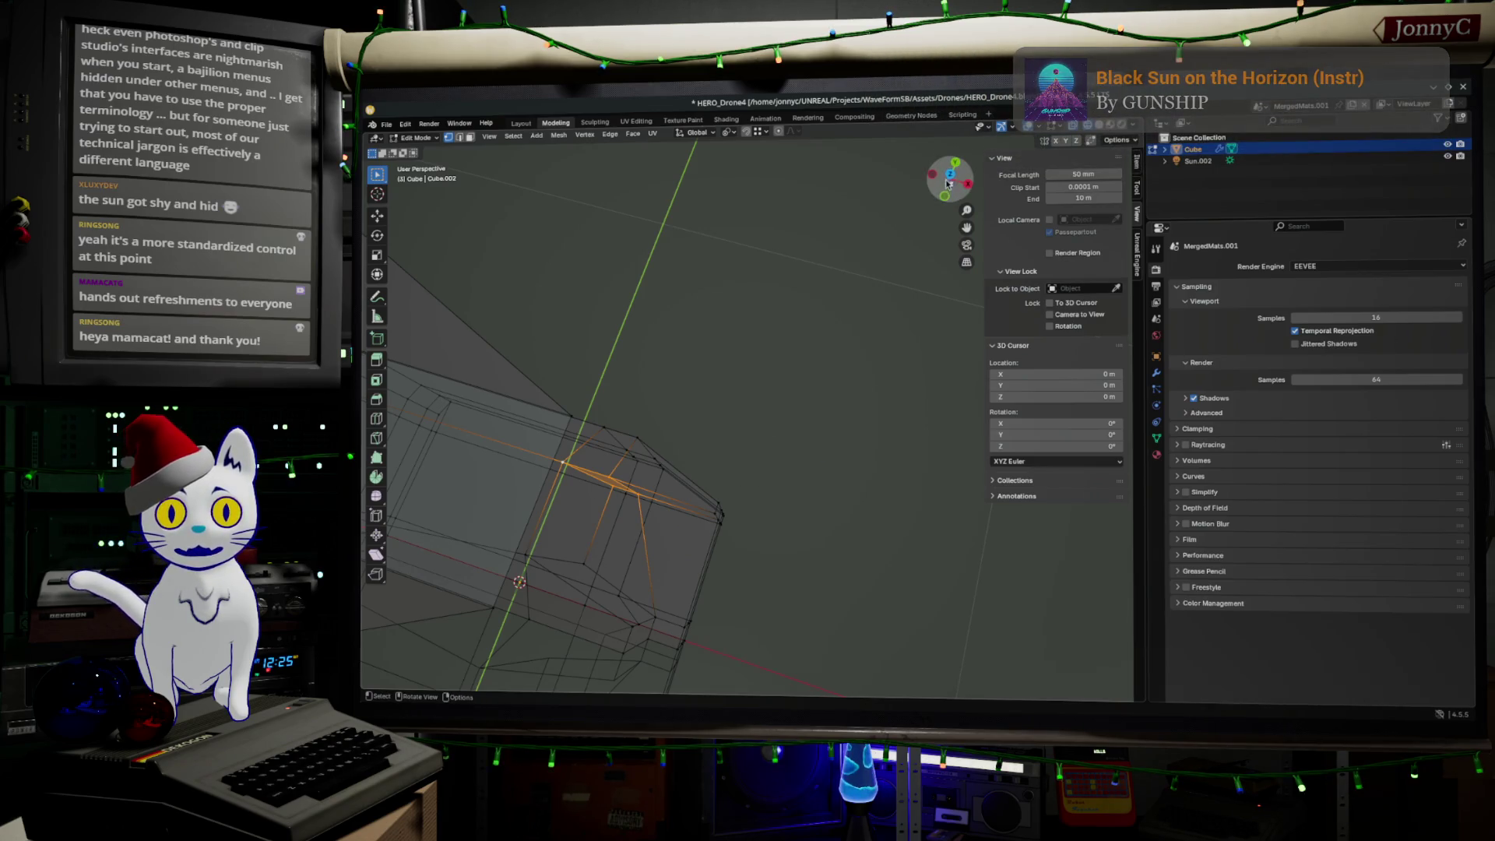
pyautogui.click(950, 176)
pyautogui.scroll(1, 654, 626)
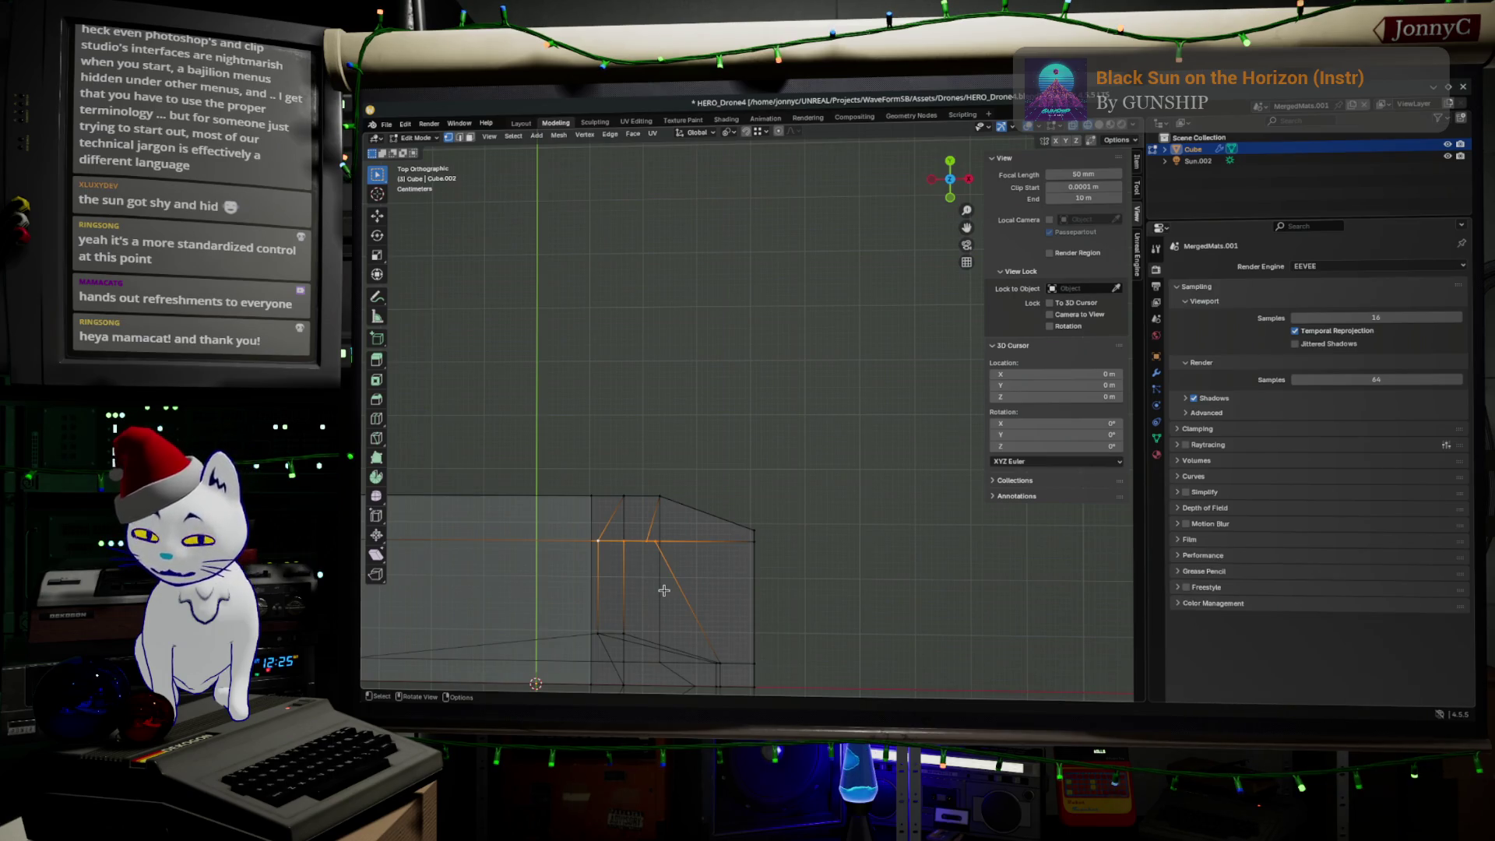
pyautogui.press('g')
pyautogui.press('y')
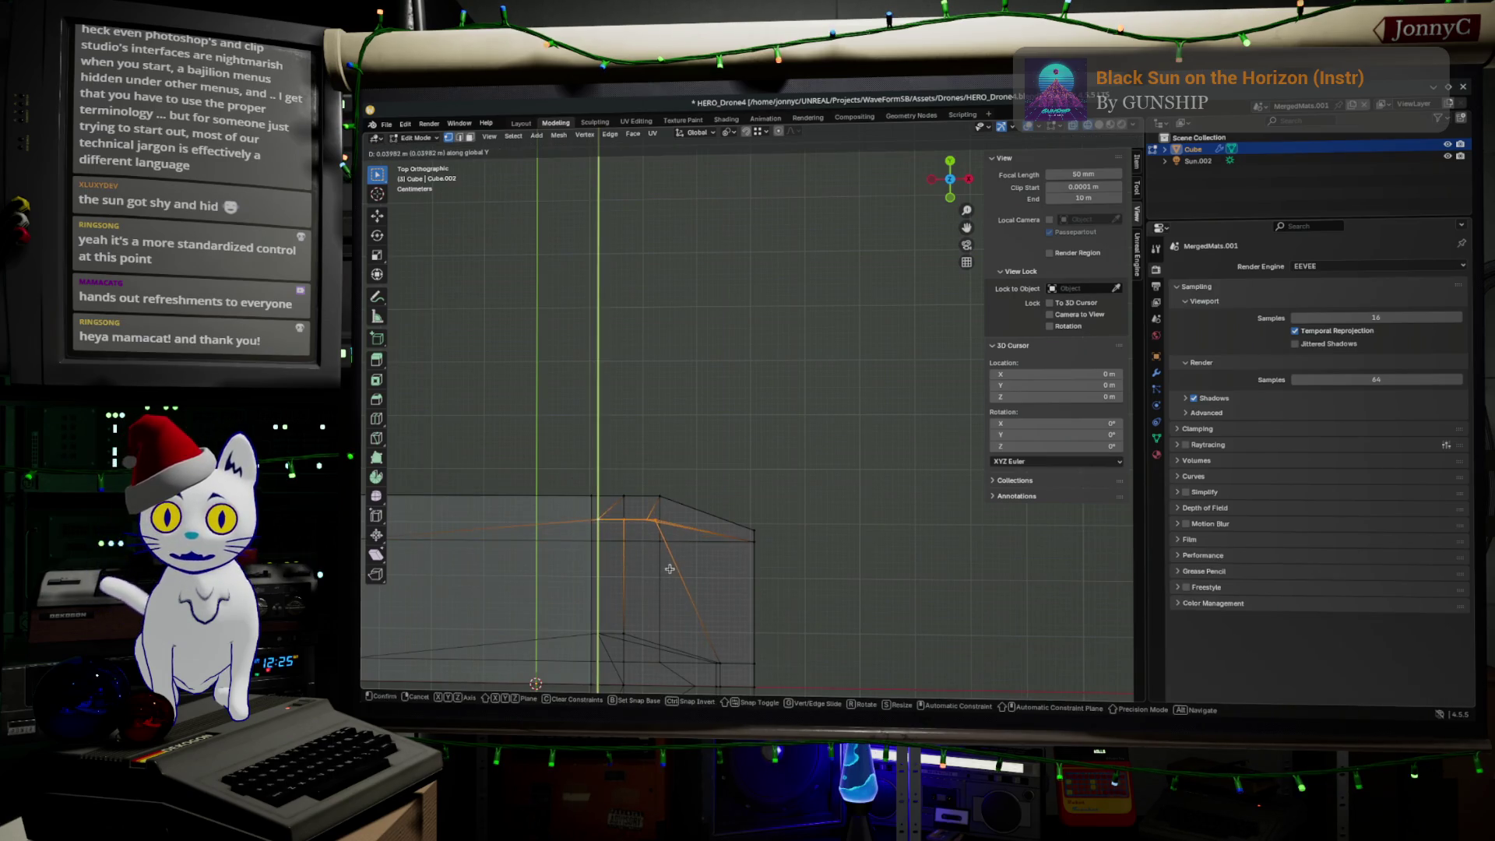
pyautogui.click(670, 560)
# Step: Move the vertex at the opening's top along X in two passes
pyautogui.scroll(2, 670, 560)
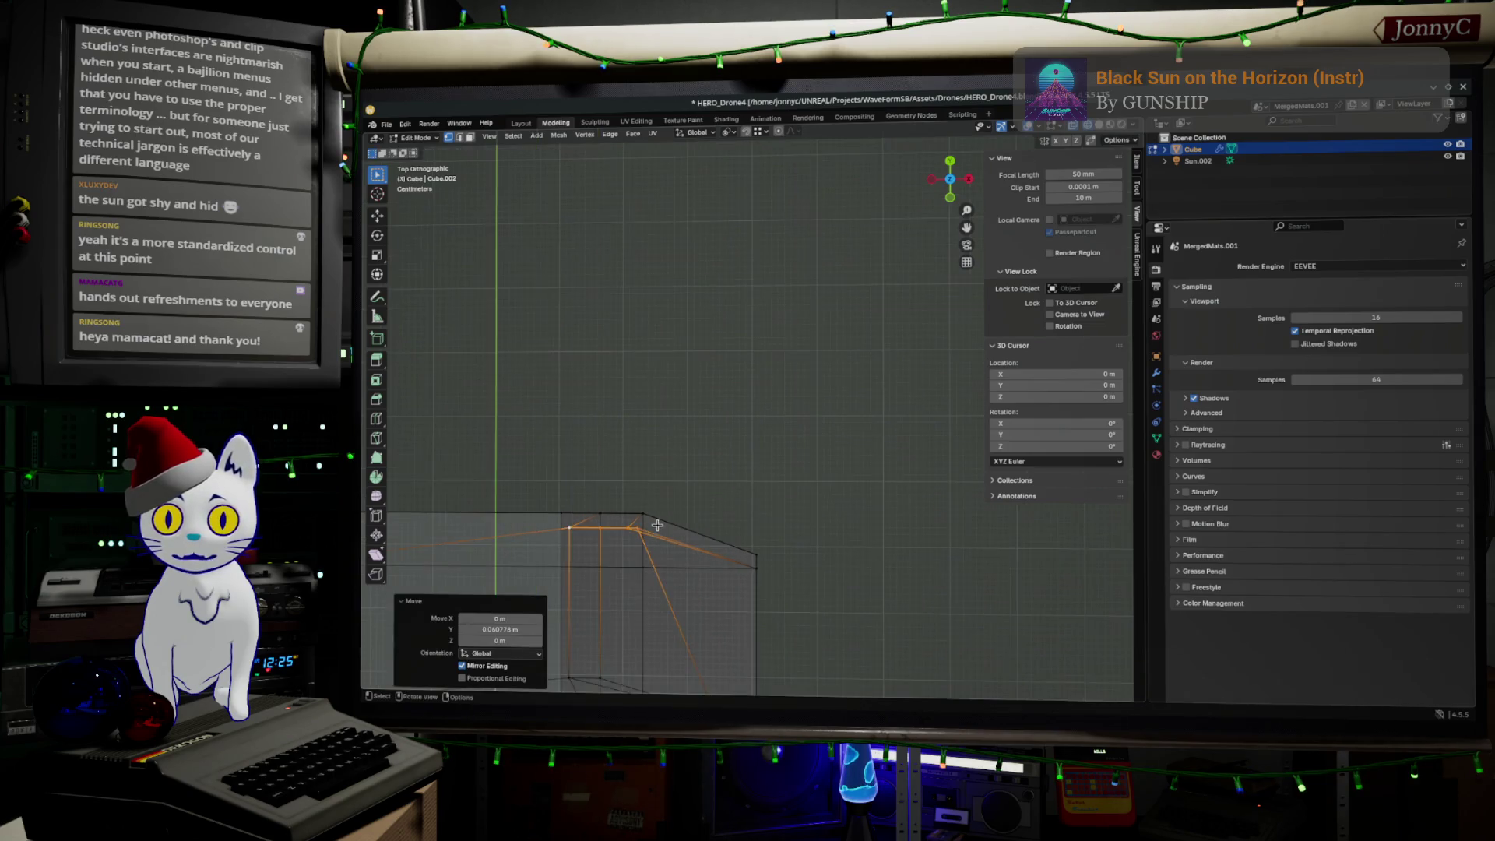
pyautogui.click(790, 435)
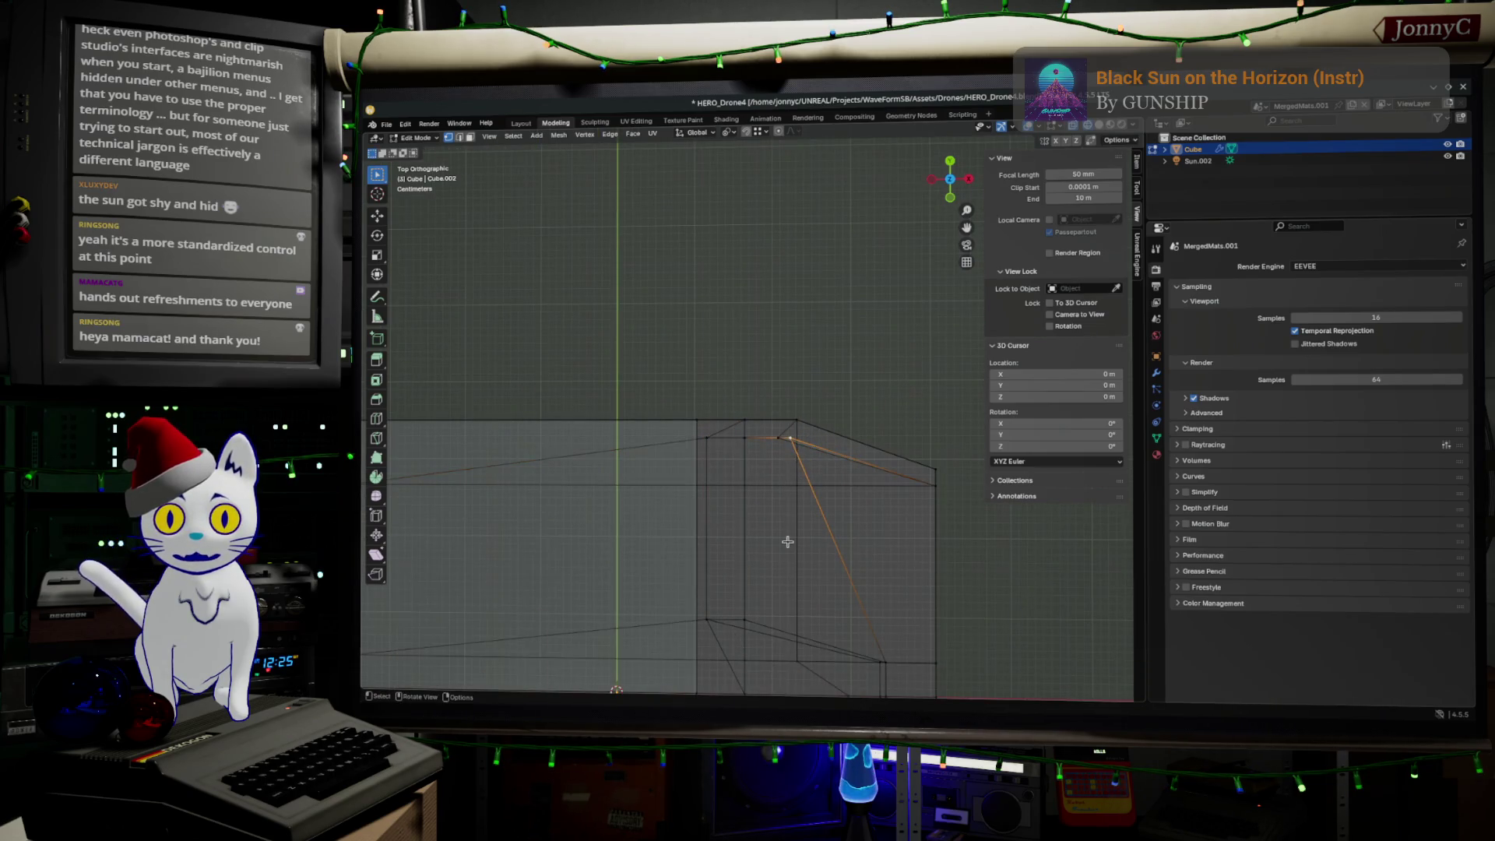
pyautogui.press('g')
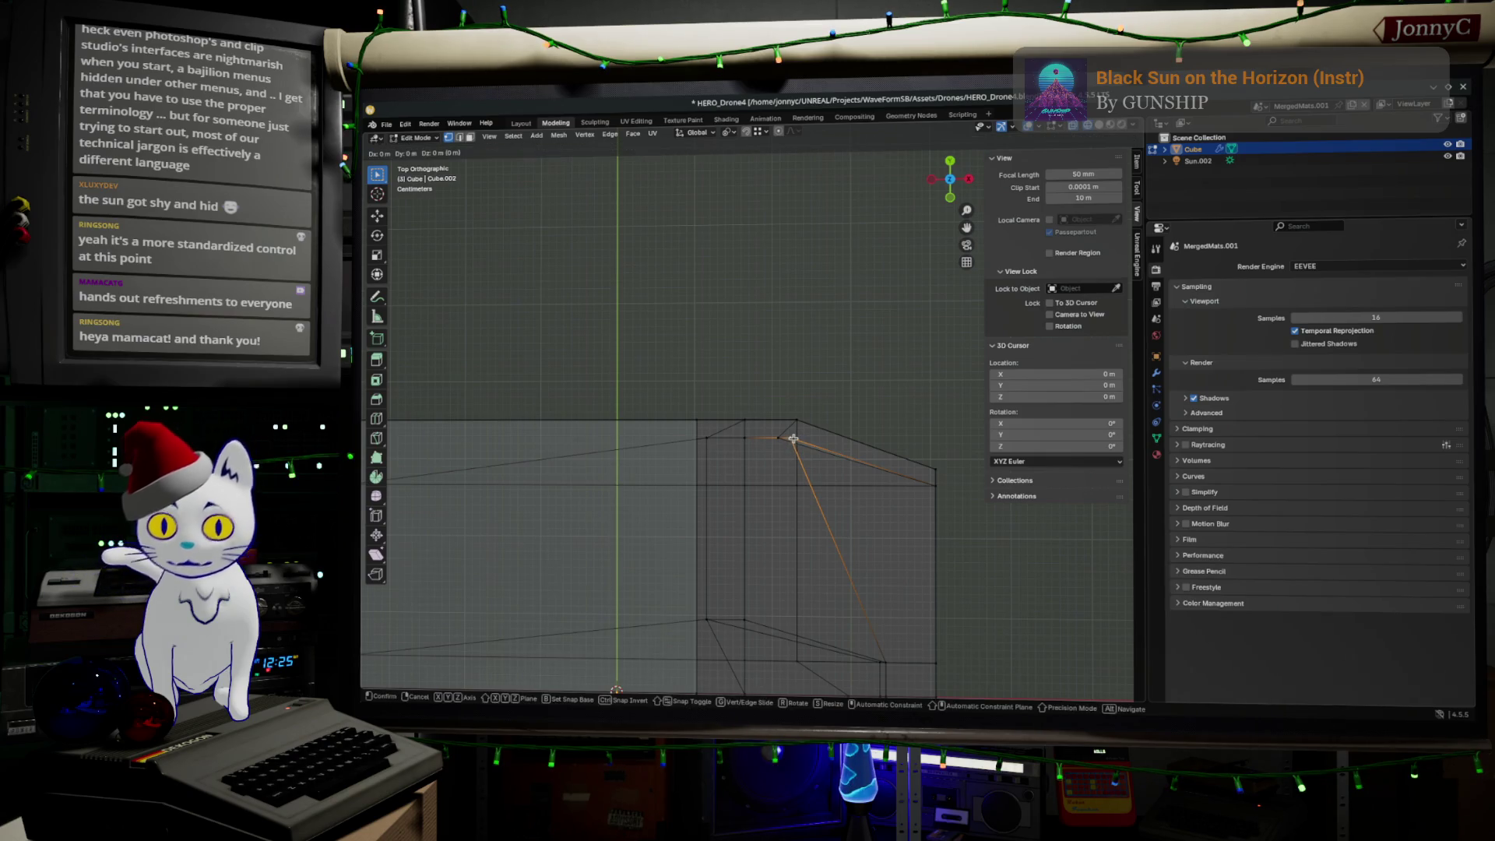
pyautogui.press('x')
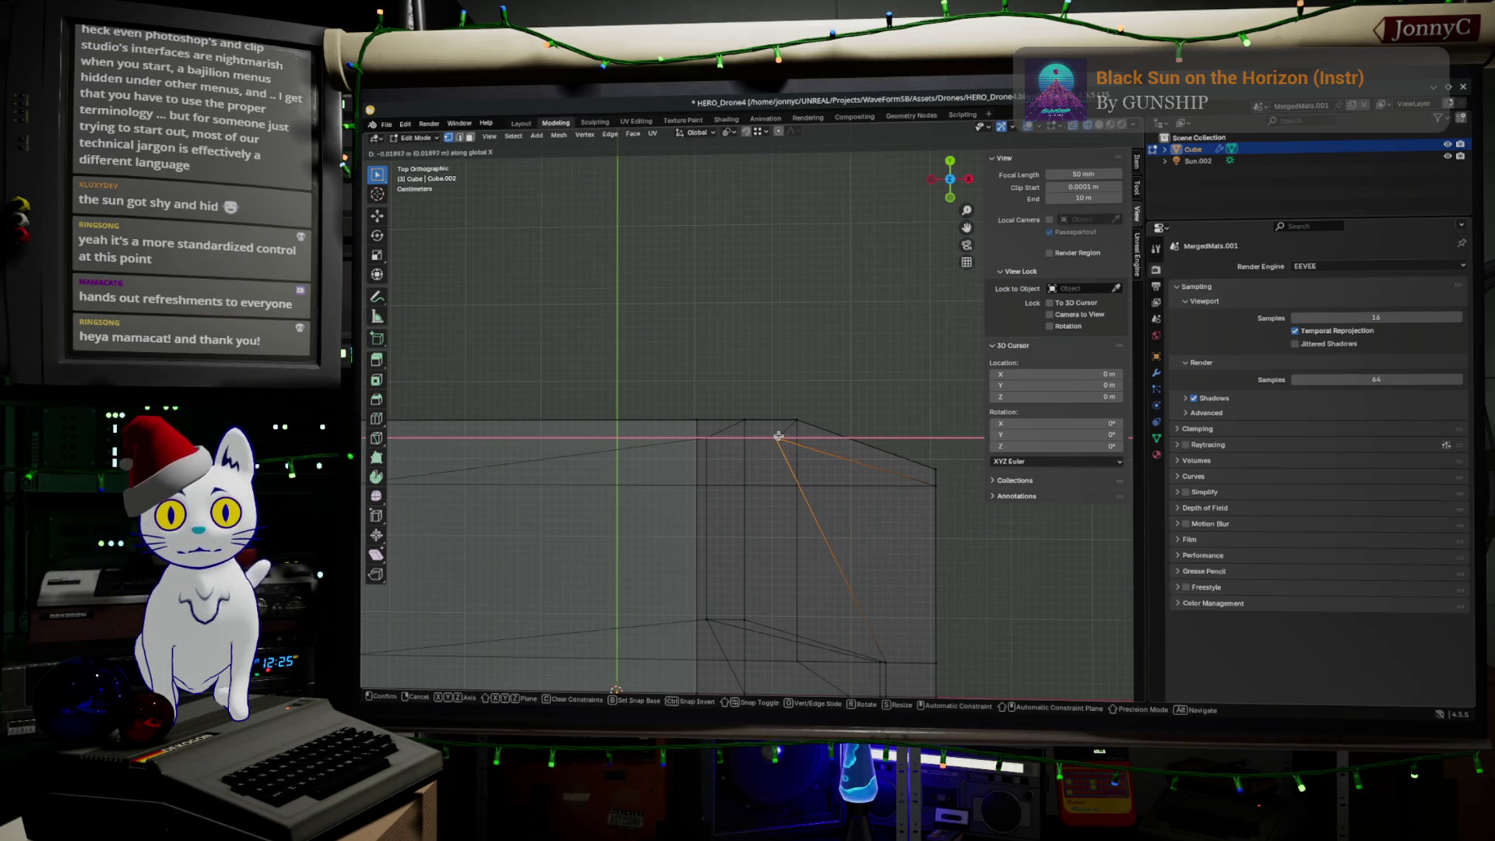
pyautogui.click(778, 437)
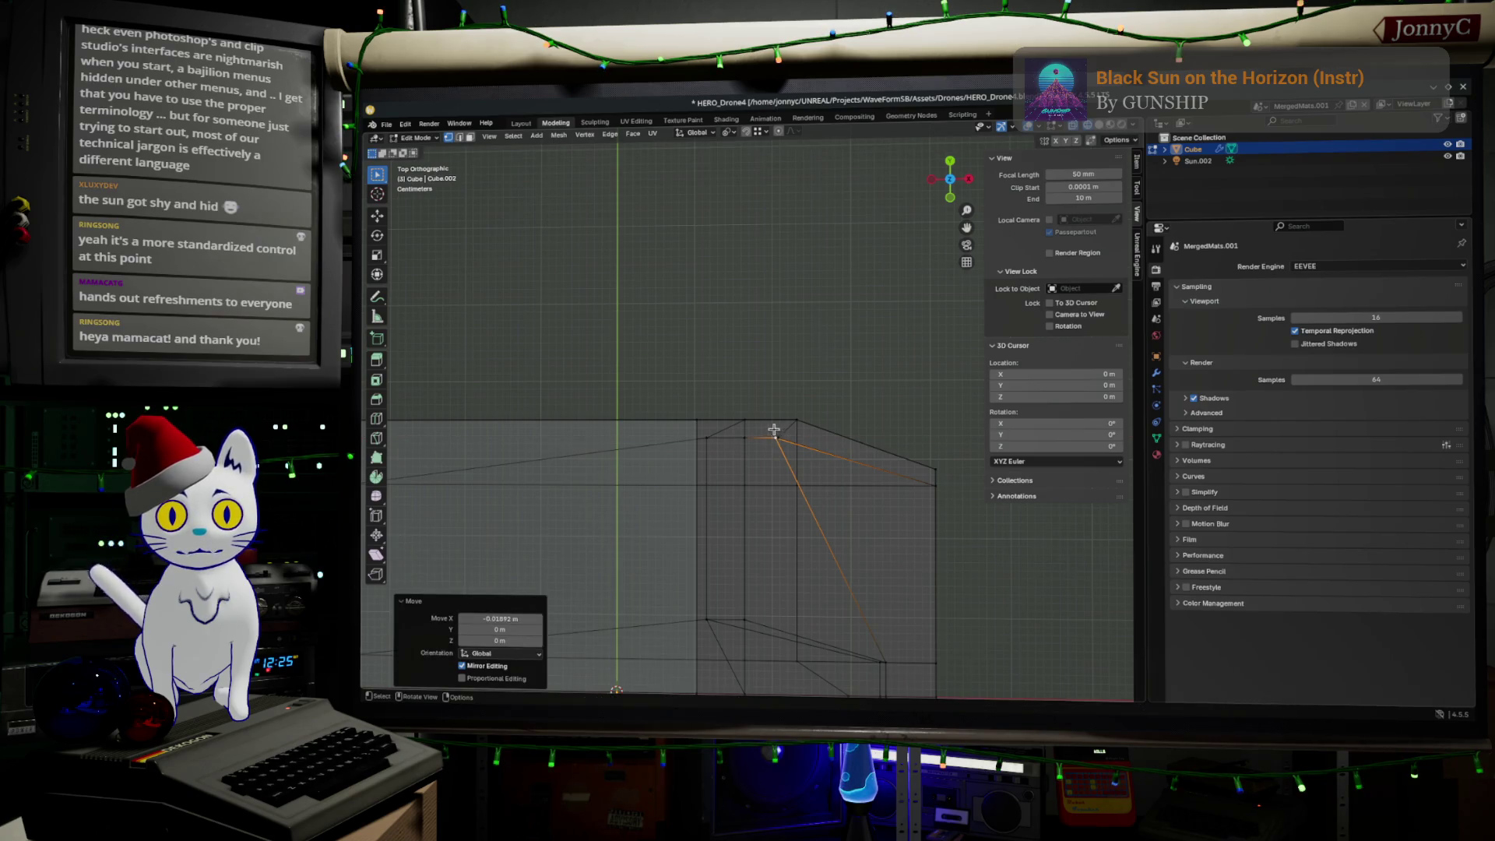
pyautogui.scroll(3, 818, 475)
pyautogui.scroll(2, 821, 479)
pyautogui.keyDown('shift'); pyautogui.moveTo(822, 479); pyautogui.dragTo(654, 414, button='middle'); pyautogui.keyUp('shift')
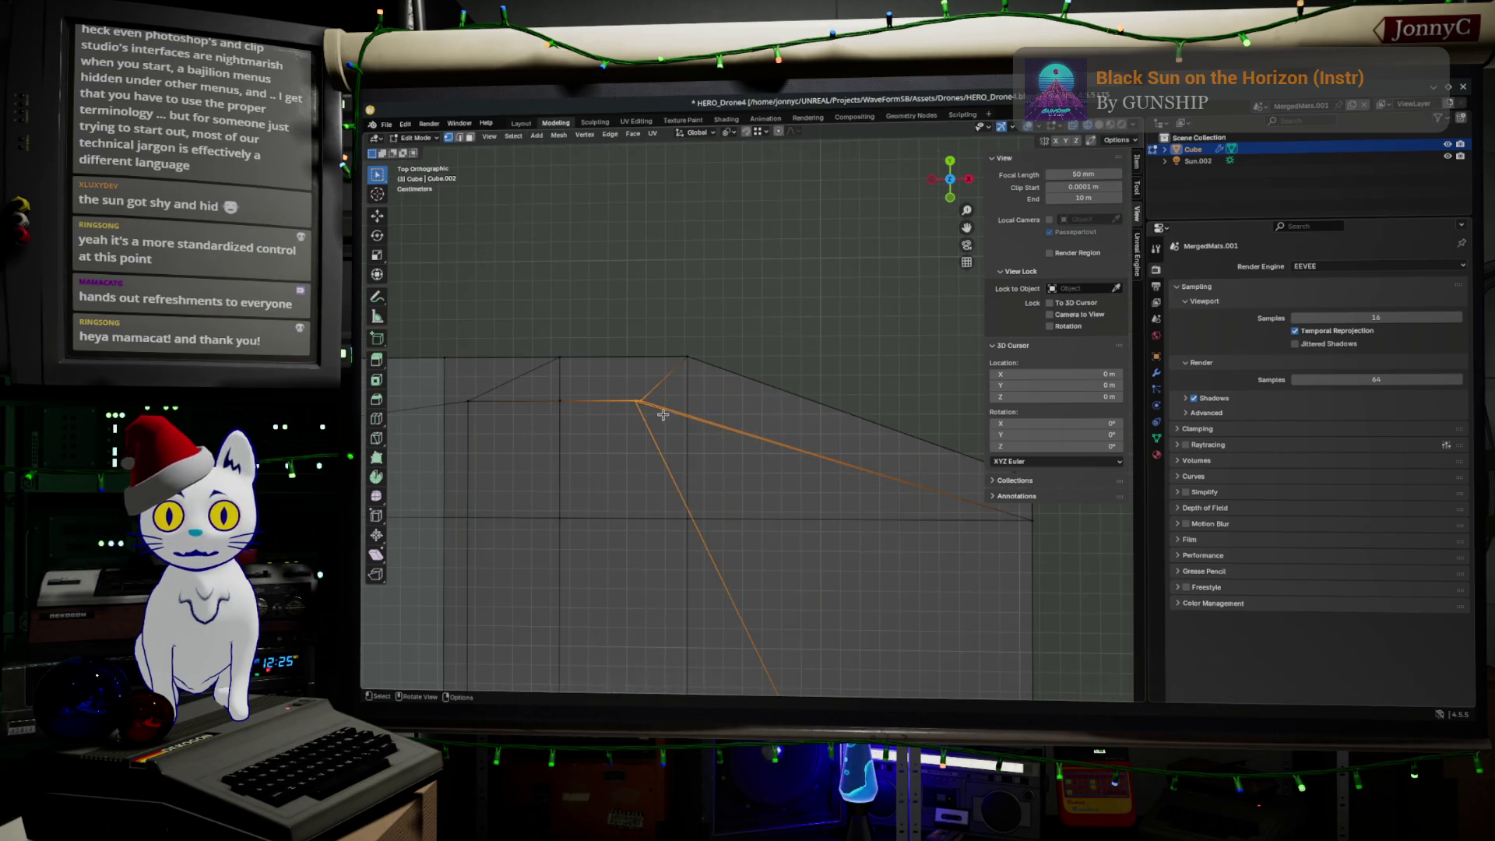
pyautogui.press('g')
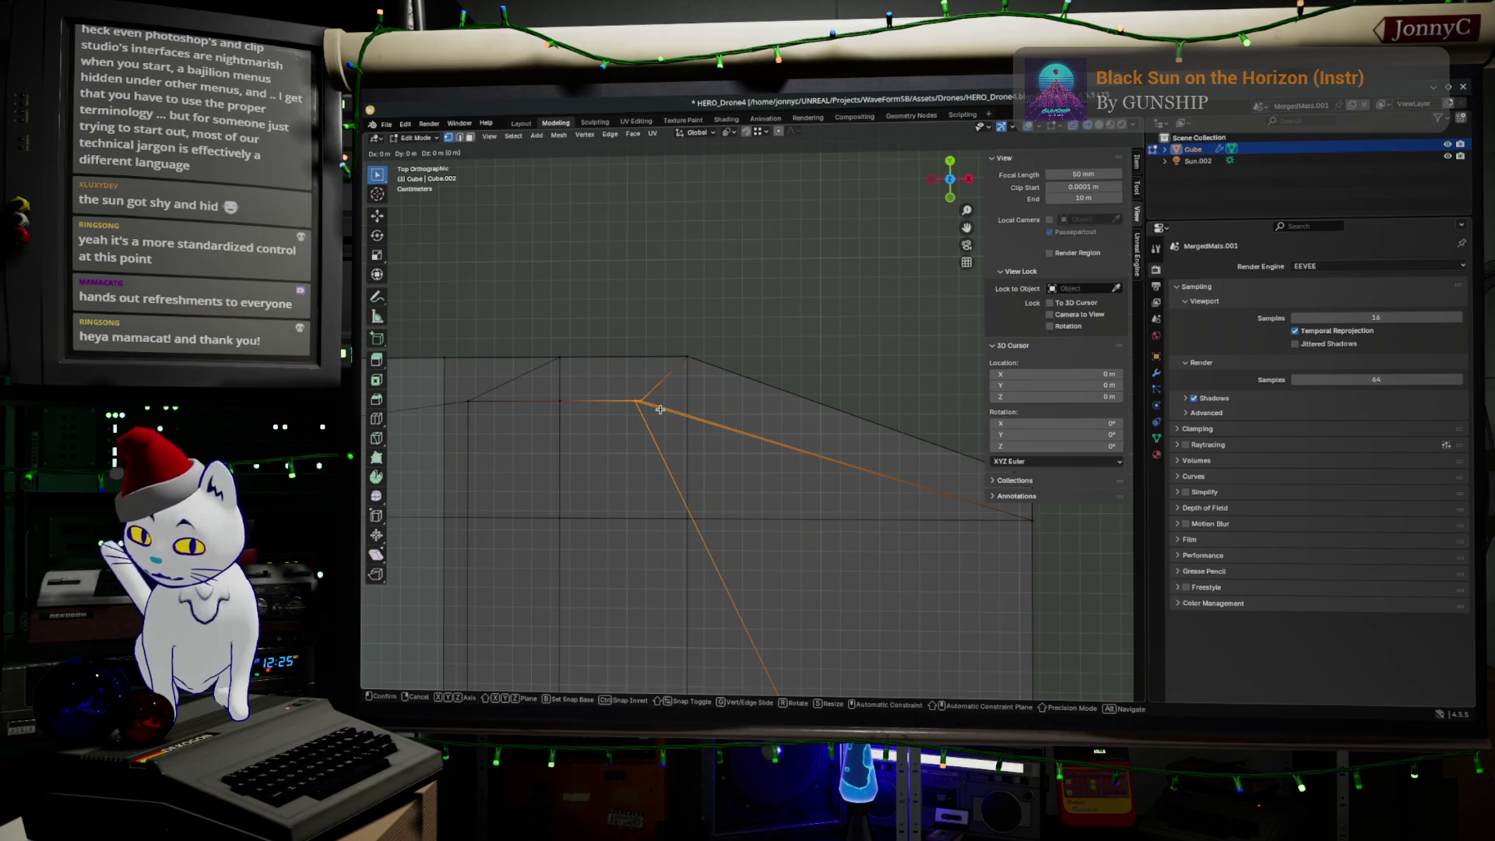
pyautogui.press('x')
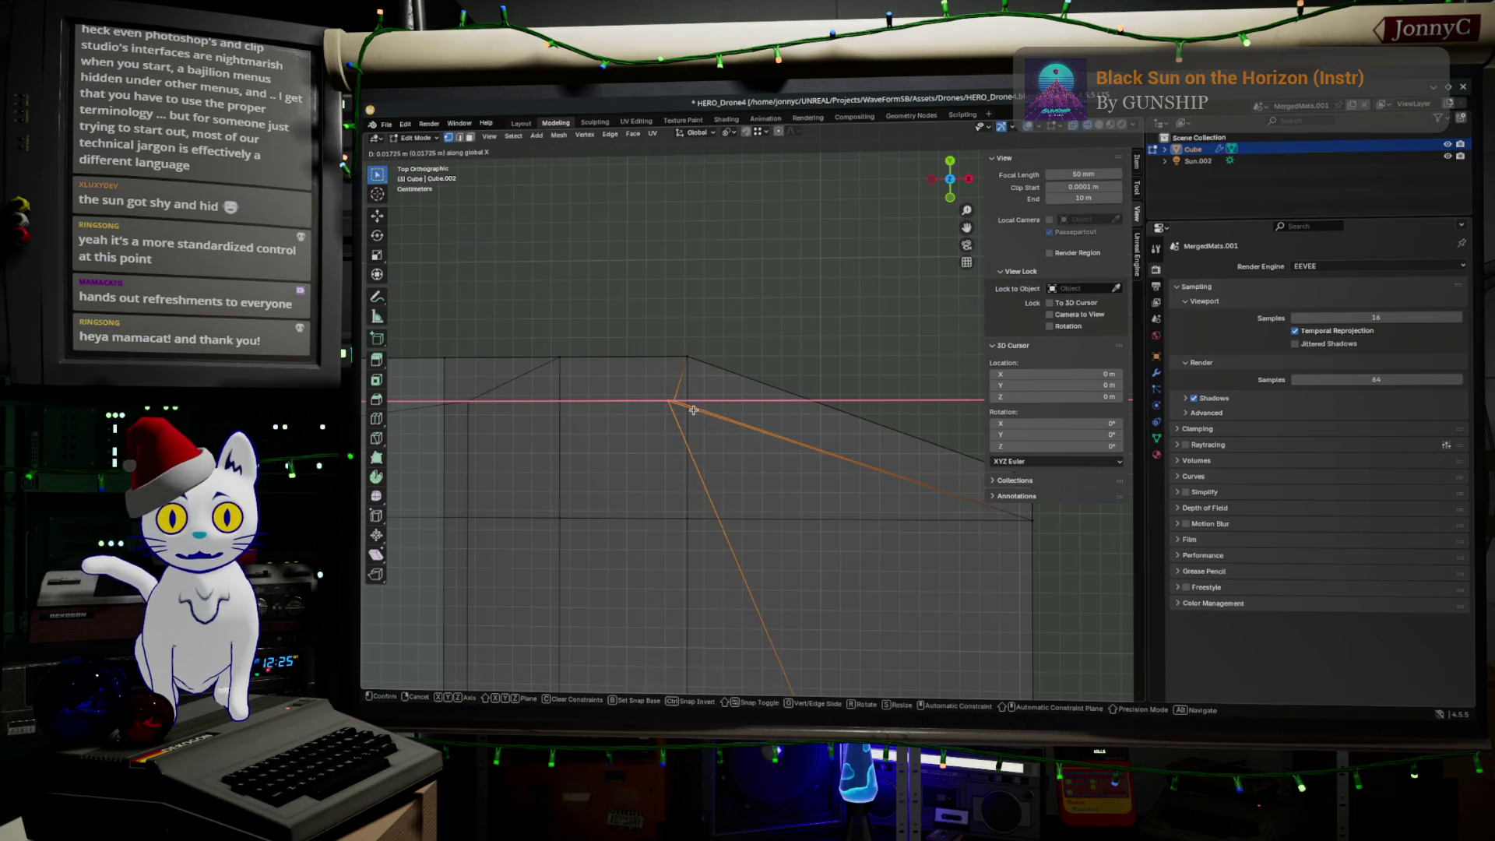
pyautogui.click(694, 409)
# Step: Shift the tray-corner vertex about 0.0097 m along X, using snapping
pyautogui.scroll(2, 683, 434)
pyautogui.scroll(2, 683, 434)
pyautogui.keyDown('shift'); pyautogui.moveTo(683, 434); pyautogui.dragTo(825, 412, button='middle'); pyautogui.keyUp('shift')
pyautogui.click(822, 380)
pyautogui.click(801, 380)
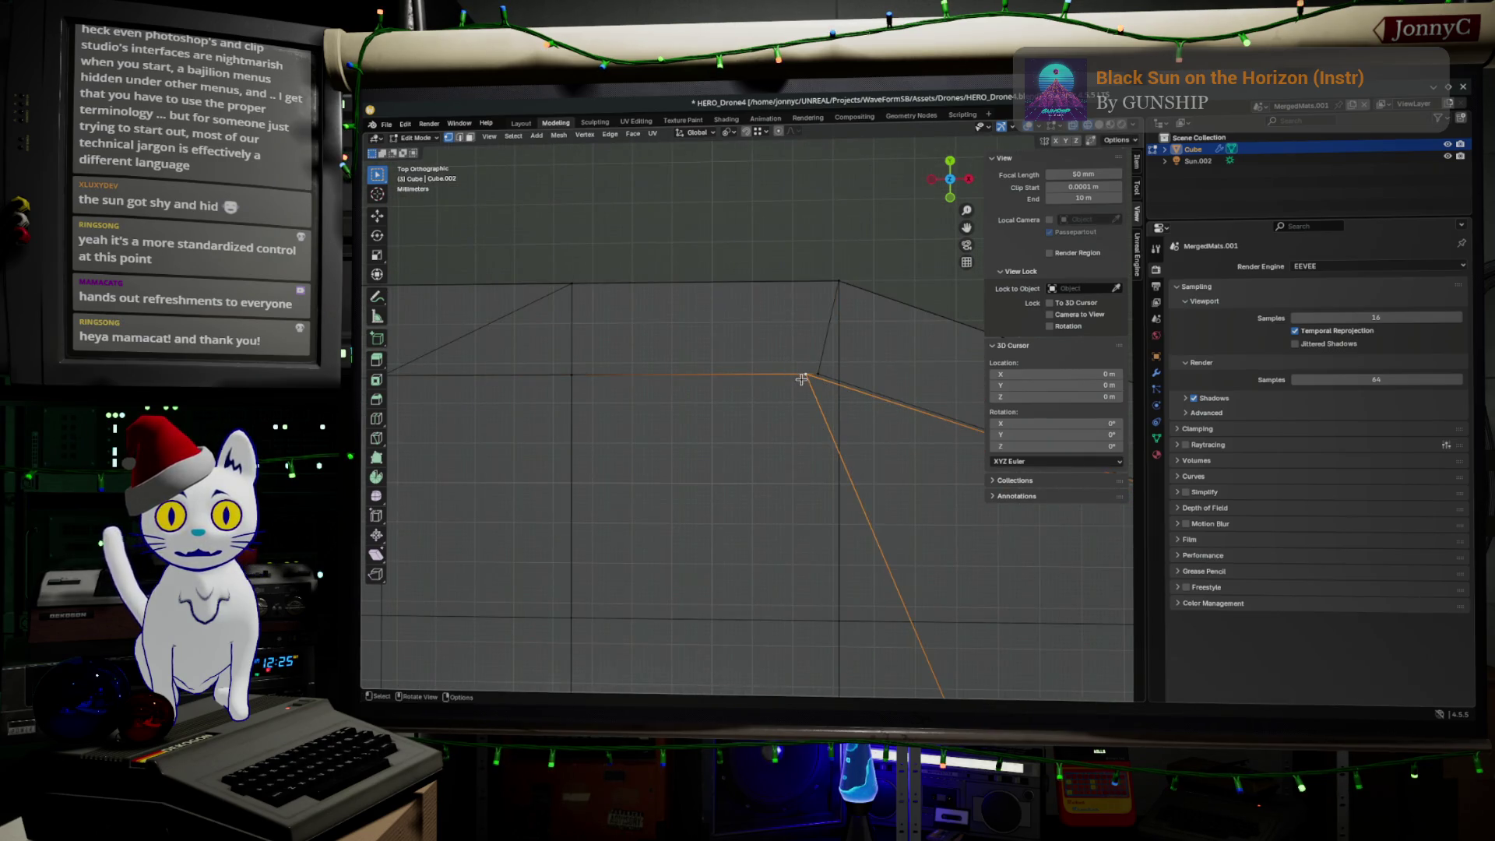
pyautogui.press('g')
pyautogui.press('x')
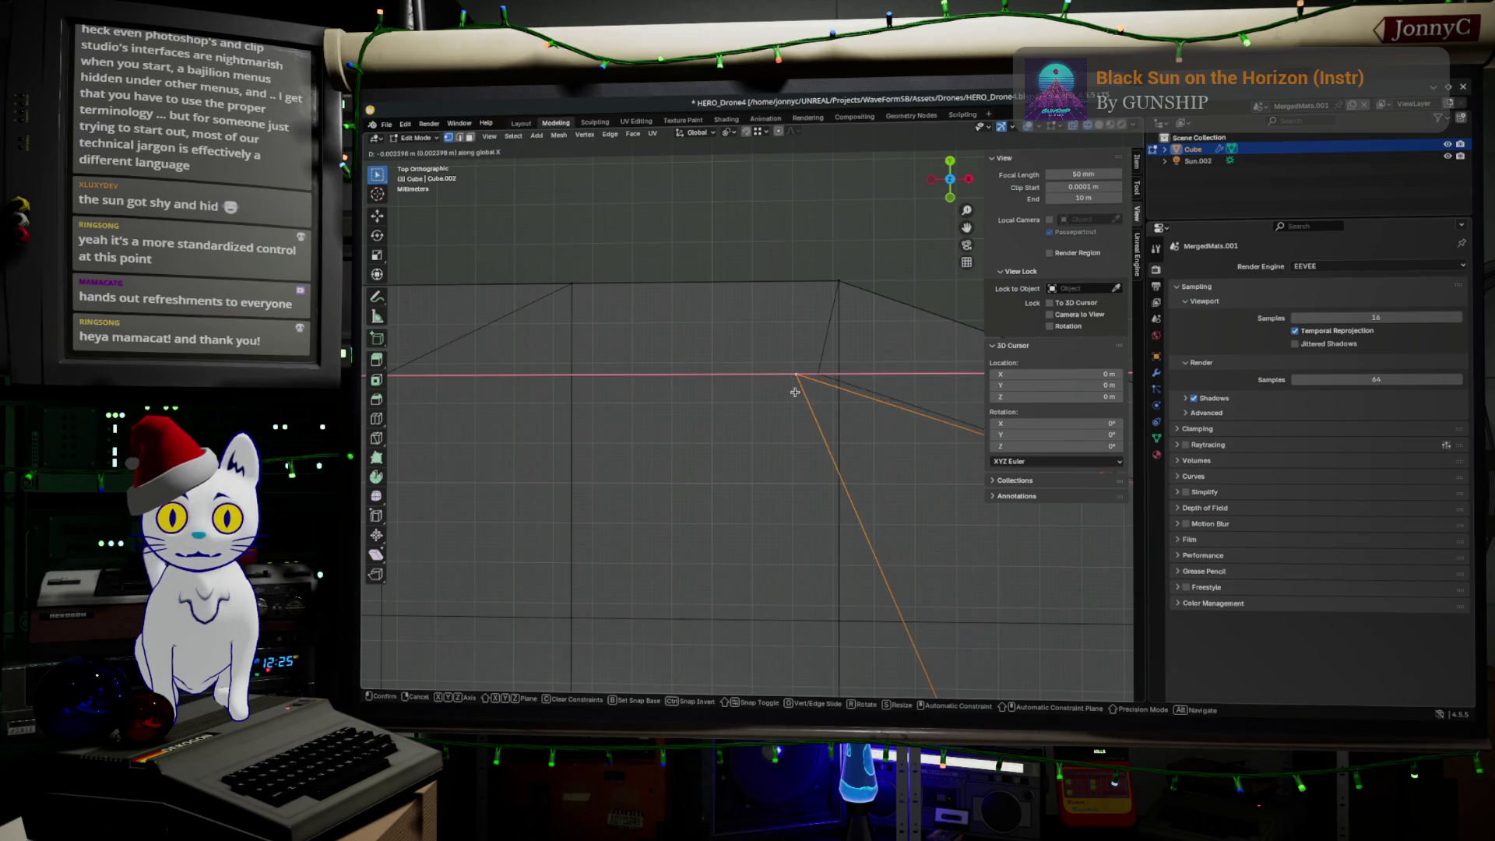
pyautogui.click(794, 392)
pyautogui.click(746, 131)
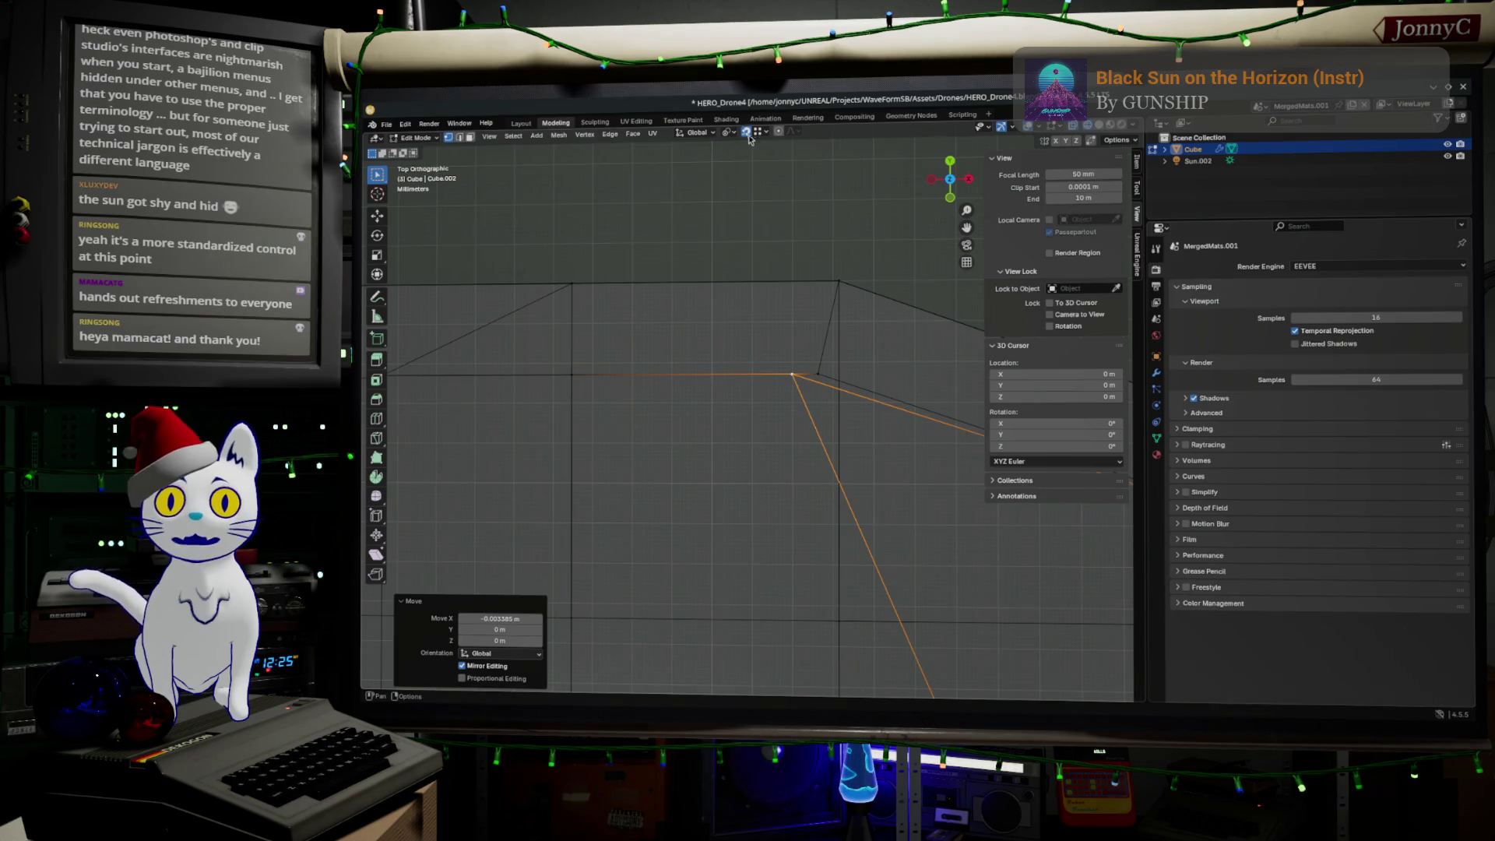
pyautogui.press('g')
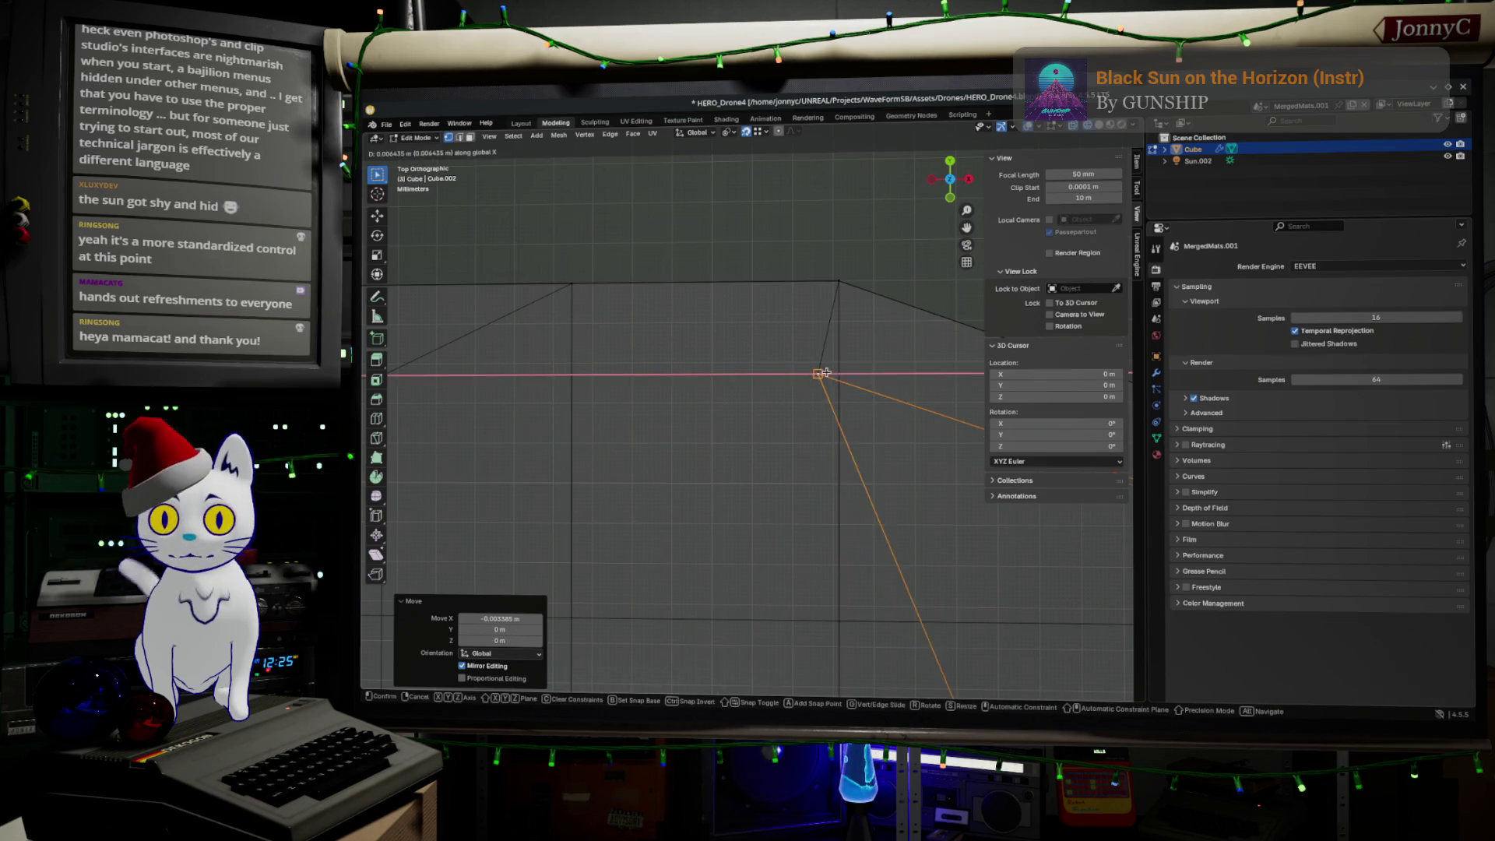
pyautogui.click(831, 367)
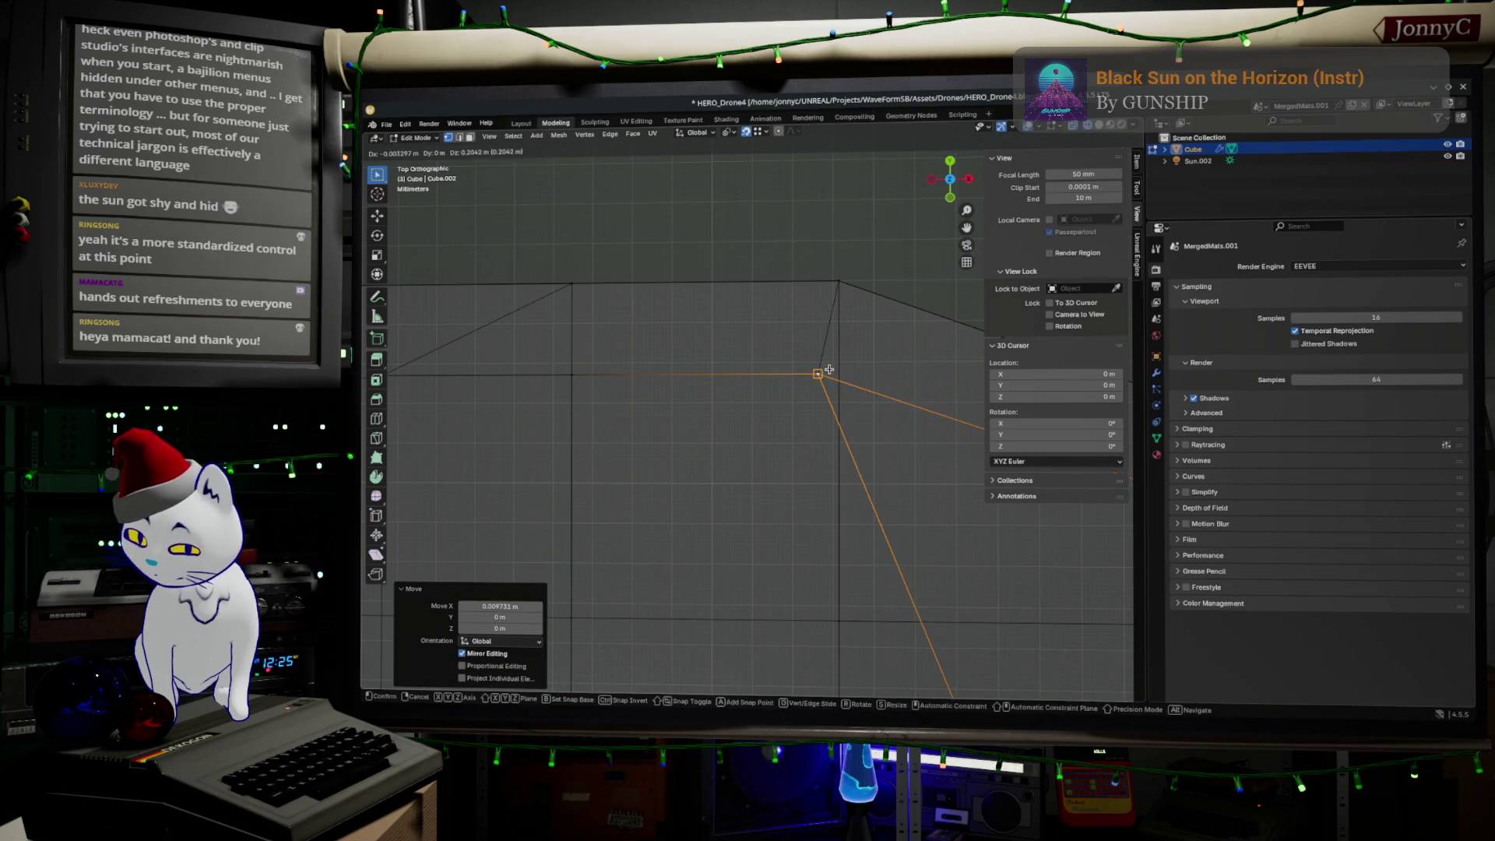
pyautogui.press('g')
pyautogui.press('x')
pyautogui.press('Escape')
# Step: Orbit to a perspective angle and return to Object Mode
pyautogui.scroll(-3, 909, 573)
pyautogui.moveTo(908, 572)
pyautogui.mouseDown(button='middle')
pyautogui.moveTo(821, 535)
pyautogui.moveTo(797, 470)
pyautogui.moveTo(790, 576)
pyautogui.mouseUp(button='middle')
pyautogui.press('Tab')
pyautogui.press('alt')
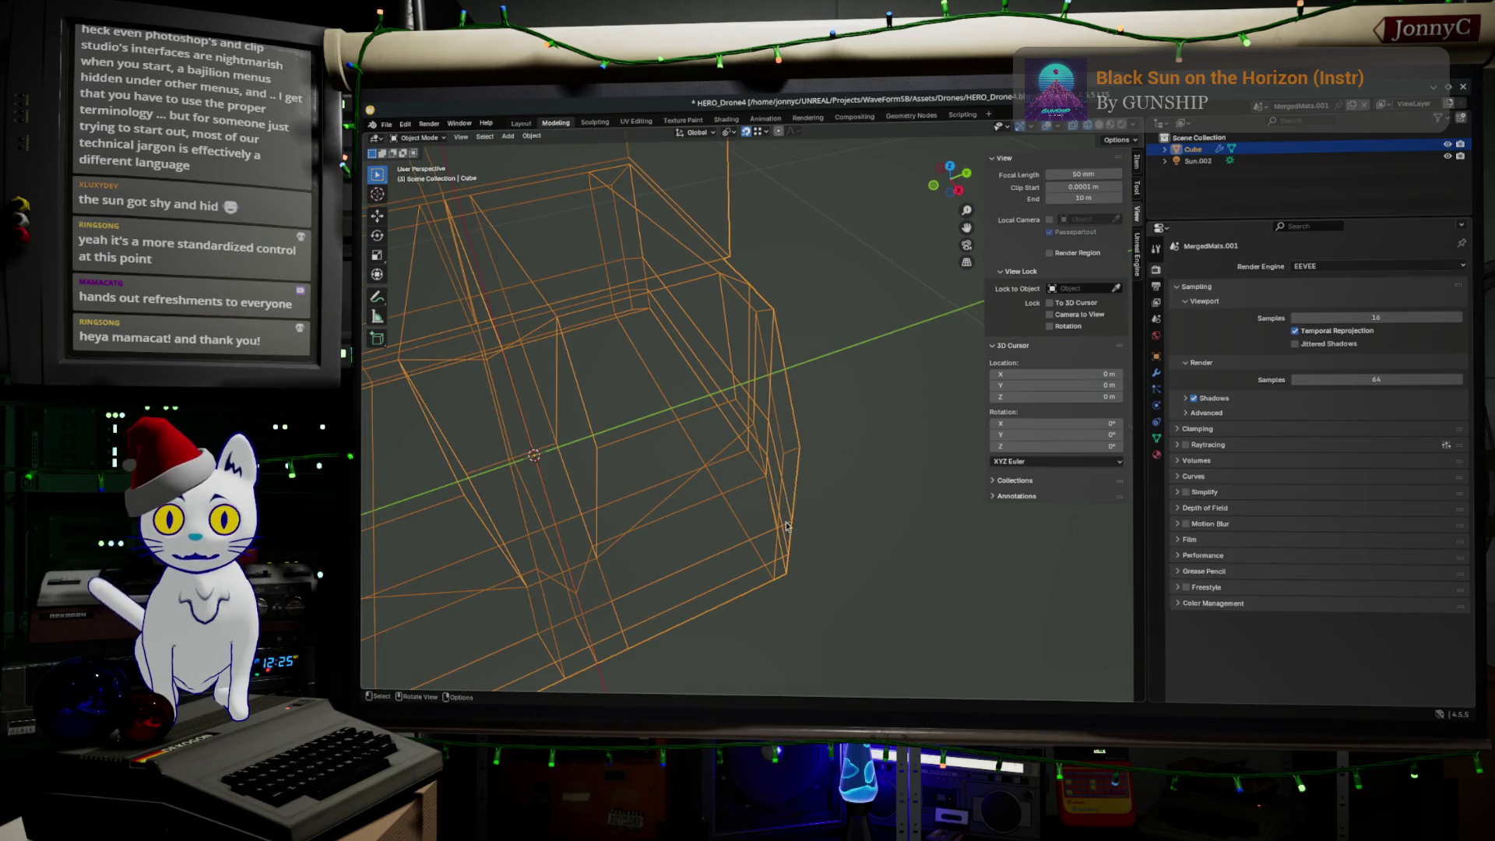
# Step: In Edit Mode, select the strip of chamfer edges running up the body's corner
pyautogui.press('Tab')
pyautogui.keyDown('alt'); pyautogui.click(781, 489); pyautogui.keyUp('alt')
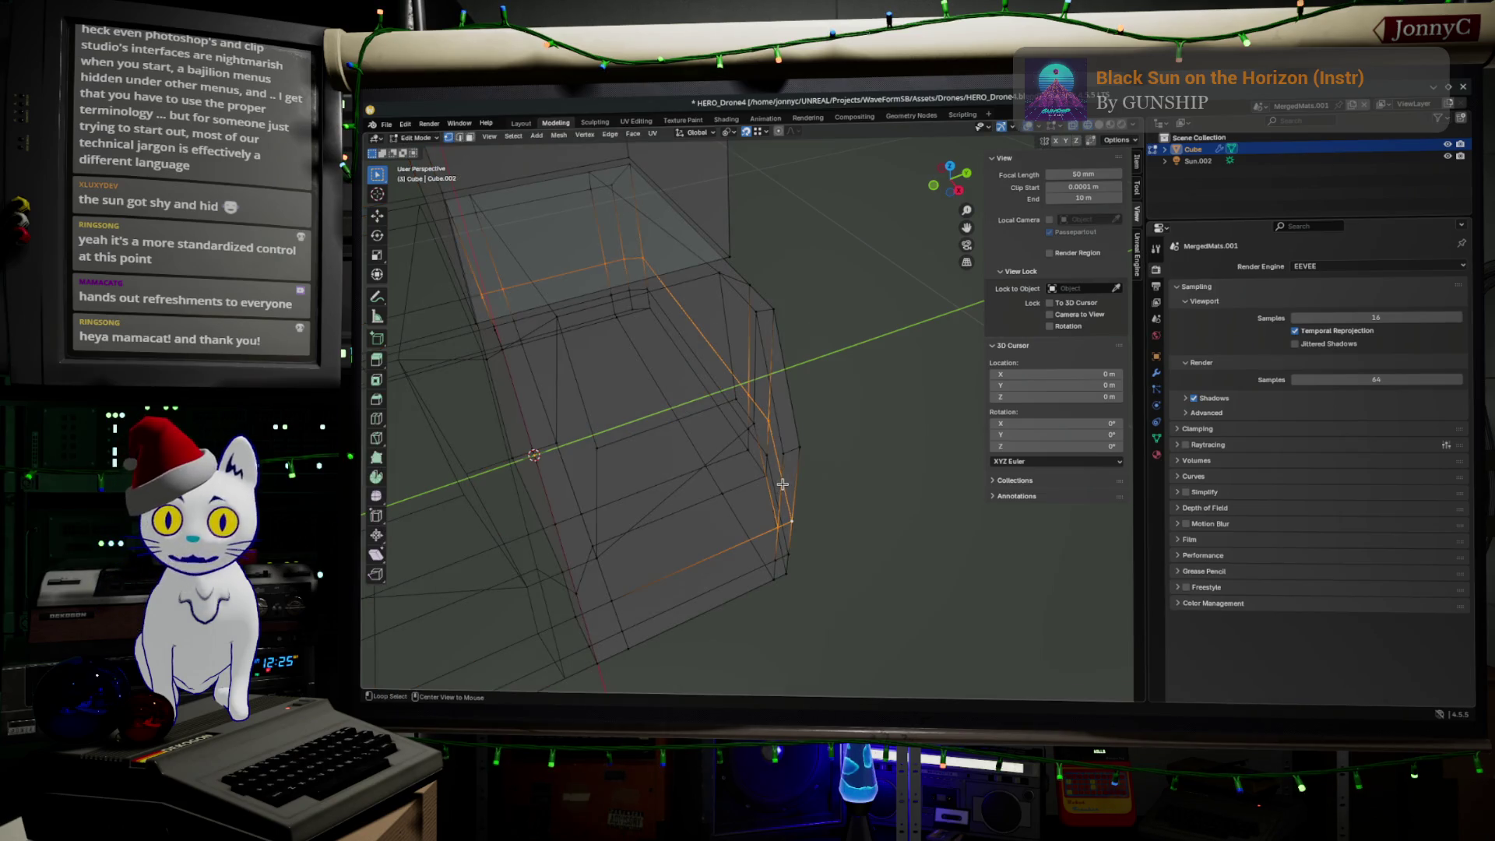
pyautogui.keyDown('alt'); pyautogui.click(784, 476); pyautogui.keyUp('alt')
pyautogui.moveTo(779, 498)
pyautogui.mouseDown(button='middle')
pyautogui.moveTo(767, 507)
pyautogui.moveTo(748, 366)
pyautogui.moveTo(764, 366)
pyautogui.moveTo(754, 407)
pyautogui.mouseUp(button='middle')
pyautogui.keyDown('ctrl'); pyautogui.click(729, 294); pyautogui.keyUp('ctrl')
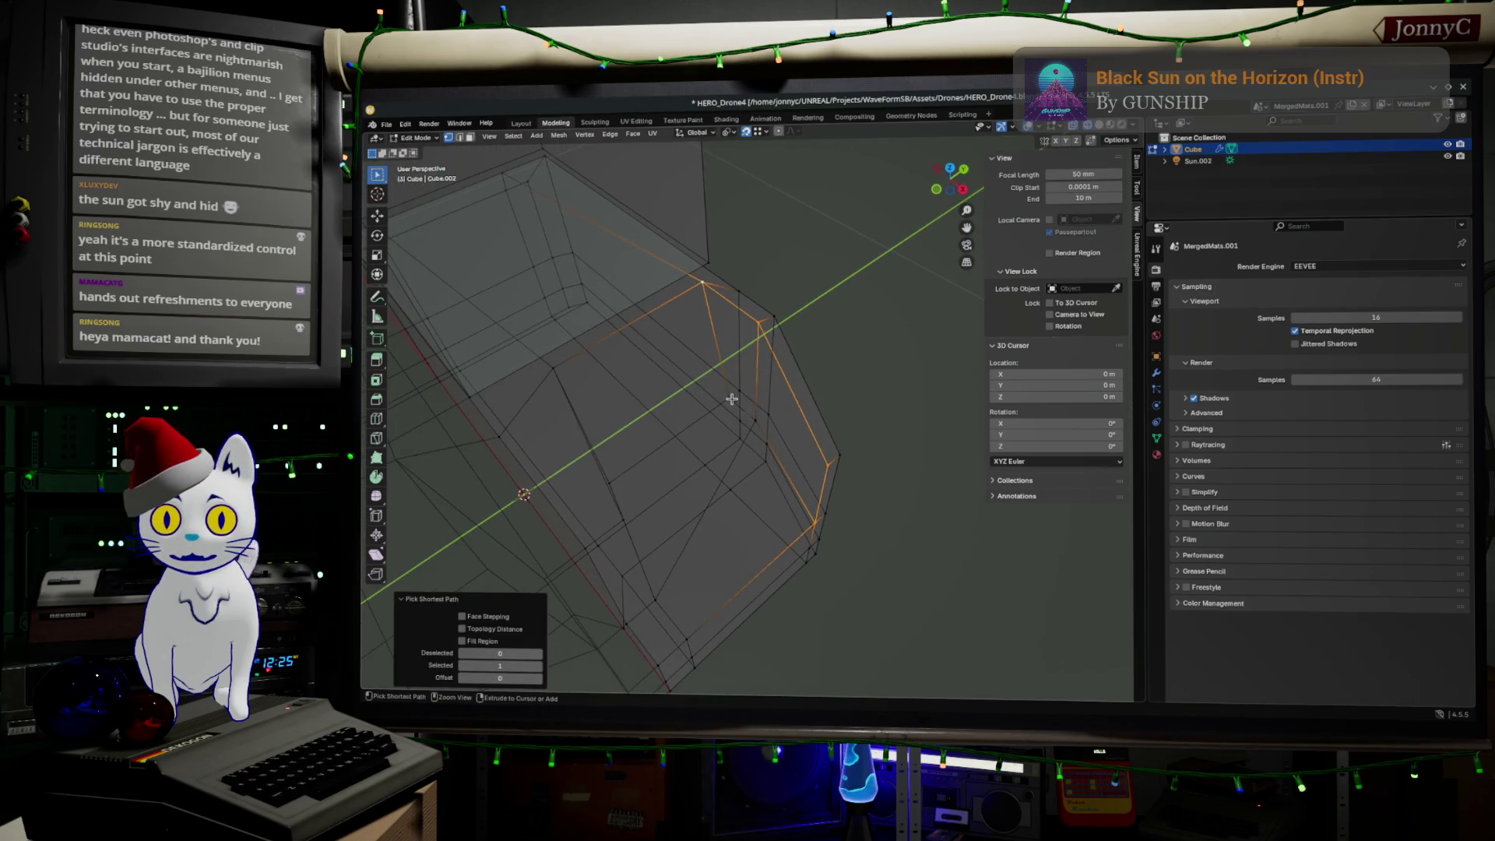
pyautogui.keyDown('ctrl'); pyautogui.click(755, 418); pyautogui.keyUp('ctrl')
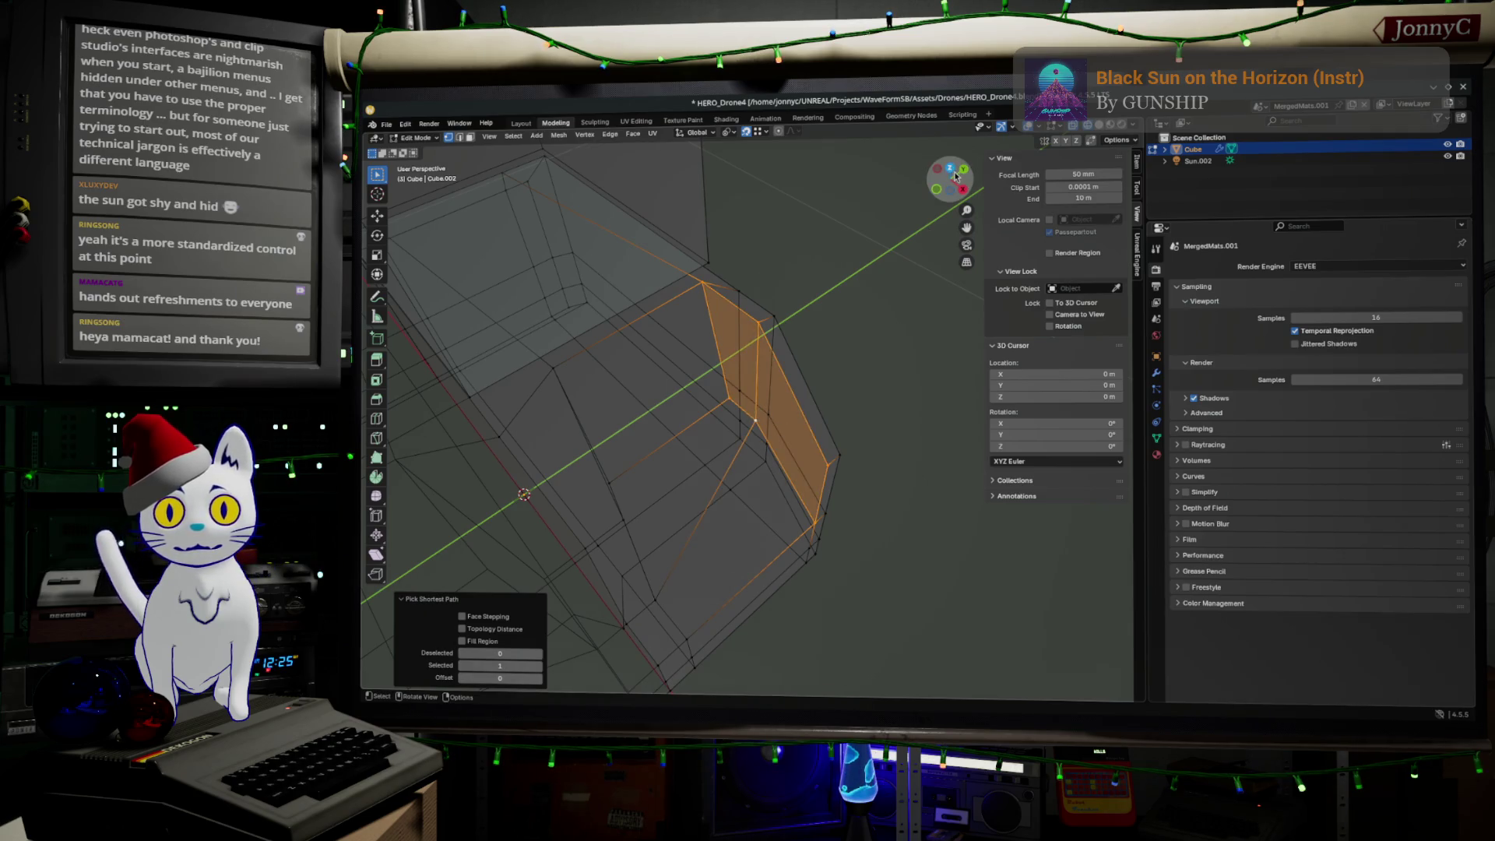
# Step: Shift the chamfer edge strip slightly along Y from Top view
pyautogui.click(957, 176)
pyautogui.scroll(1, 810, 413)
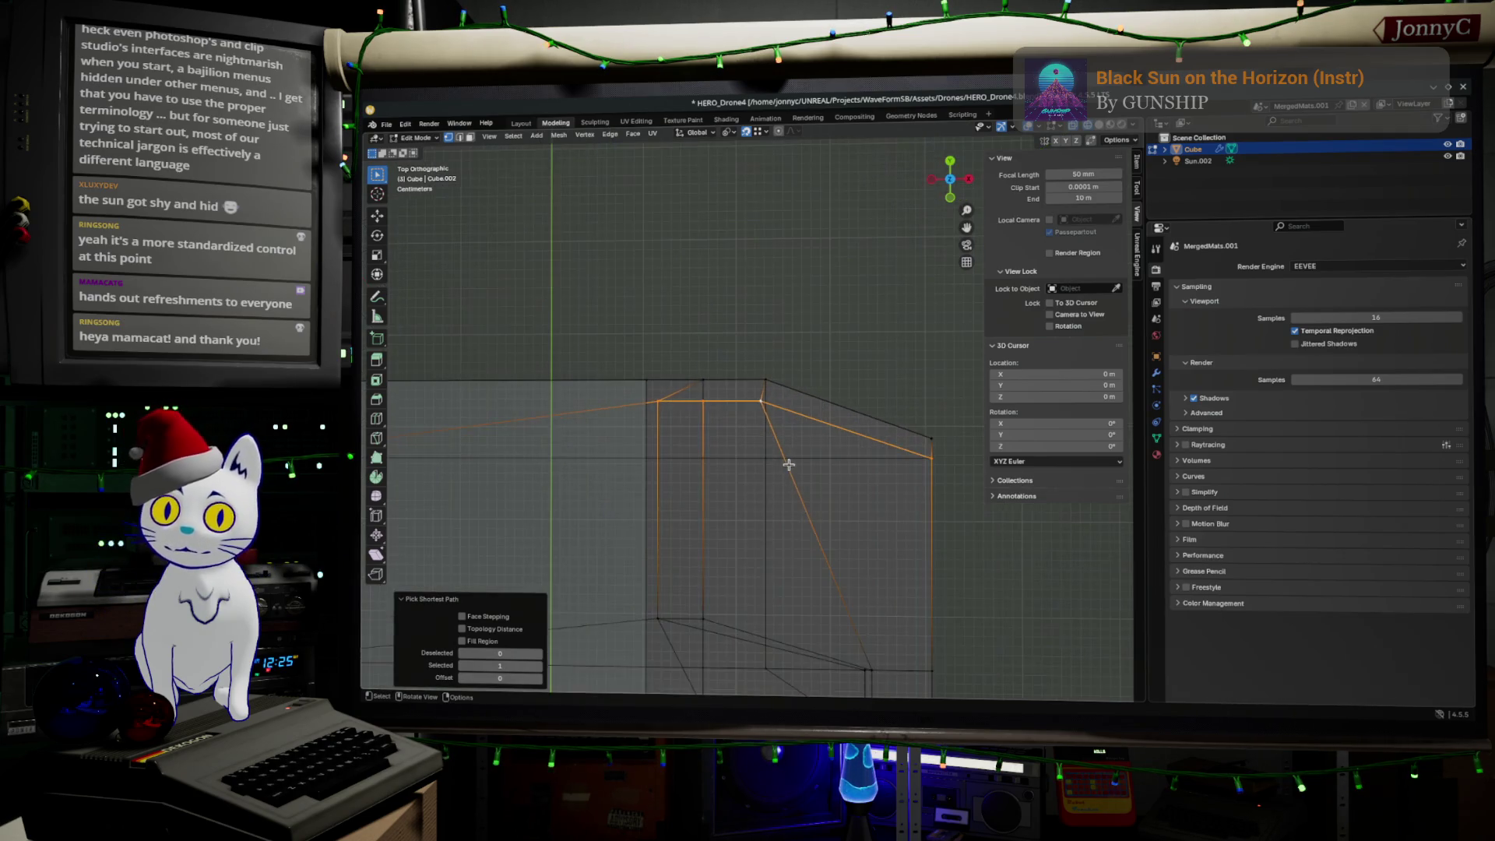
pyautogui.press('g')
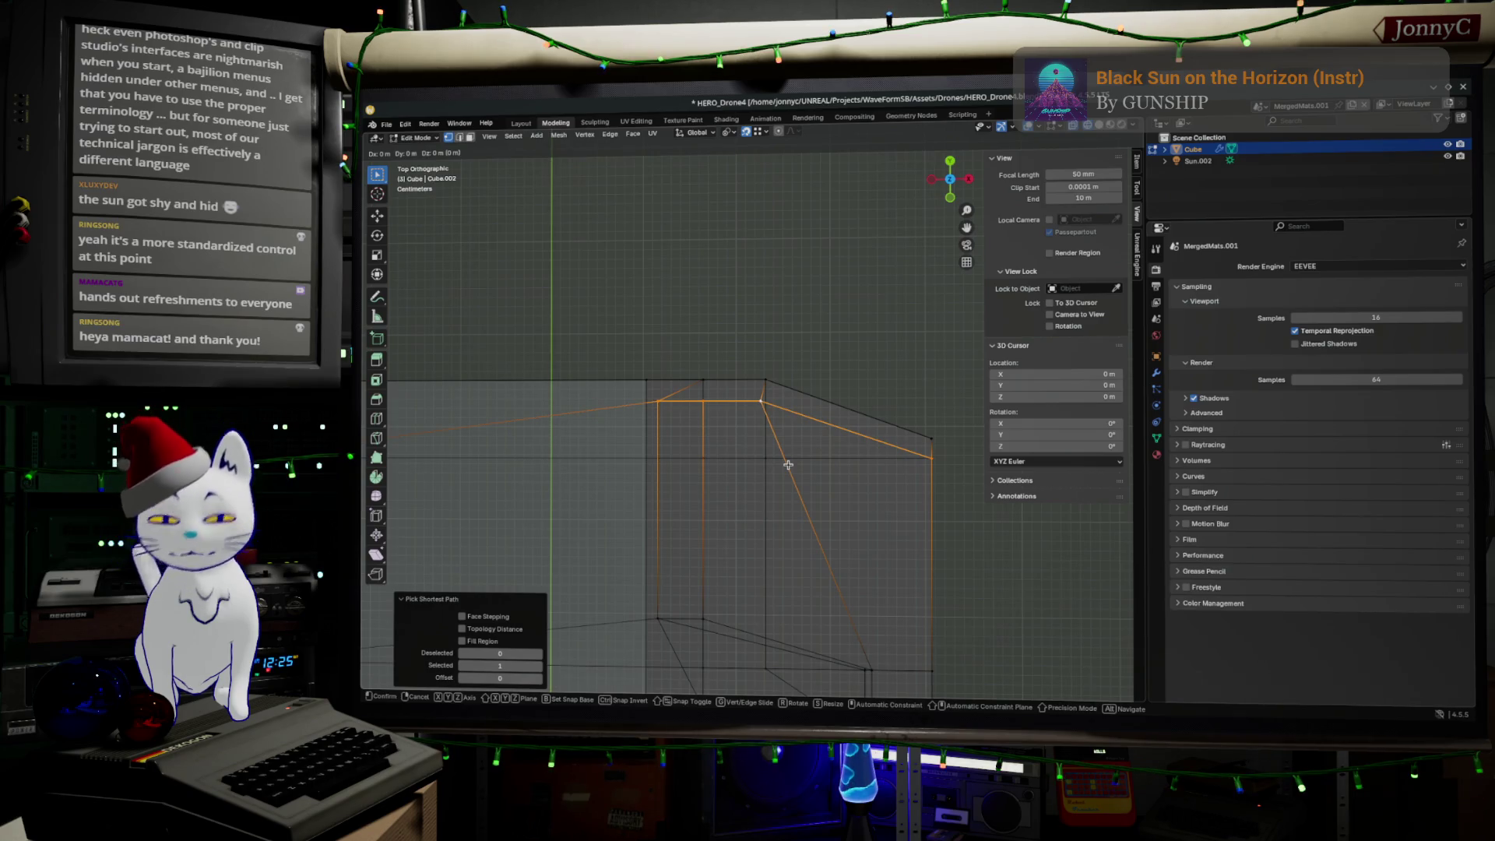
pyautogui.press('y')
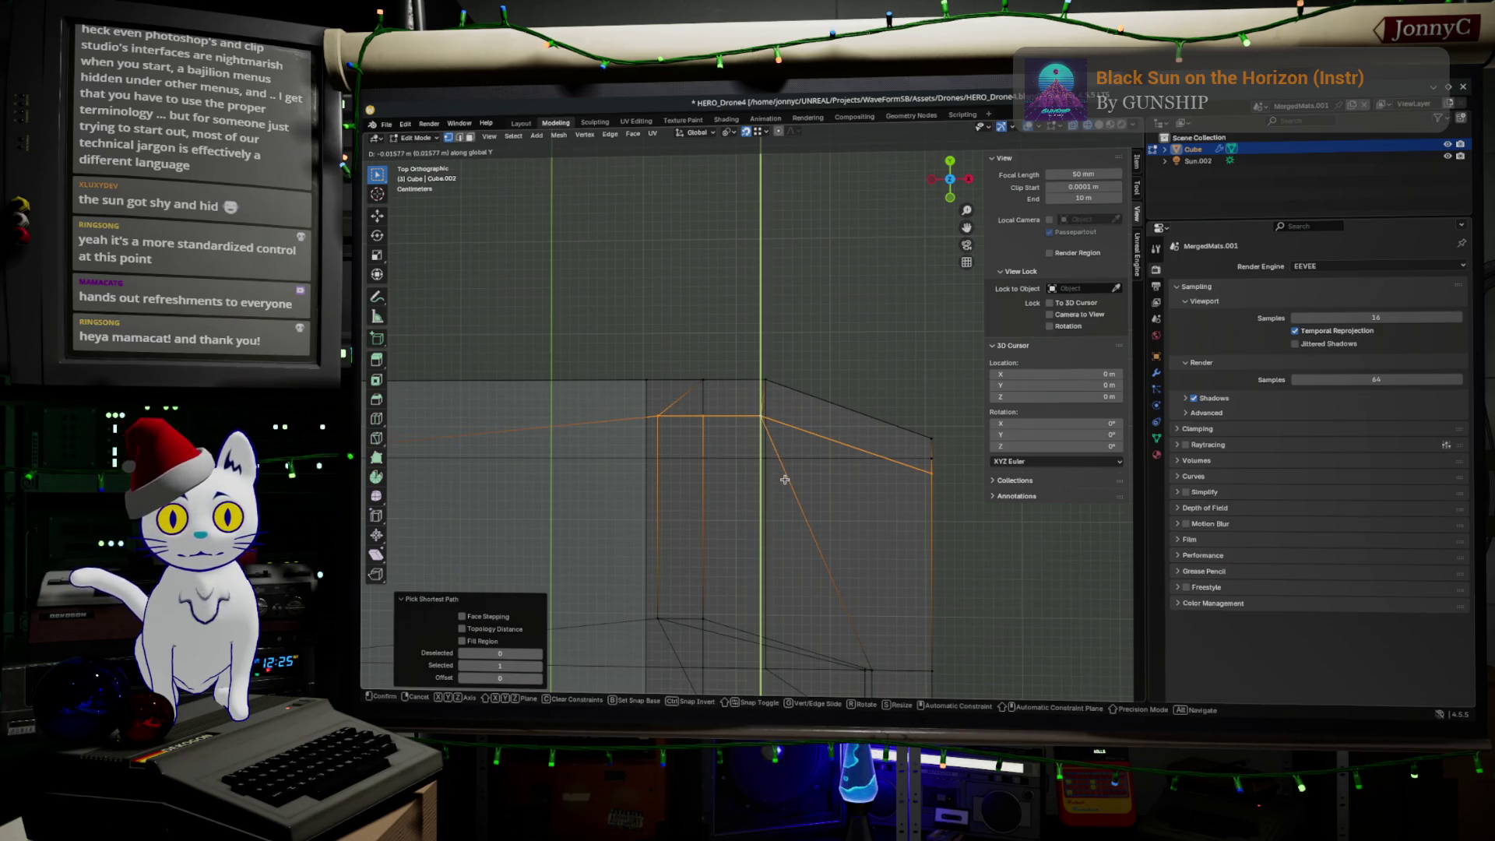
pyautogui.click(801, 518)
# Step: Check the body outside Edit Mode, then re-enter and pick a lower-front vertex
pyautogui.press('Tab')
pyautogui.moveTo(861, 595)
pyautogui.mouseDown(button='middle')
pyautogui.moveTo(802, 539)
pyautogui.moveTo(761, 544)
pyautogui.moveTo(820, 518)
pyautogui.moveTo(844, 534)
pyautogui.moveTo(726, 498)
pyautogui.mouseUp(button='middle')
pyautogui.press('Tab')
pyautogui.click(695, 506)
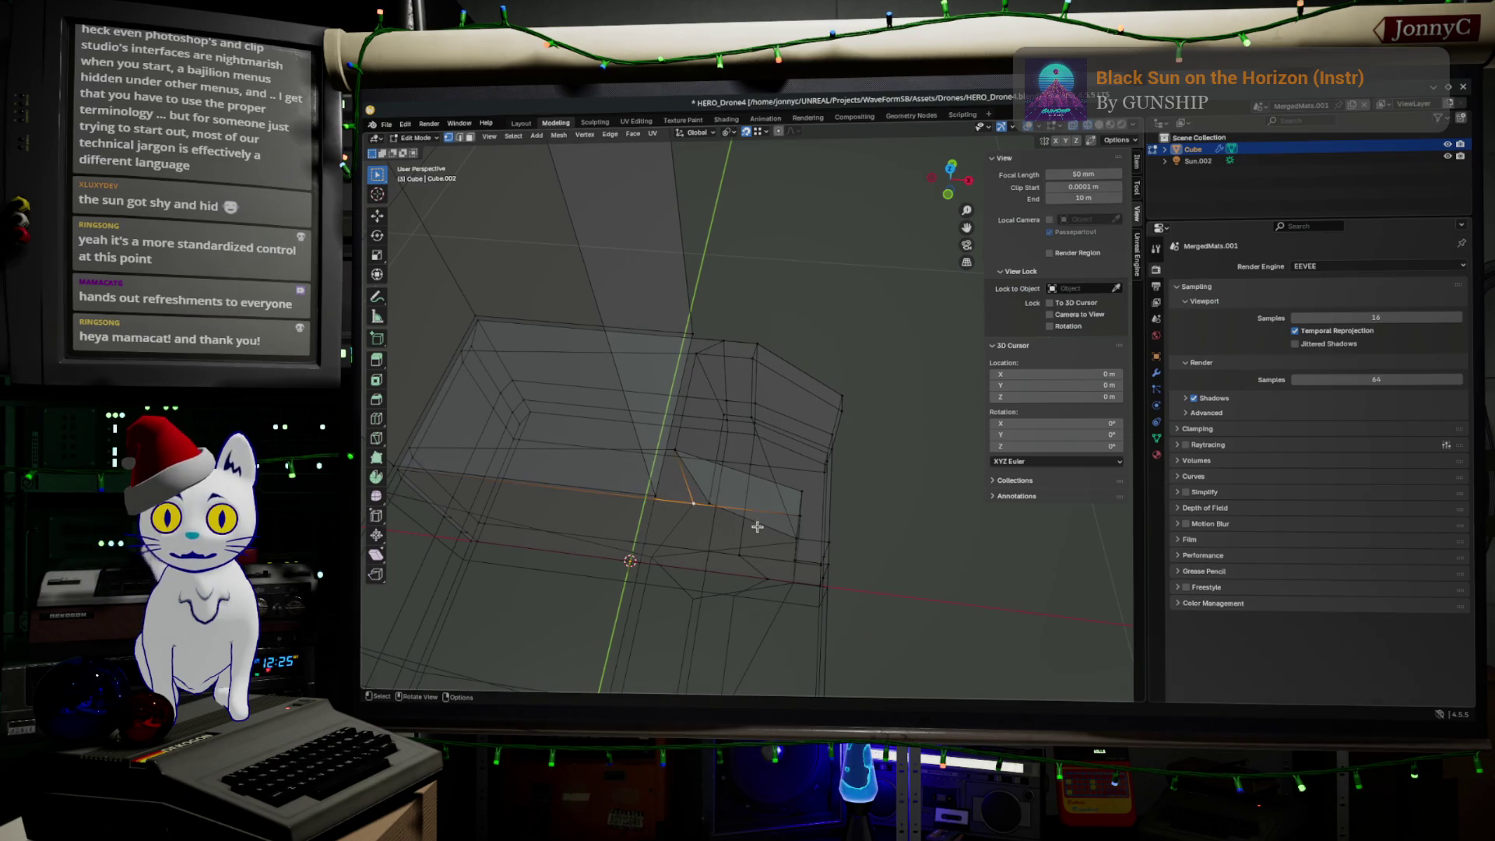
# Step: Vertex-slide the lower-front vertex along its edge and switch to solid shading
pyautogui.hotkey('shift', 'v')
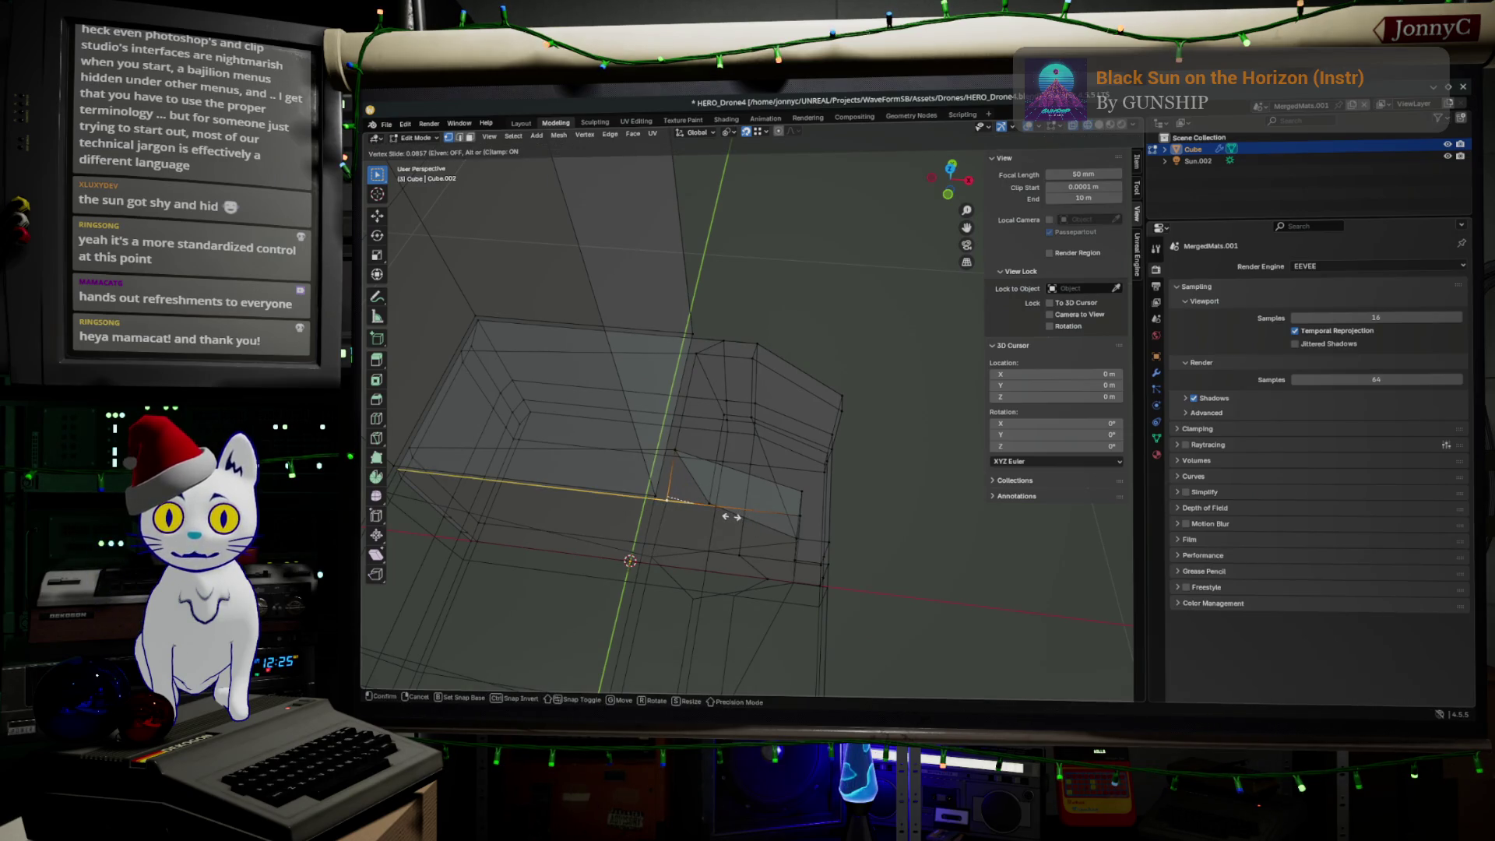
pyautogui.click(731, 516)
pyautogui.moveTo(828, 507); pyautogui.dragTo(1013, 233, button='middle')
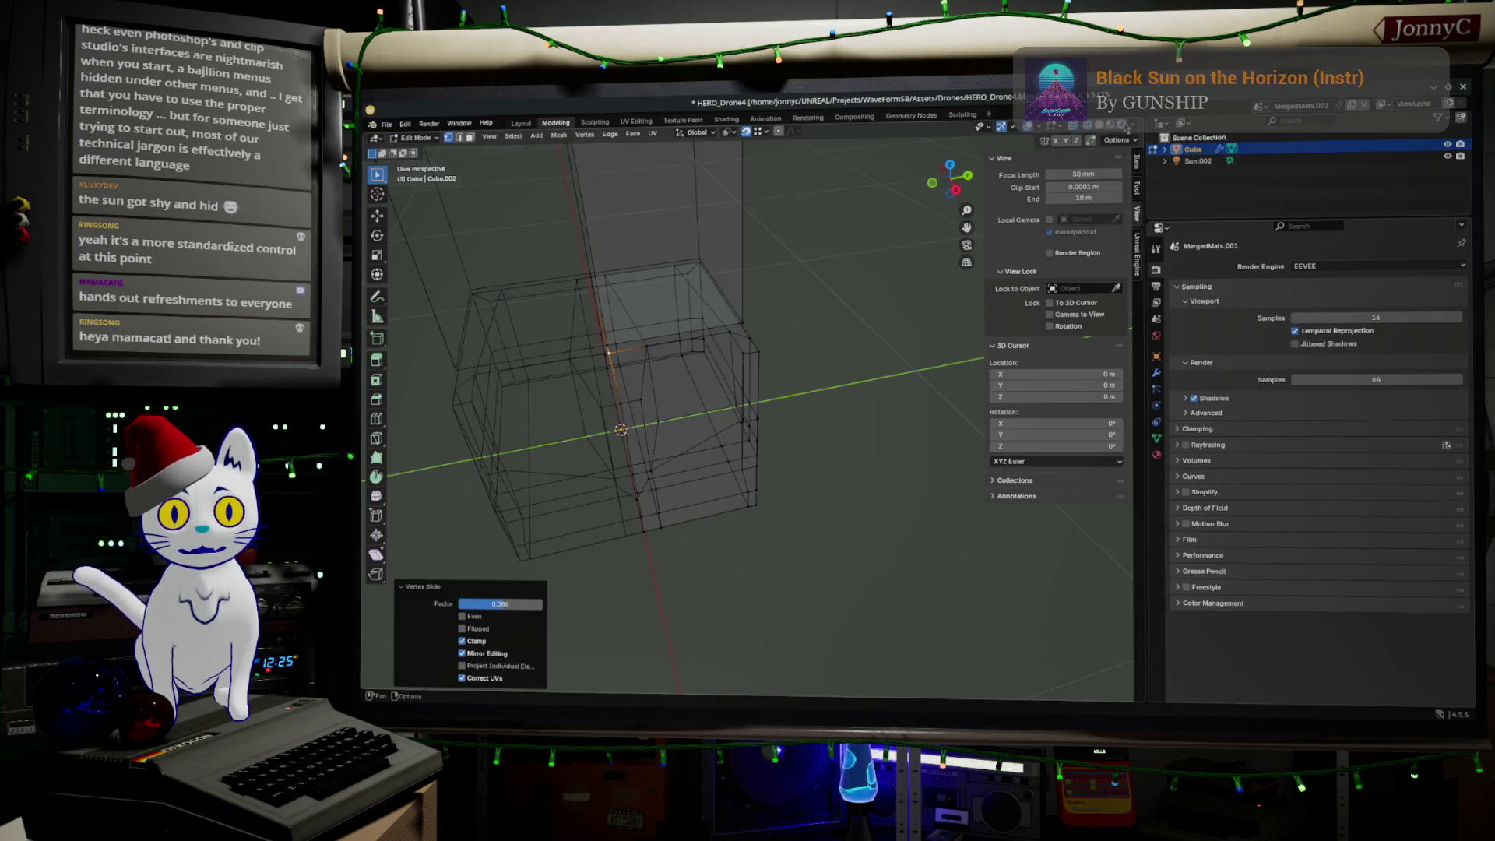
pyautogui.click(1125, 127)
# Step: Leave Edit Mode, orbit to a front-facing view of the solid body, then re-enter Edit Mode
pyautogui.press('Tab')
pyautogui.moveTo(779, 498)
pyautogui.mouseDown(button='middle')
pyautogui.moveTo(862, 433)
pyautogui.moveTo(768, 431)
pyautogui.mouseUp(button='middle')
pyautogui.press('KP_3')
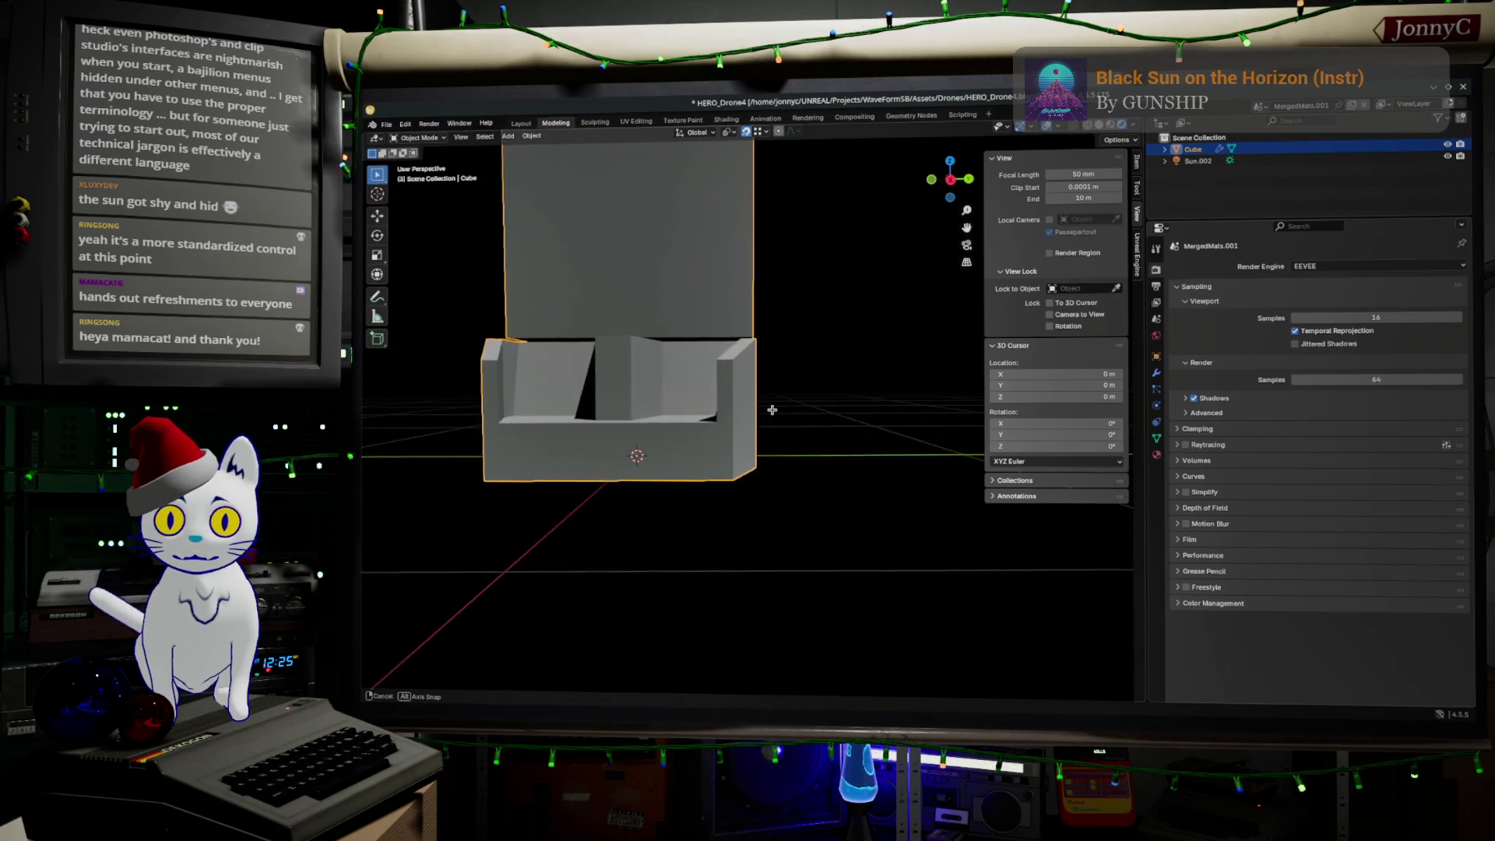
pyautogui.moveTo(739, 444); pyautogui.dragTo(669, 439, button='middle')
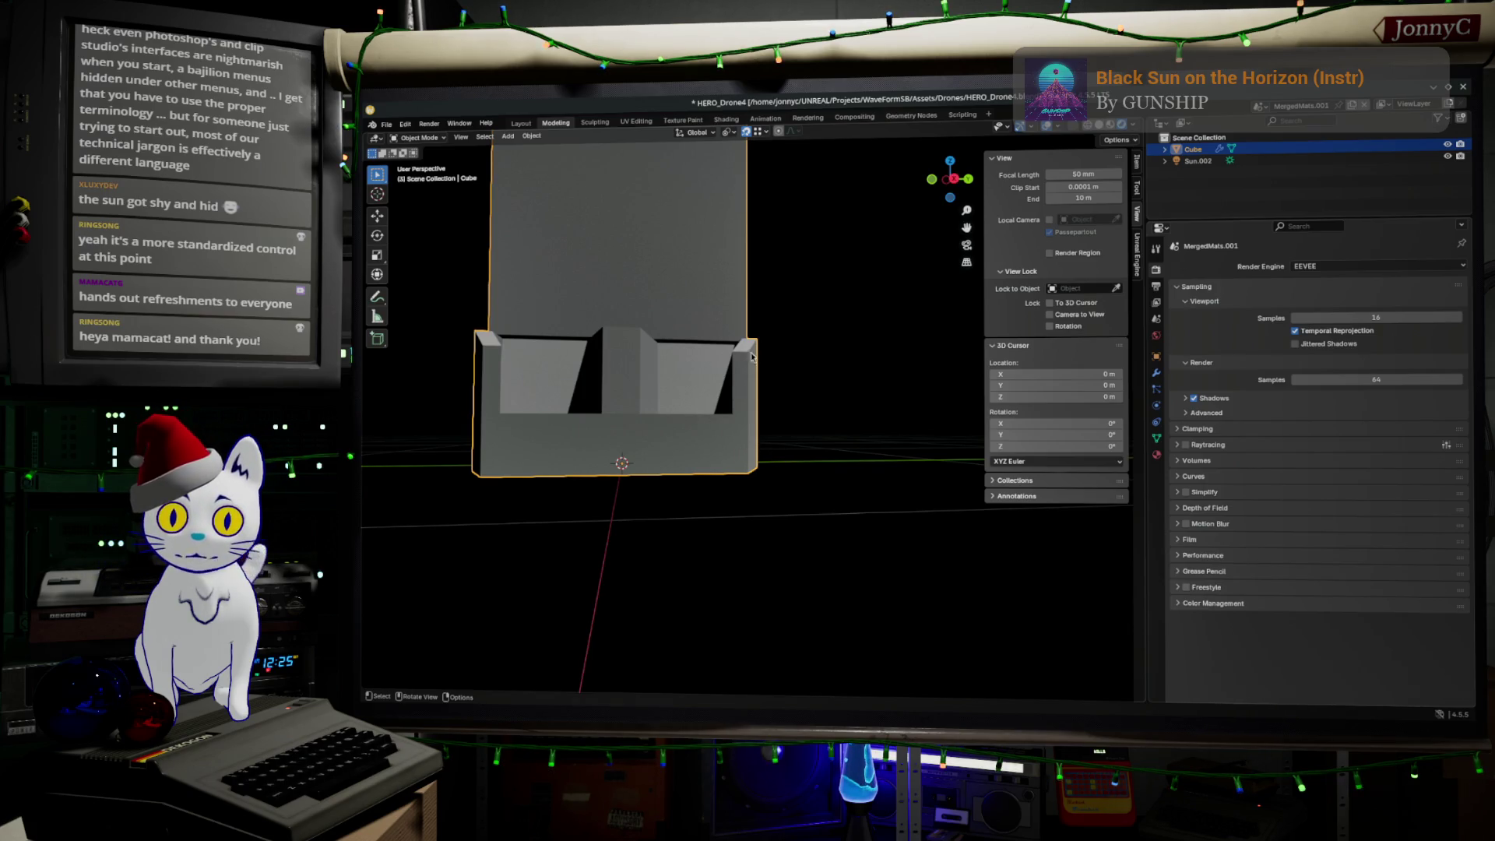
pyautogui.press('Tab')
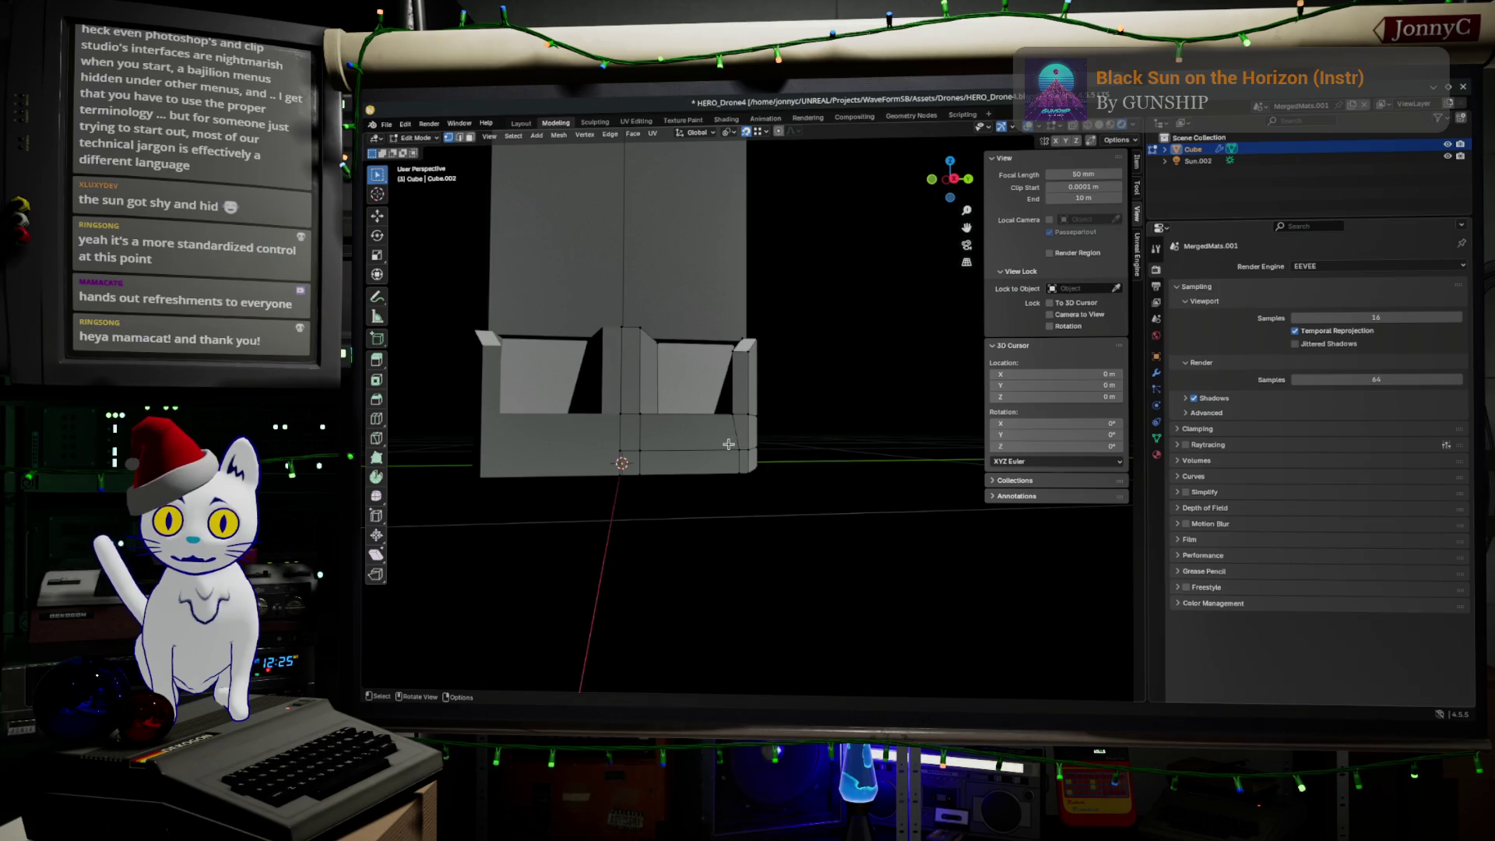
# Step: Loop-cut a horizontal edge loop across the lower front and raise it slightly on Z
pyautogui.hotkey('ctrl', 'r')
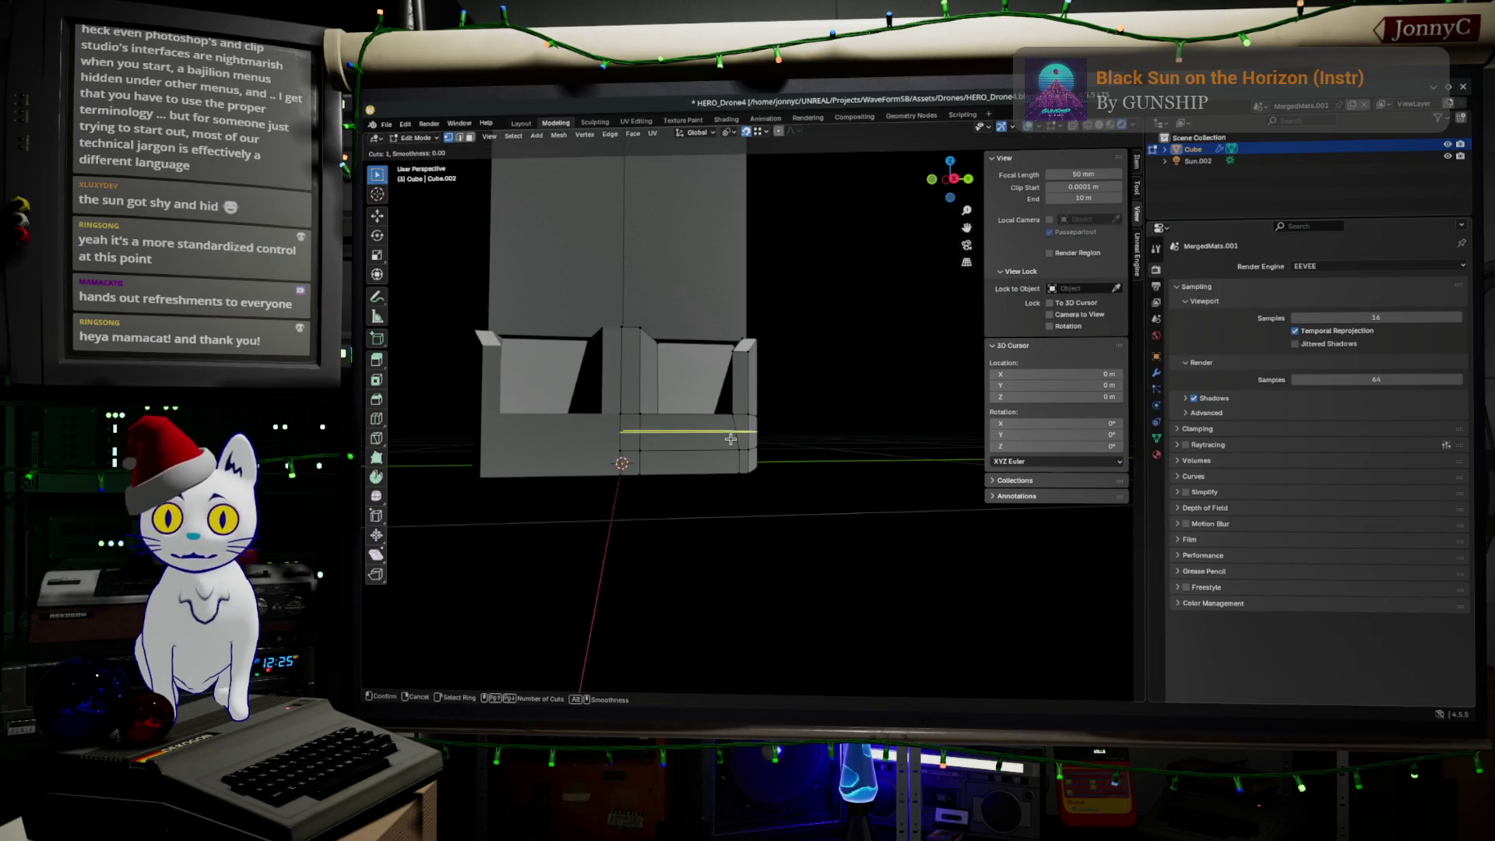
pyautogui.click(730, 439)
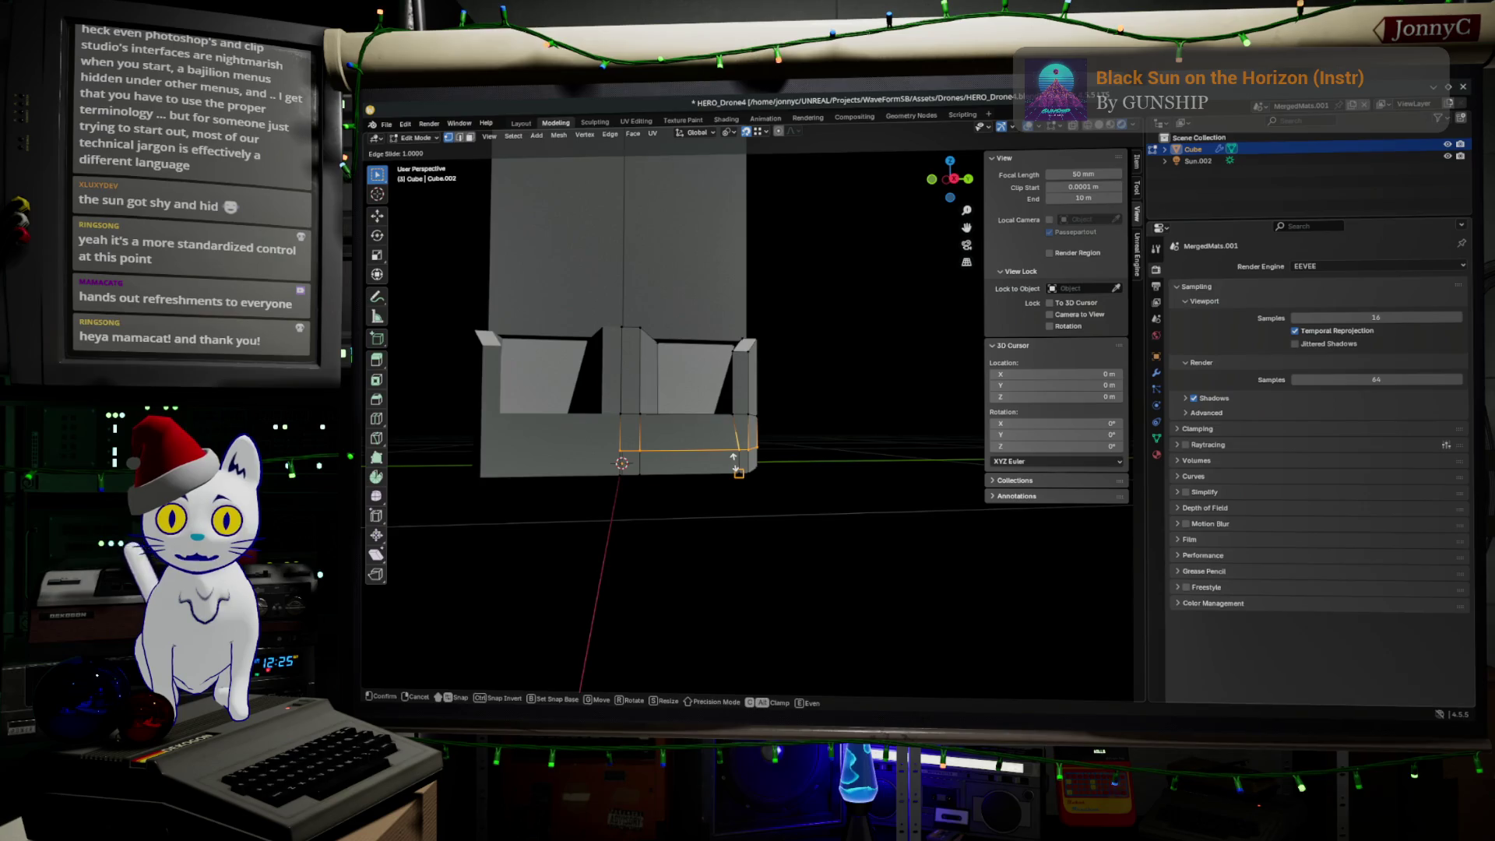
pyautogui.click(734, 466)
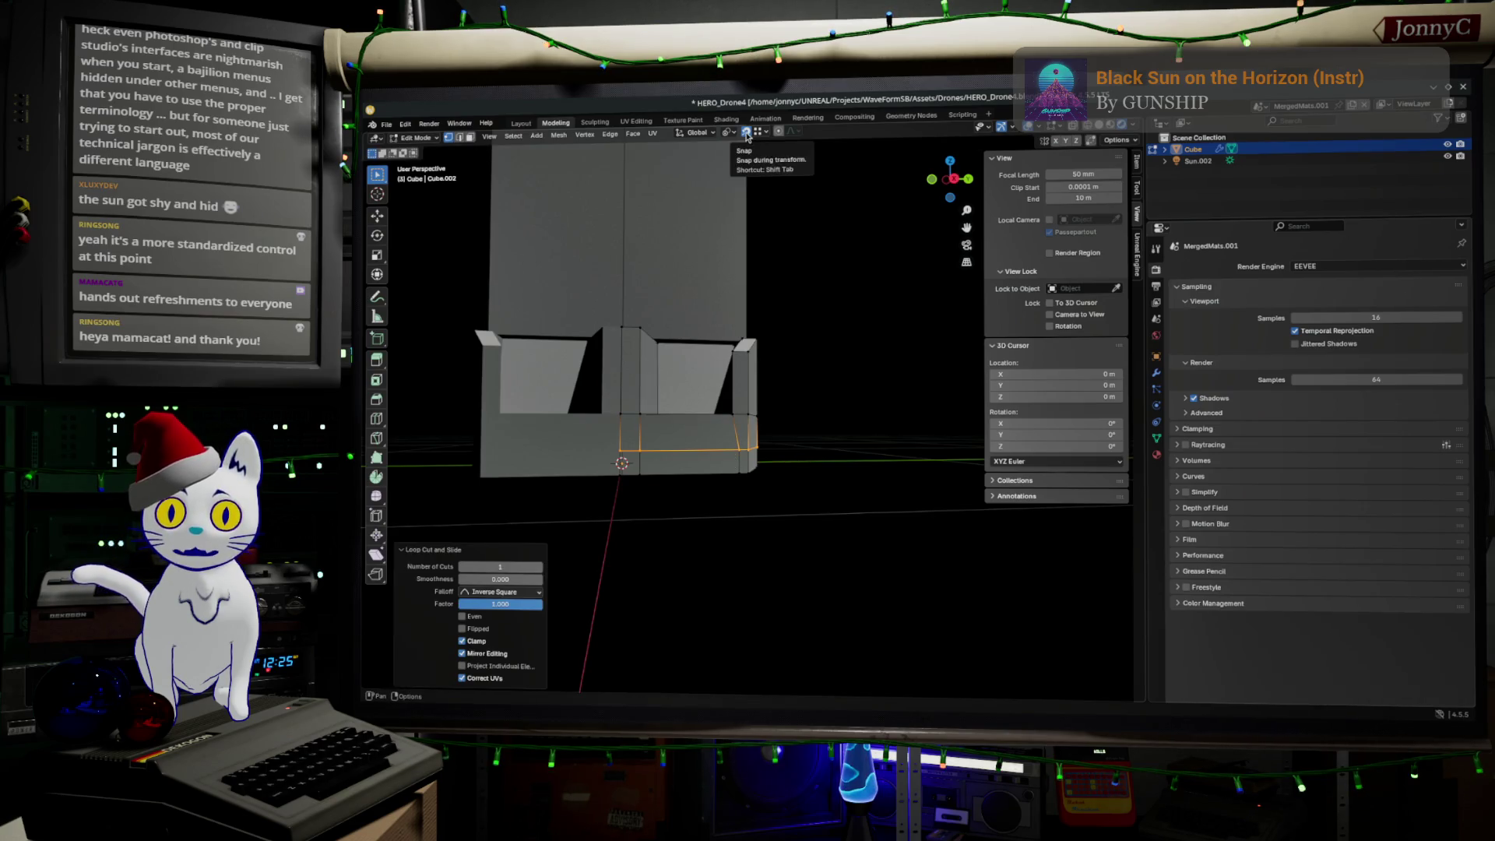
pyautogui.press('g')
pyautogui.press('z')
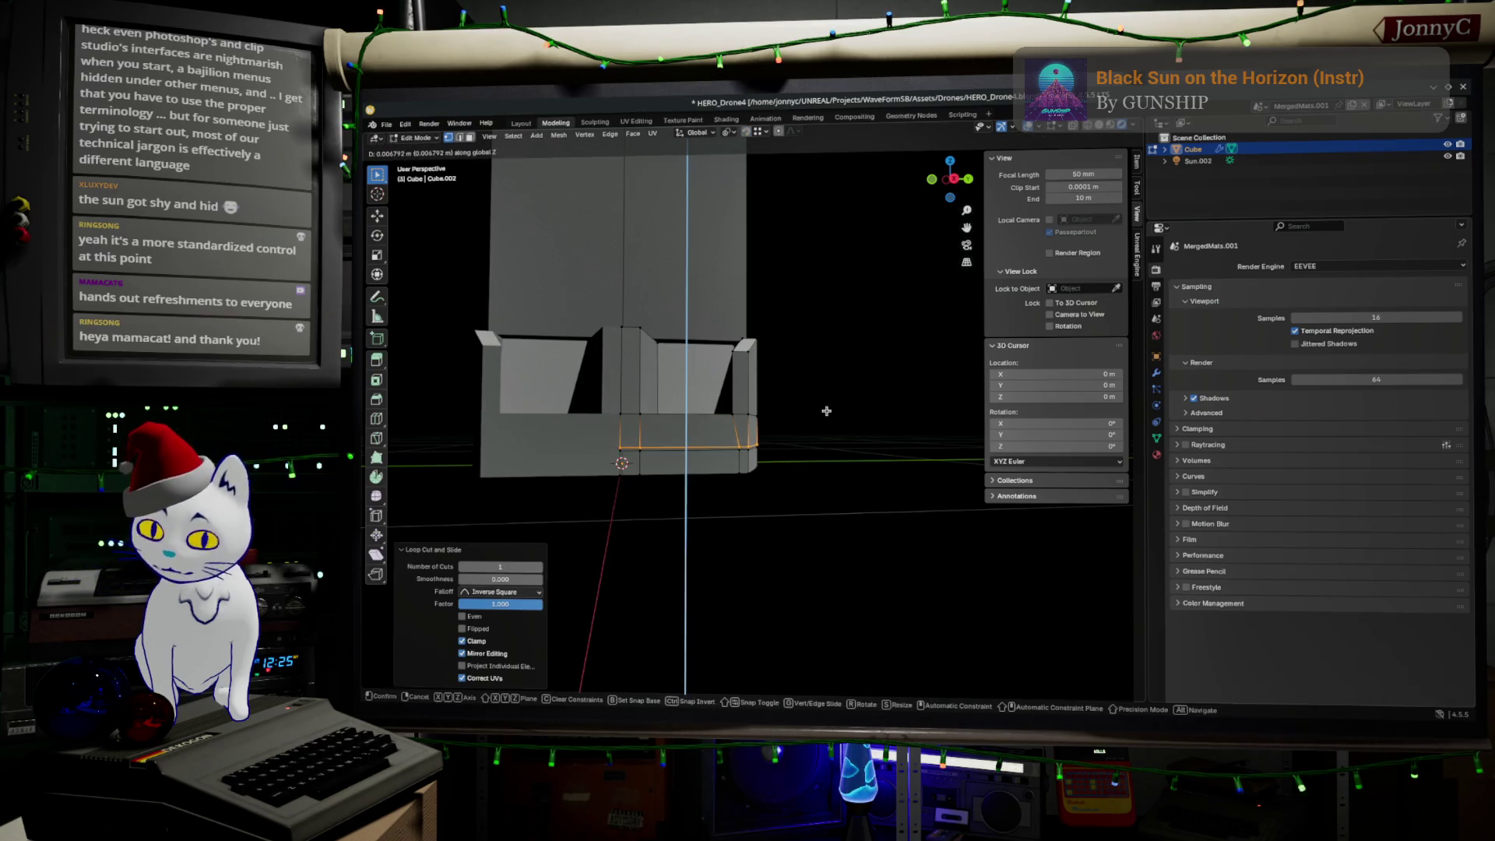
pyautogui.click(829, 403)
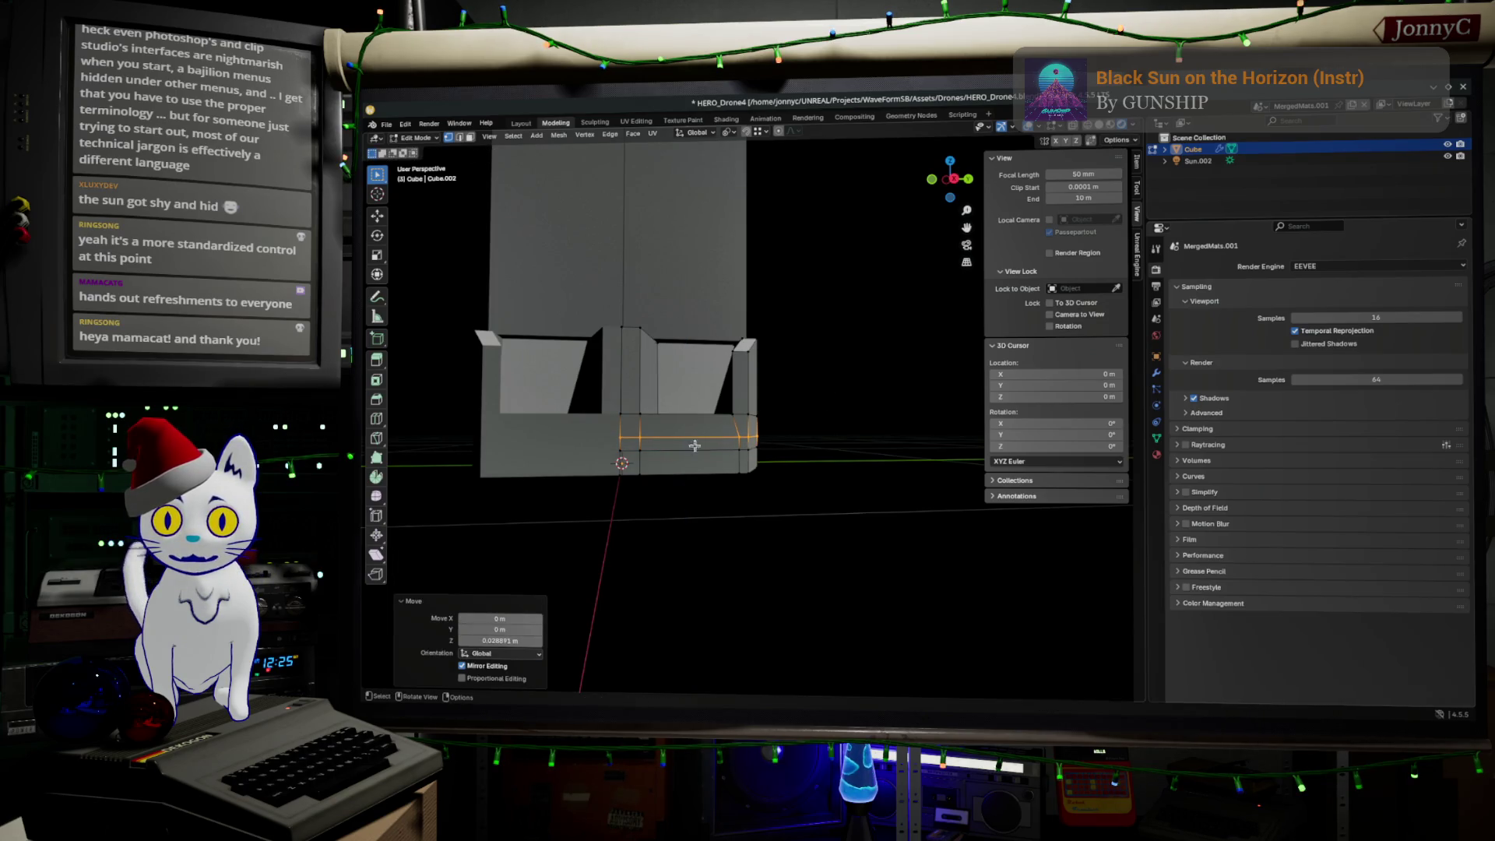
# Step: Select the horizontal face band around the bottom and view it from the Right orthographic view
pyautogui.hotkey('alt', 'a')
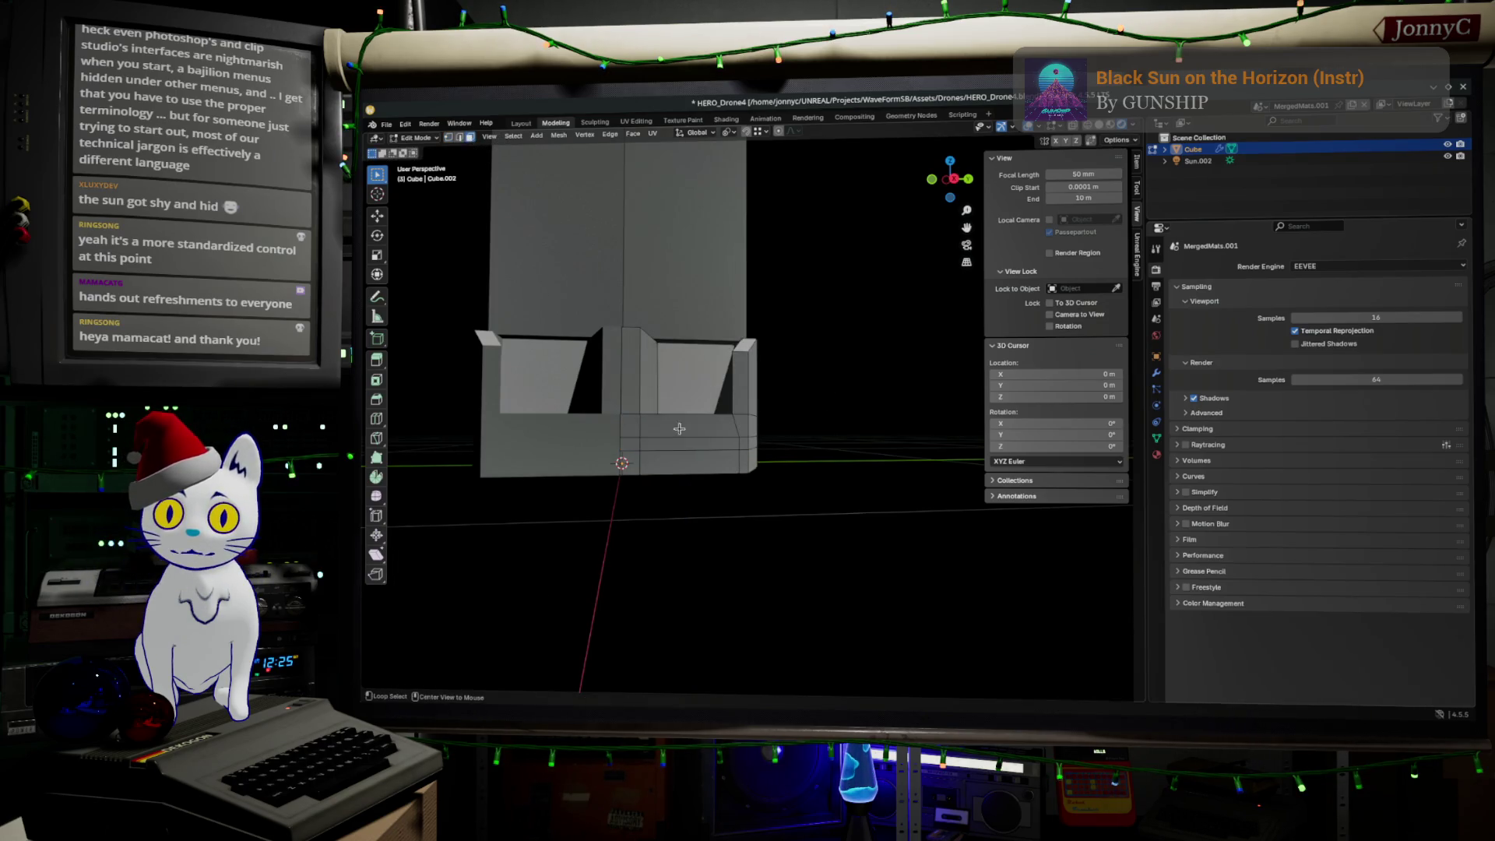
pyautogui.keyDown('alt'); pyautogui.click(694, 448); pyautogui.keyUp('alt')
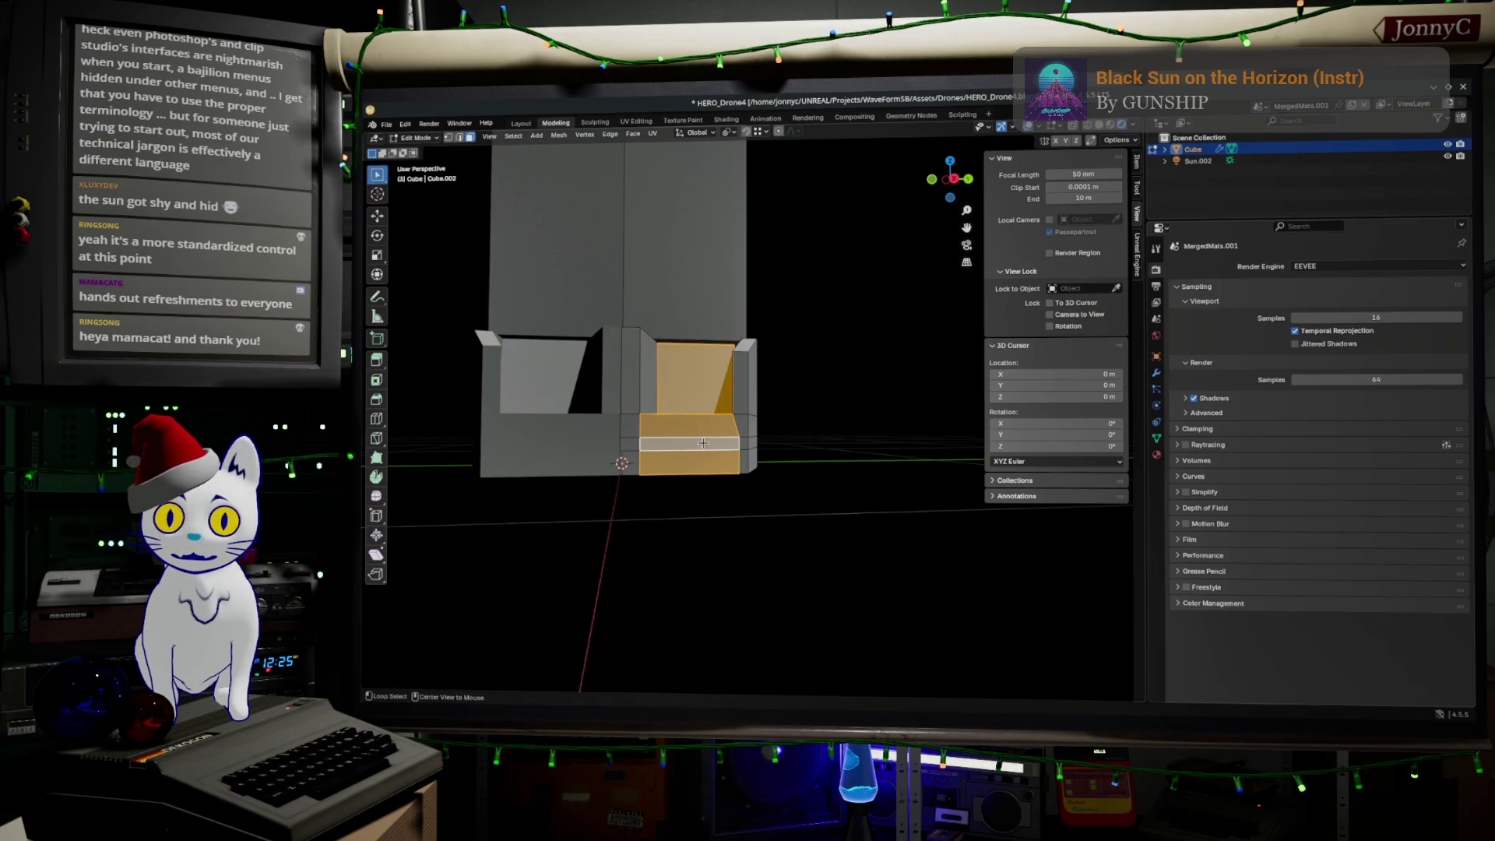
pyautogui.keyDown('alt'); pyautogui.click(733, 436); pyautogui.keyUp('alt')
pyautogui.moveTo(733, 436); pyautogui.dragTo(763, 501, button='middle')
pyautogui.press('KP_3')
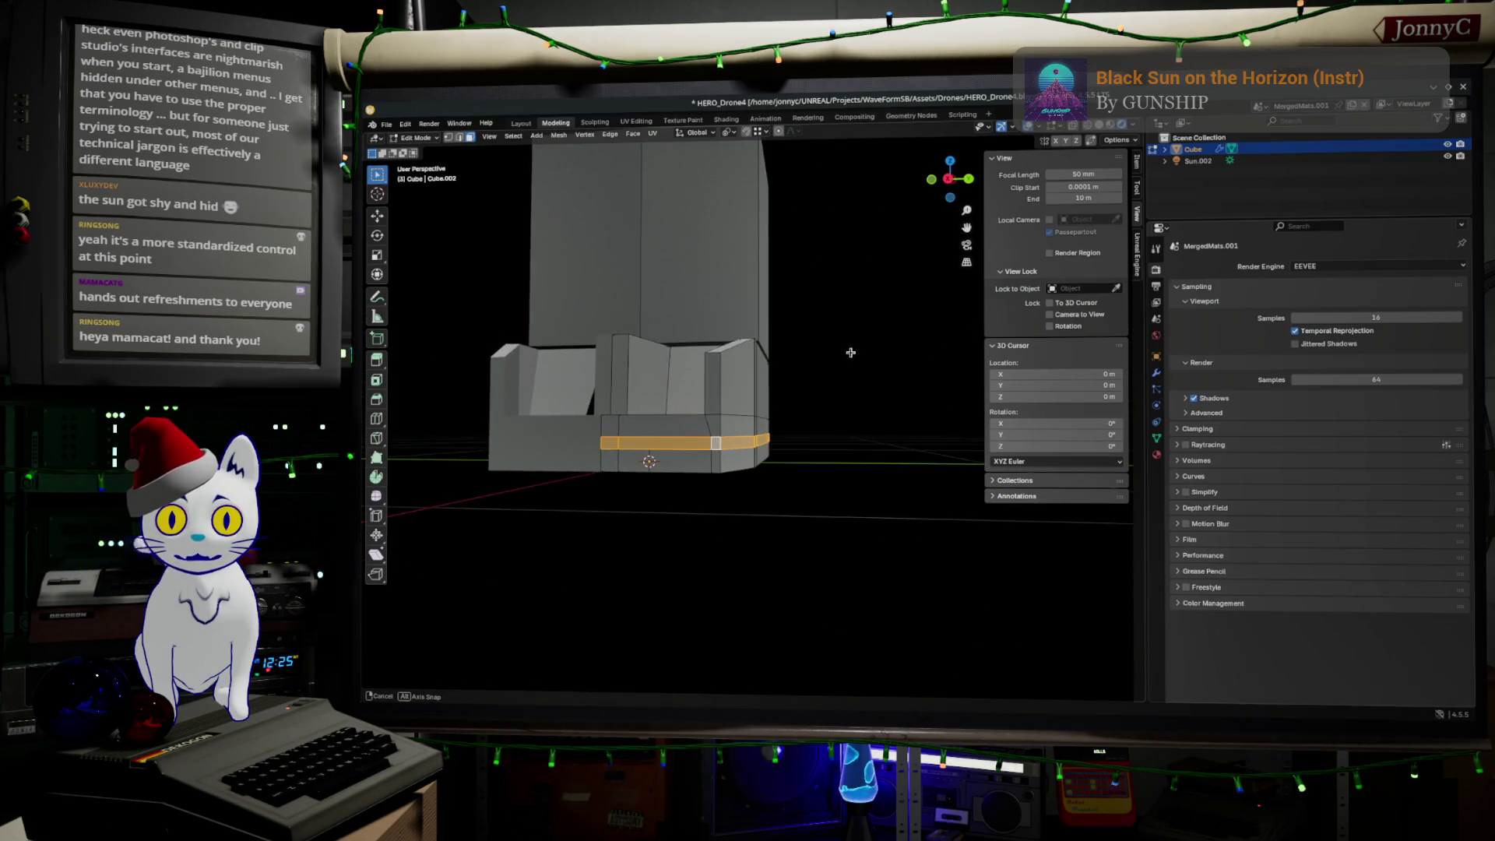
pyautogui.moveTo(796, 429); pyautogui.dragTo(876, 251, button='middle')
pyautogui.click(949, 182)
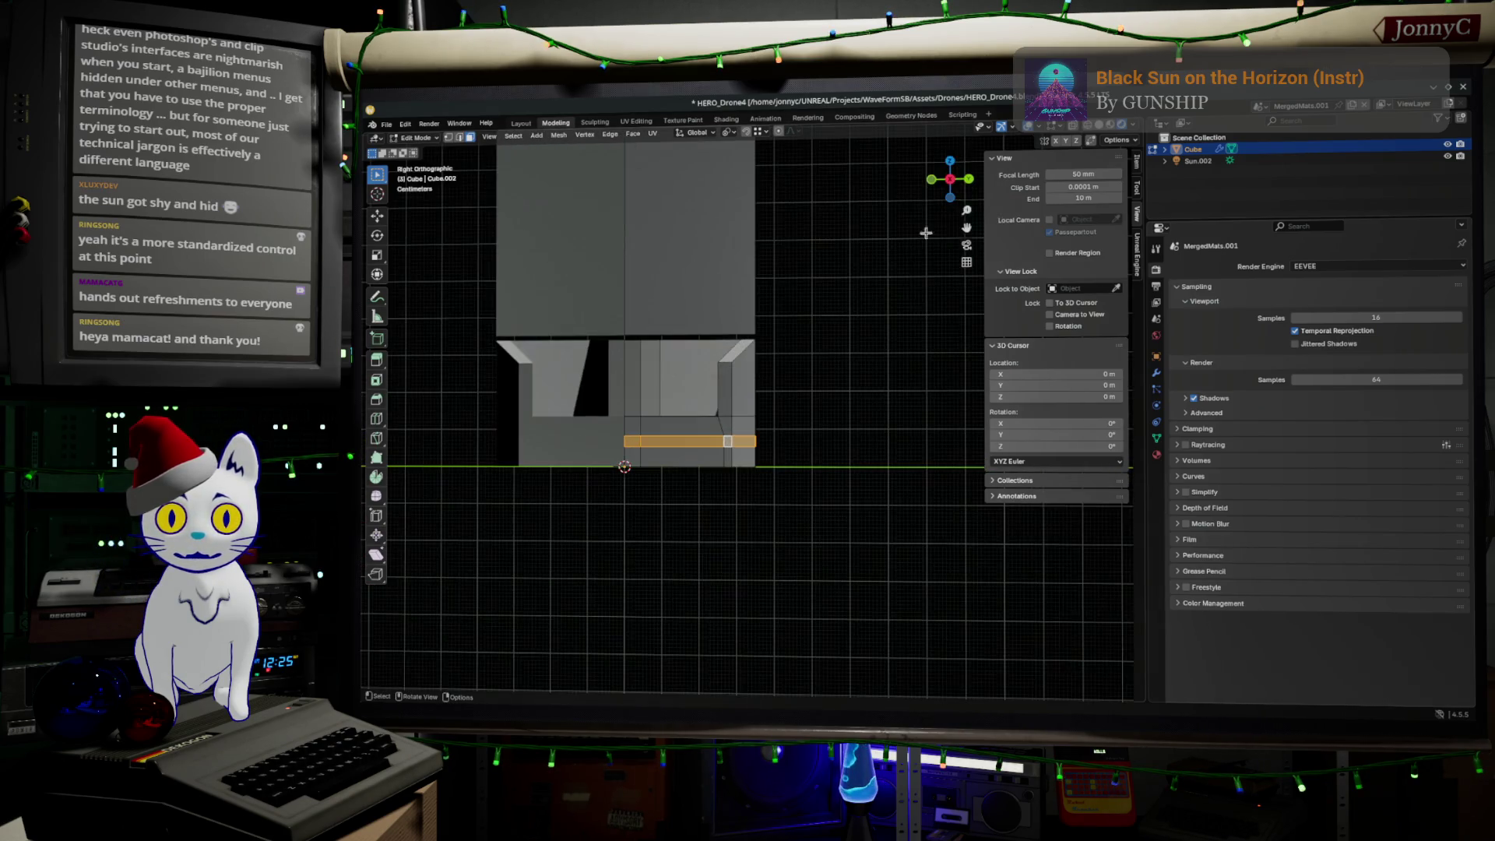
pyautogui.scroll(2, 798, 486)
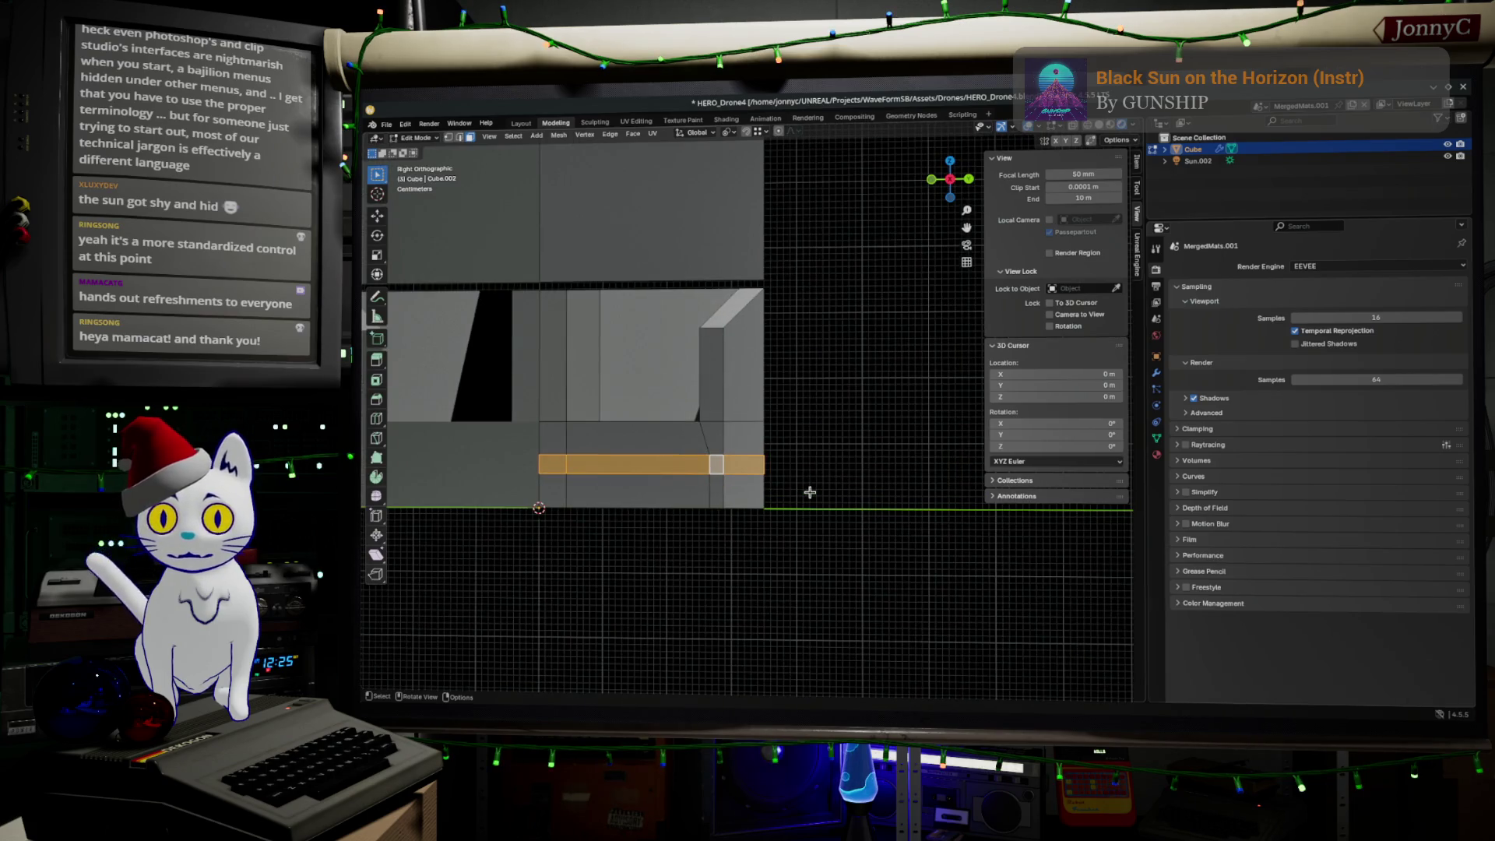
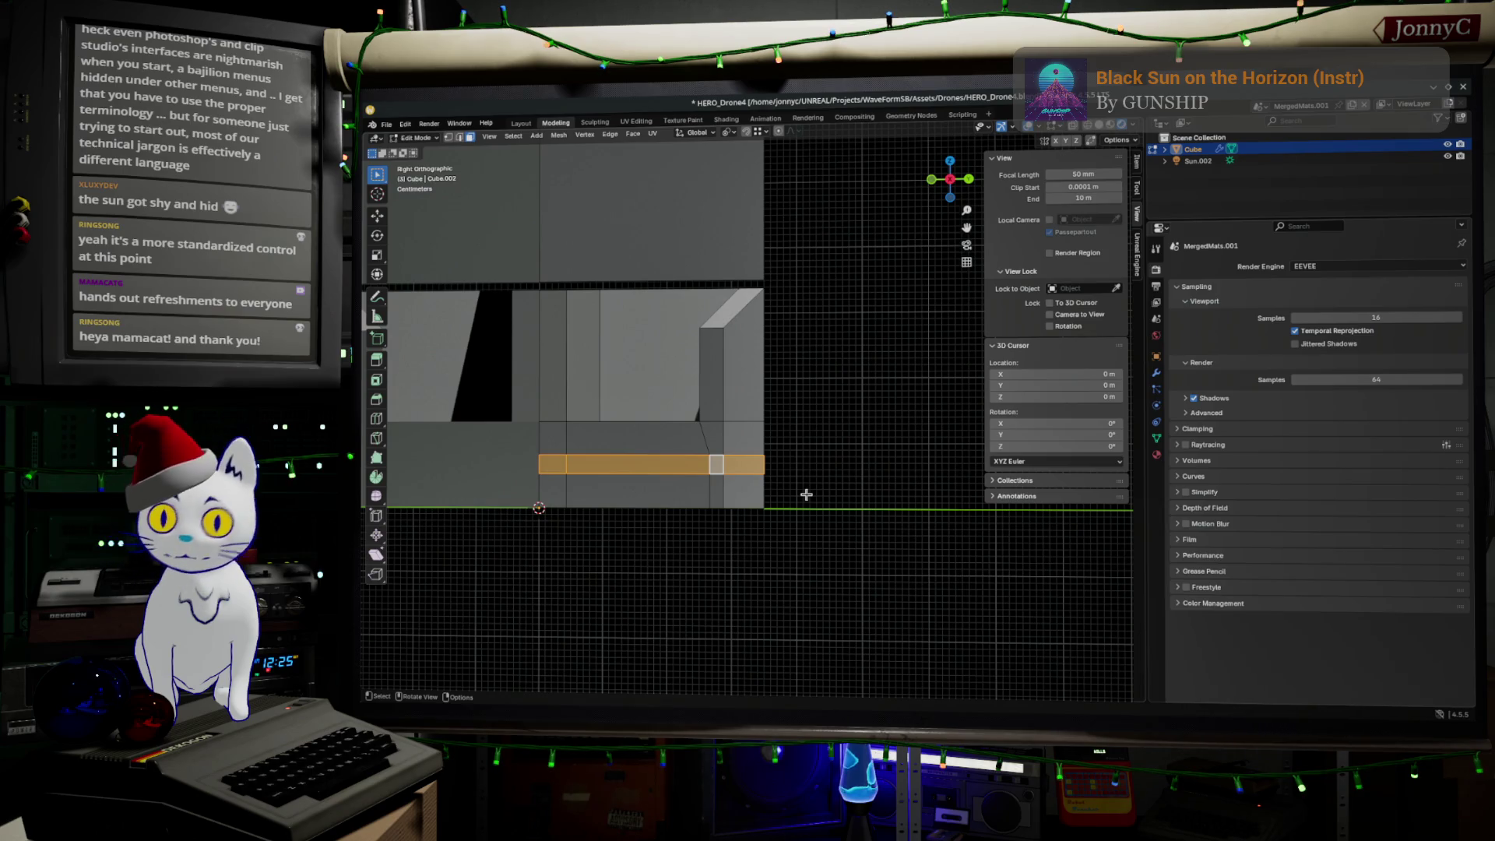
# Step: Scale the bottom chamfer strip outward by 1.056 around the 3D cursor pivot
pyautogui.press('s')
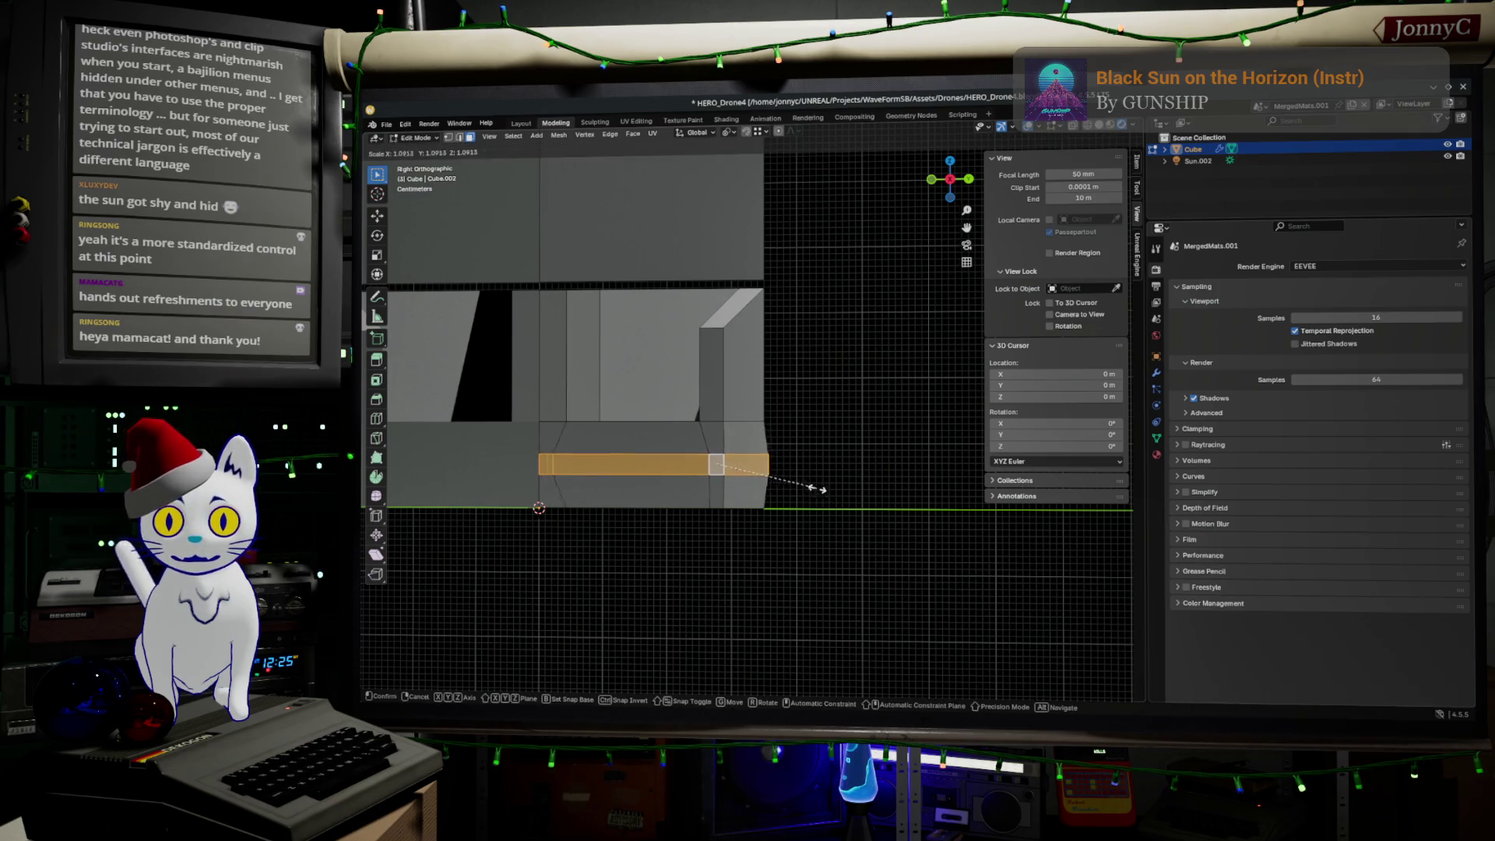
pyautogui.click(818, 491)
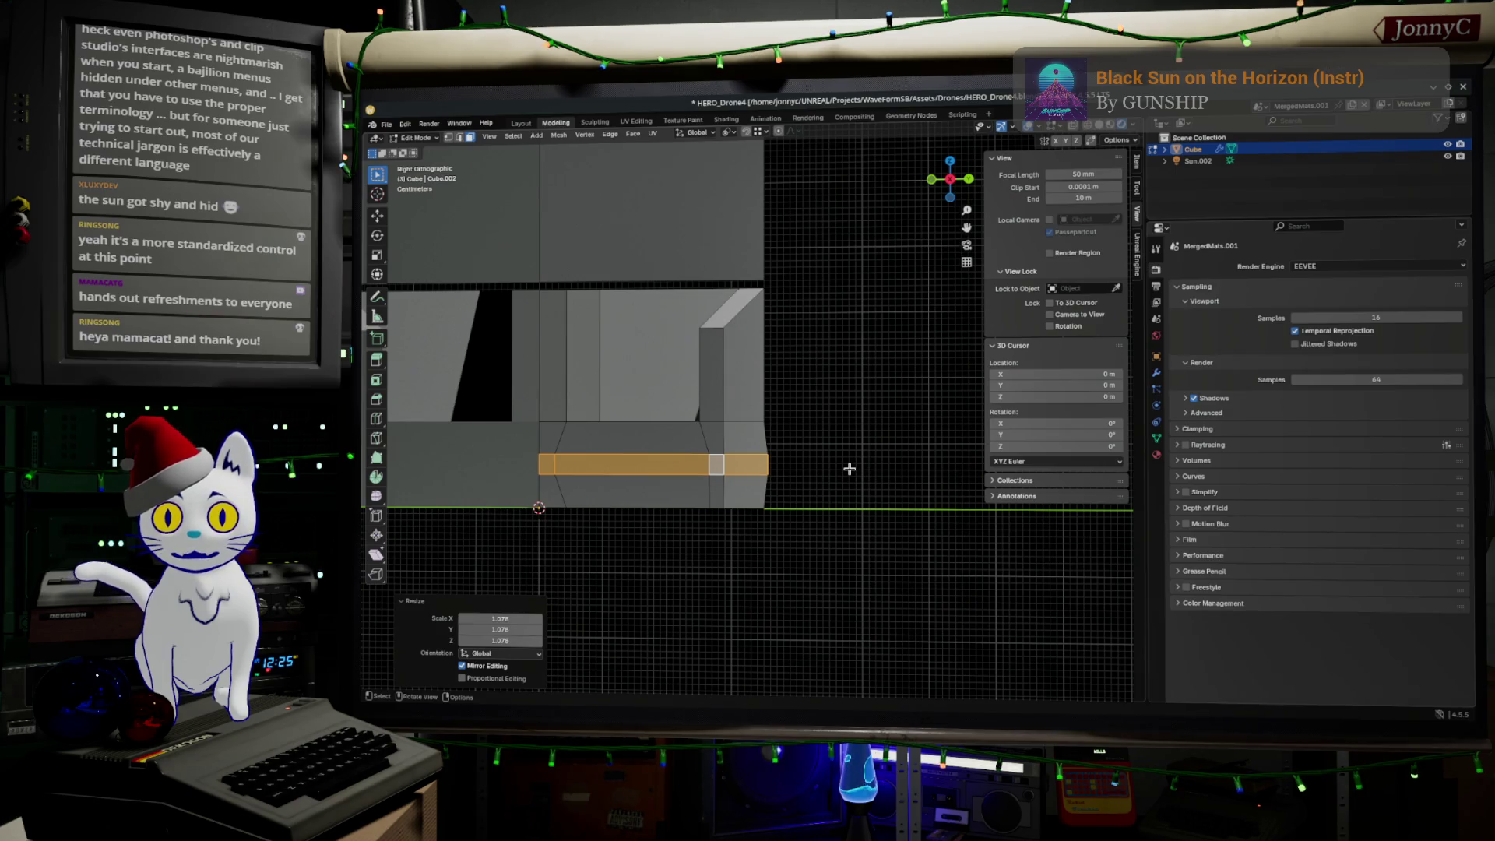
pyautogui.hotkey('ctrl', 'z')
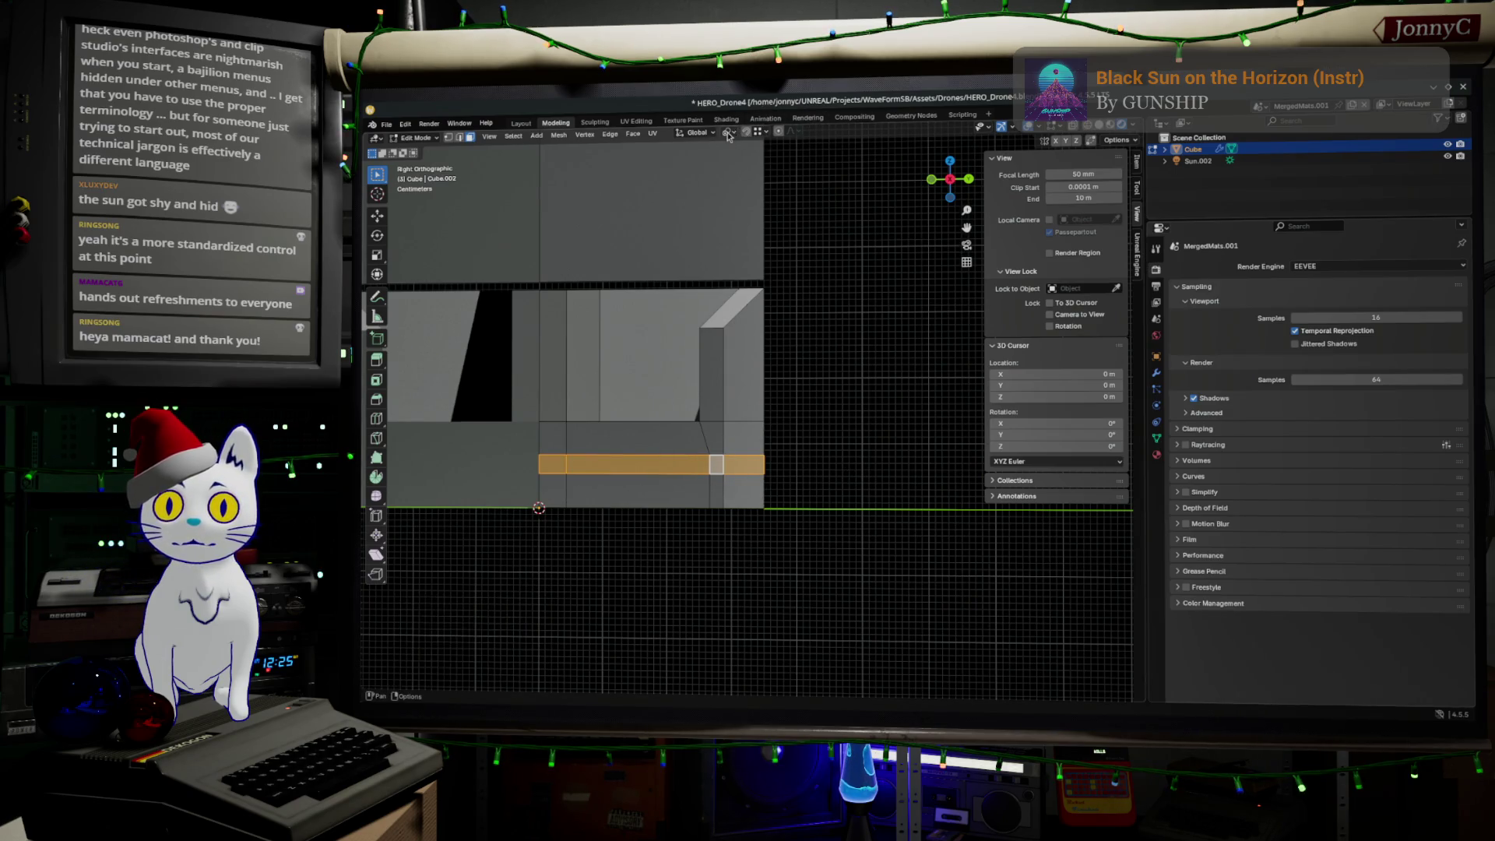
pyautogui.click(729, 134)
pyautogui.click(771, 170)
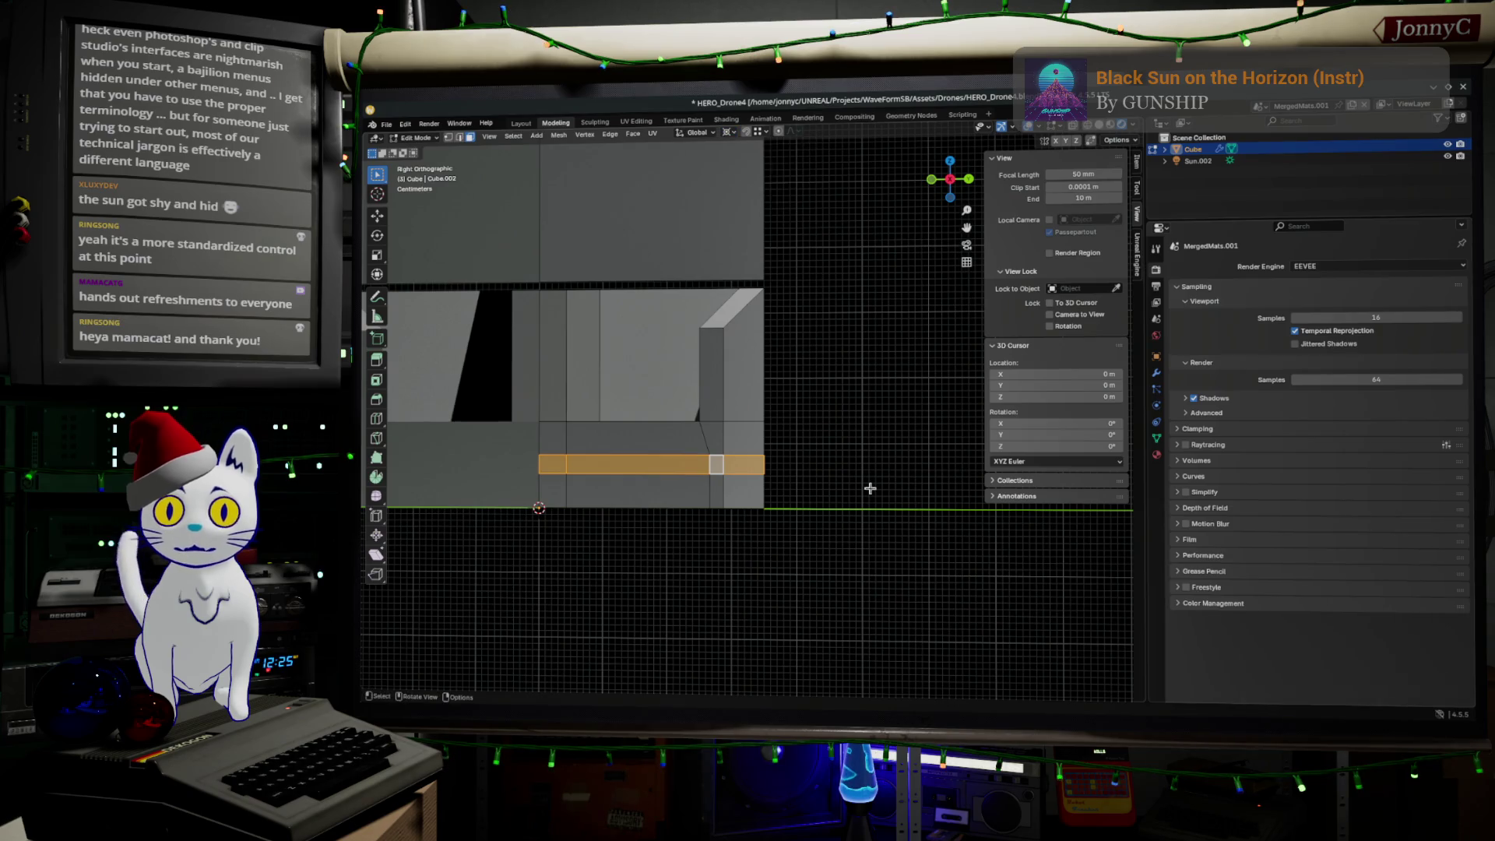
pyautogui.press('s')
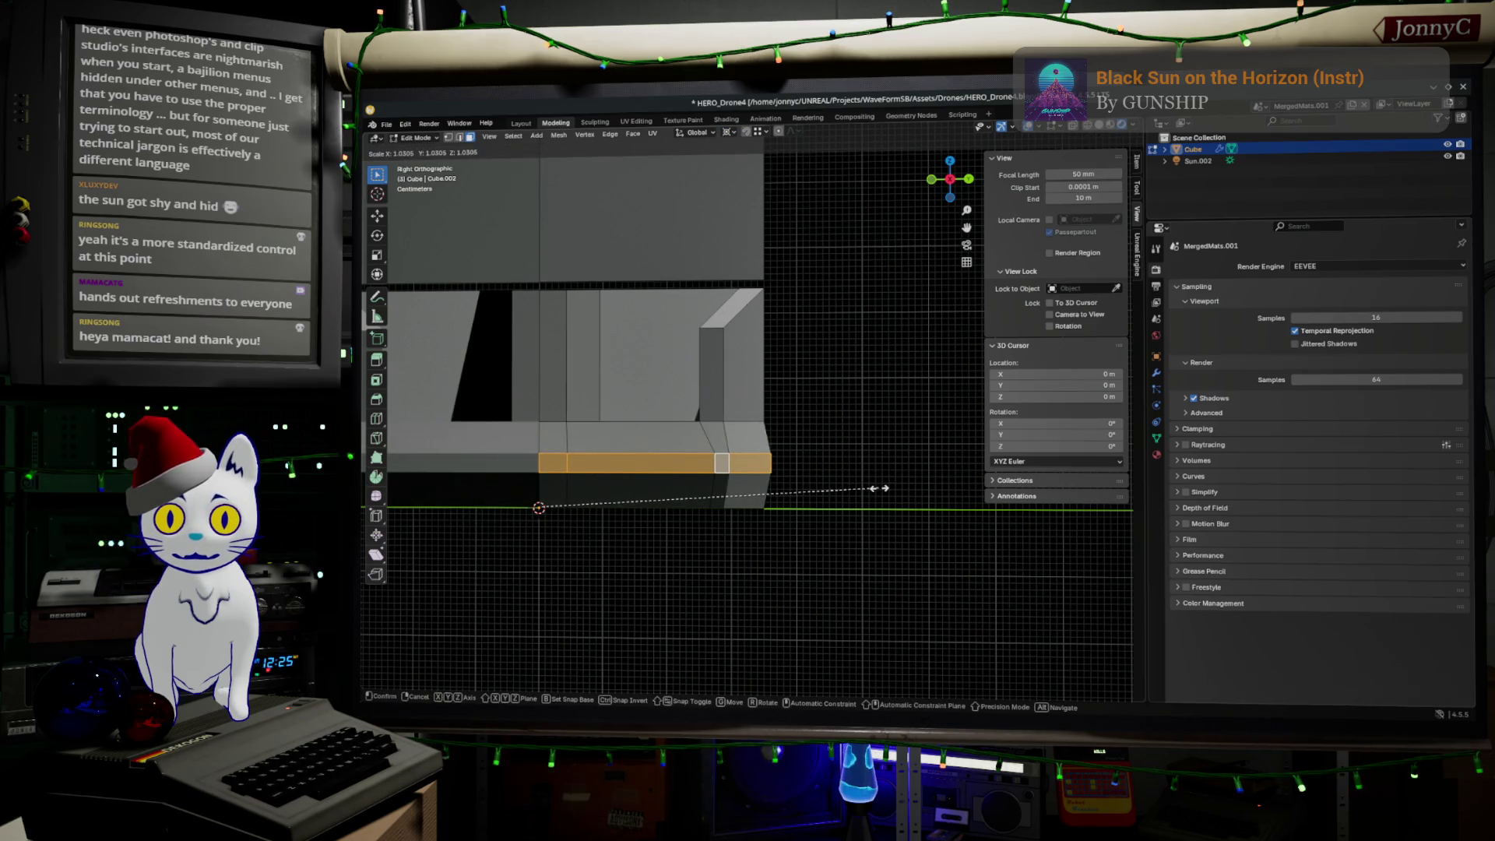
pyautogui.click(884, 490)
pyautogui.moveTo(883, 490)
pyautogui.mouseDown(button='middle')
pyautogui.moveTo(876, 436)
pyautogui.moveTo(862, 441)
pyautogui.mouseUp(button='middle')
pyautogui.hotkey('alt', 'a')
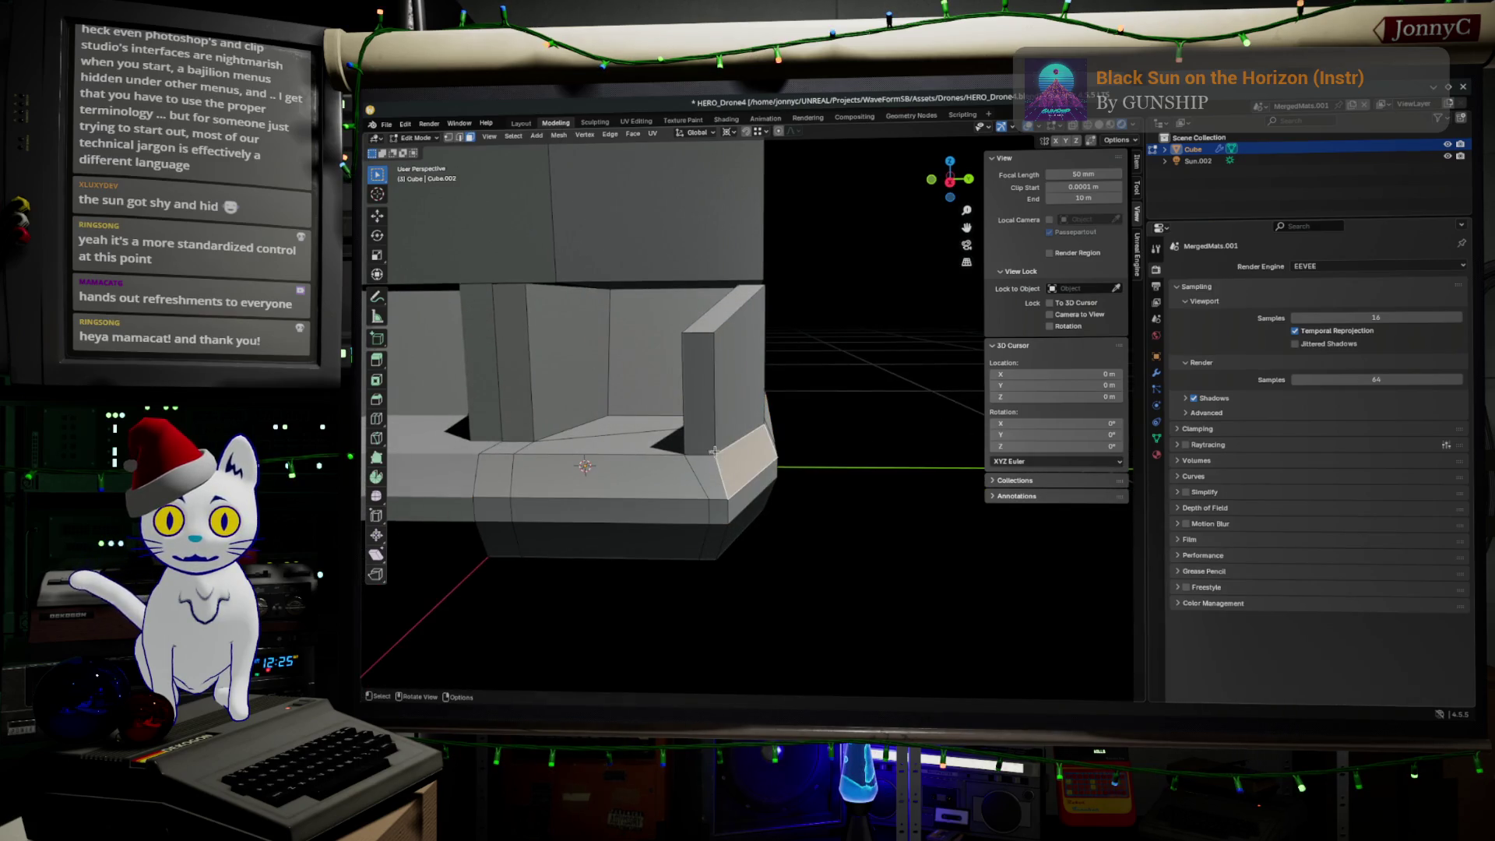
# Step: In vertex select, slide the chamfer's corner vertex along its edge toward the bottom corner
pyautogui.click(450, 137)
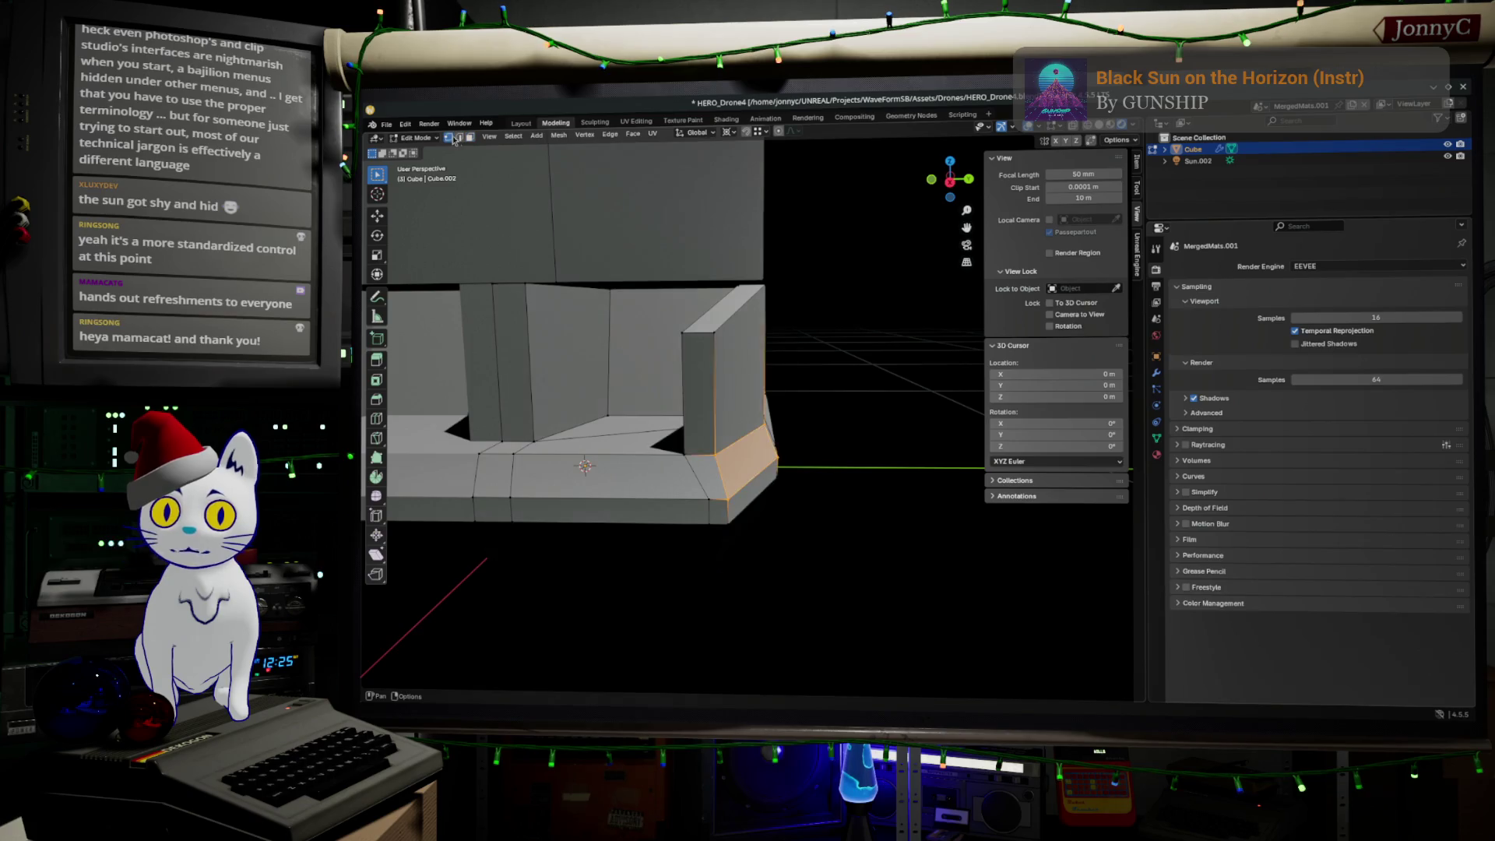
pyautogui.moveTo(827, 410); pyautogui.dragTo(792, 288, button='middle')
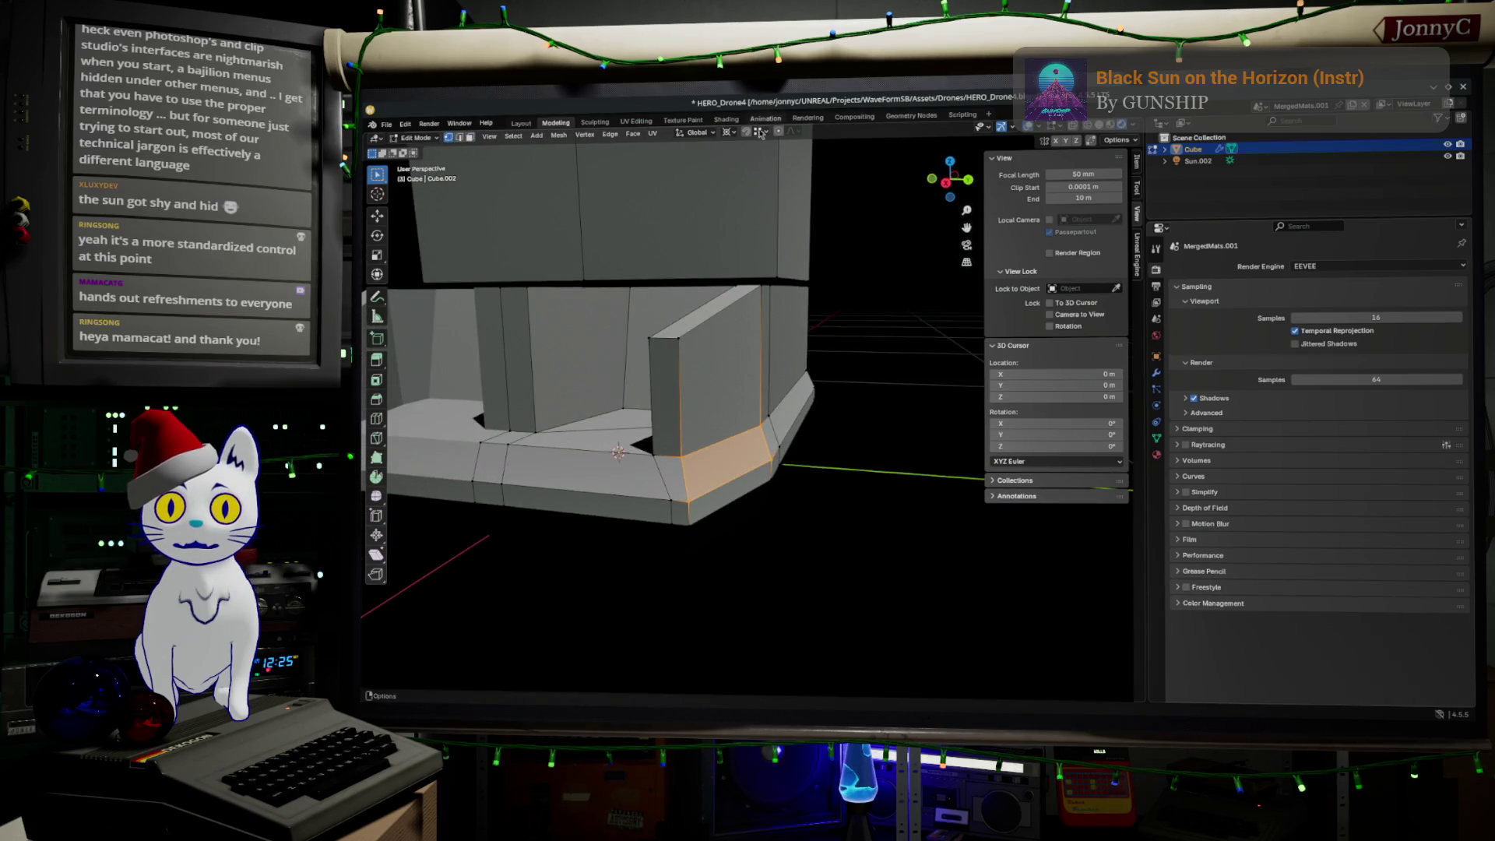
pyautogui.click(688, 456)
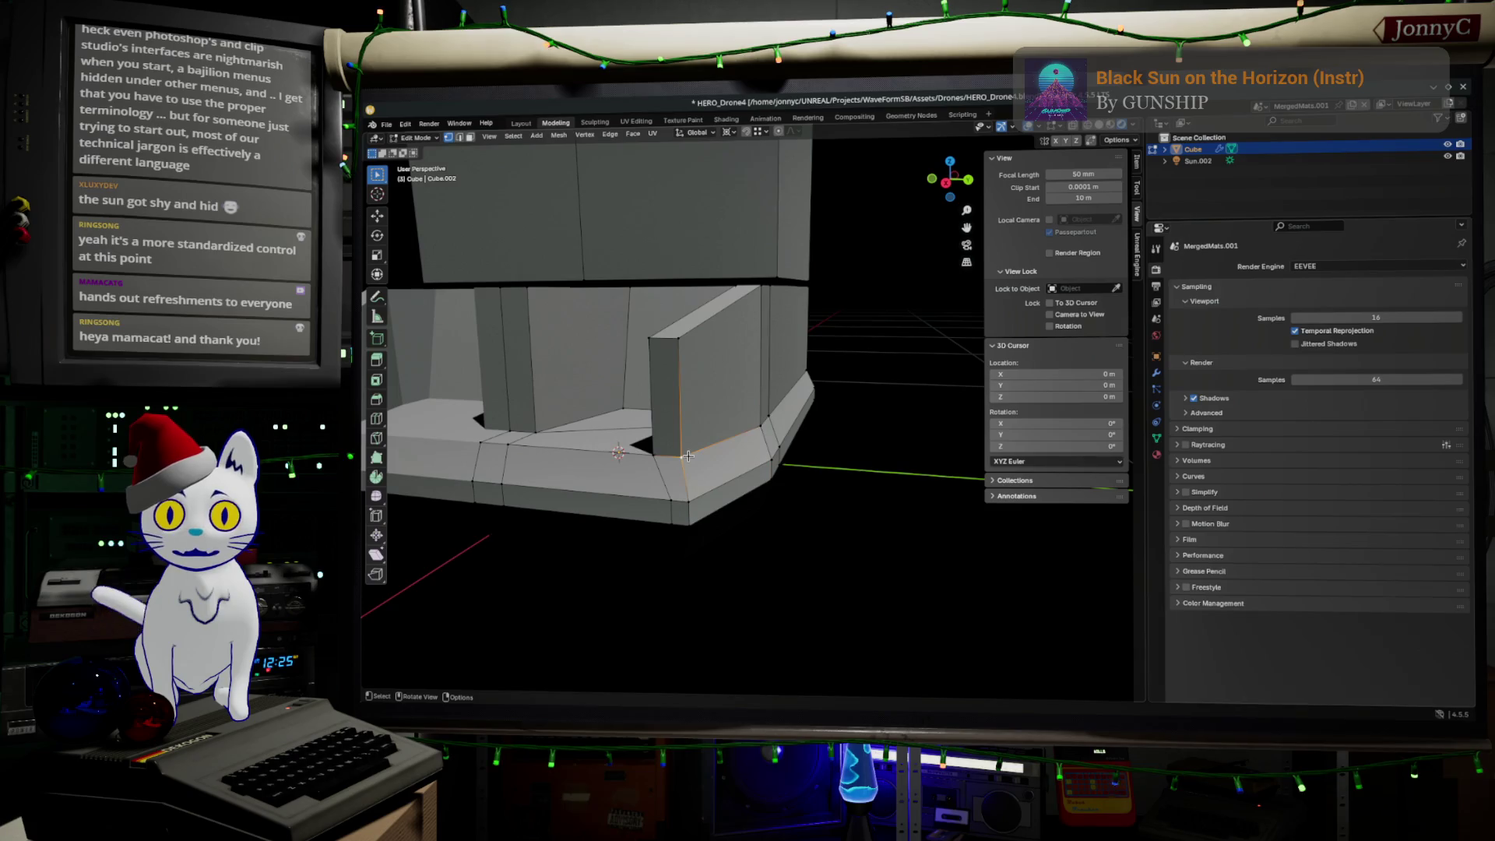
pyautogui.hotkey('shift', 'v')
pyautogui.click(734, 536)
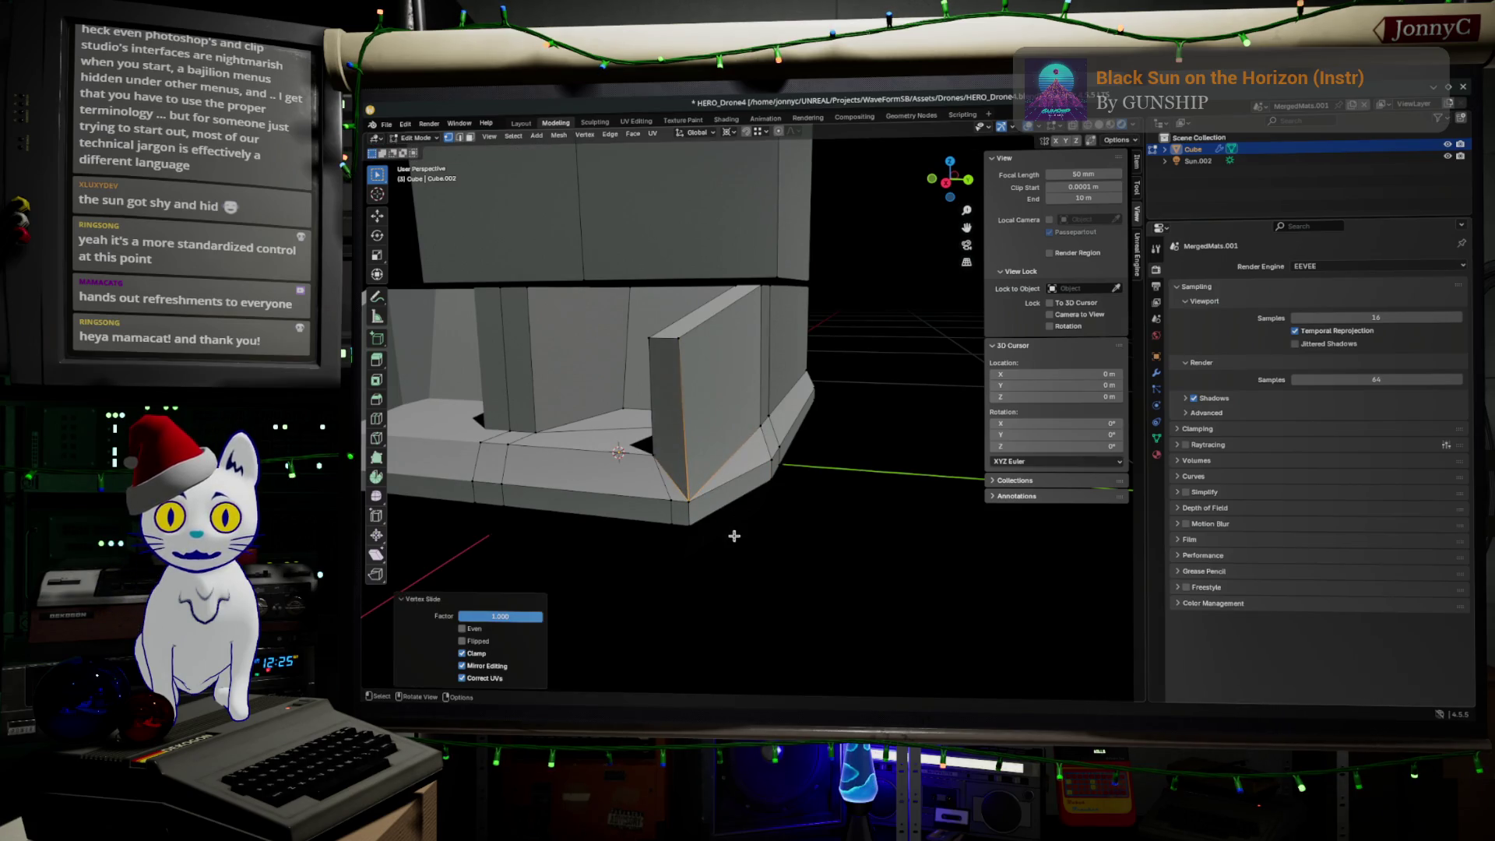
pyautogui.hotkey('shift', 'v')
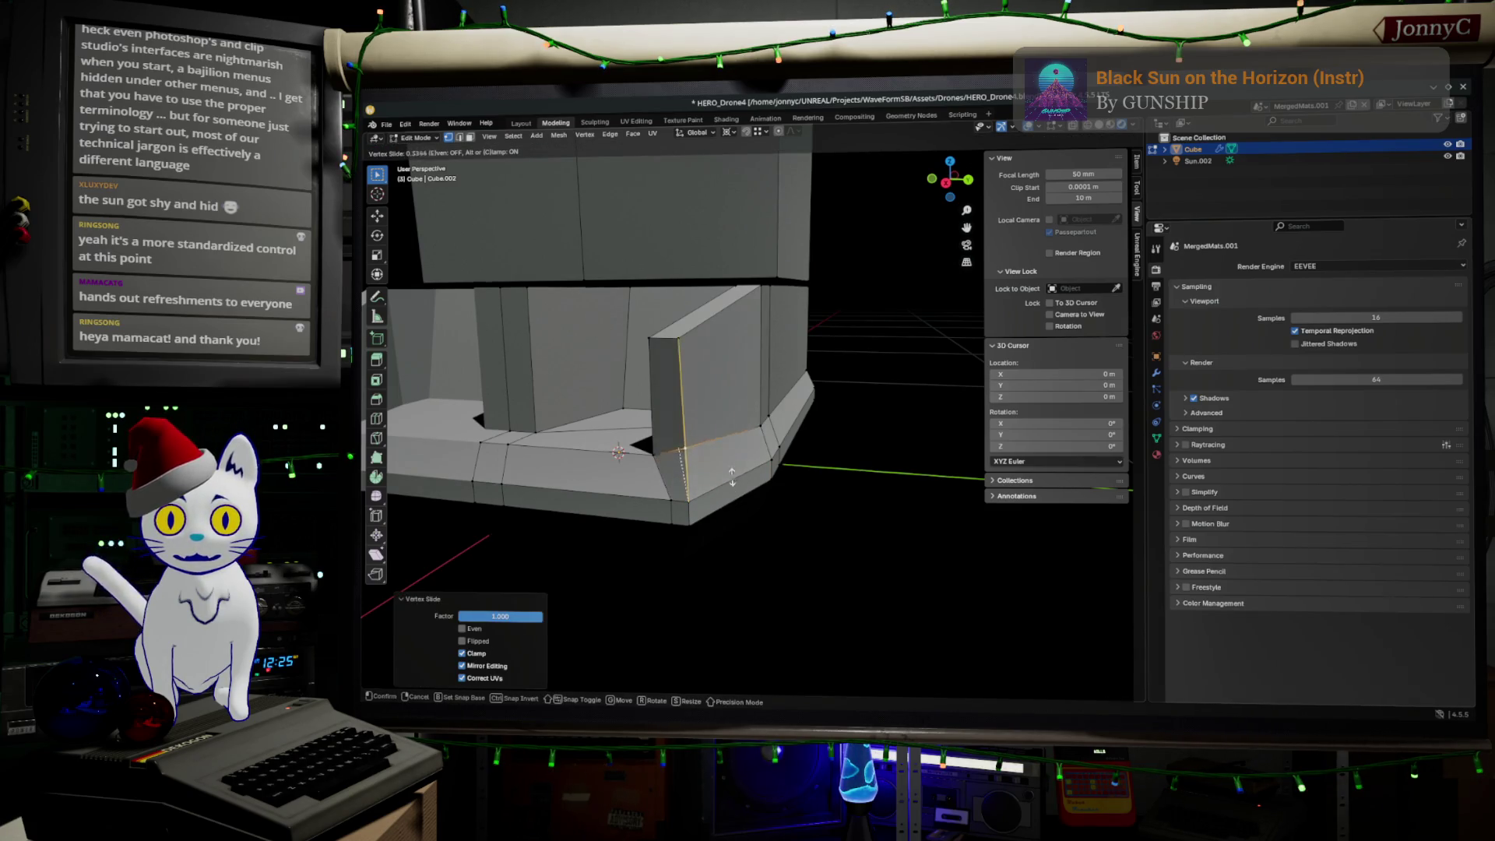
# Step: Edge-slide the geometry on the other side down to the bottom corner, factor 0.239
pyautogui.moveTo(792, 441); pyautogui.dragTo(787, 421, button='middle')
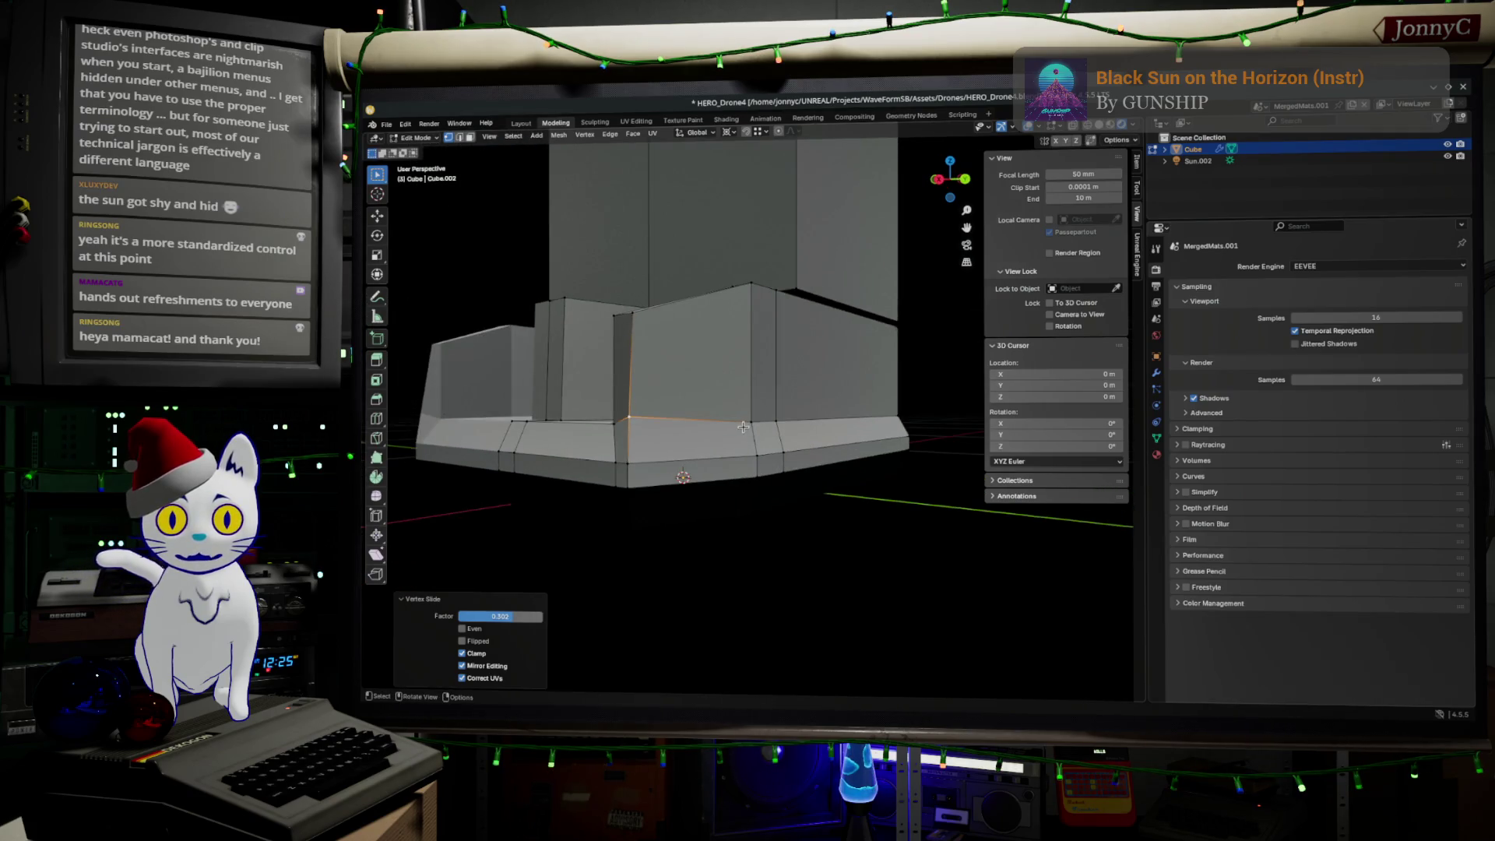
pyautogui.click(777, 420)
pyautogui.press('g')
pyautogui.press('g')
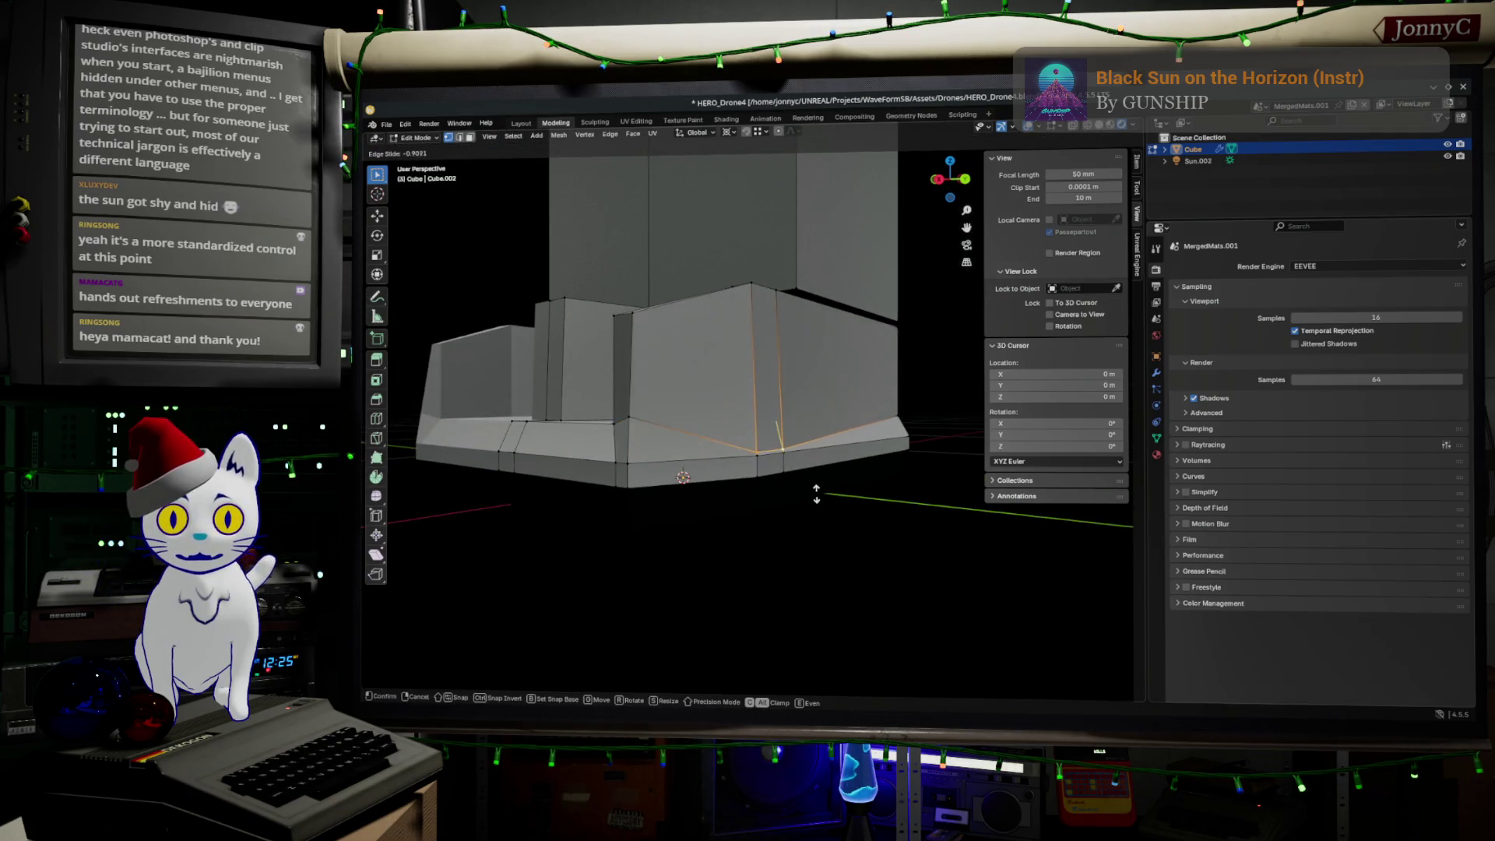
pyautogui.click(836, 544)
pyautogui.press('g')
pyautogui.press('g')
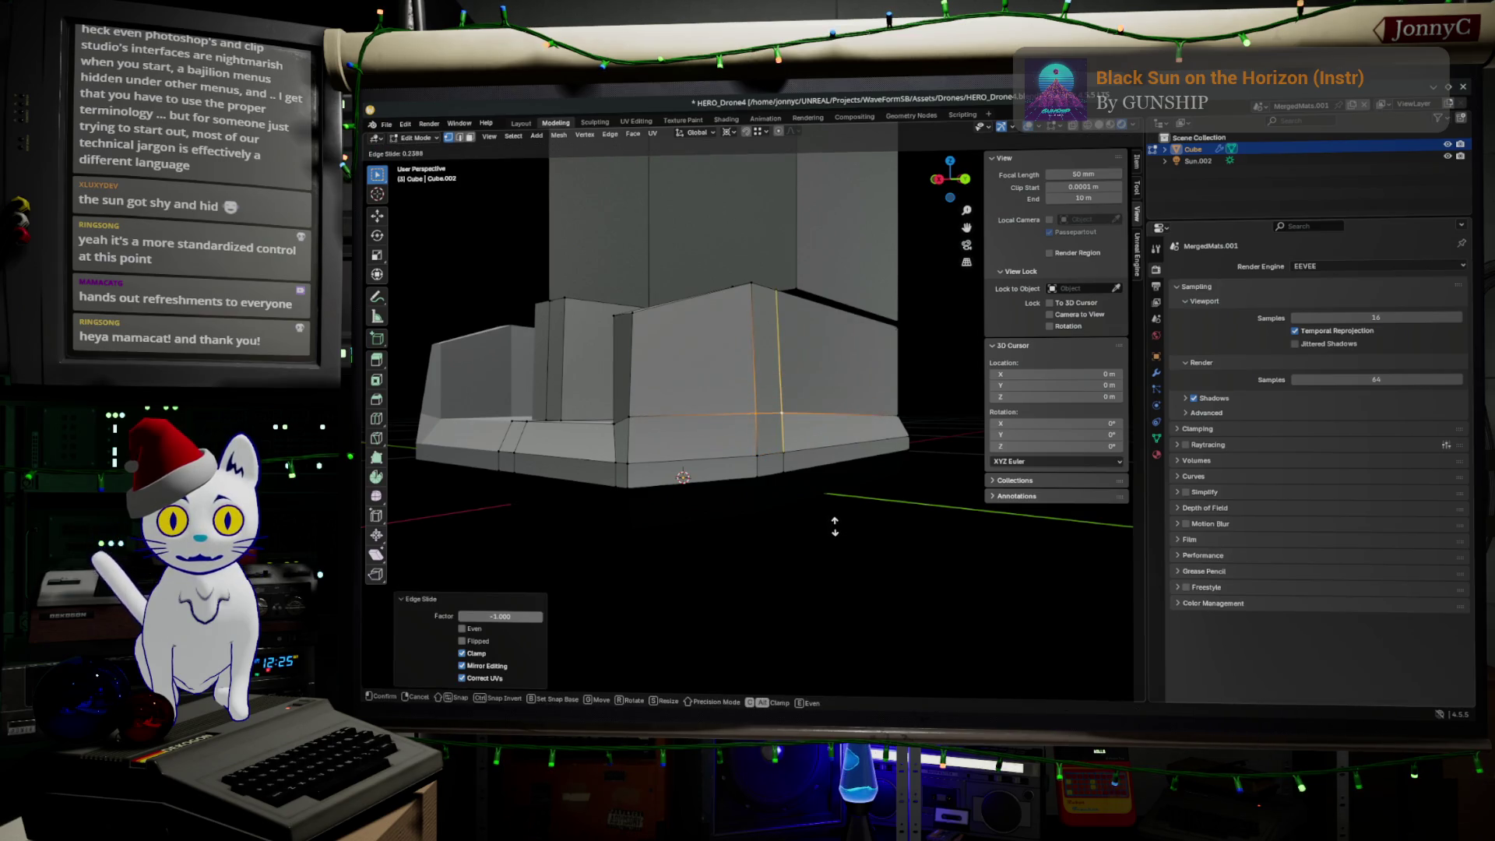
pyautogui.click(834, 526)
pyautogui.moveTo(834, 527)
pyautogui.mouseDown(button='middle')
pyautogui.moveTo(771, 511)
pyautogui.moveTo(844, 491)
pyautogui.moveTo(496, 488)
pyautogui.mouseUp(button='middle')
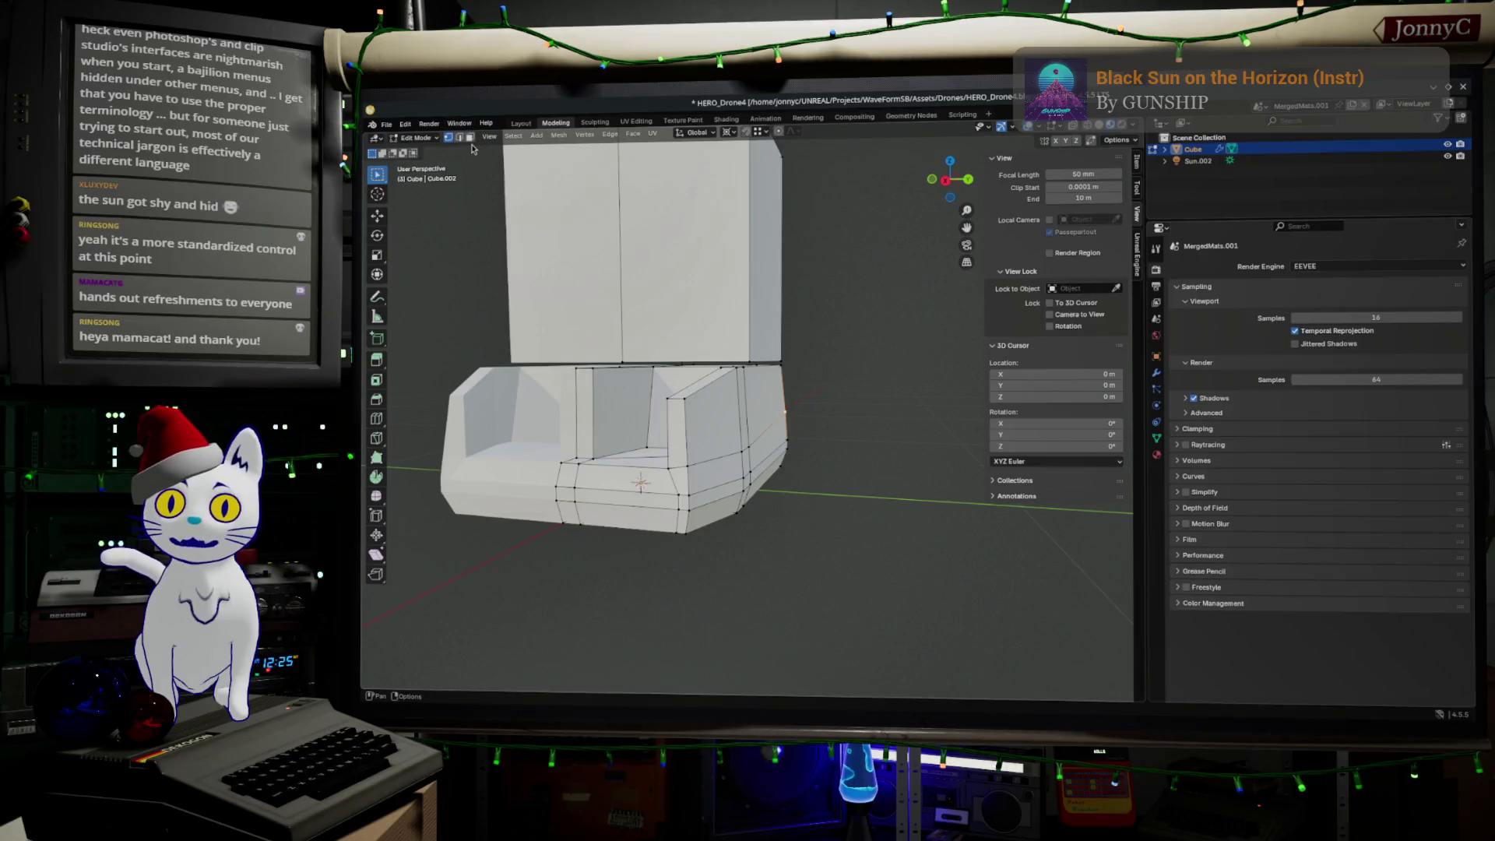
# Step: Extrude the face ring around the base along its normals by -0.01332 m into a lip
pyautogui.click(472, 142)
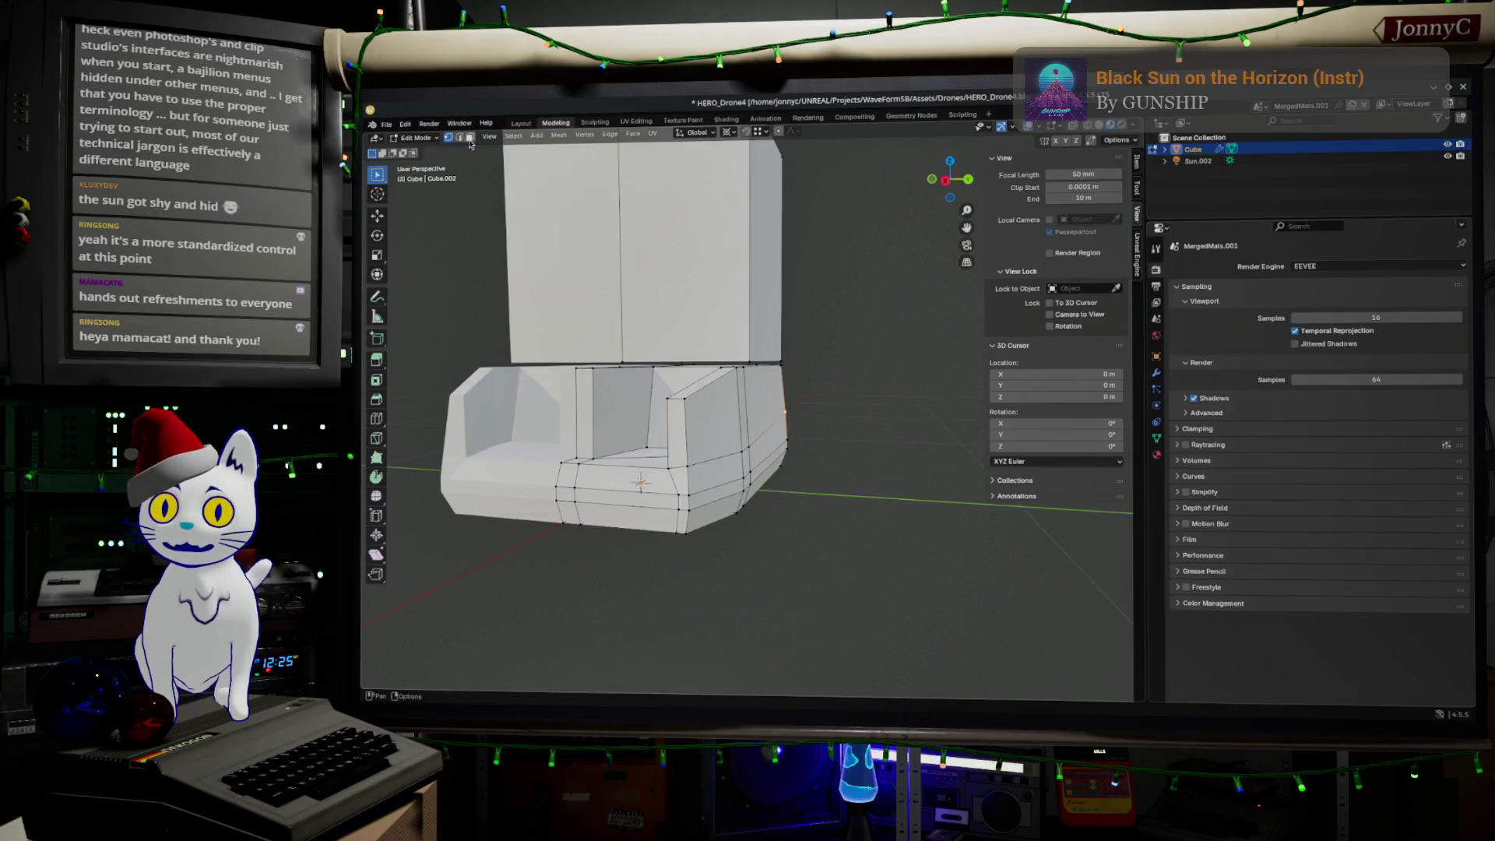
pyautogui.keyDown('alt'); pyautogui.click(689, 506); pyautogui.keyUp('alt')
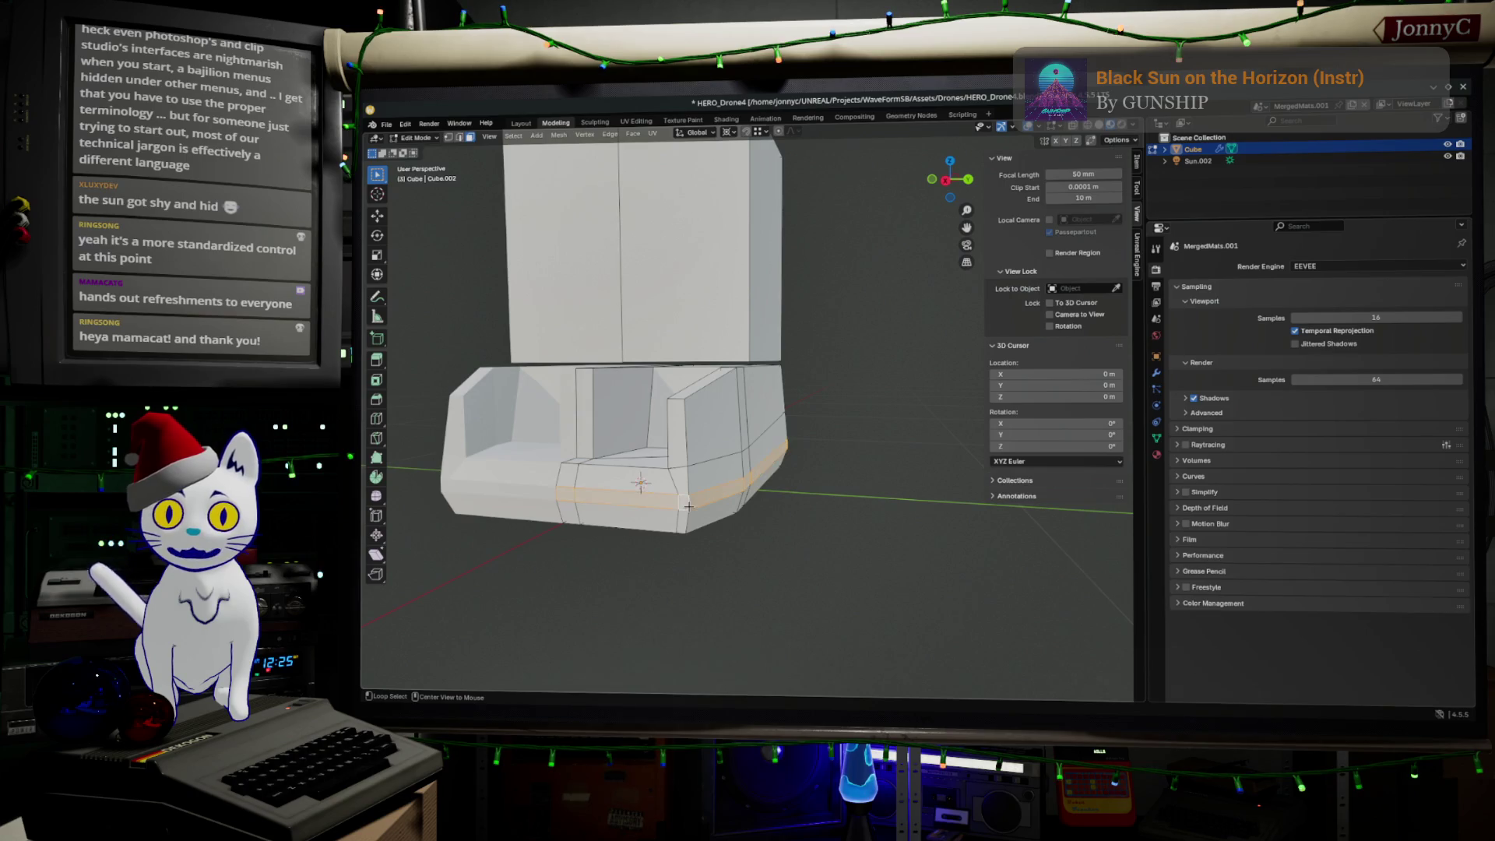
pyautogui.hotkey('alt', 'a')
pyautogui.keyDown('alt'); pyautogui.click(685, 499); pyautogui.keyUp('alt')
pyautogui.press('e')
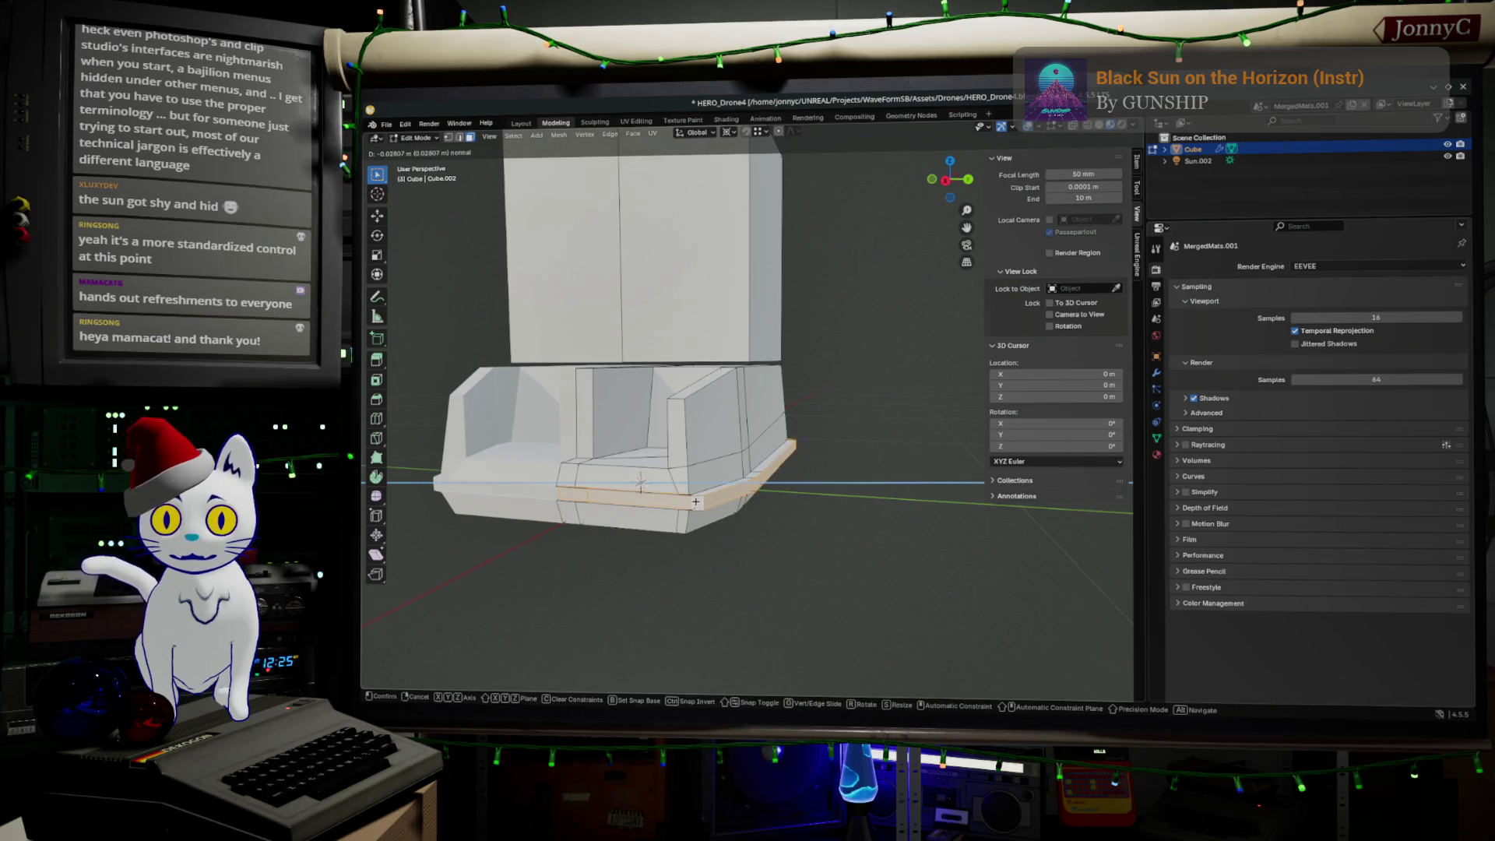
pyautogui.click(691, 502)
# Step: Switch to Top view and zoom in on the base's corner
pyautogui.moveTo(691, 503)
pyautogui.mouseDown(button='middle')
pyautogui.moveTo(757, 556)
pyautogui.moveTo(868, 257)
pyautogui.mouseUp(button='middle')
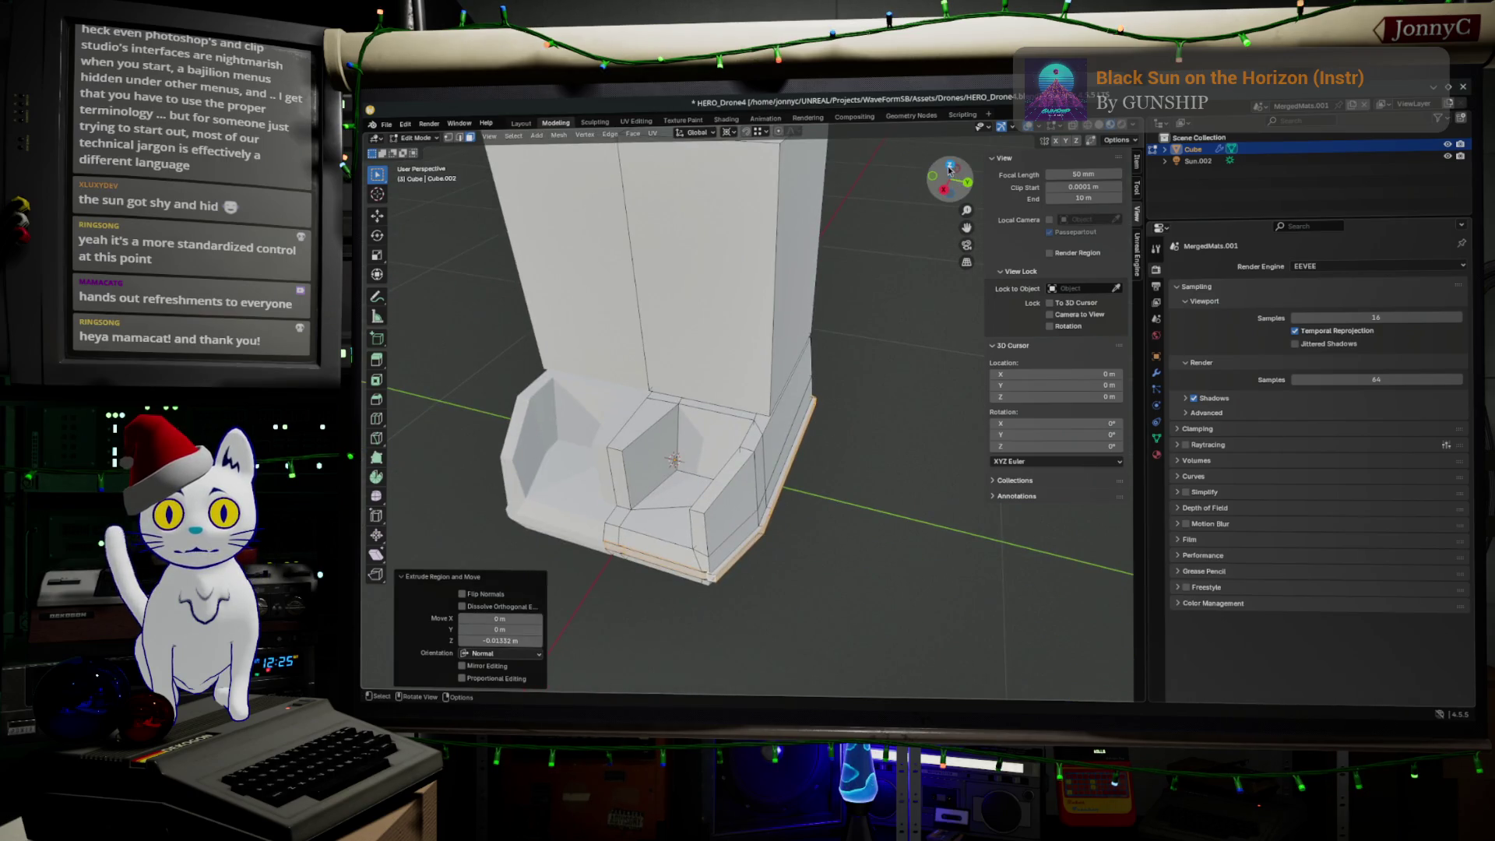
pyautogui.click(950, 165)
pyautogui.scroll(4, 884, 413)
pyautogui.keyDown('shift'); pyautogui.moveTo(883, 412); pyautogui.dragTo(839, 427, button='middle'); pyautogui.keyUp('shift')
pyautogui.scroll(3, 839, 427)
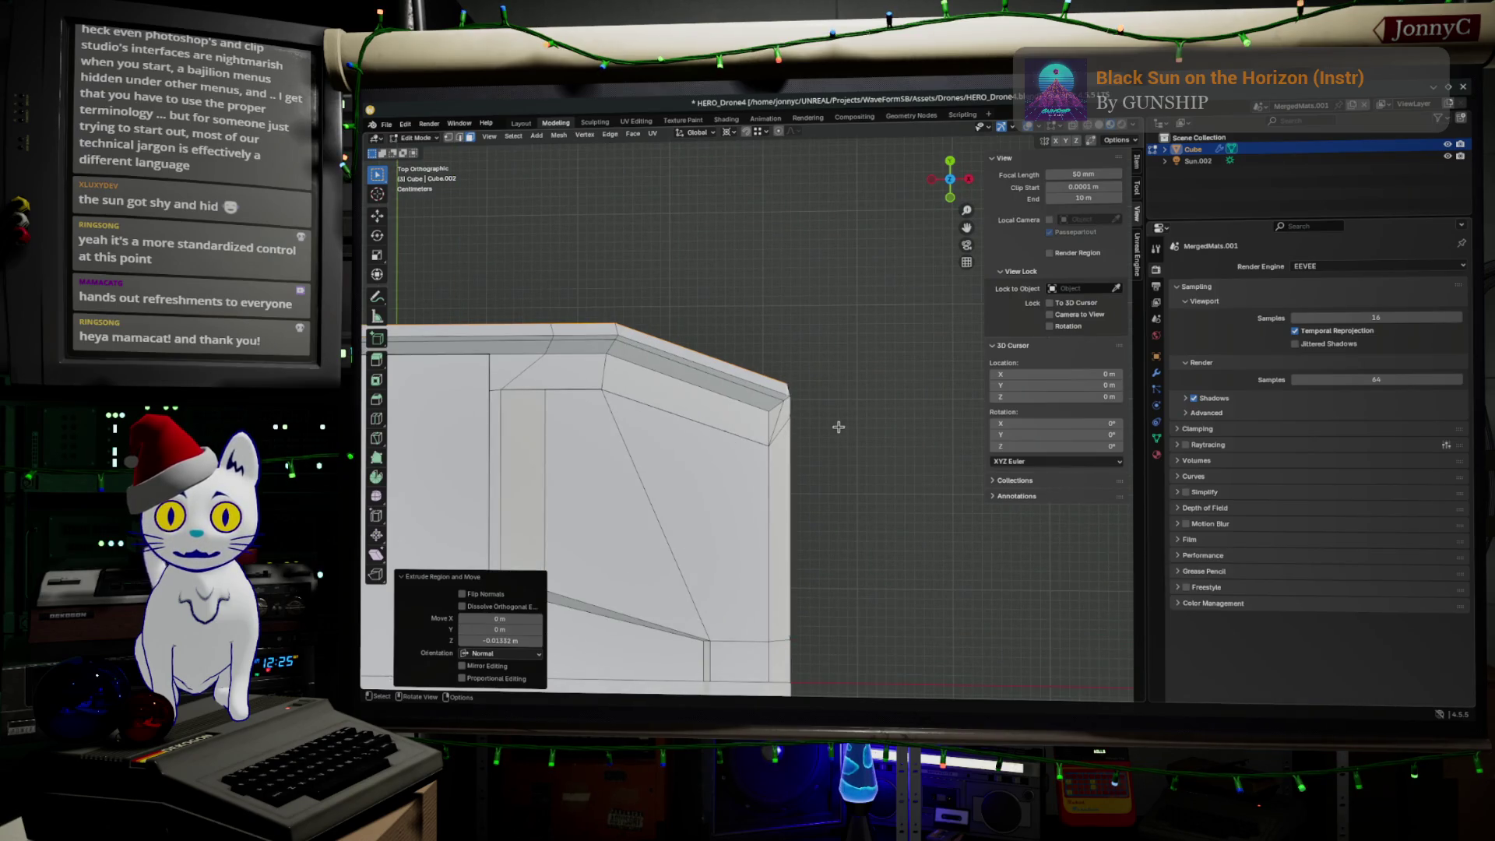
# Step: Widen the base geometry by about 1.038 along X
pyautogui.scroll(-3, 839, 426)
pyautogui.moveTo(787, 451)
pyautogui.keyDown('shift'); pyautogui.mouseDown(button='middle')
pyautogui.moveTo(965, 451)
pyautogui.moveTo(908, 449)
pyautogui.mouseUp(button='middle'); pyautogui.keyUp('shift')
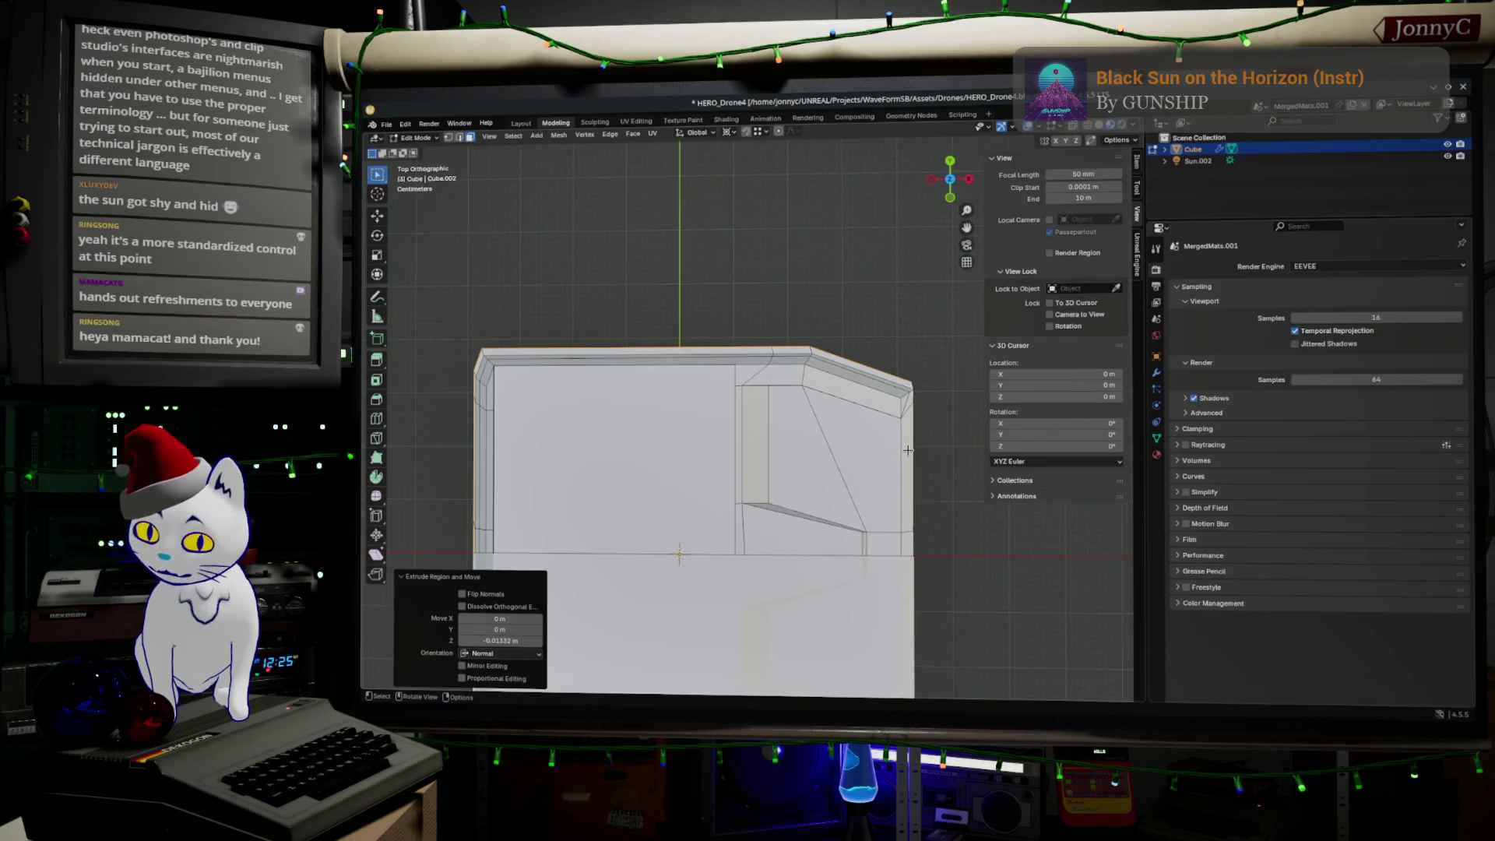
pyautogui.press('s')
pyautogui.press('x')
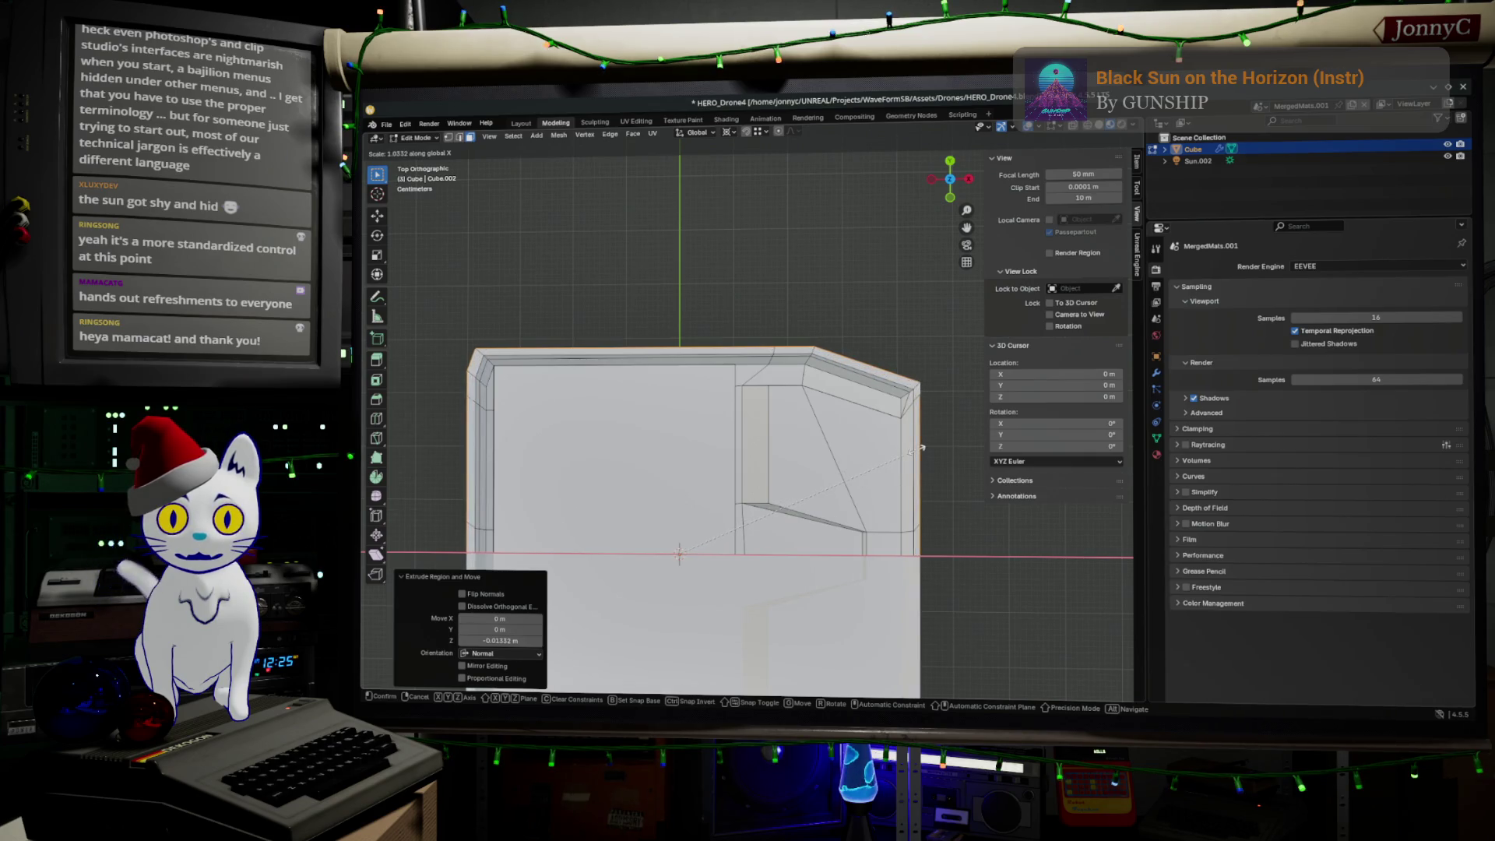
pyautogui.click(916, 444)
# Step: Shift the geometry slightly along X, then return to Object Mode
pyautogui.press('g')
pyautogui.press('x')
pyautogui.click(879, 474)
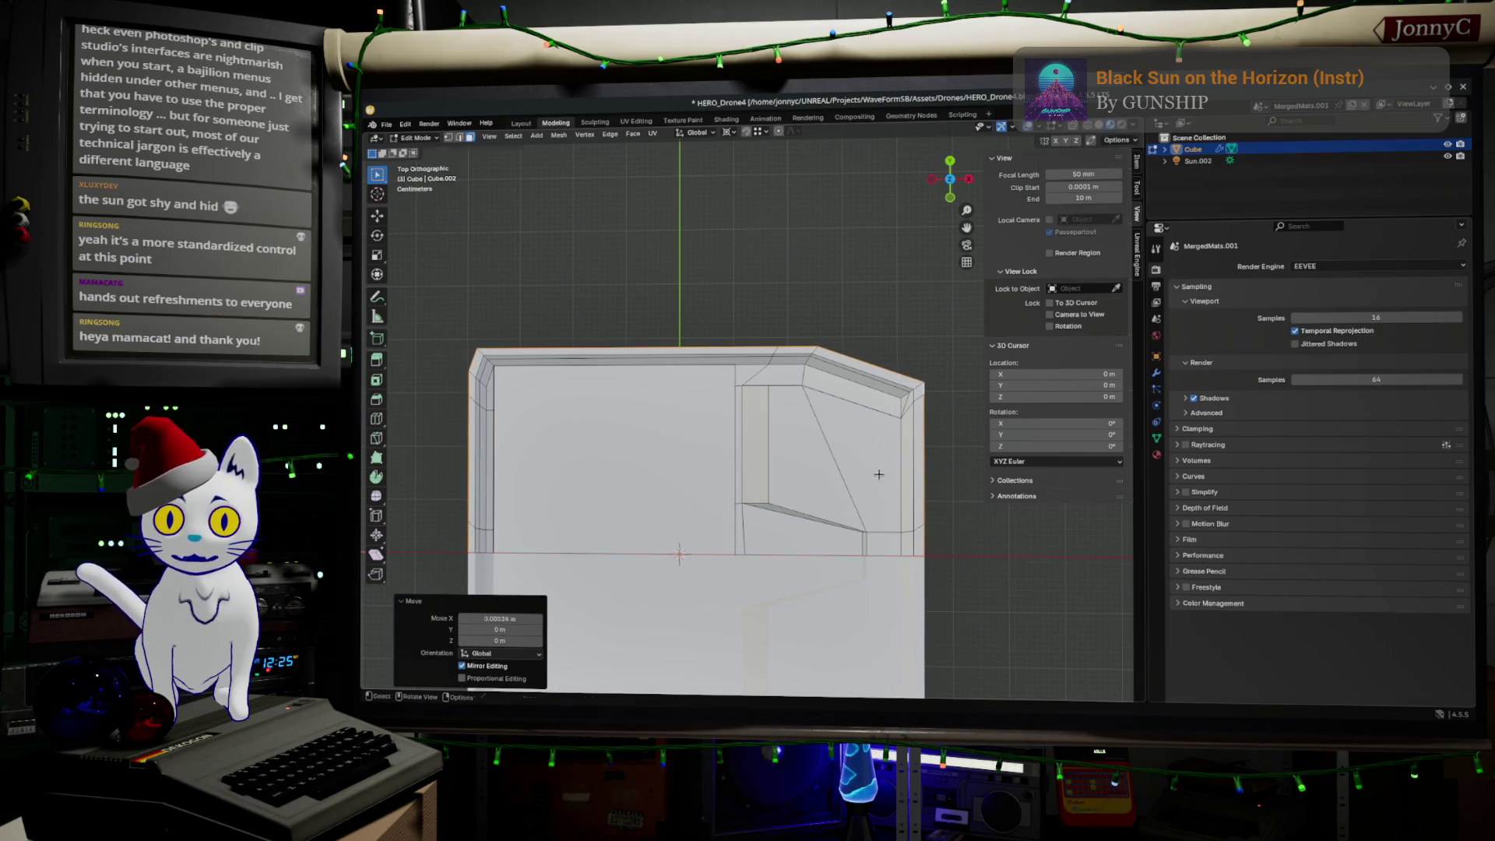
pyautogui.moveTo(891, 473)
pyautogui.mouseDown(button='middle')
pyautogui.moveTo(861, 461)
pyautogui.moveTo(894, 574)
pyautogui.moveTo(816, 567)
pyautogui.mouseUp(button='middle')
pyautogui.scroll(3, 872, 551)
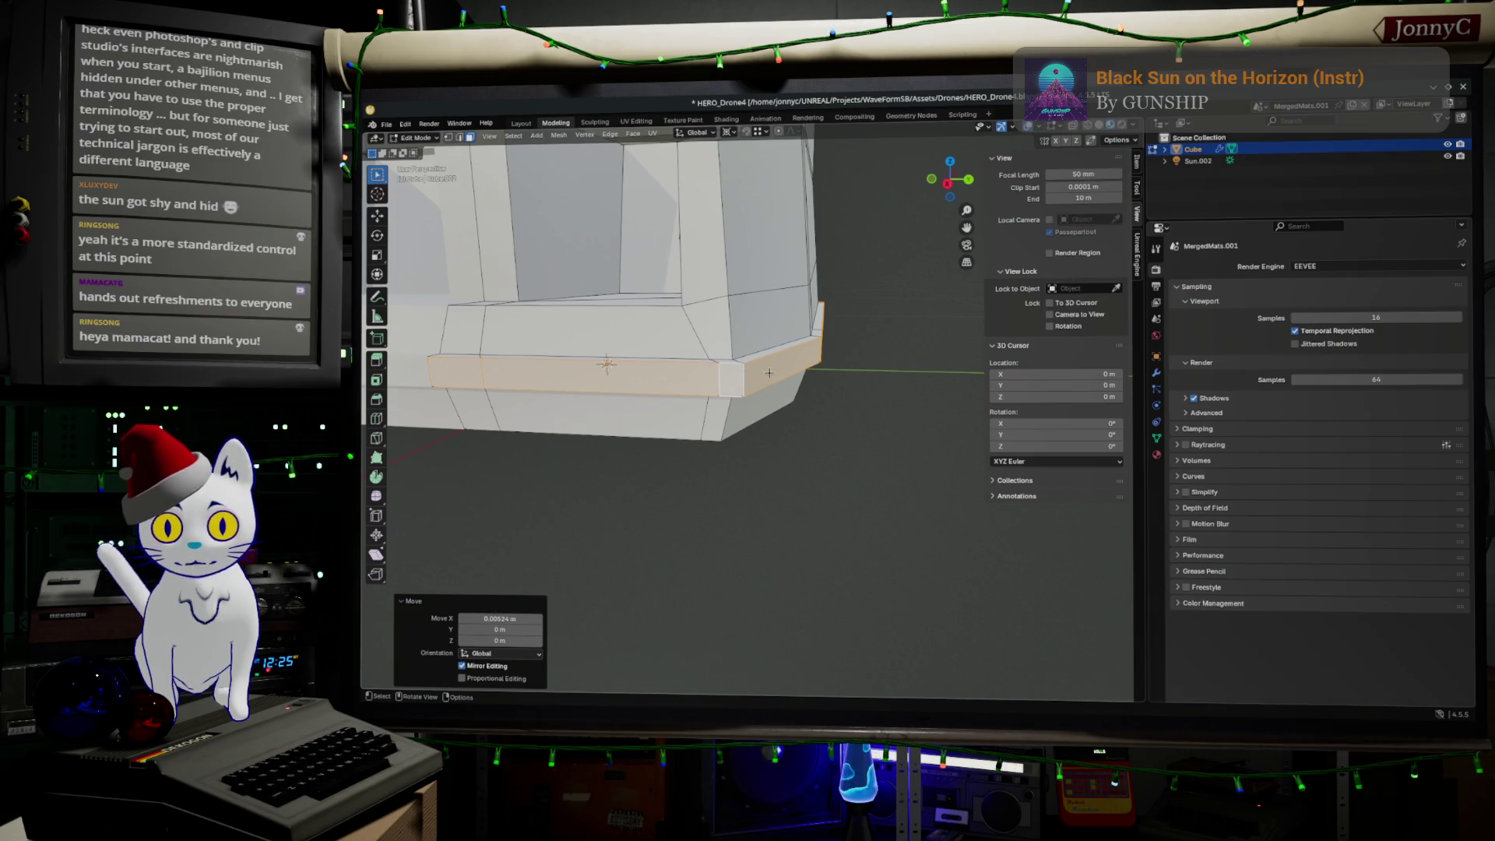
pyautogui.moveTo(790, 378)
pyautogui.mouseDown(button='middle')
pyautogui.moveTo(837, 477)
pyautogui.moveTo(794, 433)
pyautogui.moveTo(901, 460)
pyautogui.moveTo(818, 475)
pyautogui.moveTo(777, 506)
pyautogui.moveTo(859, 538)
pyautogui.mouseUp(button='middle')
pyautogui.press('Tab')
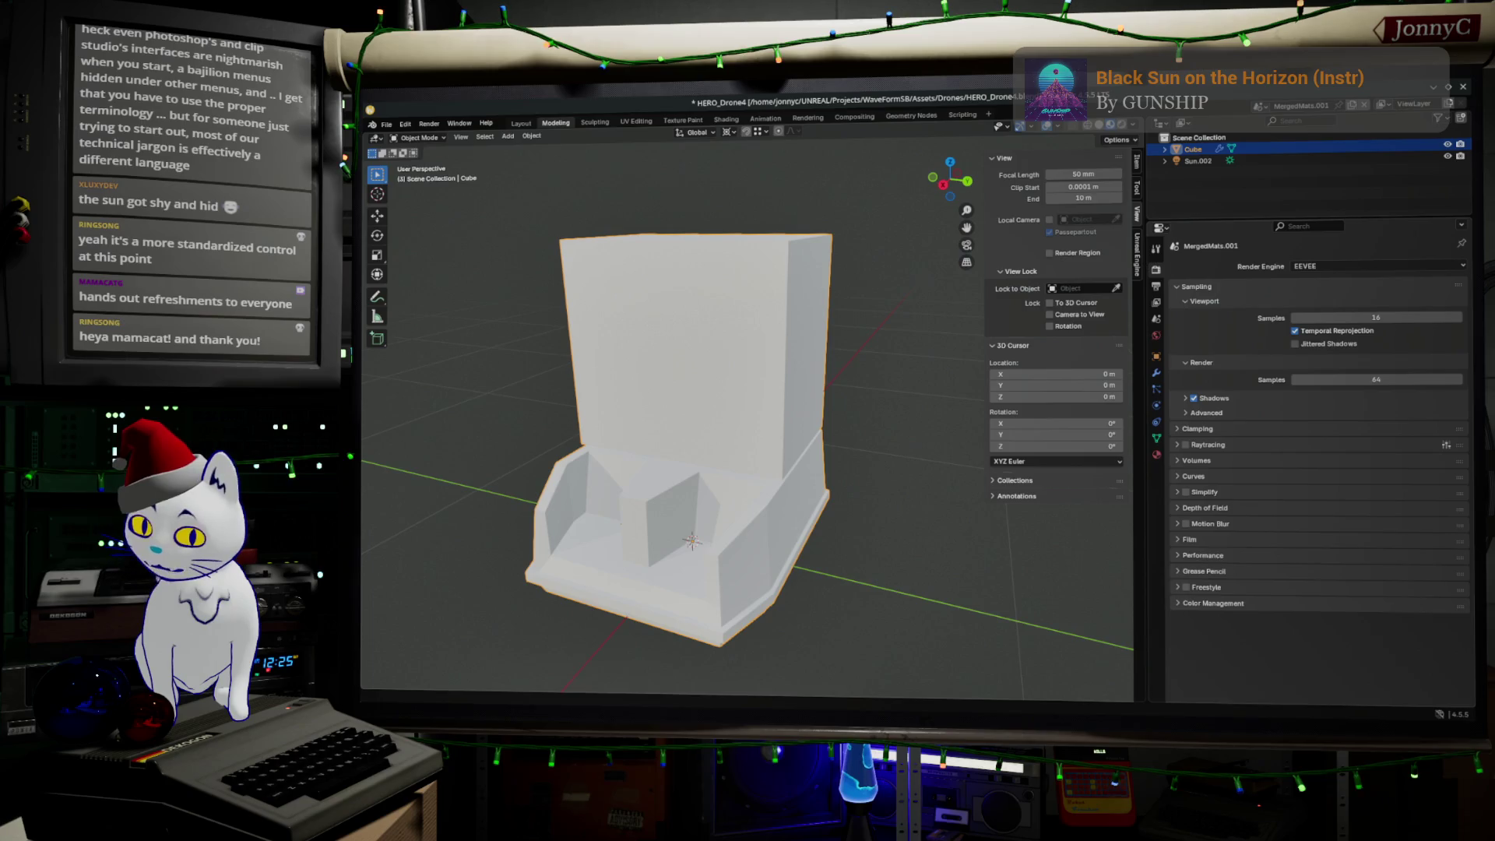
pyautogui.moveTo(773, 555); pyautogui.dragTo(799, 504, button='middle')
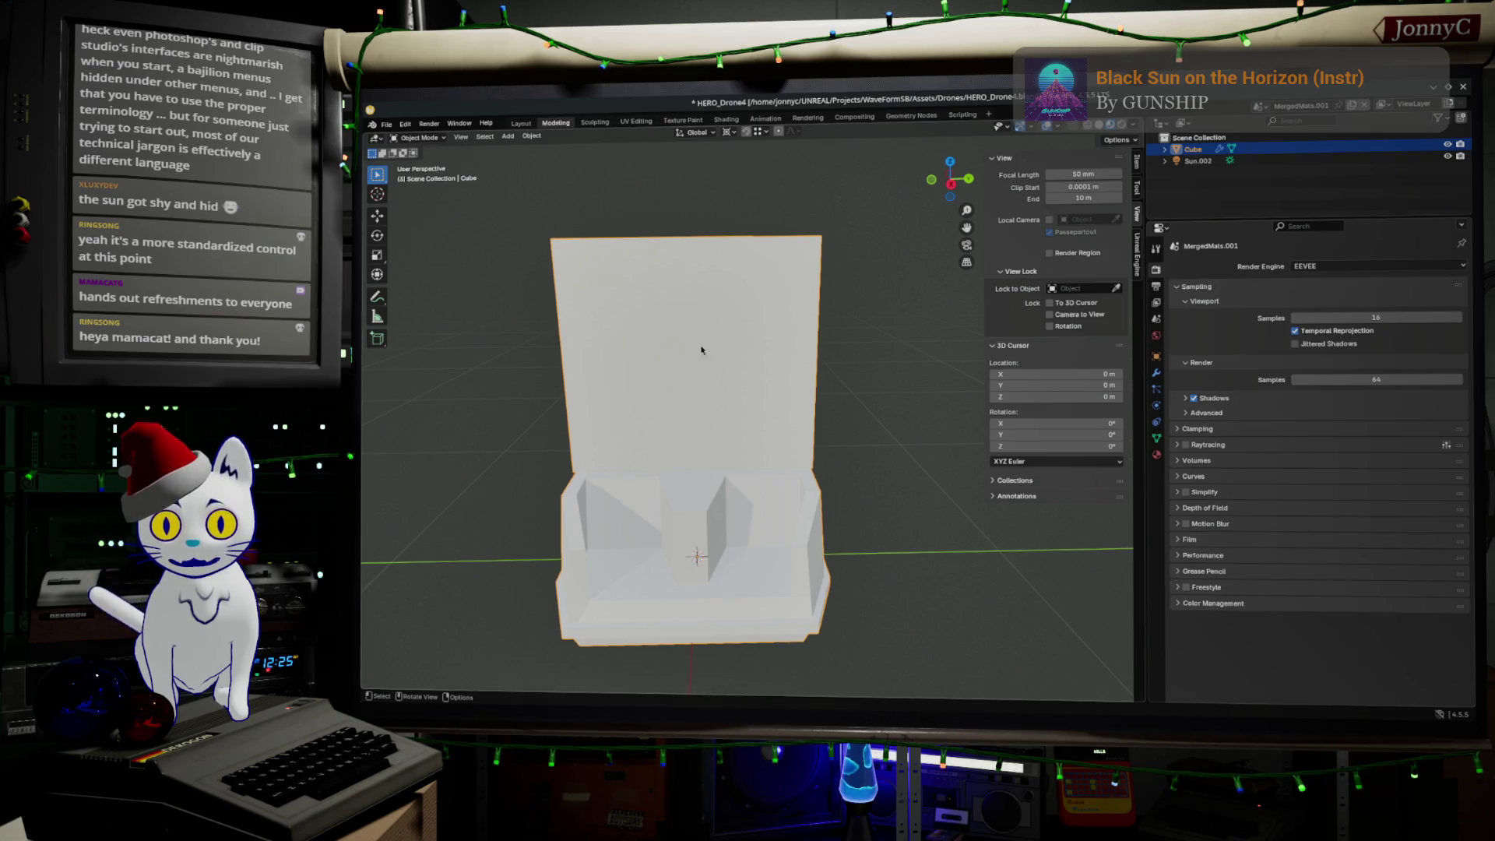
pyautogui.hotkey('alt', 'Tab')
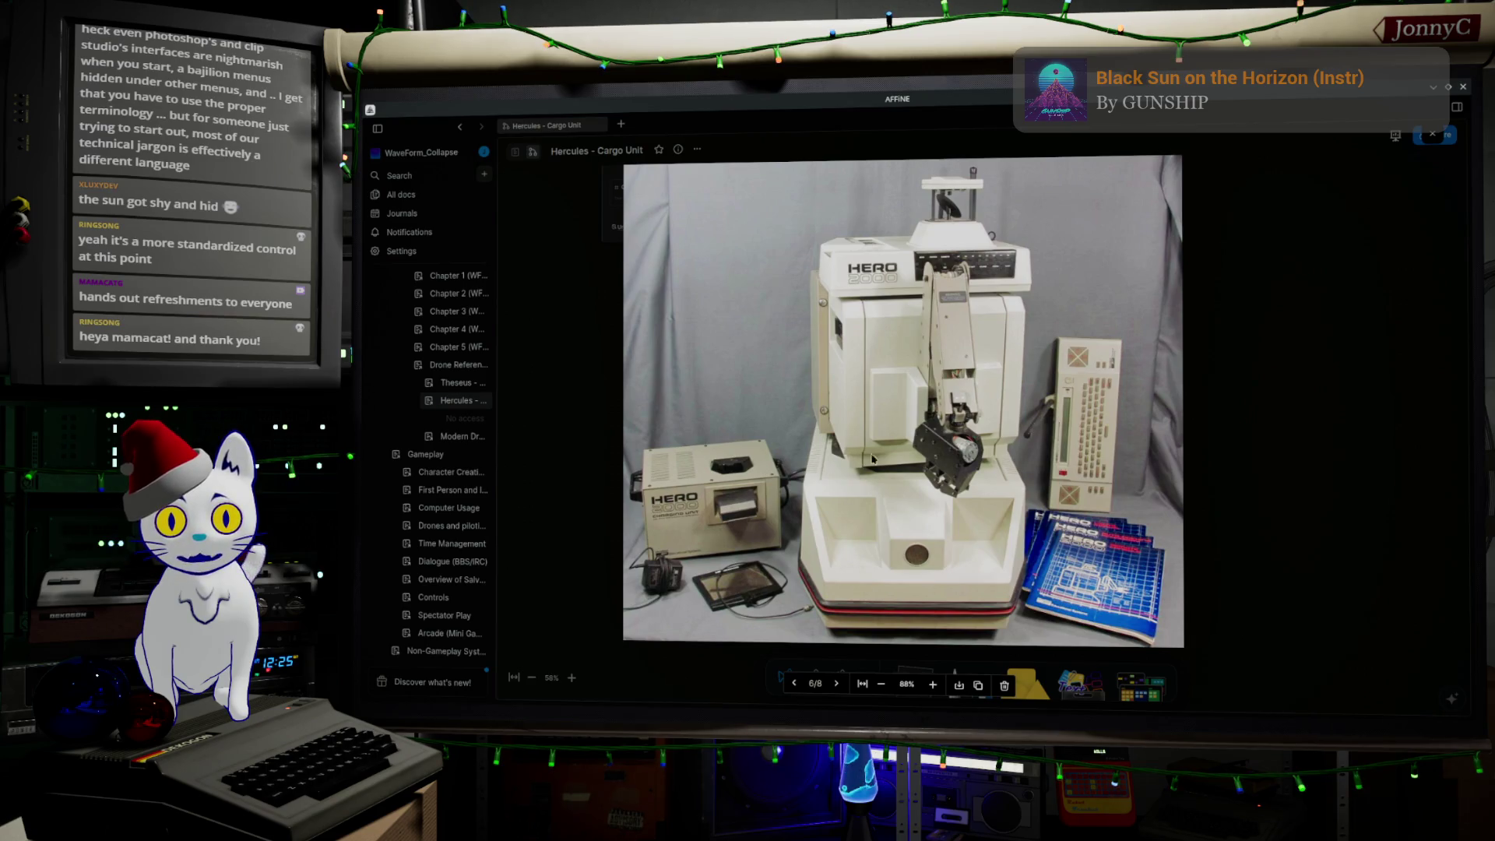
pyautogui.hotkey('alt', 'Tab')
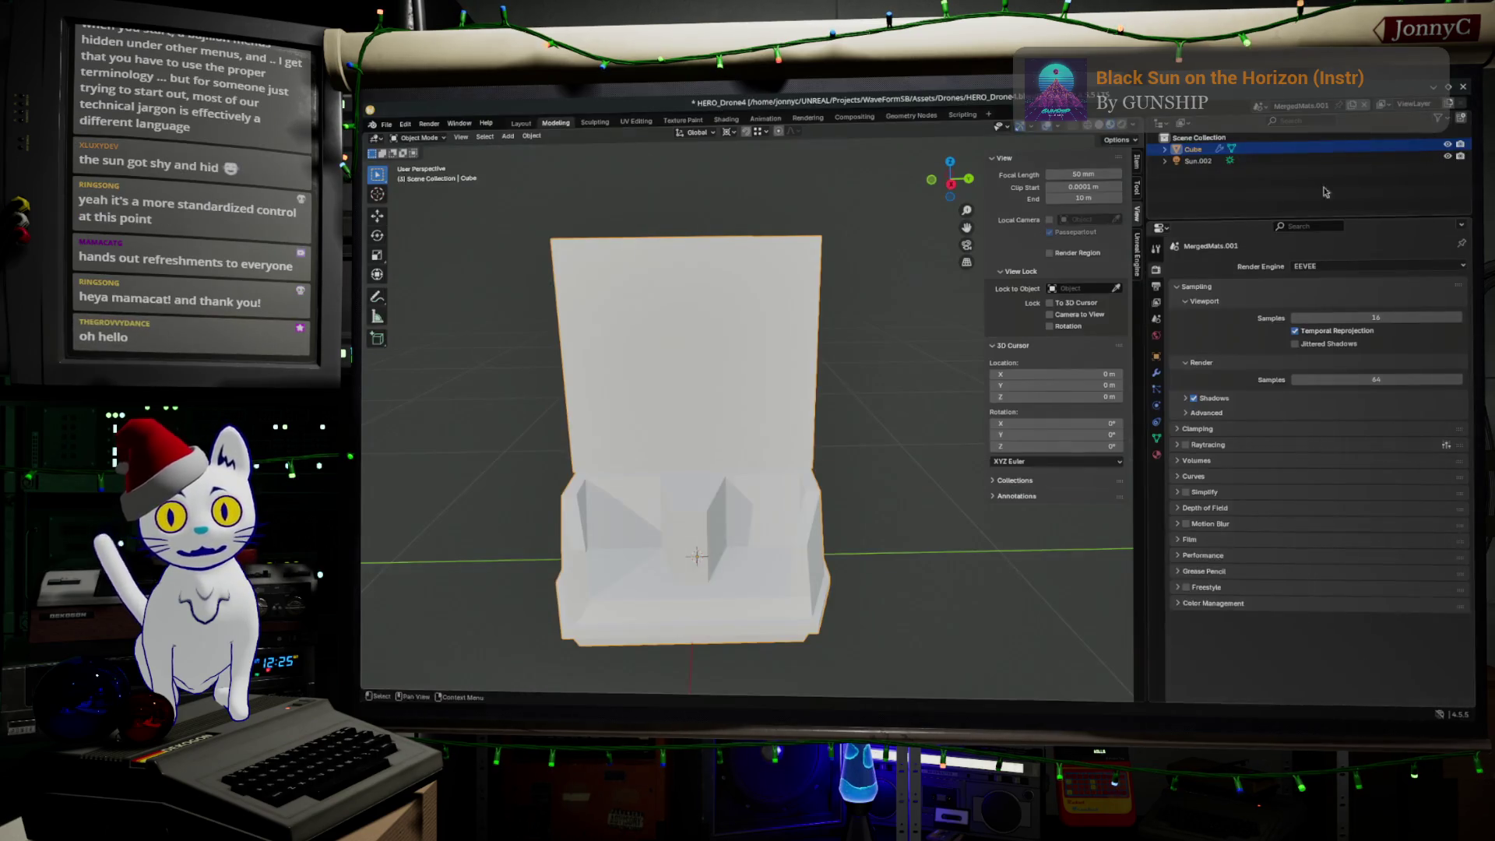
# Step: In Edit Mode, add a centred vertical loop cut down the tower
pyautogui.moveTo(850, 419); pyautogui.dragTo(806, 402, button='middle')
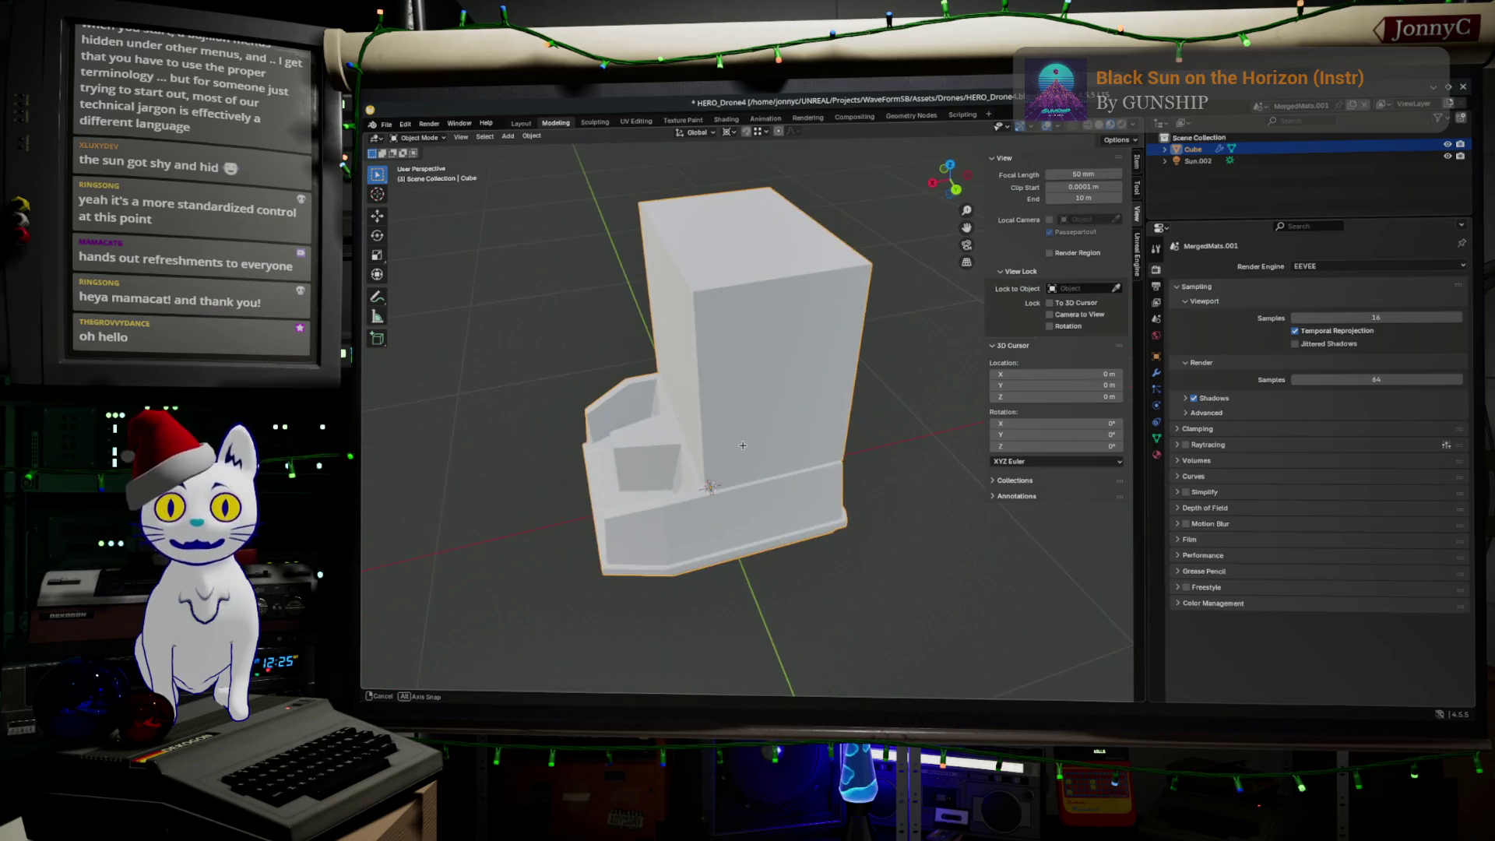
pyautogui.press('Tab')
pyautogui.hotkey('ctrl', 'r')
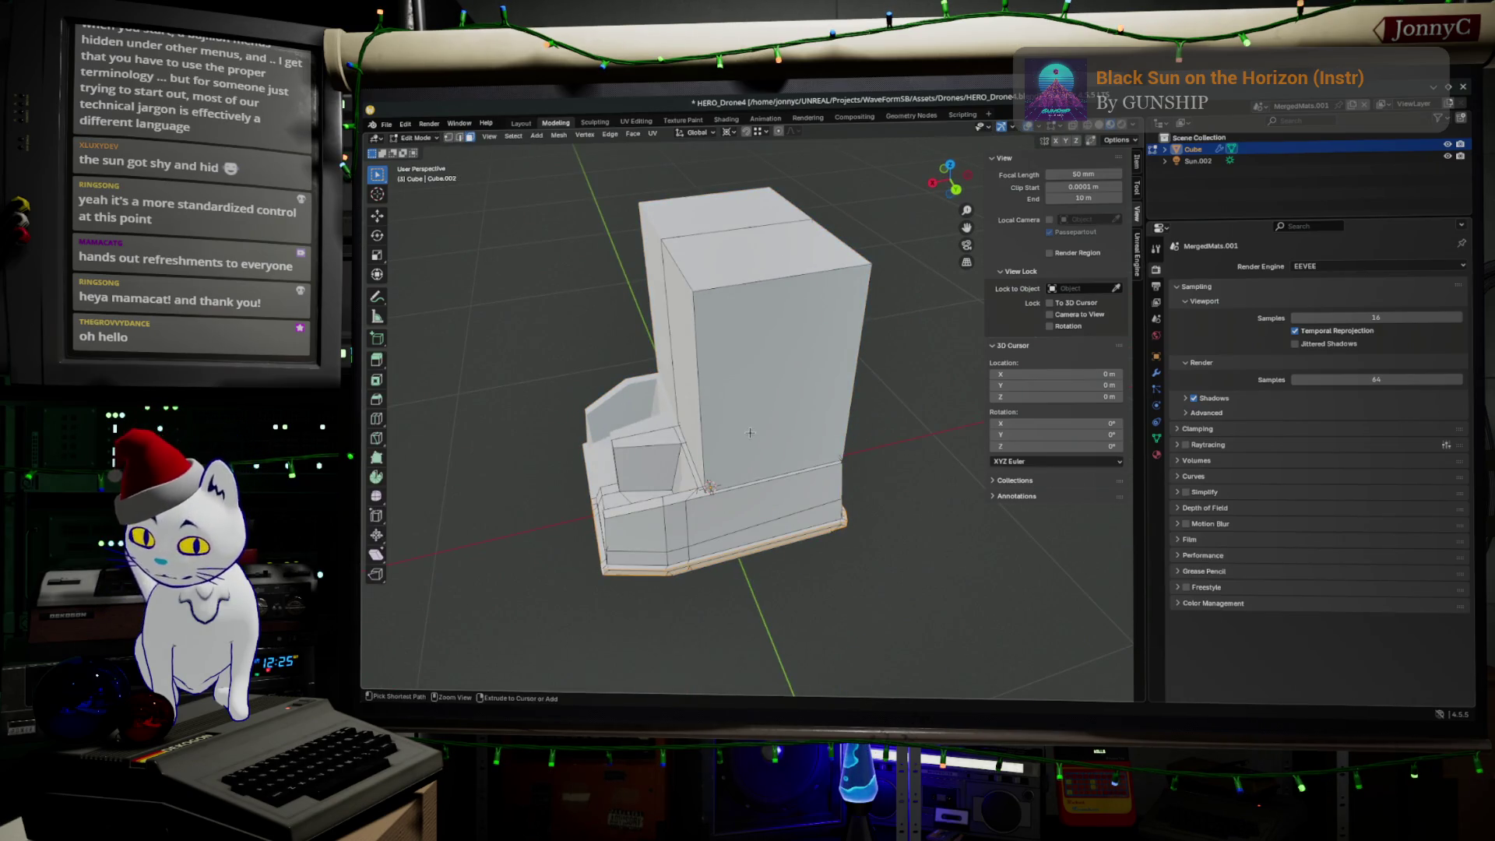
pyautogui.click(802, 461)
pyautogui.rightClick(801, 461)
# Step: Try a horizontal loop across the upper box, then undo it
pyautogui.moveTo(857, 425); pyautogui.dragTo(827, 379, button='middle')
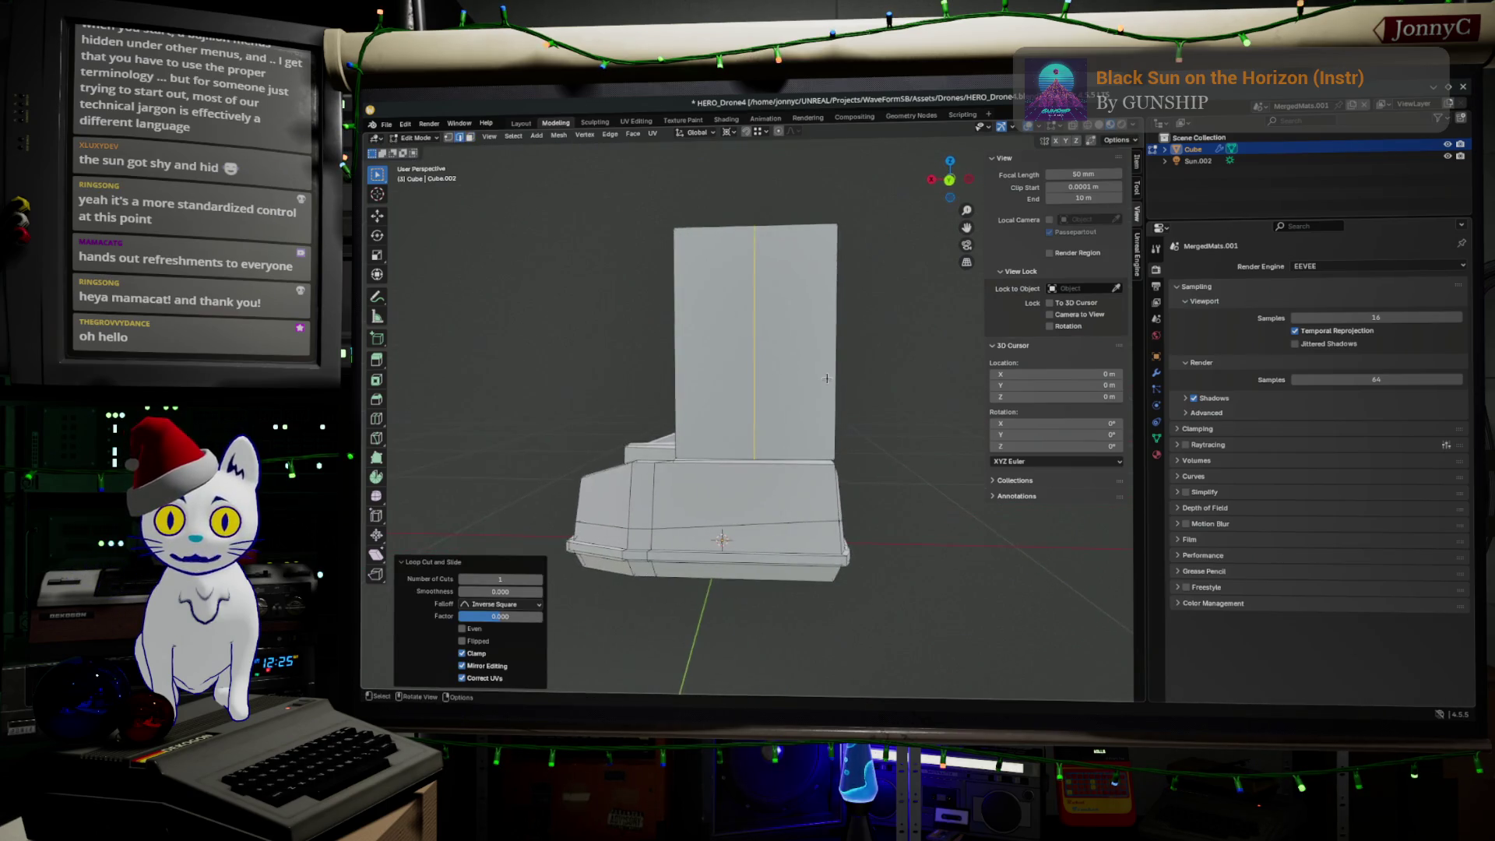
pyautogui.moveTo(760, 454)
pyautogui.mouseDown(button='middle')
pyautogui.moveTo(724, 431)
pyautogui.moveTo(741, 436)
pyautogui.mouseUp(button='middle')
pyautogui.scroll(3, 736, 440)
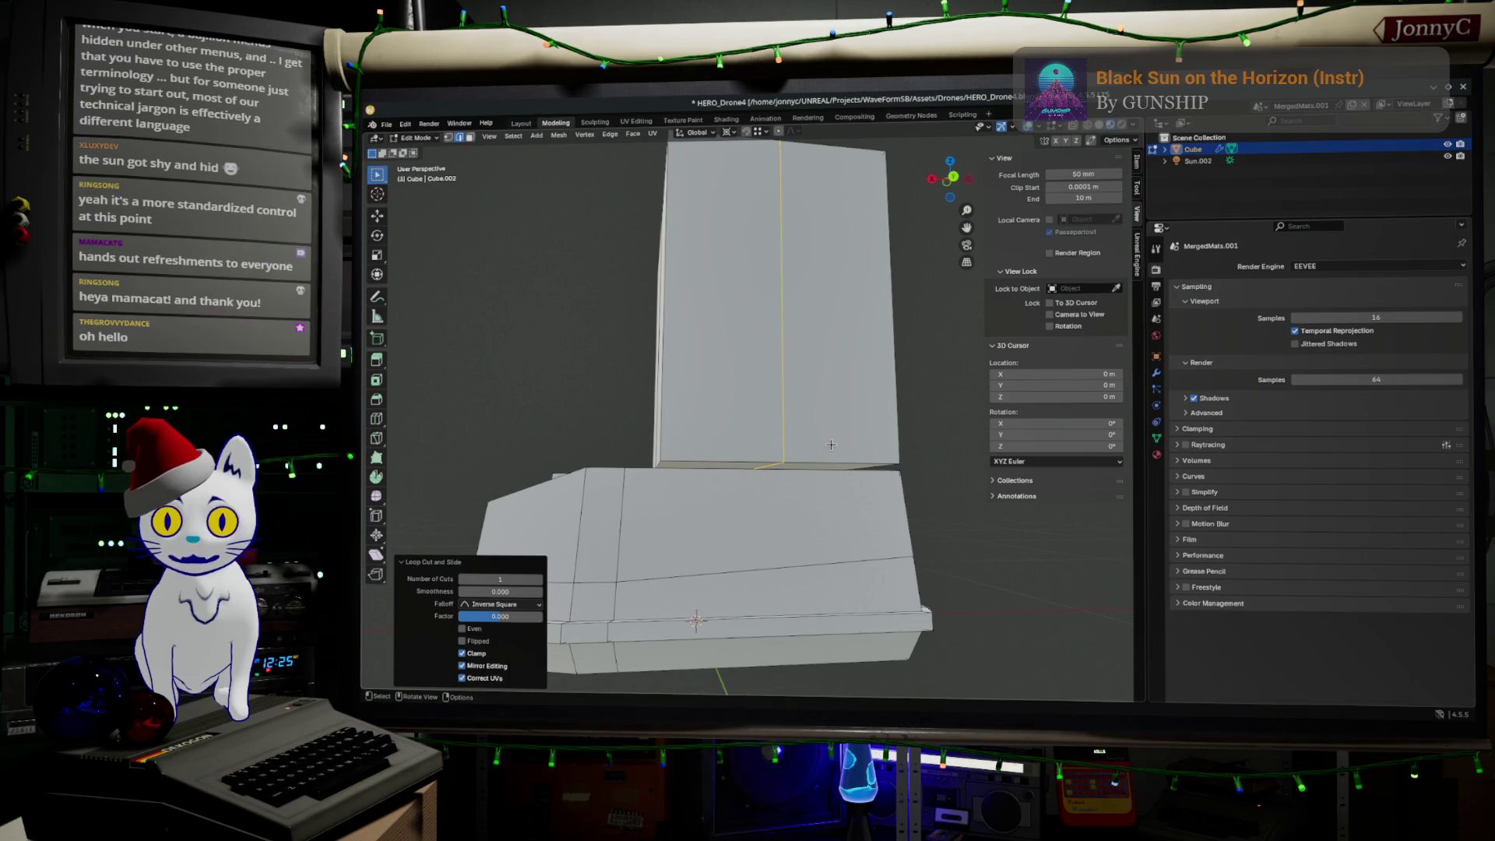
pyautogui.click(779, 442)
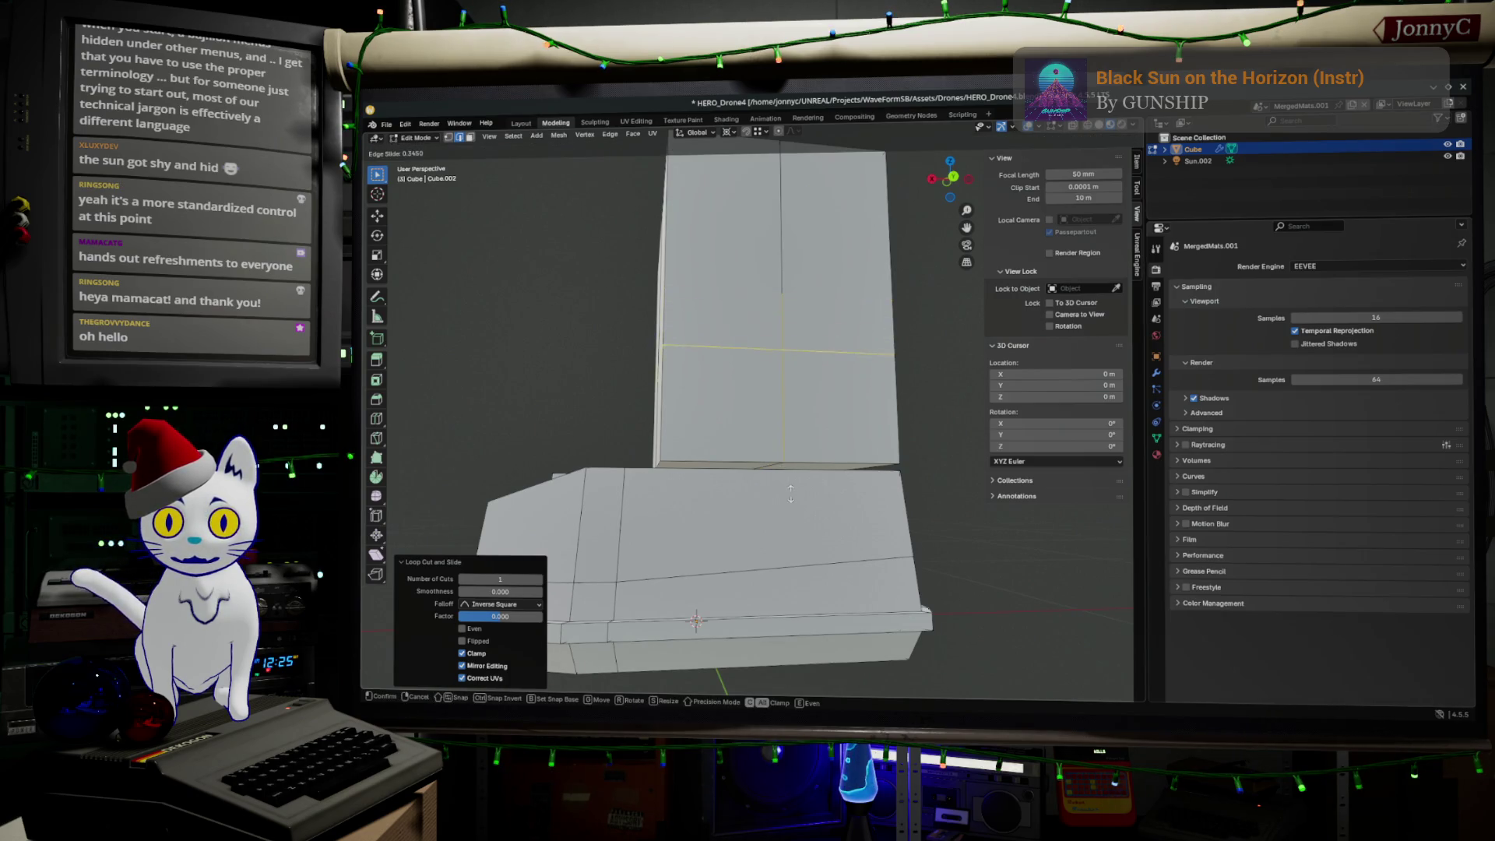
pyautogui.click(791, 584)
pyautogui.moveTo(686, 471); pyautogui.dragTo(711, 468, button='middle')
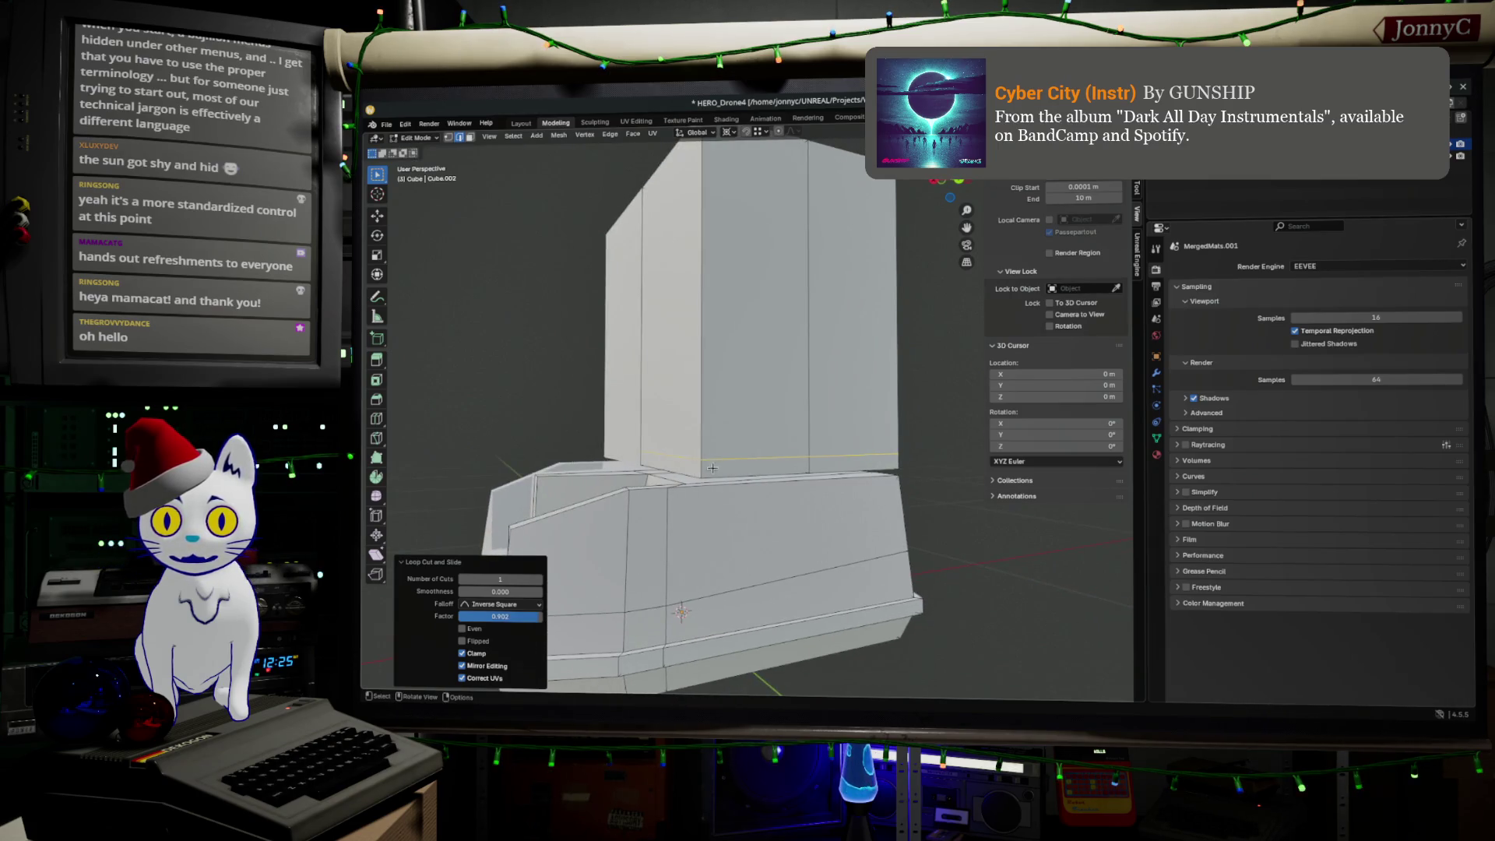
pyautogui.hotkey('ctrl', 'z')
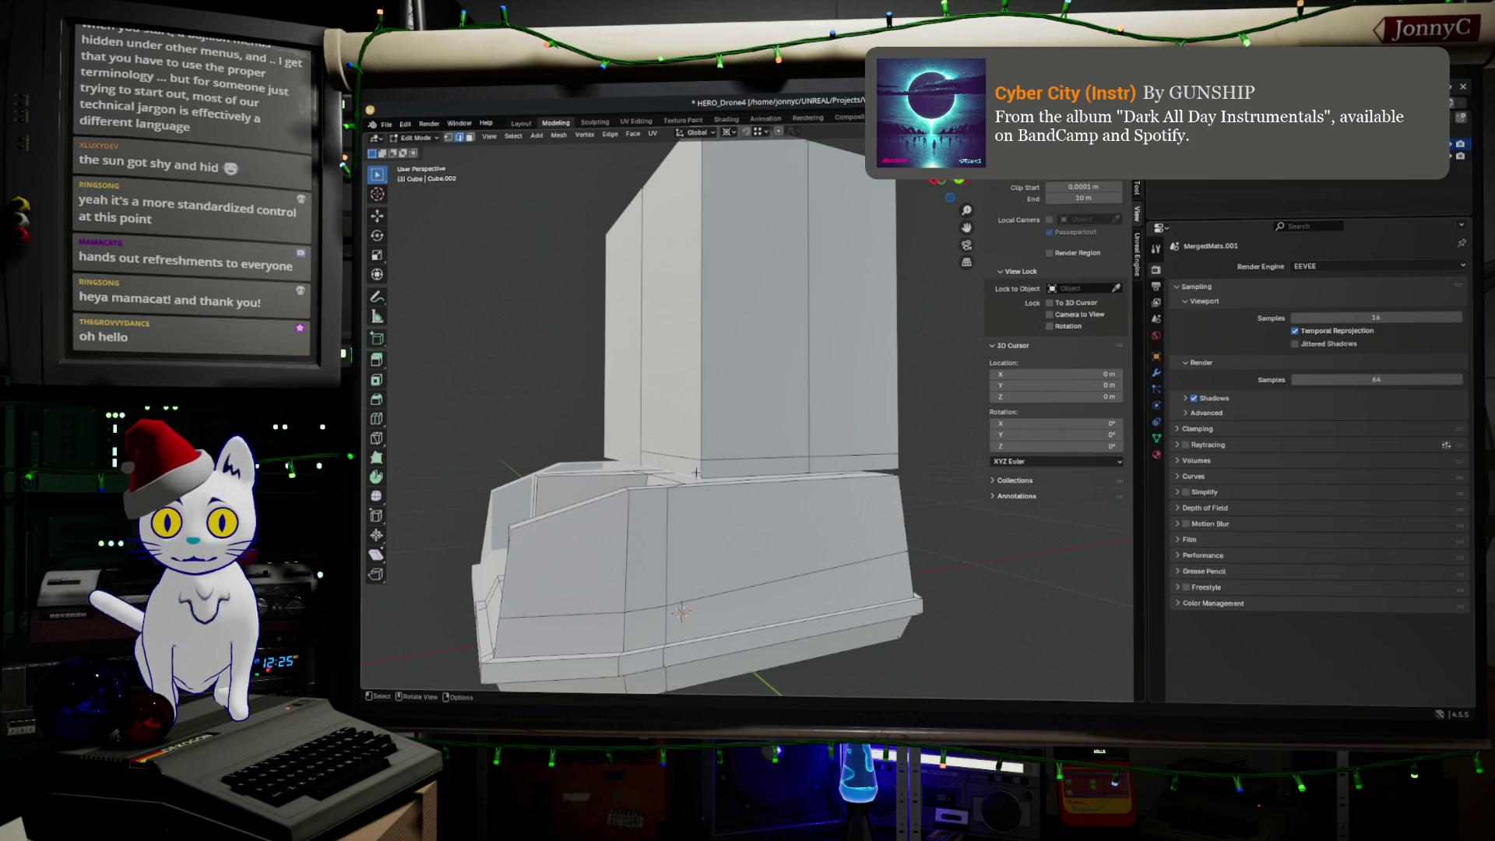
# Step: Switch to wireframe shading, view the mesh from the back, and enable snapping
pyautogui.moveTo(819, 423); pyautogui.dragTo(787, 426, button='middle')
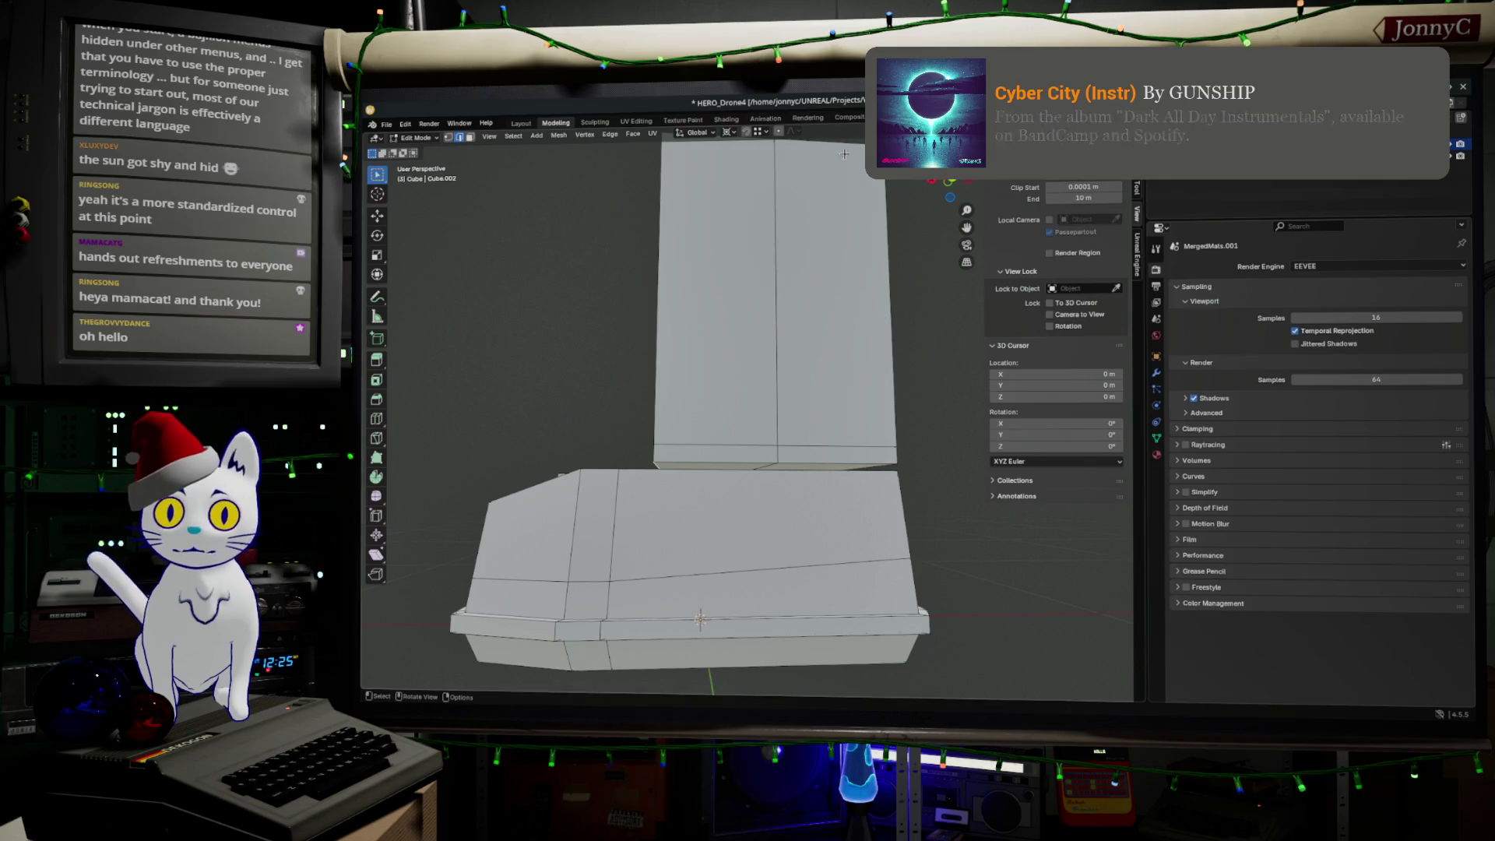
pyautogui.moveTo(786, 427); pyautogui.dragTo(783, 421, button='middle')
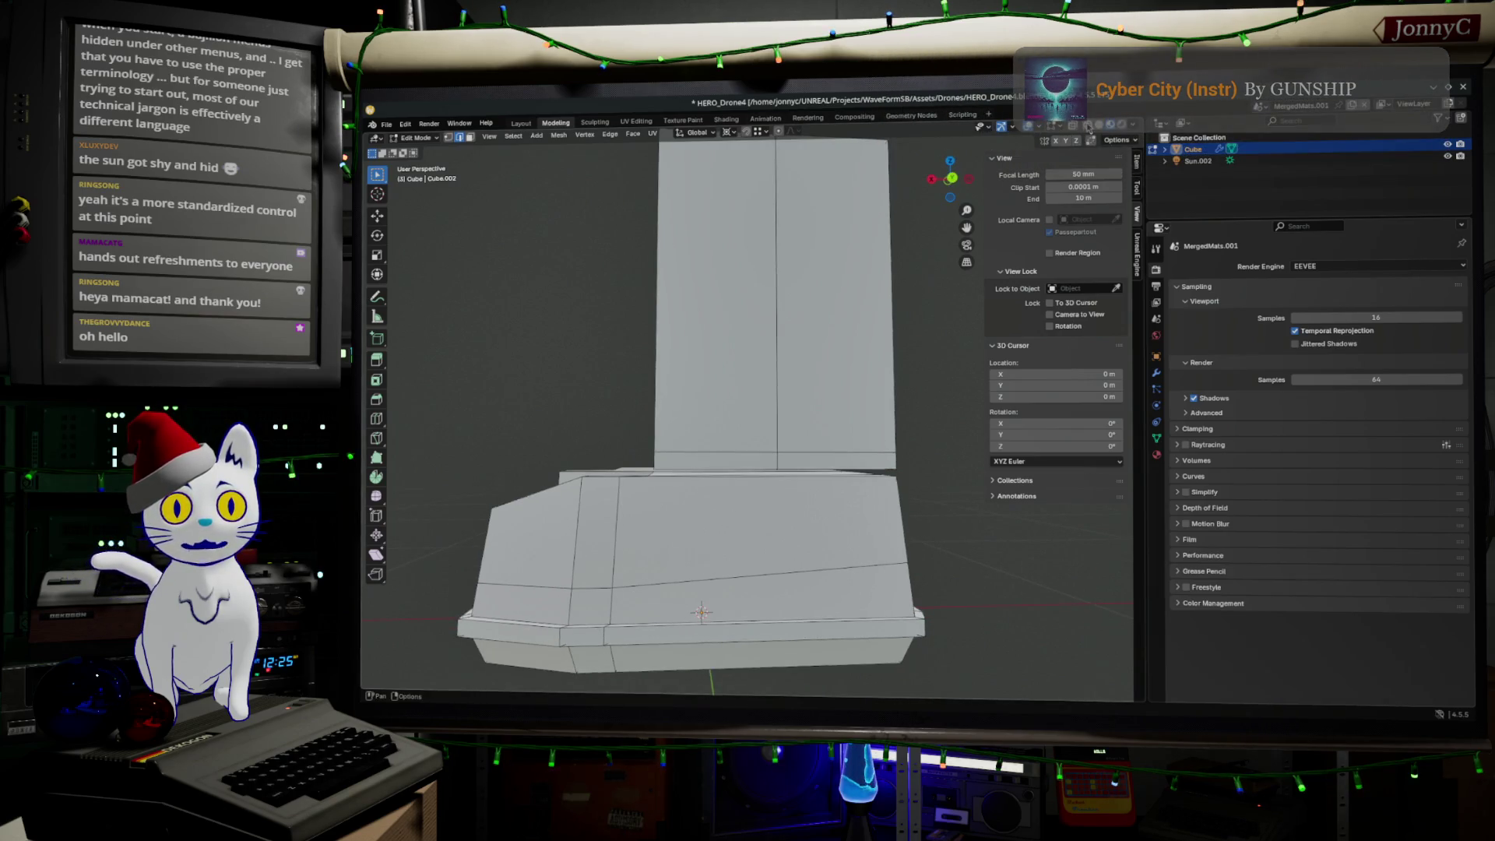
pyautogui.hotkey('shift', 'z')
pyautogui.moveTo(665, 494); pyautogui.dragTo(654, 501, button='middle')
pyautogui.click(951, 178)
pyautogui.click(746, 131)
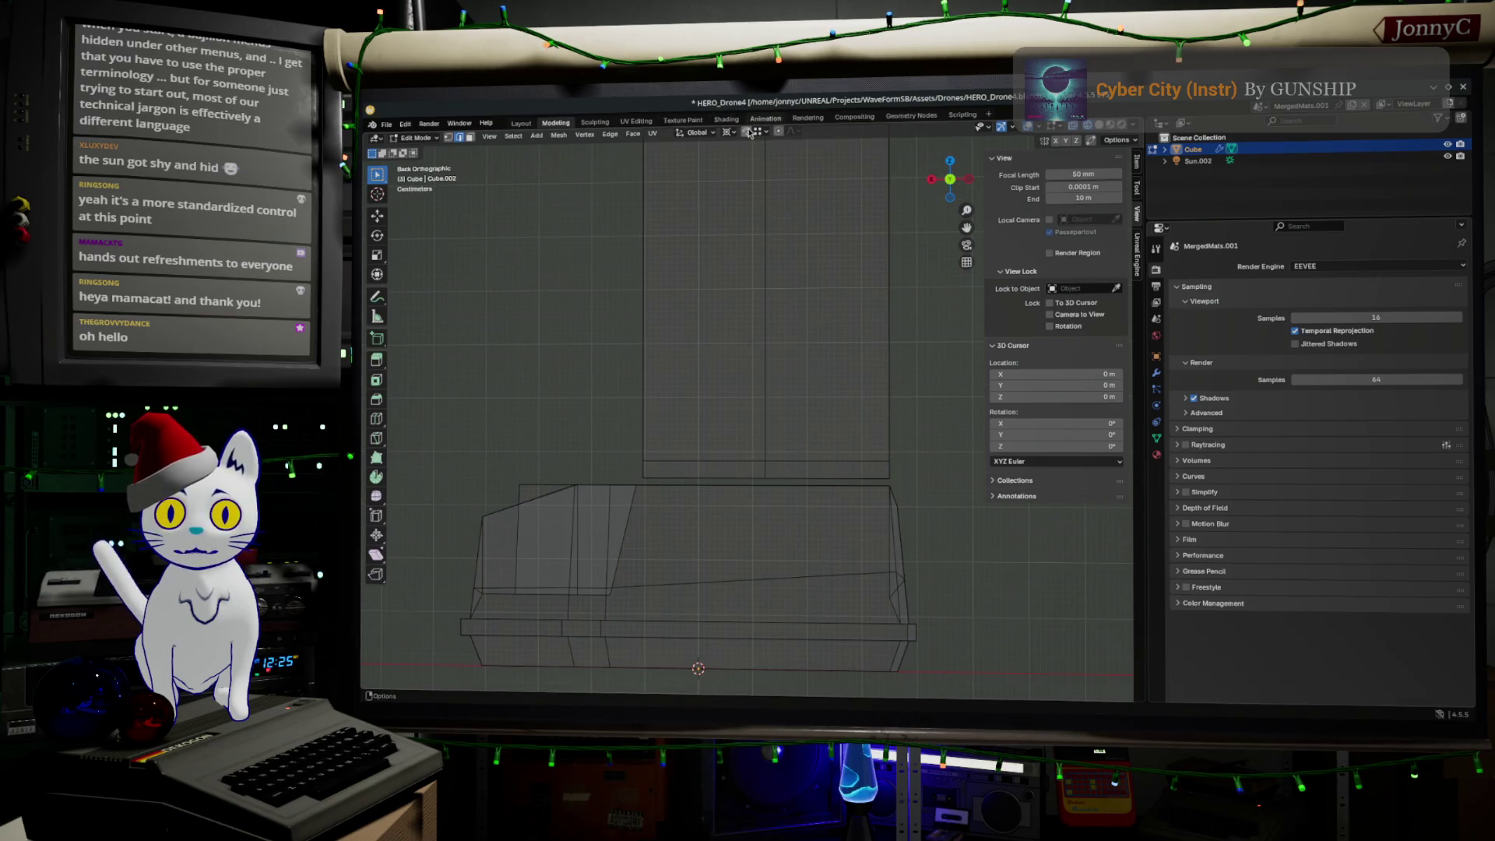
# Step: Snap the vertex onto its neighbouring vertex, then start and cancel a loop cut
pyautogui.moveTo(642, 476); pyautogui.dragTo(771, 459)
pyautogui.moveTo(771, 460)
pyautogui.mouseDown(button='middle')
pyautogui.moveTo(719, 485)
pyautogui.moveTo(787, 483)
pyautogui.moveTo(739, 505)
pyautogui.moveTo(712, 454)
pyautogui.moveTo(768, 446)
pyautogui.moveTo(715, 479)
pyautogui.moveTo(847, 452)
pyautogui.moveTo(727, 444)
pyautogui.moveTo(716, 405)
pyautogui.mouseUp(button='middle')
pyautogui.hotkey('ctrl', 'r')
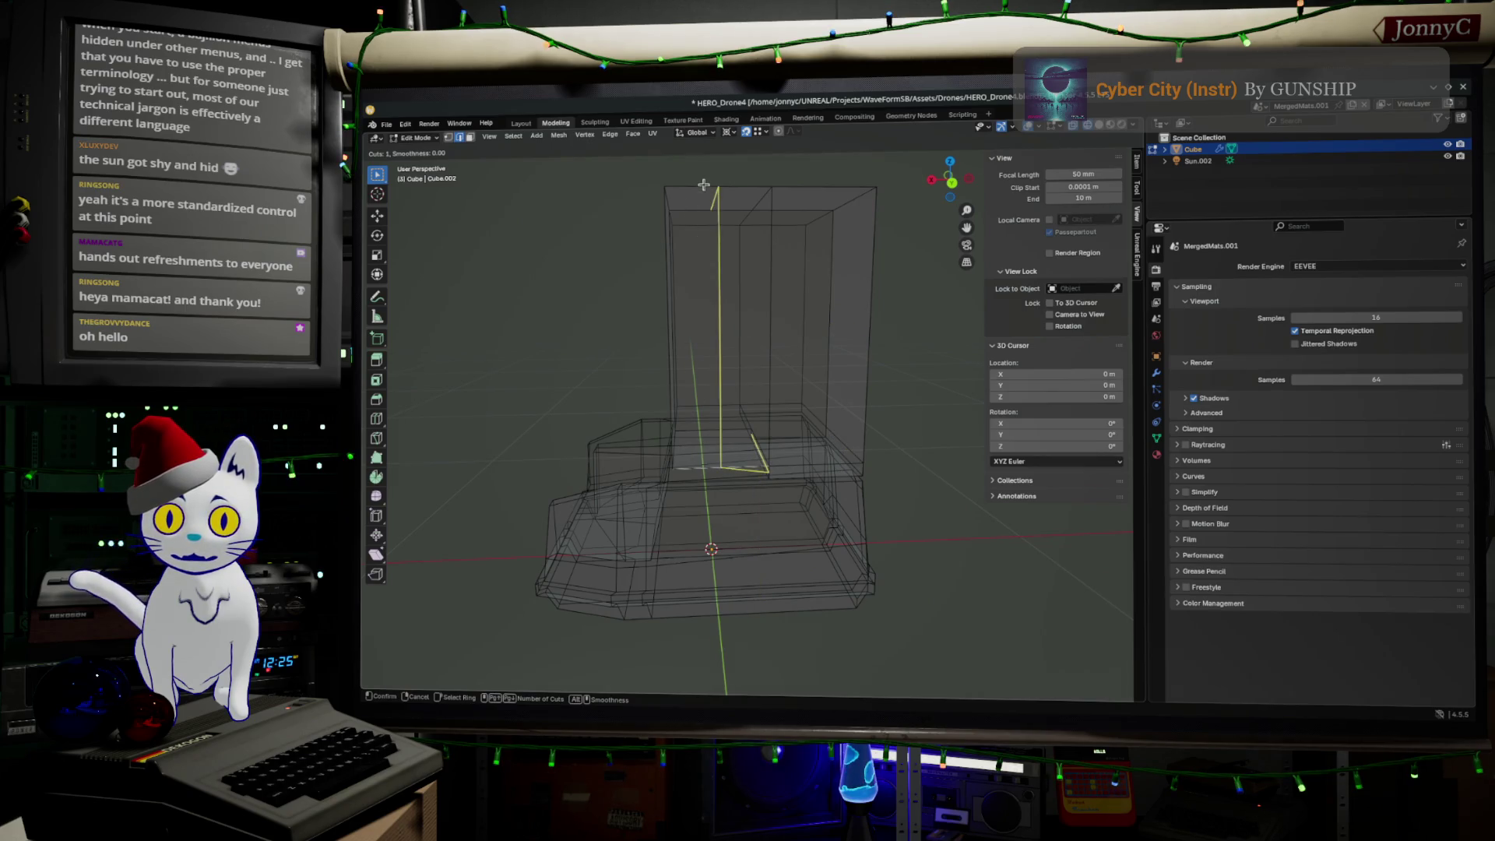
pyautogui.press('Escape')
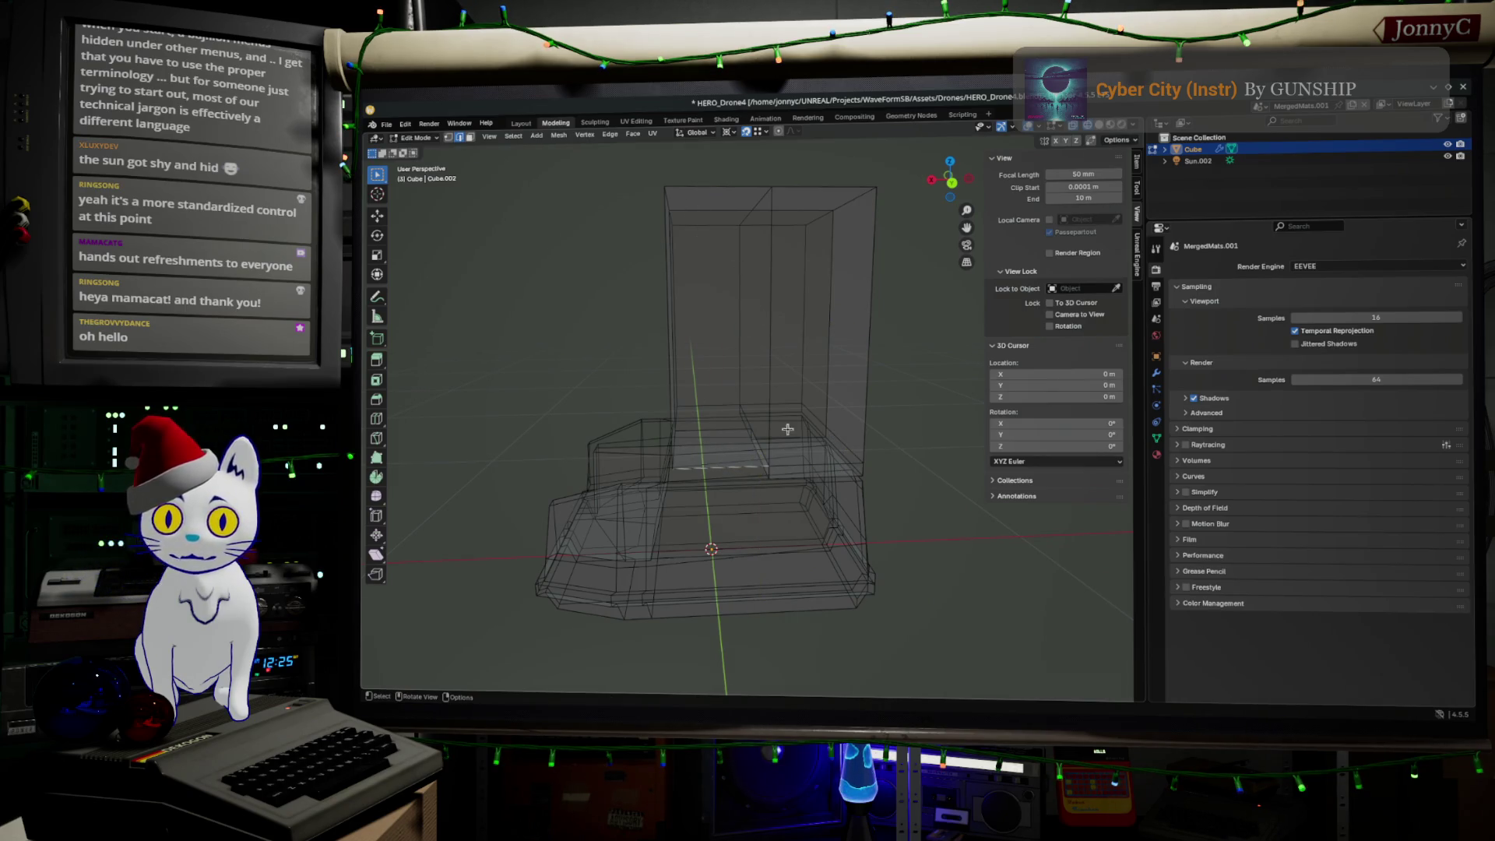
# Step: Merge duplicate vertices by distance across the whole mesh
pyautogui.press('a')
pyautogui.press('m')
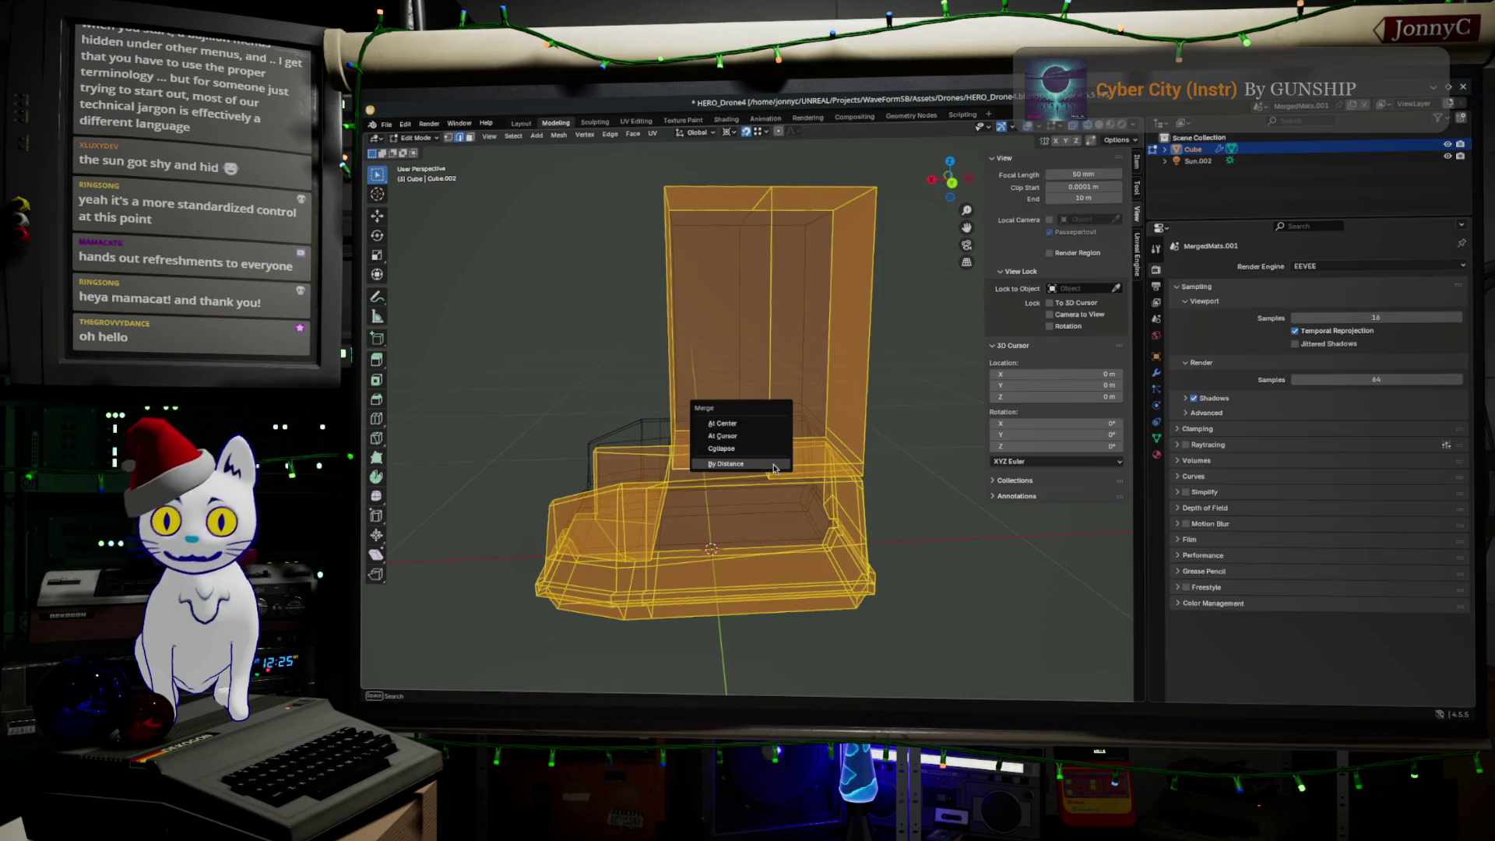
pyautogui.click(775, 467)
# Step: Add a vertical loop cut on the tower slid to factor 0.547, then switch to the Steam page
pyautogui.hotkey('ctrl', 'r')
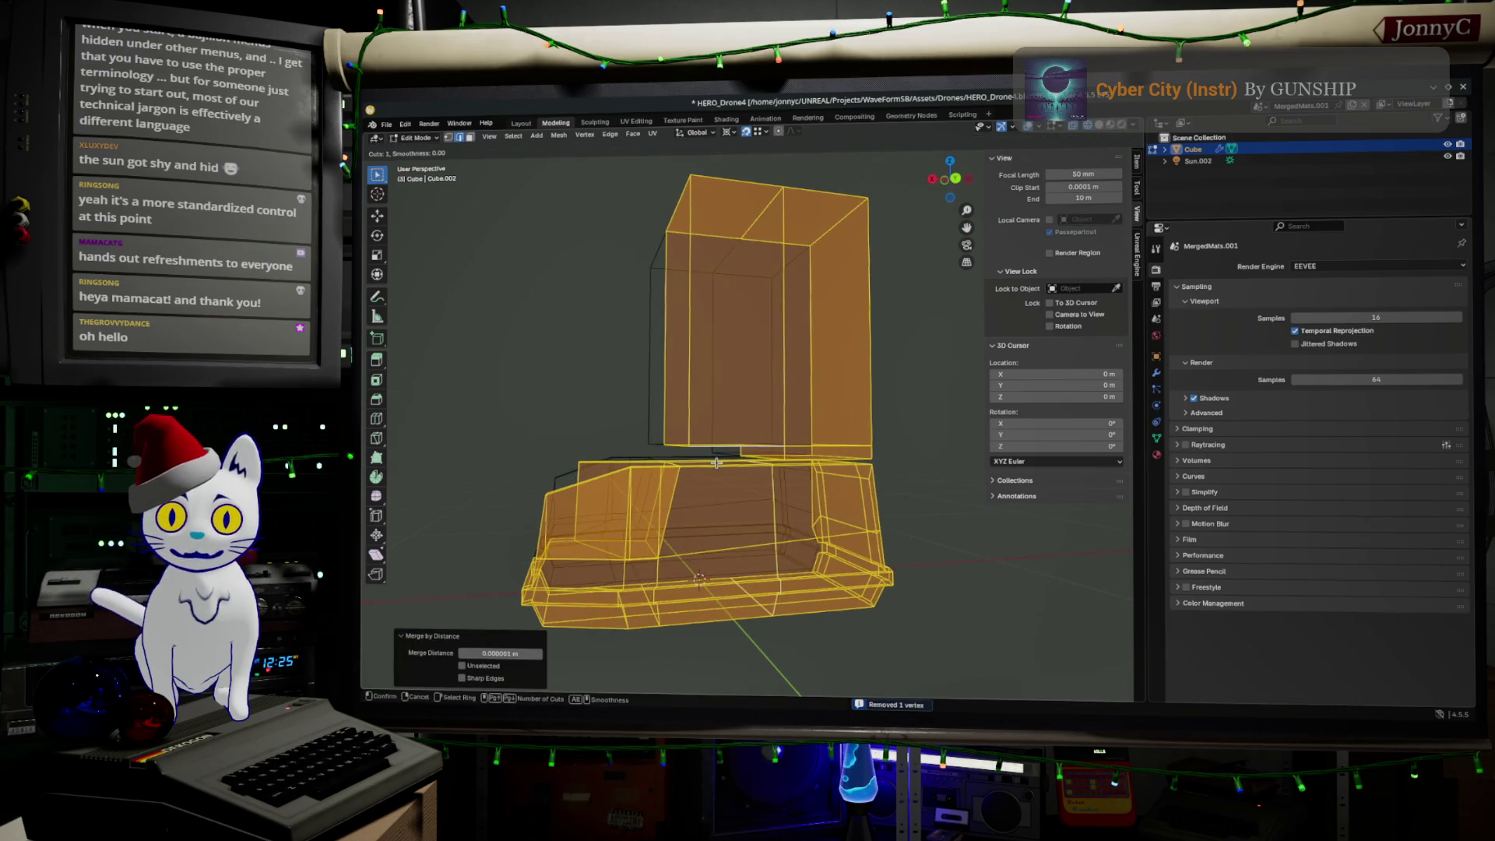
pyautogui.click(736, 426)
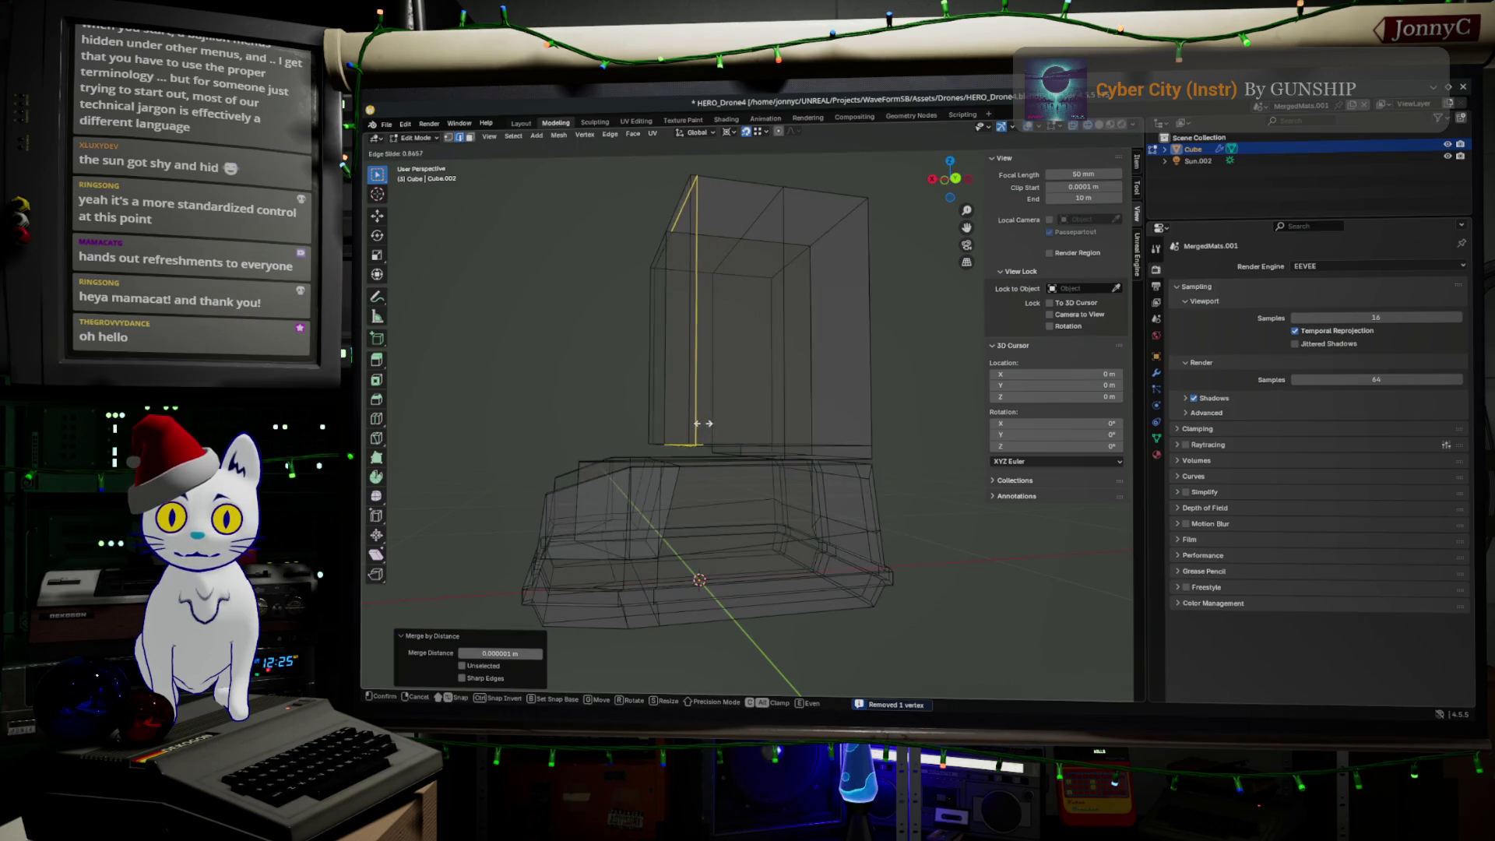
pyautogui.click(746, 435)
pyautogui.moveTo(746, 435); pyautogui.dragTo(718, 432, button='middle')
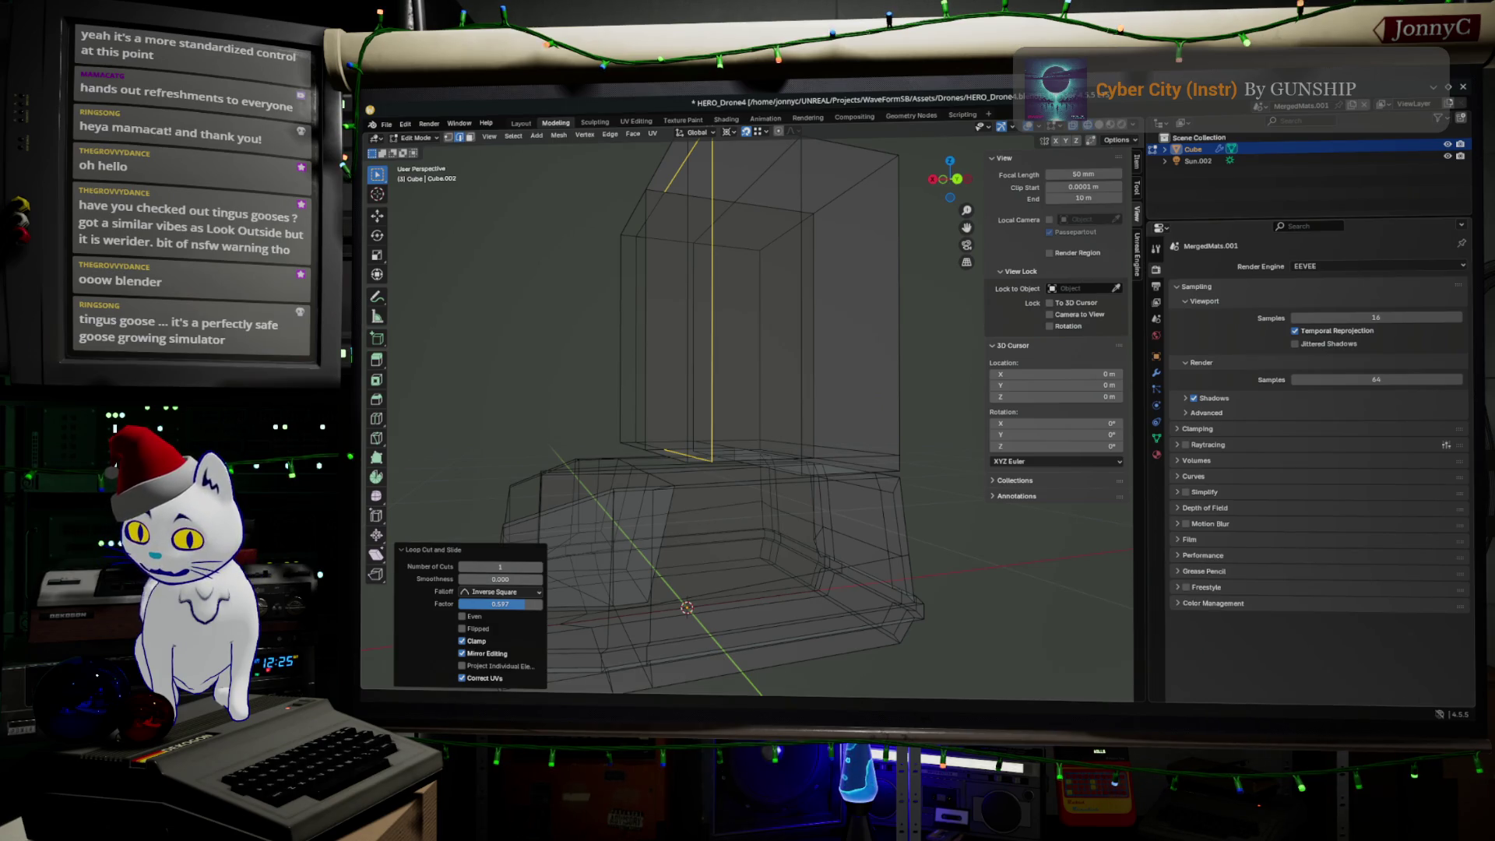
pyautogui.hotkey('alt', 'Tab')
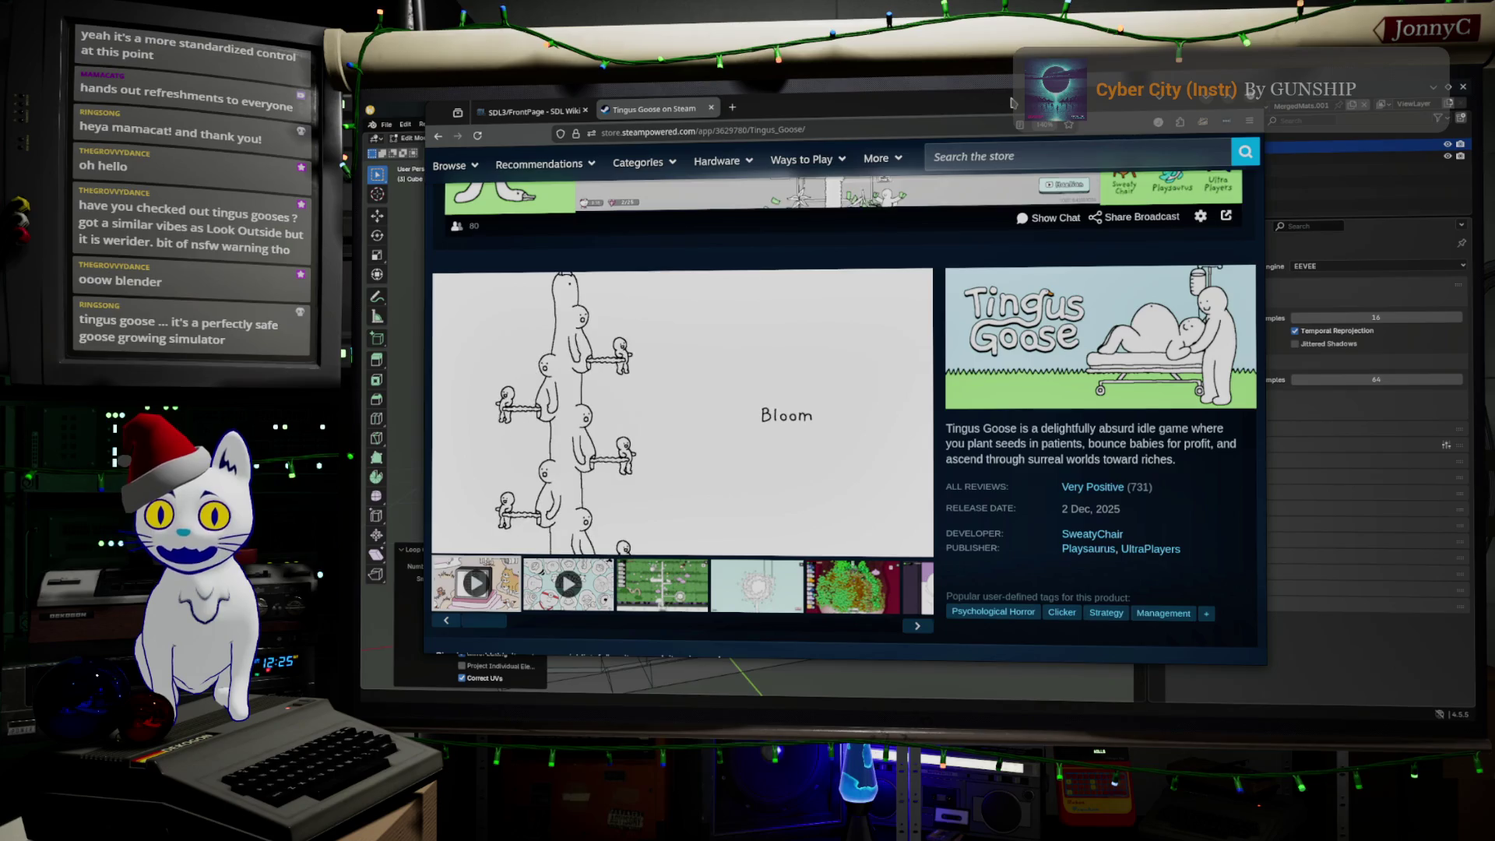
# Step: Move the Tingus Goose window out of the way and bring up the Look Outside Steam page
pyautogui.moveTo(1012, 102); pyautogui.dragTo(1044, 705)
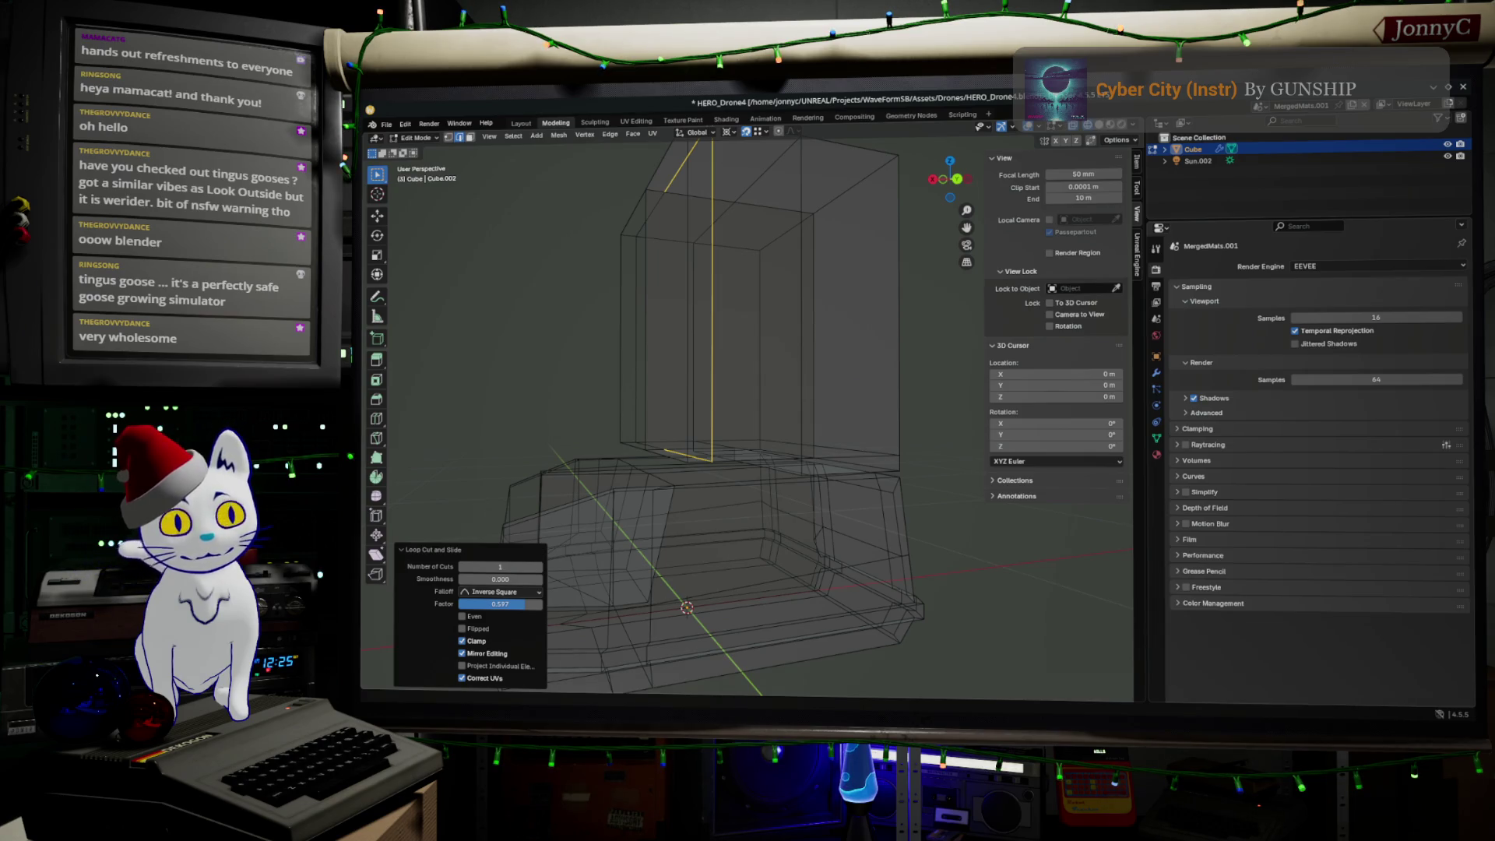
pyautogui.hotkey('alt', 'Tab')
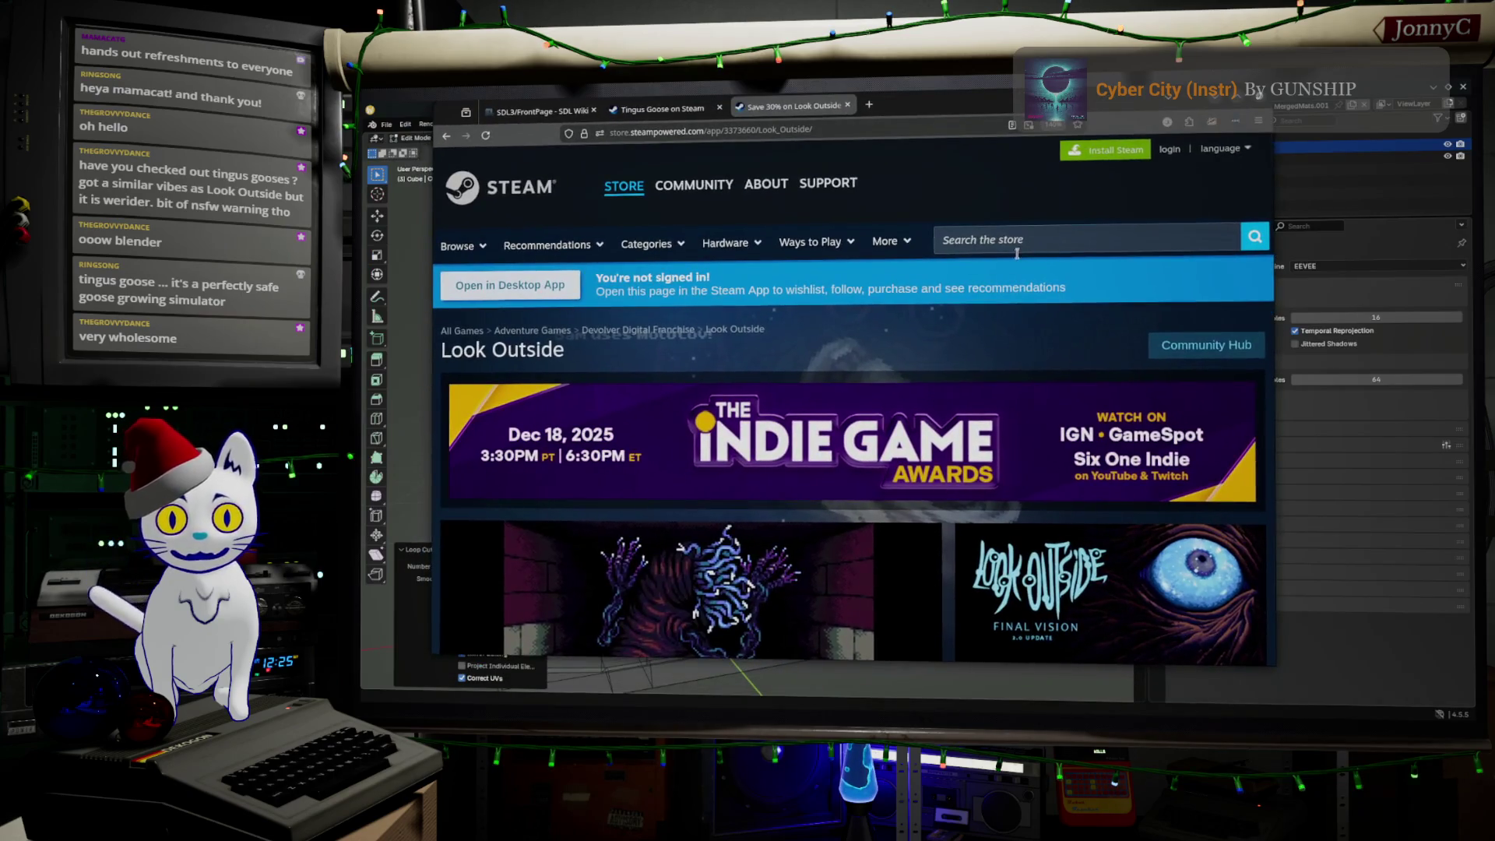
pyautogui.scroll(-3, 943, 470)
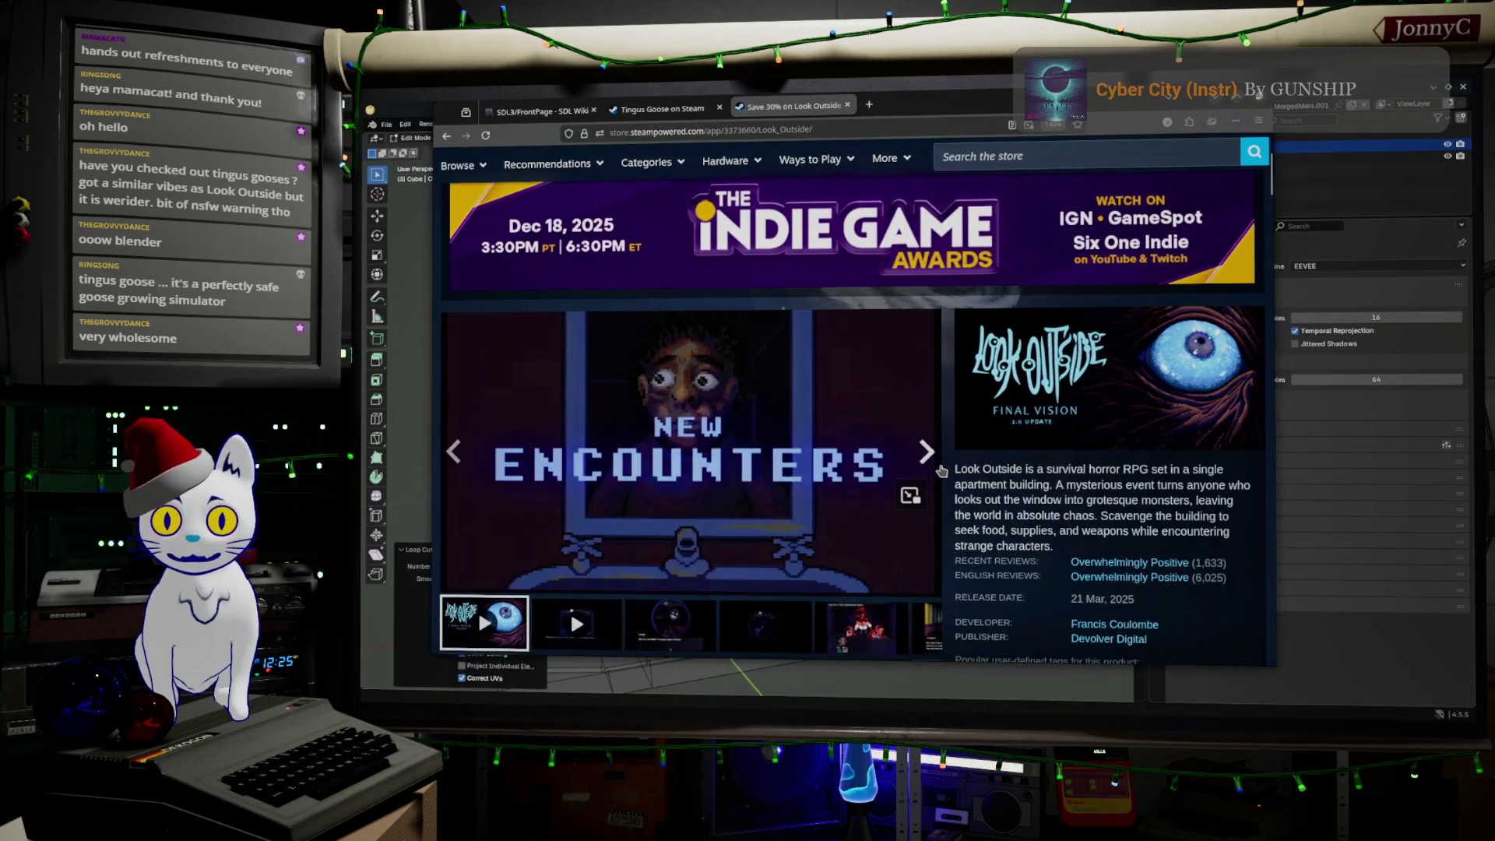
pyautogui.scroll(-2, 964, 451)
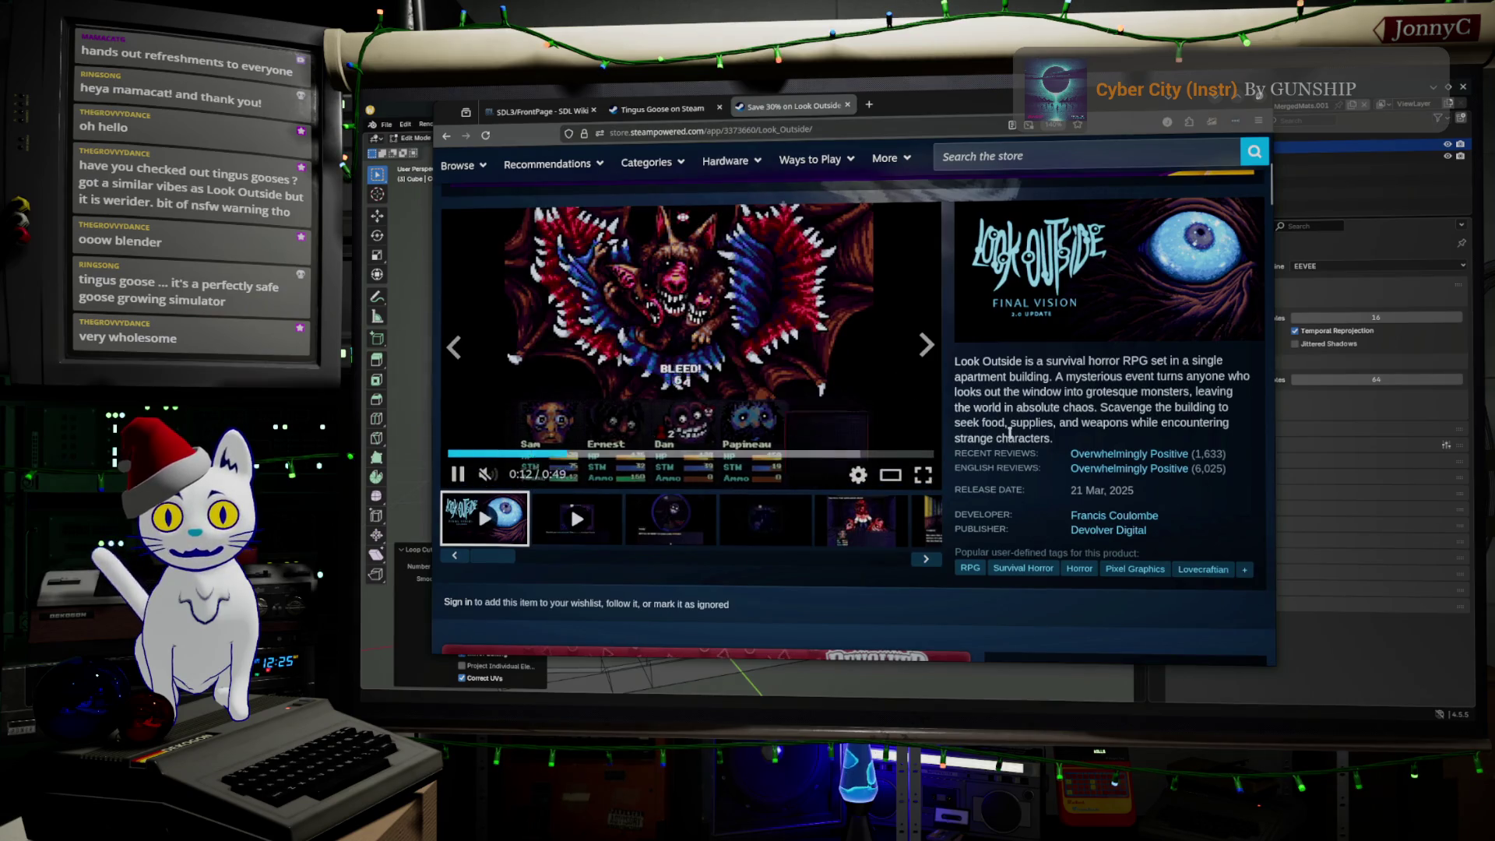
pyautogui.scroll(2, 1011, 438)
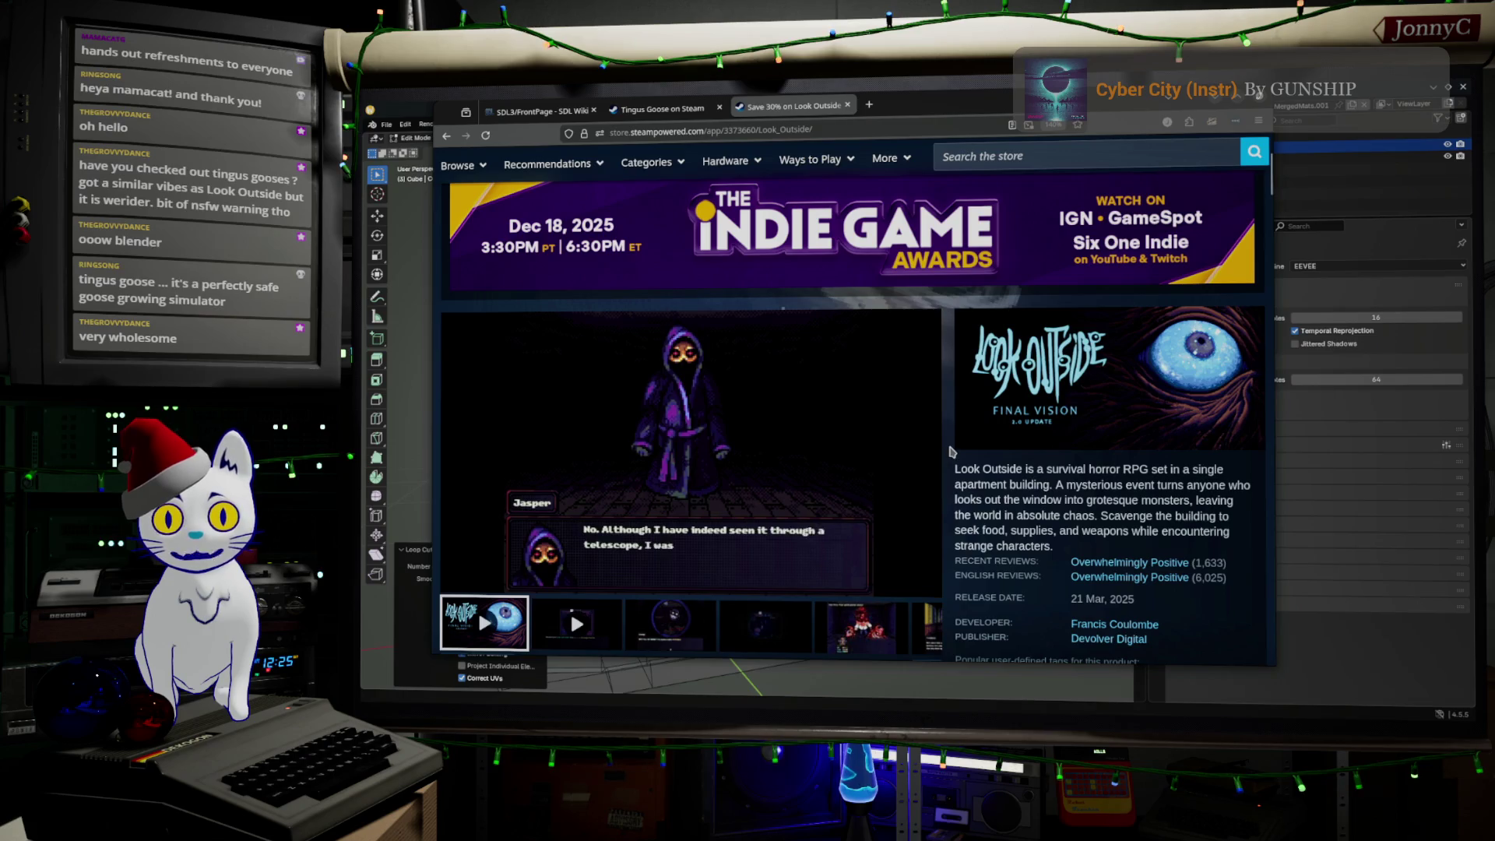
pyautogui.scroll(-2, 951, 452)
pyautogui.scroll(2, 951, 452)
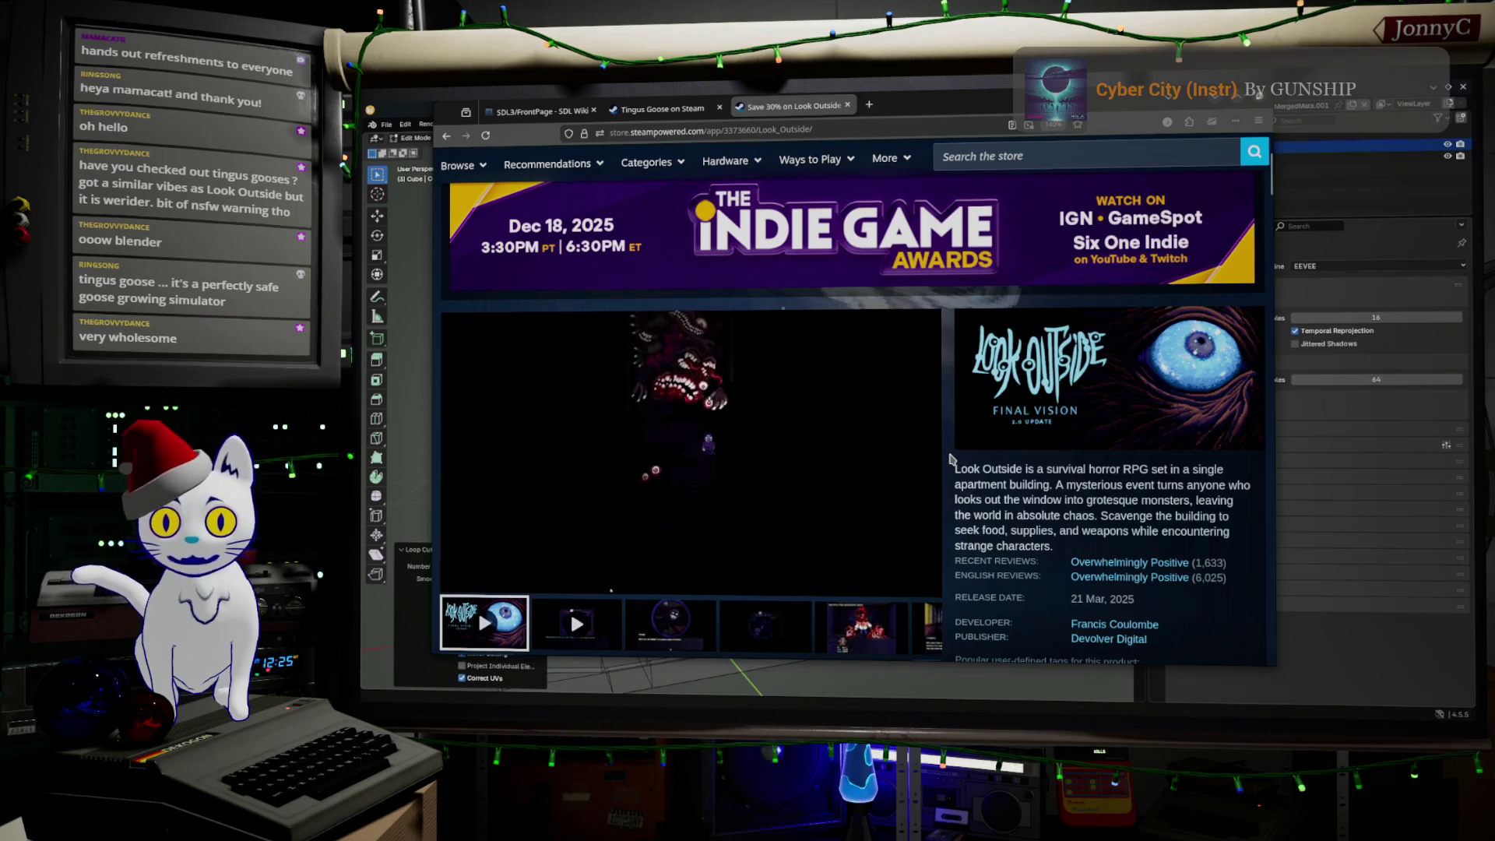
pyautogui.scroll(2, 951, 459)
pyautogui.scroll(-2, 958, 467)
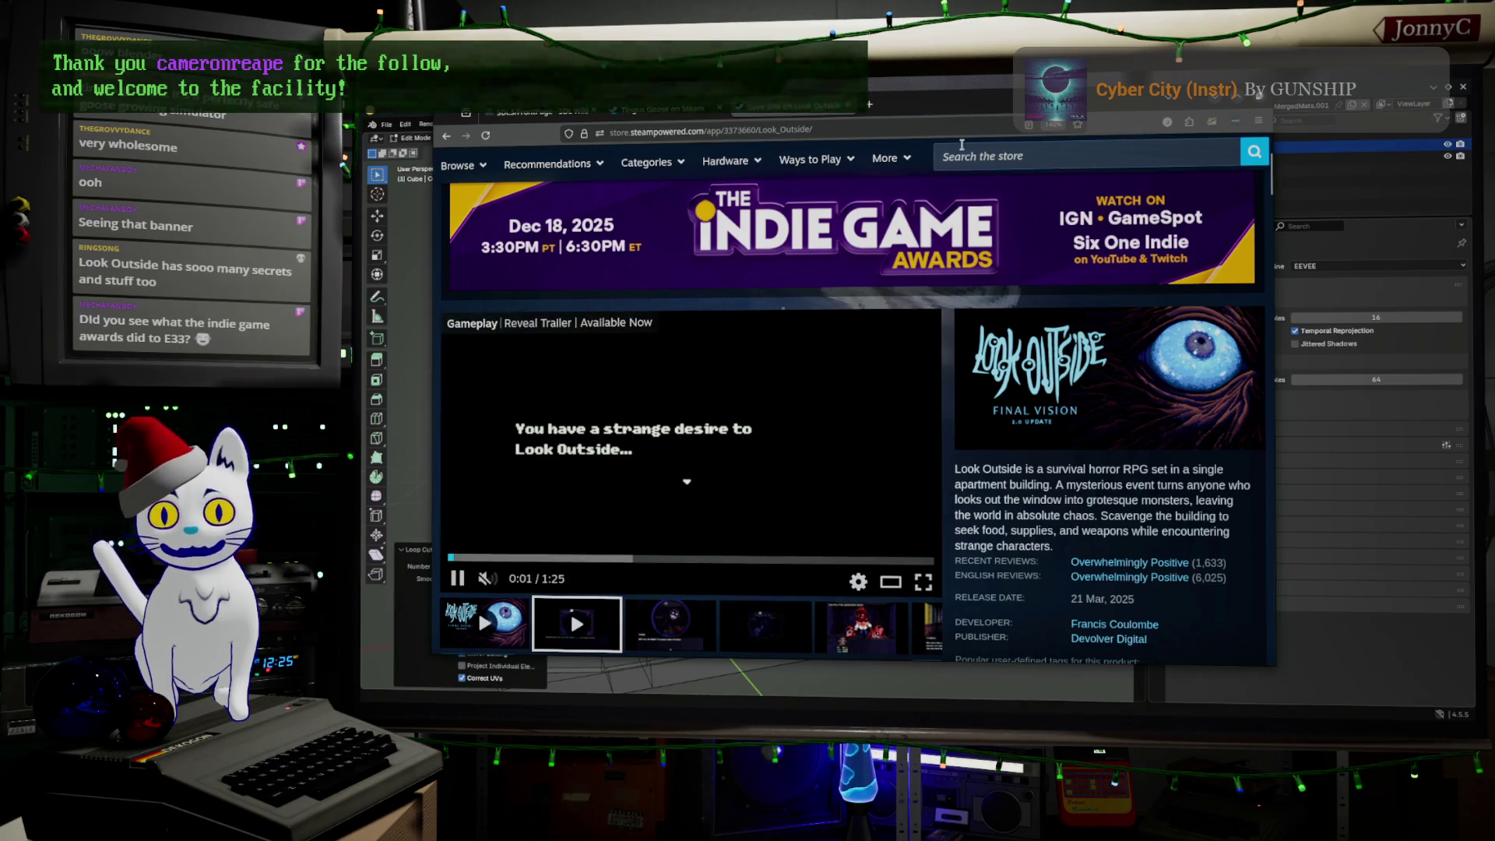
pyautogui.hotkey('alt', 'Tab')
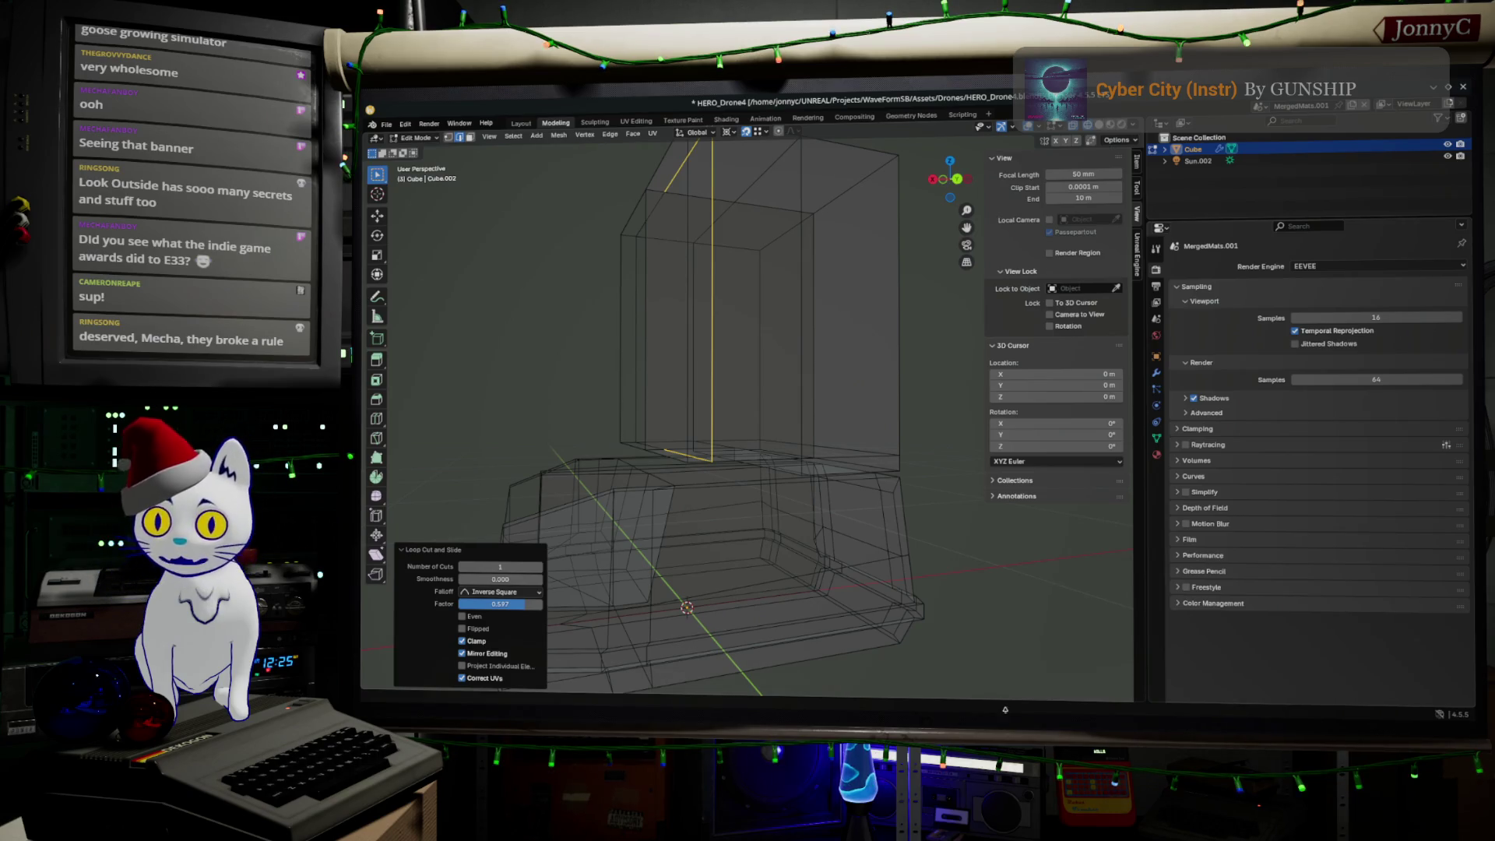
# Step: In back view, add a horizontal tower loop slid down near its bottom, factor 0.639
pyautogui.moveTo(668, 445)
pyautogui.mouseDown(button='middle')
pyautogui.moveTo(685, 444)
pyautogui.moveTo(665, 443)
pyautogui.mouseUp(button='middle')
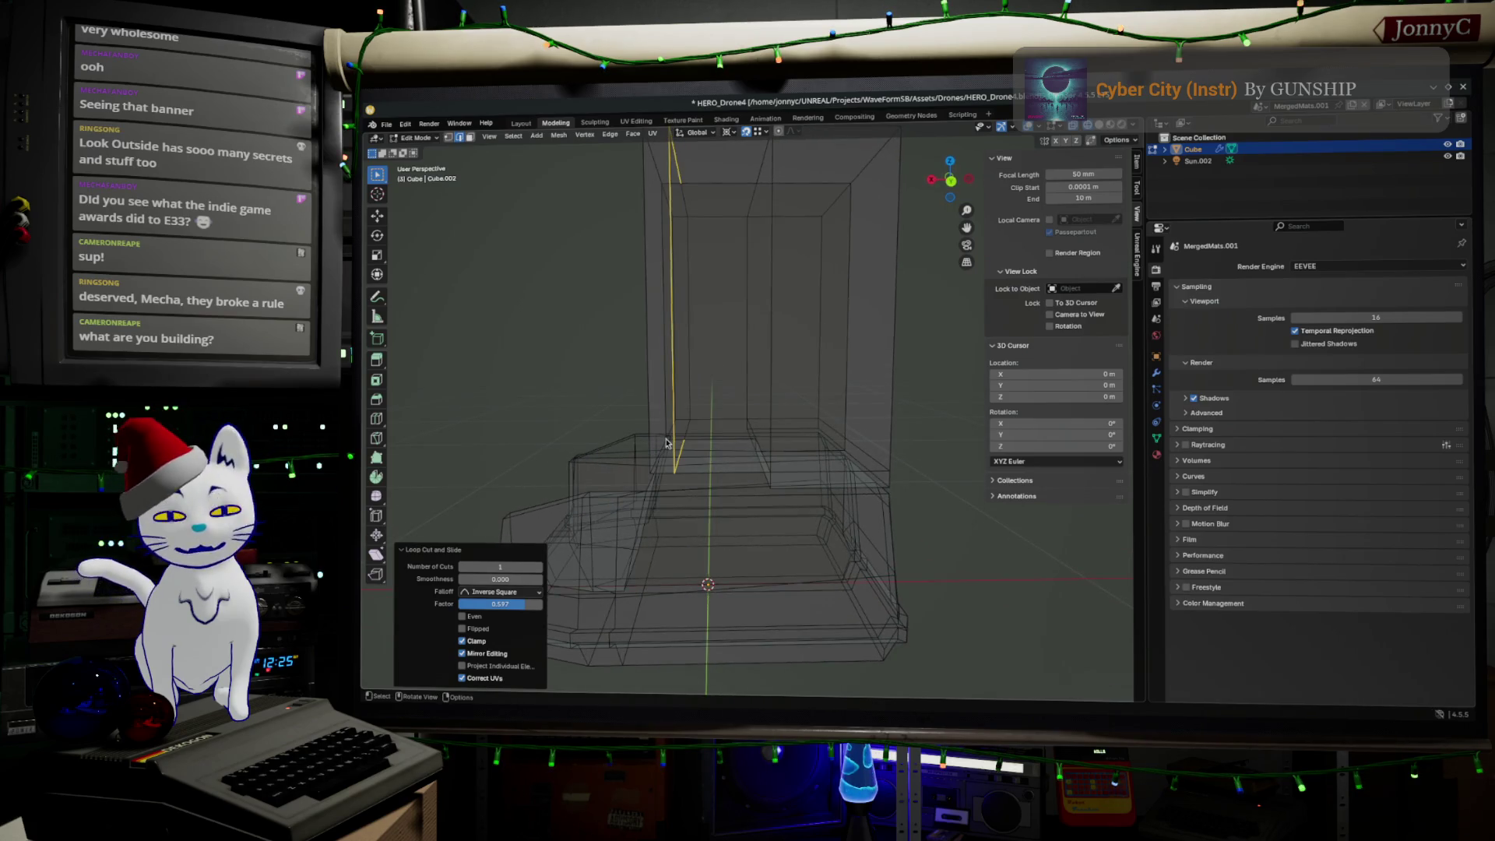
pyautogui.click(953, 183)
pyautogui.scroll(2, 752, 408)
pyautogui.hotkey('ctrl', 'r')
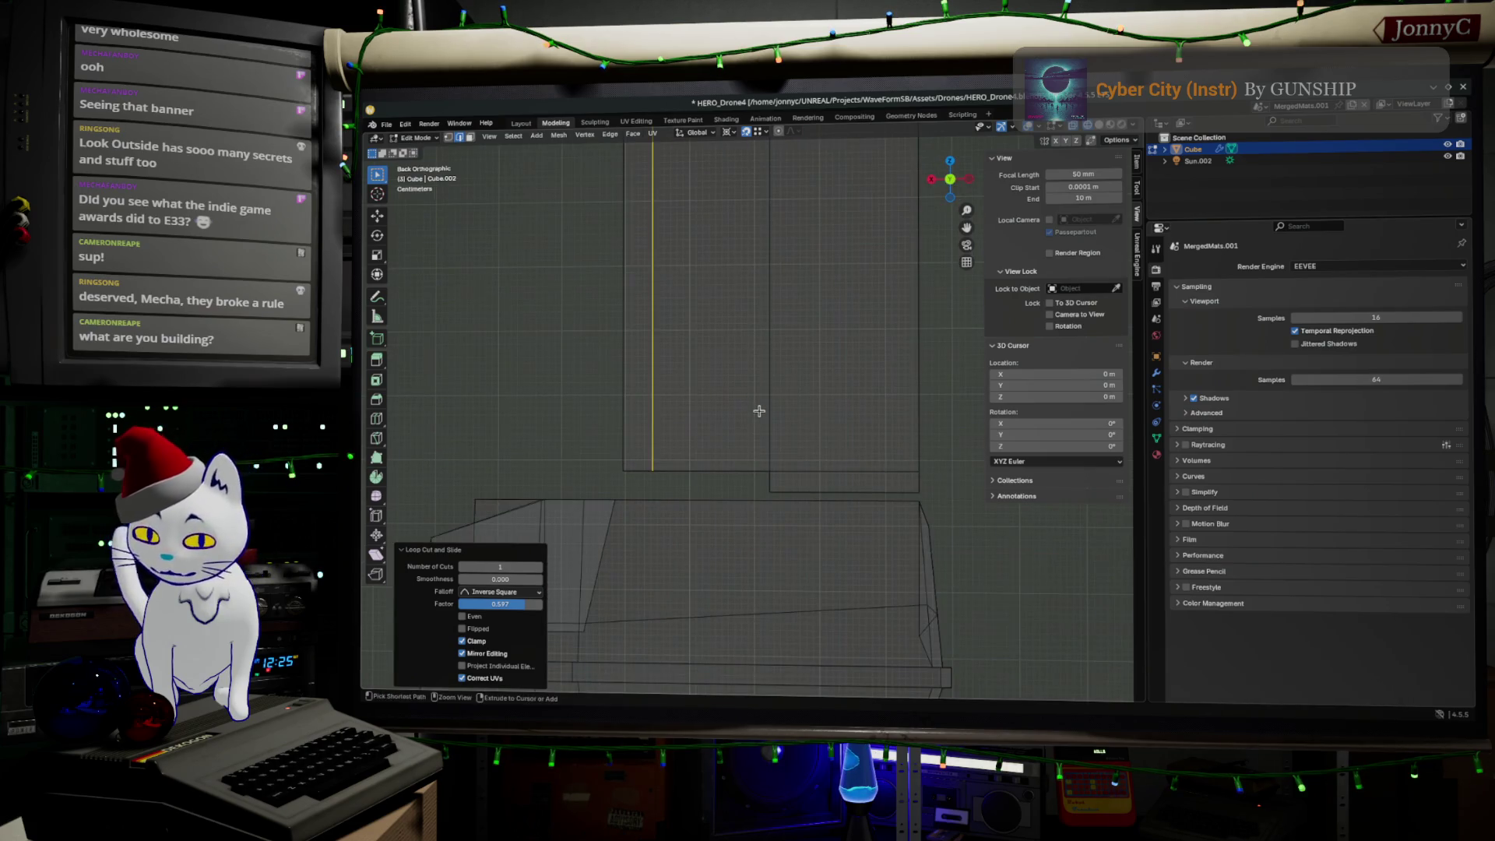
pyautogui.click(734, 374)
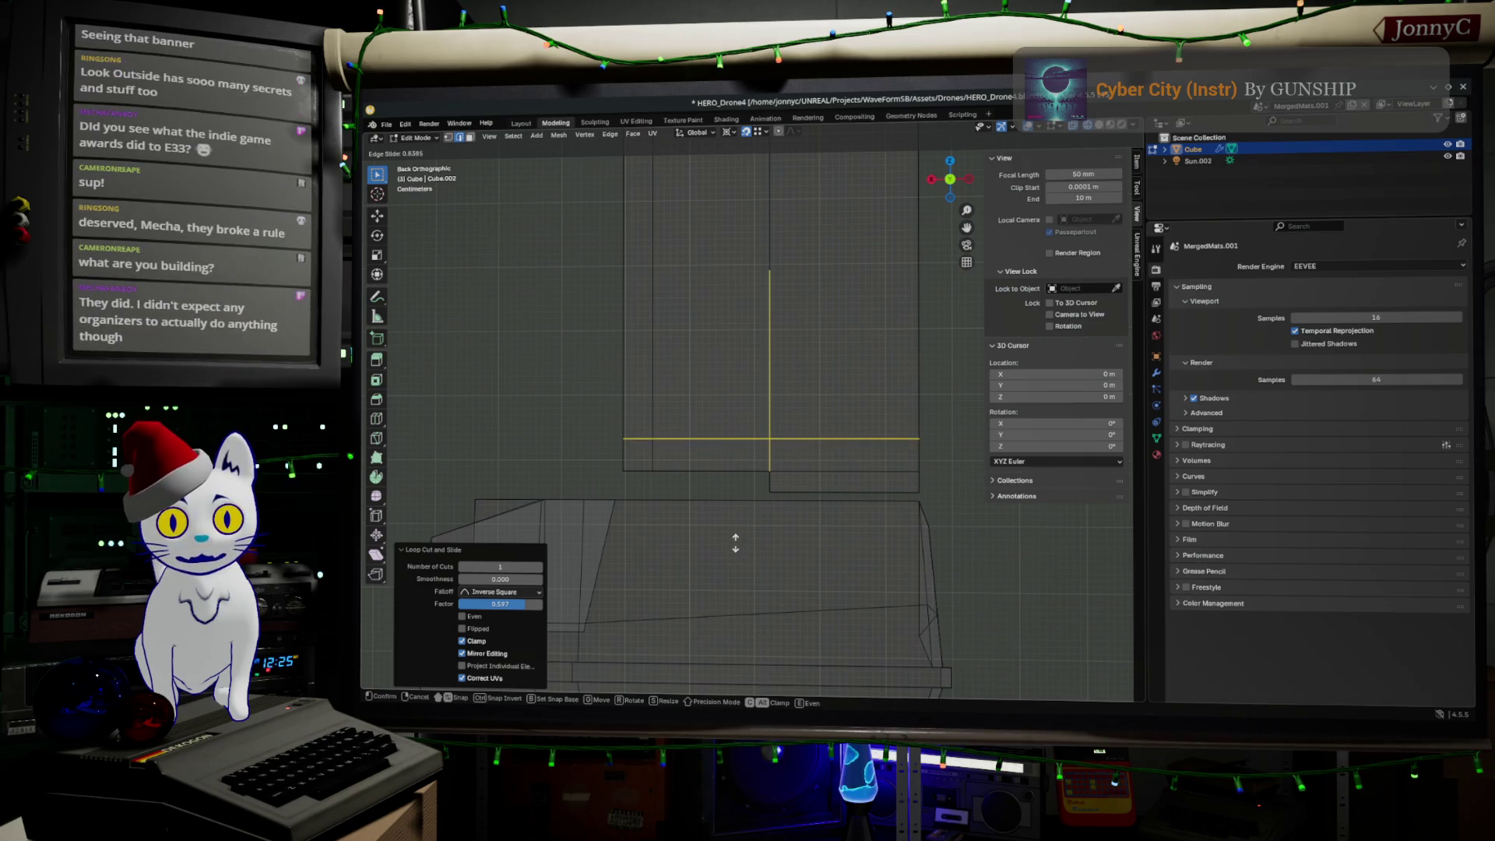
pyautogui.click(735, 543)
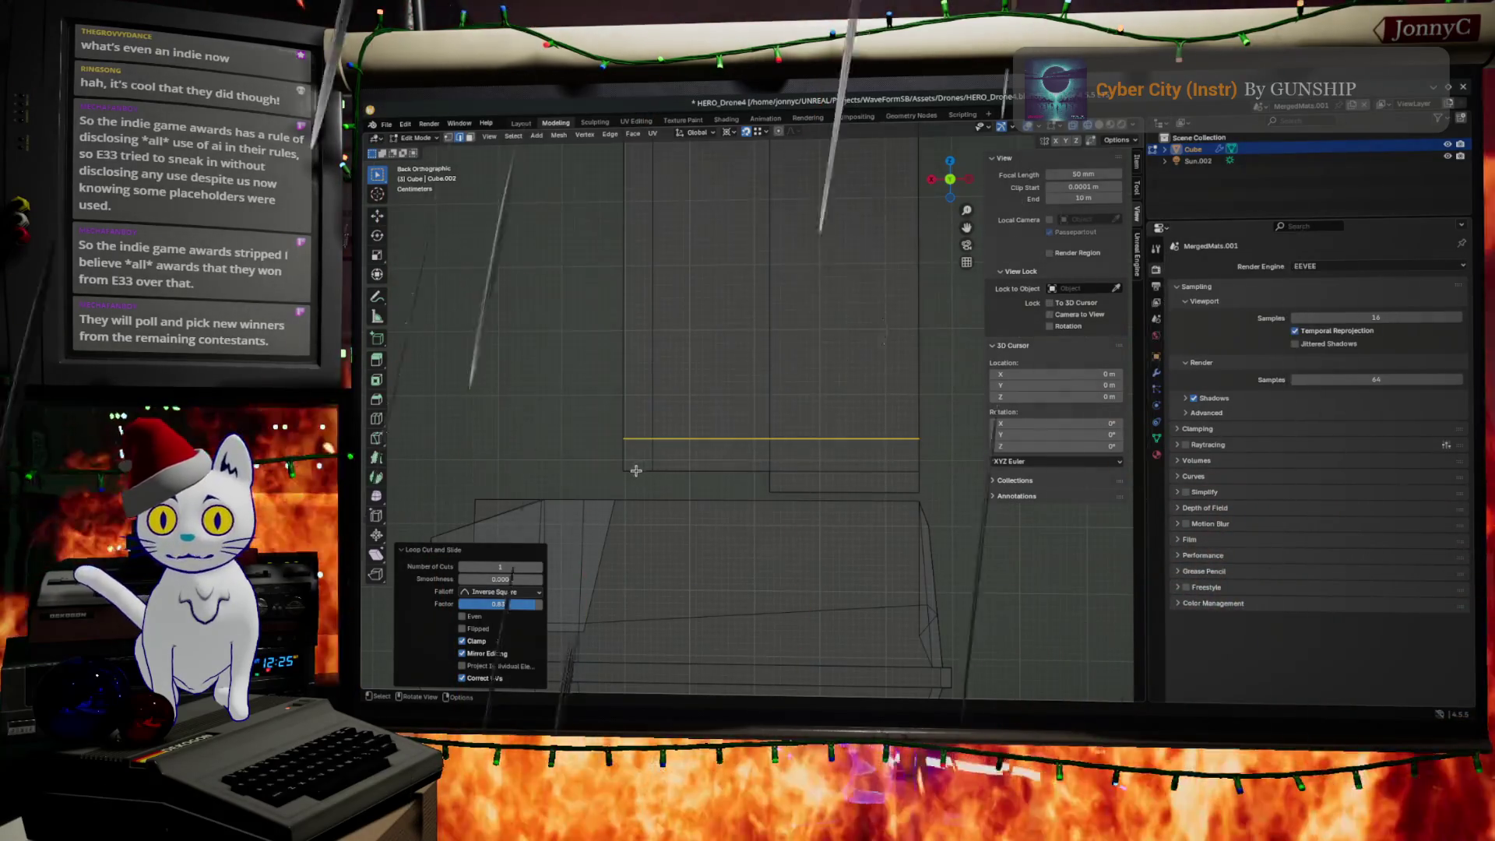
# Step: Switch to back view and move the selected geometry to a new position
pyautogui.moveTo(619, 483)
pyautogui.mouseDown(button='middle')
pyautogui.moveTo(667, 443)
pyautogui.moveTo(725, 576)
pyautogui.mouseUp(button='middle')
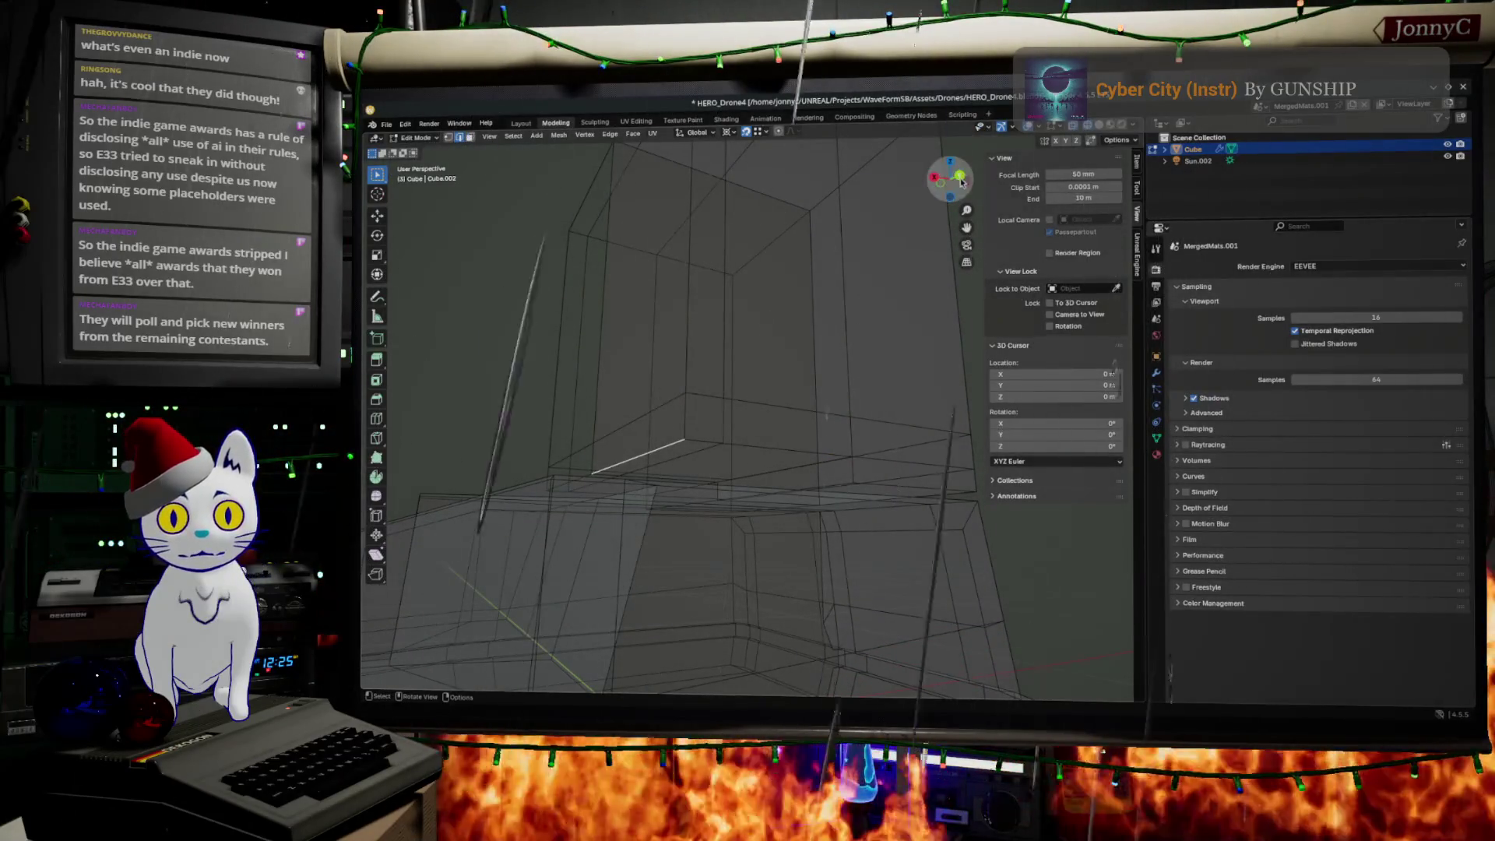
pyautogui.press('ctrl+KP_1')
pyautogui.press('g')
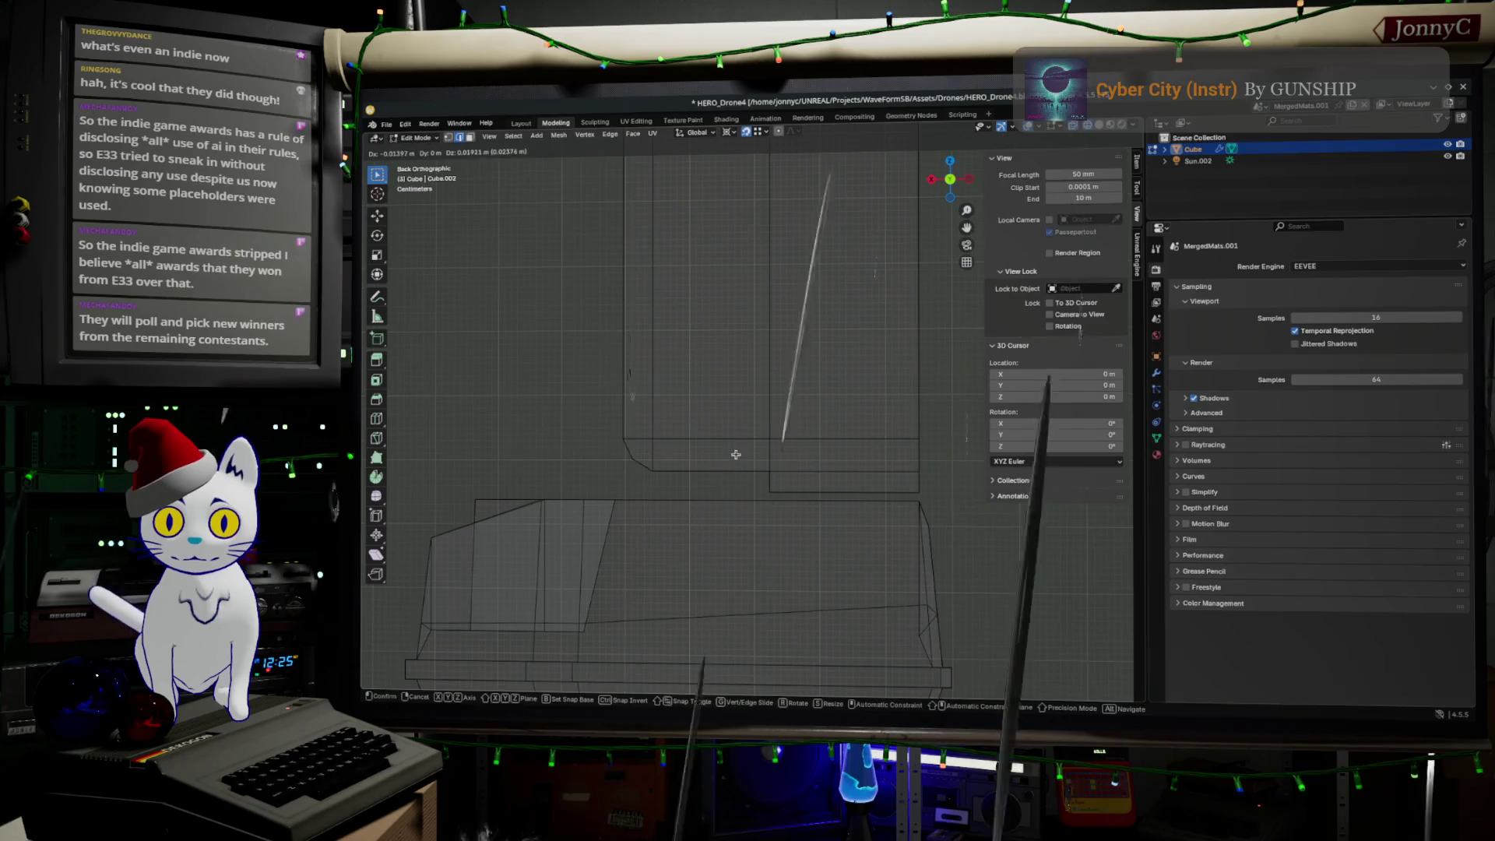
pyautogui.click(748, 436)
# Step: Cut a new edge loop into the tower block
pyautogui.moveTo(758, 423)
pyautogui.mouseDown(button='middle')
pyautogui.moveTo(762, 407)
pyautogui.moveTo(767, 450)
pyautogui.moveTo(794, 441)
pyautogui.moveTo(841, 381)
pyautogui.moveTo(815, 435)
pyautogui.moveTo(805, 394)
pyautogui.mouseUp(button='middle')
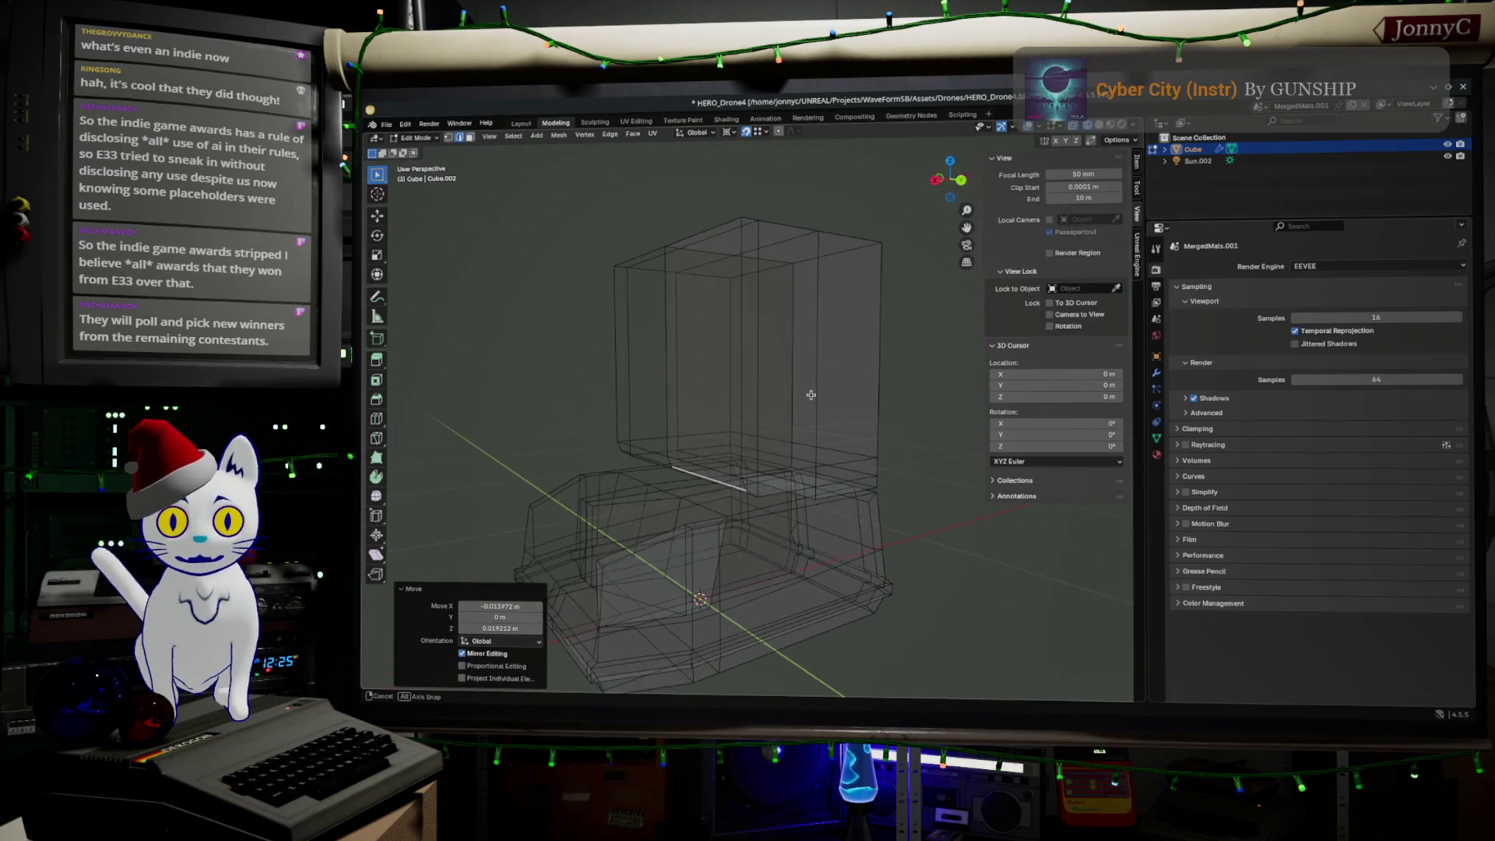
pyautogui.moveTo(785, 486); pyautogui.dragTo(745, 450, button='middle')
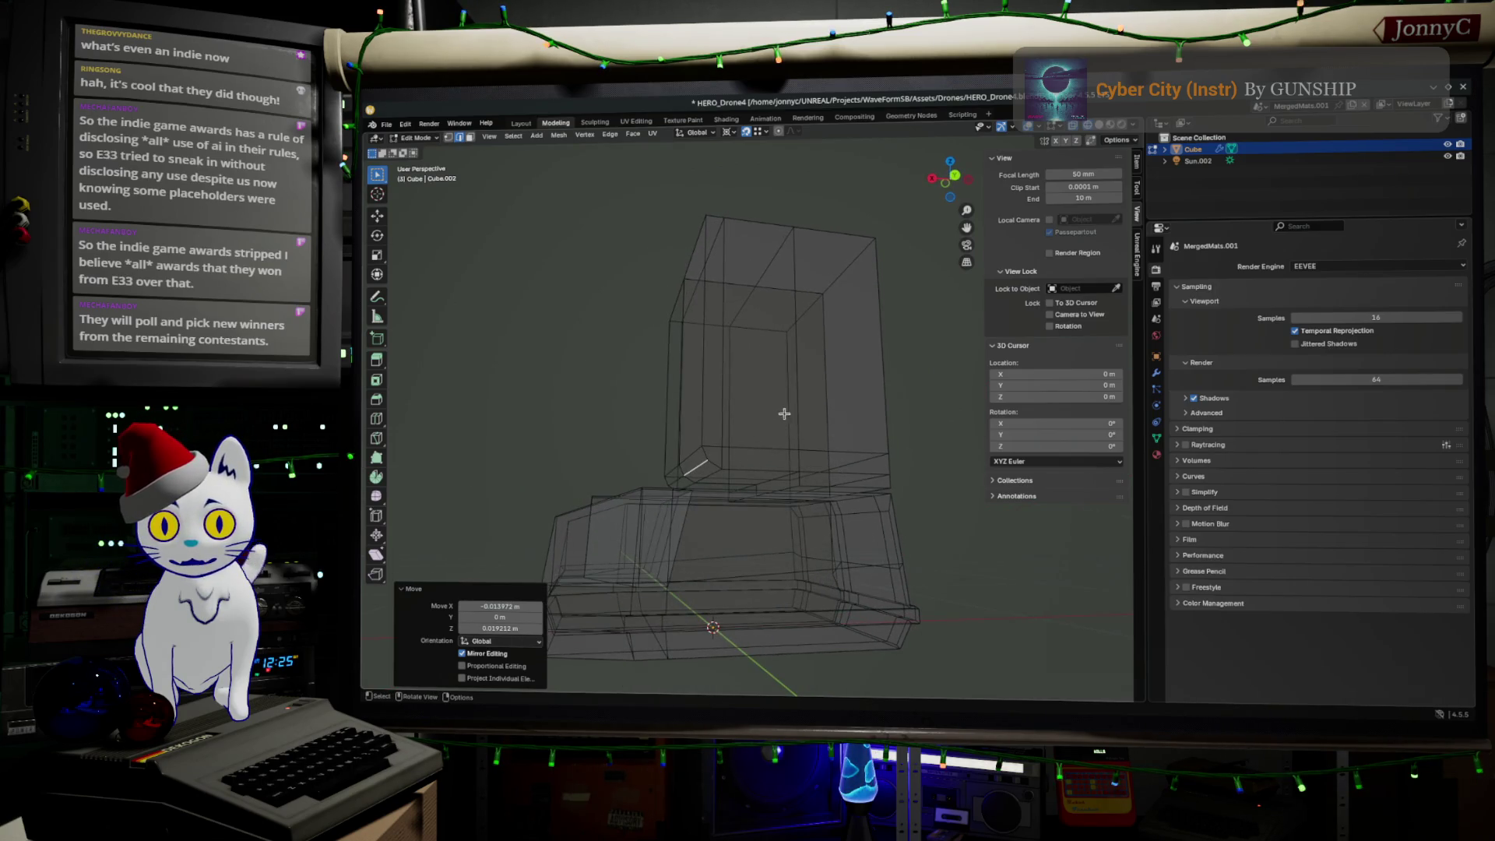
pyautogui.moveTo(784, 413); pyautogui.dragTo(811, 524, button='middle')
pyautogui.hotkey('ctrl', 'r')
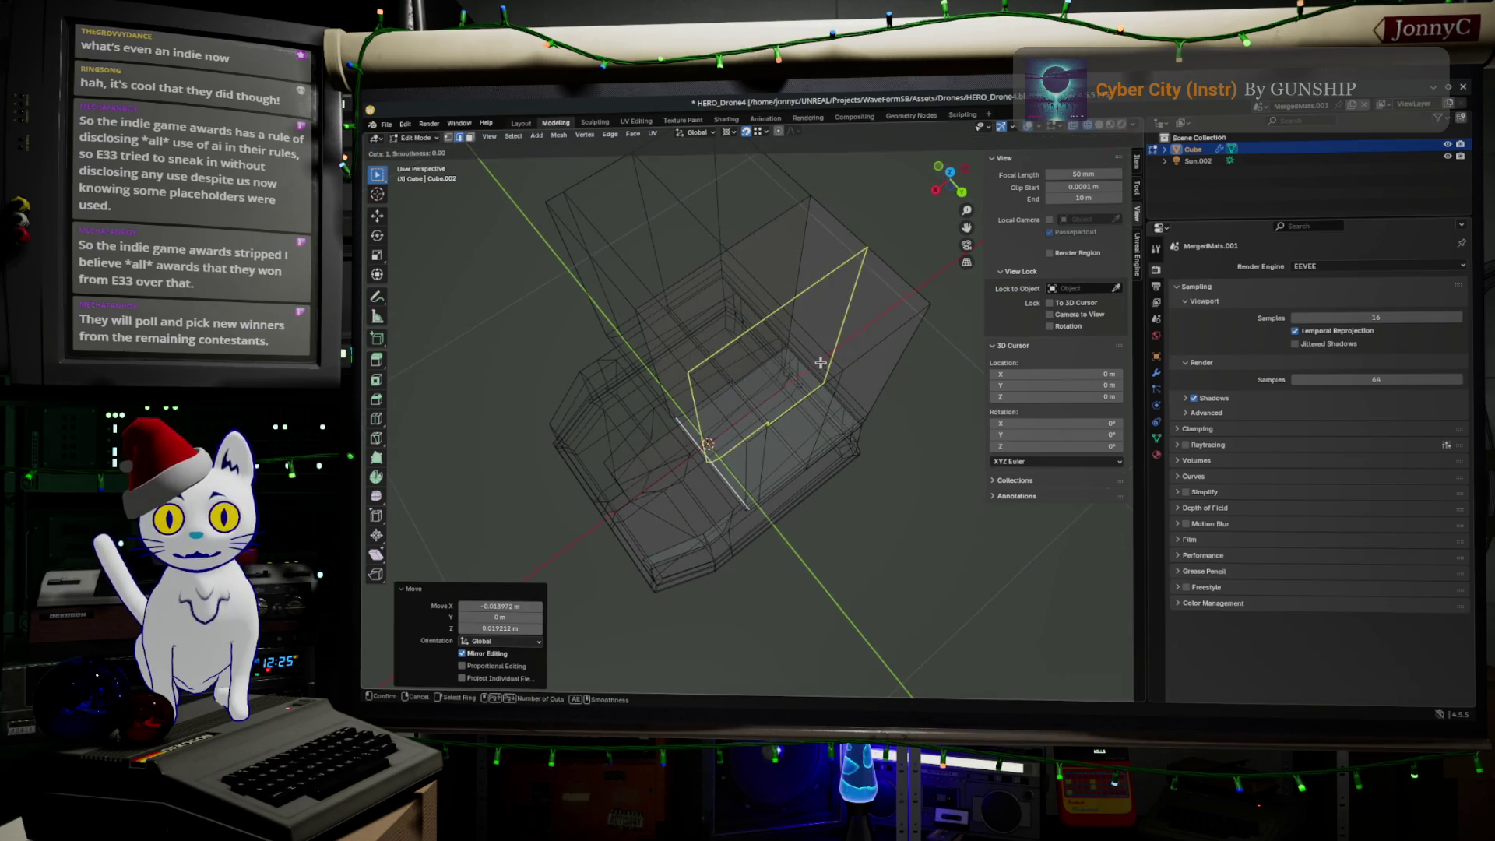
pyautogui.click(837, 355)
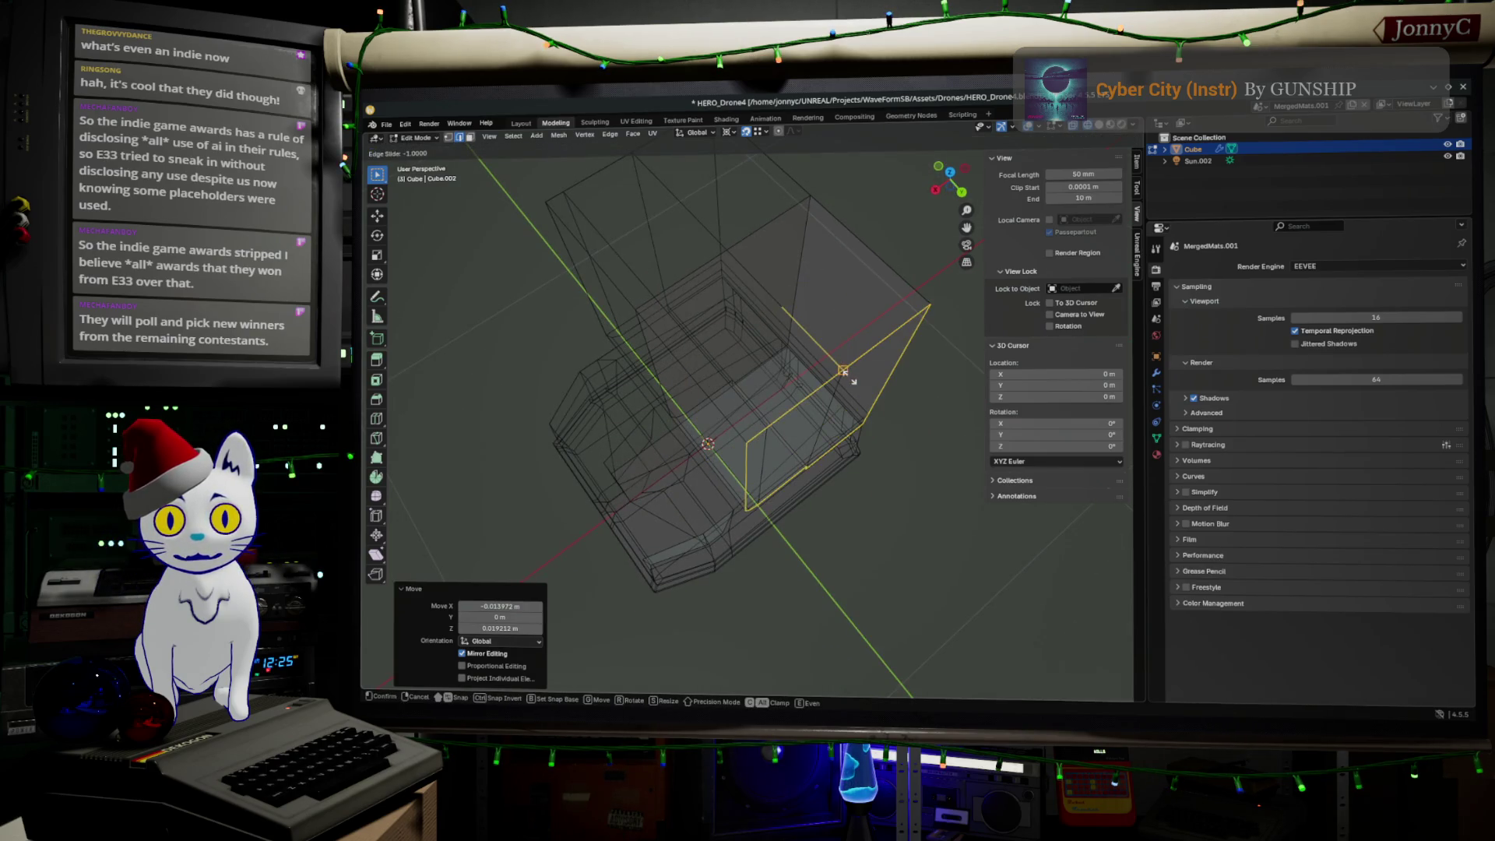
pyautogui.click(830, 341)
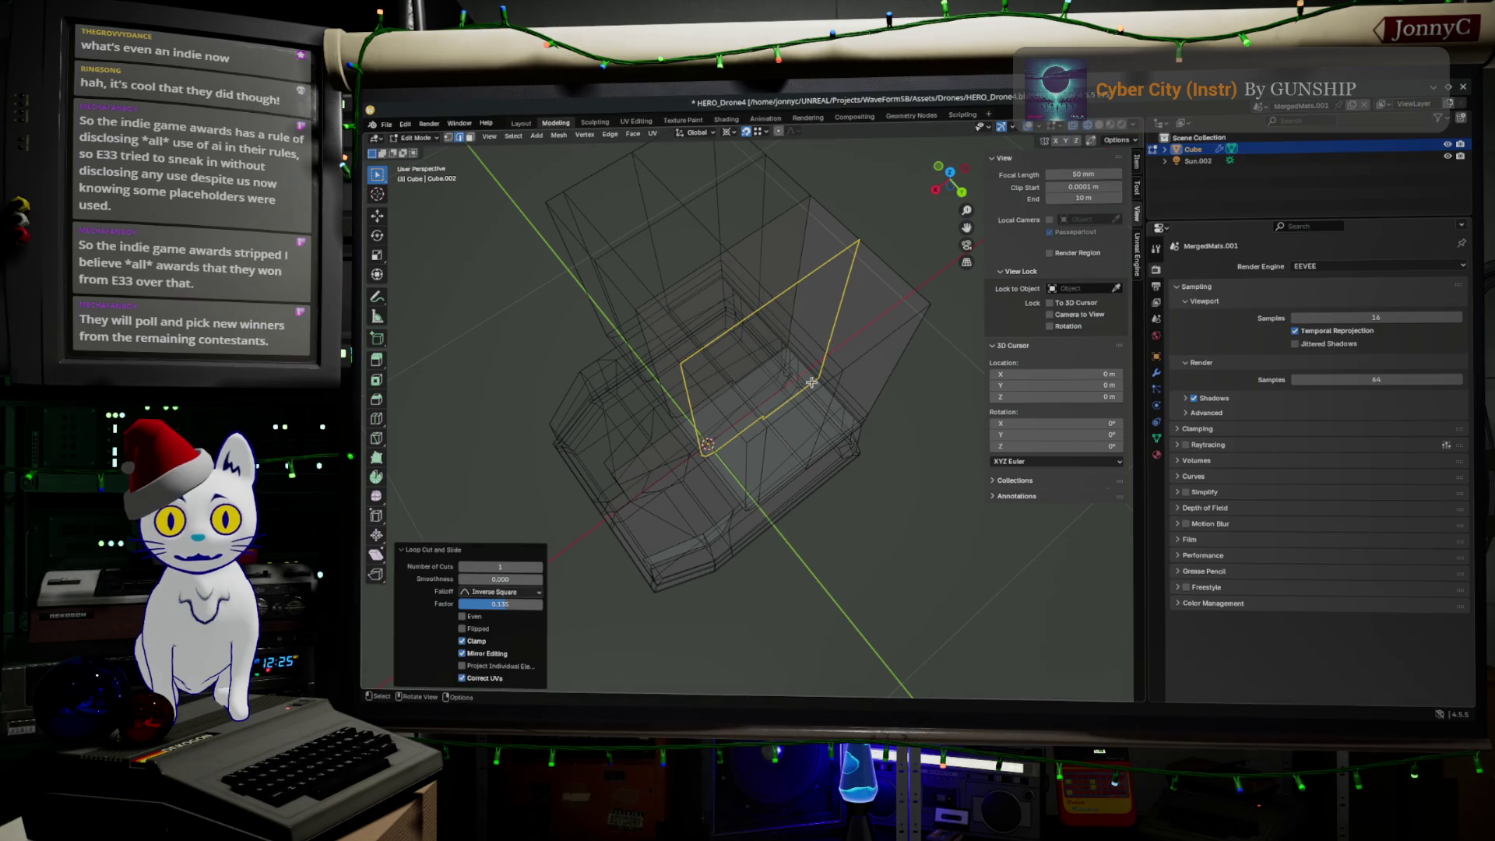
# Step: From Top view, slide the new loop close to the tower's outer edge
pyautogui.click(952, 175)
pyautogui.press('g')
pyautogui.press('g')
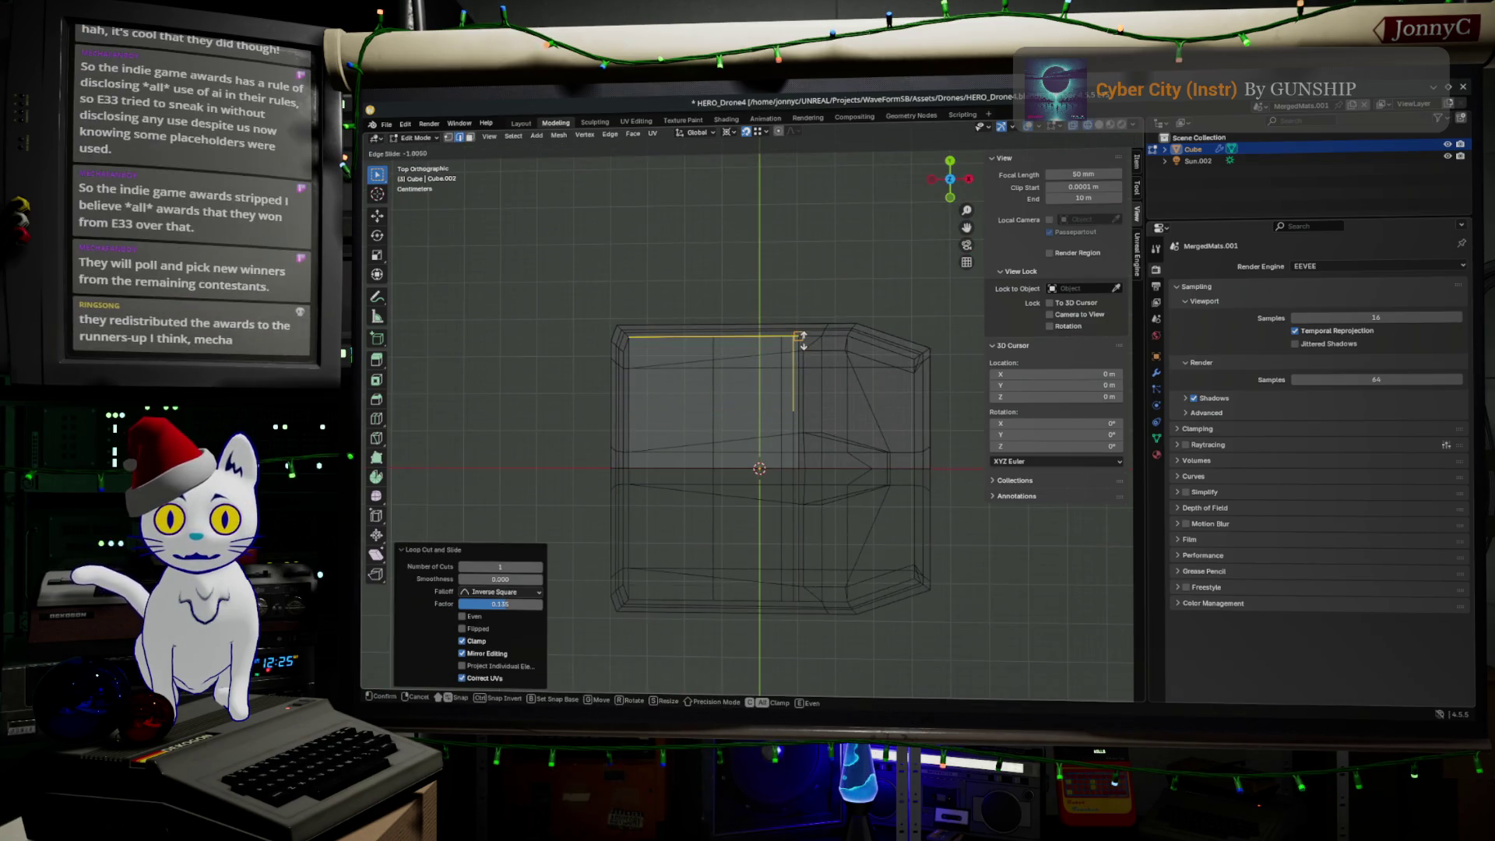
pyautogui.click(801, 350)
pyautogui.moveTo(801, 358)
pyautogui.mouseDown(button='middle')
pyautogui.moveTo(735, 281)
pyautogui.moveTo(698, 294)
pyautogui.moveTo(721, 300)
pyautogui.moveTo(677, 257)
pyautogui.moveTo(757, 295)
pyautogui.mouseUp(button='middle')
pyautogui.moveTo(790, 439)
pyautogui.mouseDown(button='middle')
pyautogui.moveTo(770, 399)
pyautogui.moveTo(787, 424)
pyautogui.moveTo(771, 436)
pyautogui.mouseUp(button='middle')
pyautogui.click(800, 422)
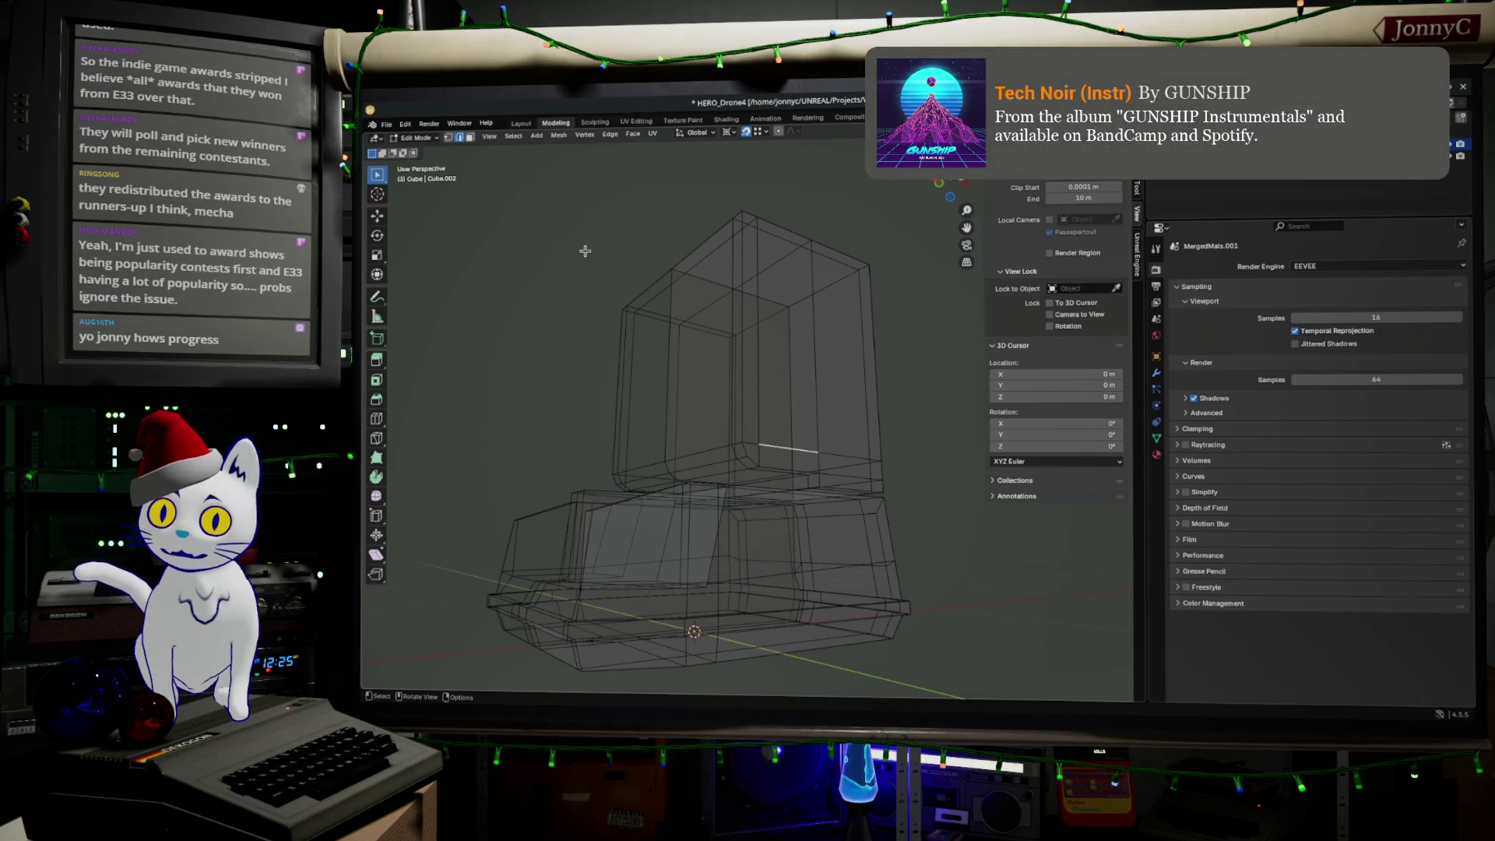
# Step: Select the tower's side faces in face mode and extrude them outward
pyautogui.moveTo(585, 251); pyautogui.dragTo(592, 309, button='middle')
pyautogui.scroll(3, 592, 310)
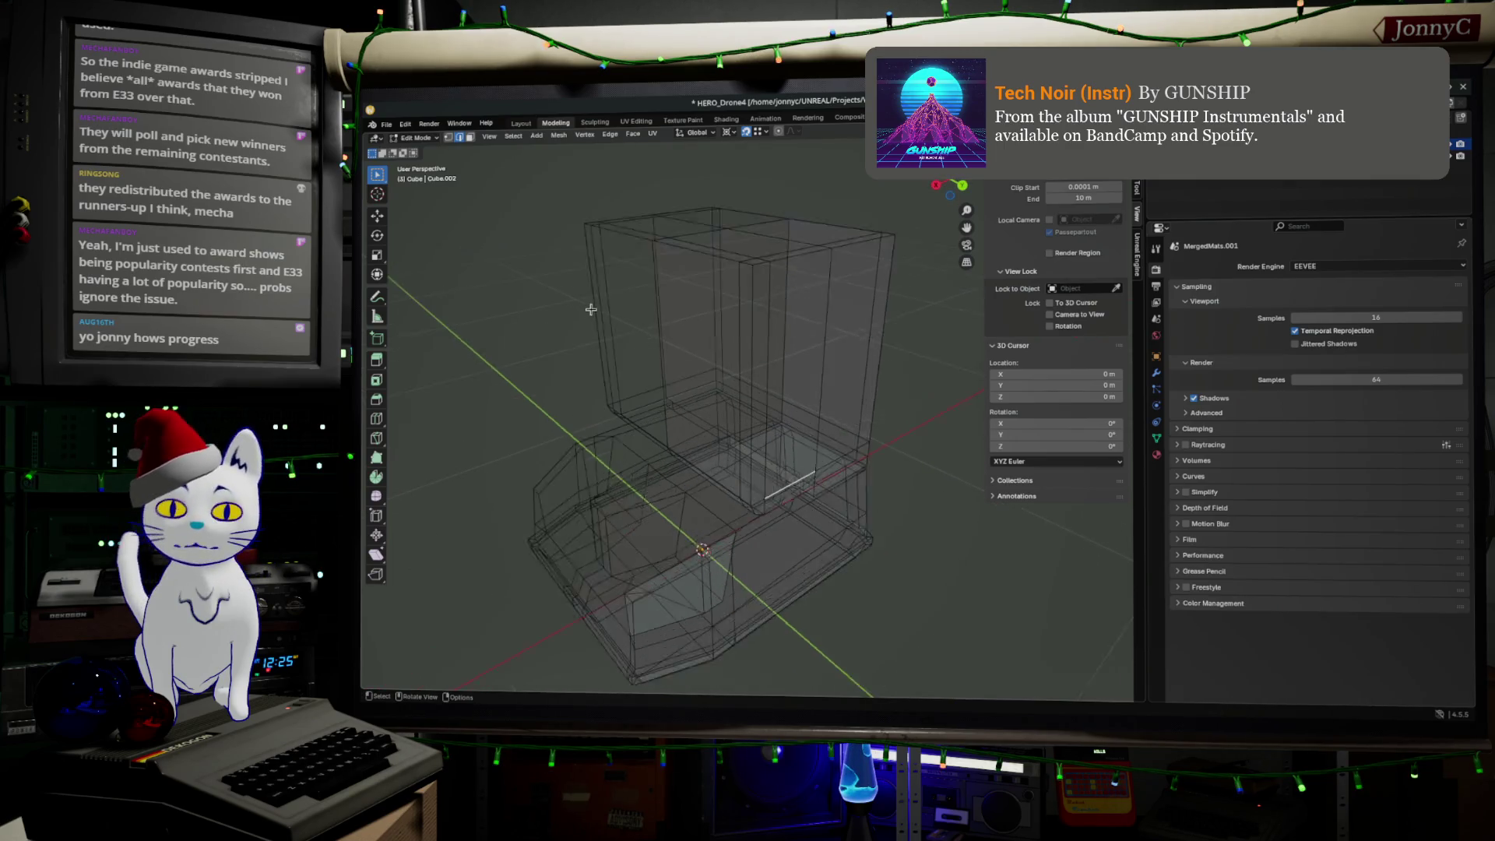
pyautogui.scroll(2, 592, 310)
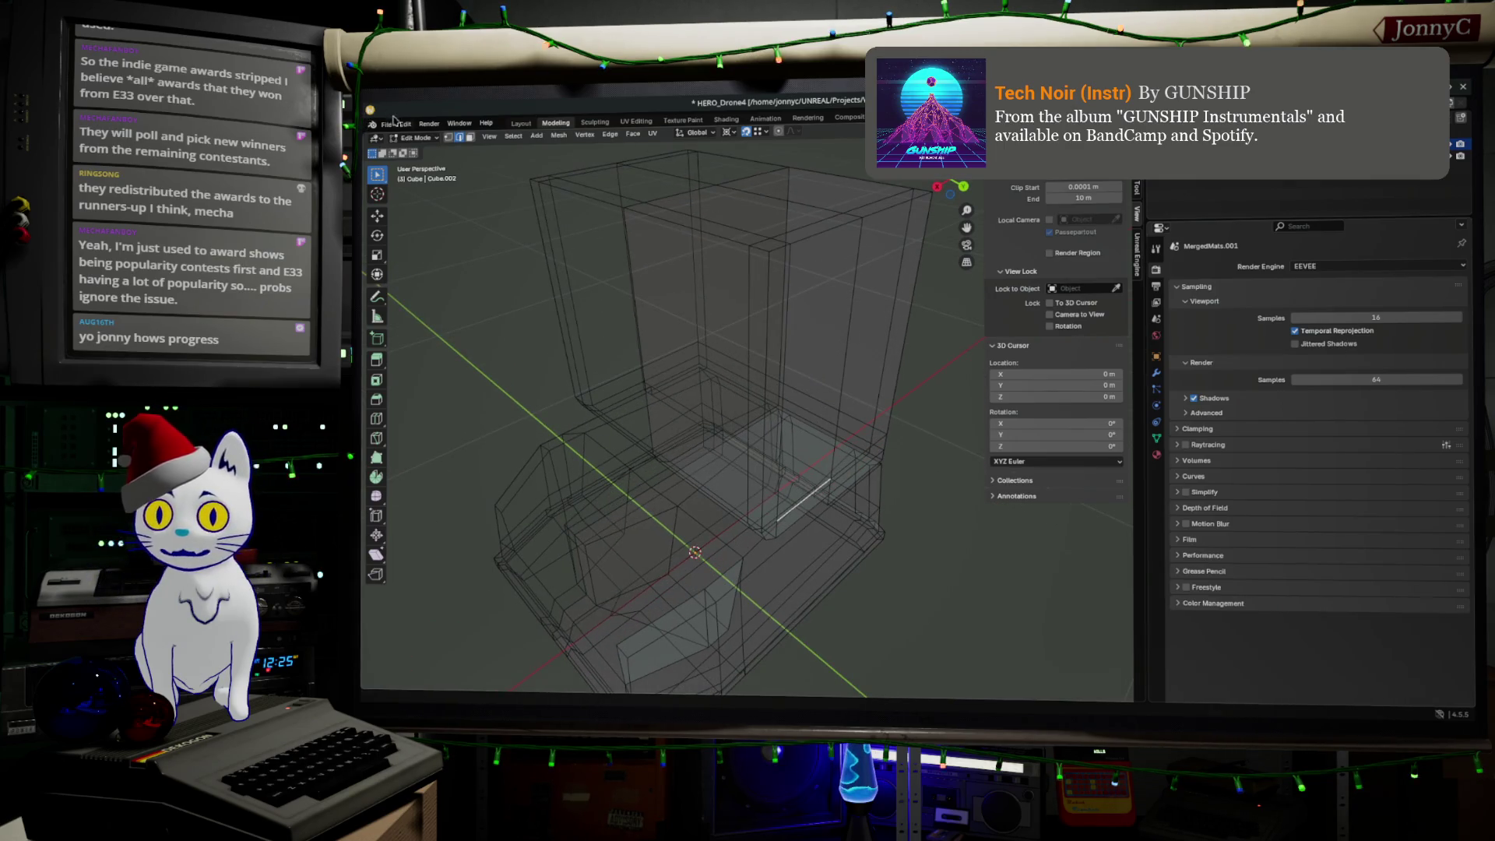
pyautogui.press('3')
pyautogui.moveTo(789, 288)
pyautogui.mouseDown(button='middle')
pyautogui.moveTo(768, 261)
pyautogui.moveTo(689, 346)
pyautogui.moveTo(745, 353)
pyautogui.moveTo(756, 330)
pyautogui.mouseUp(button='middle')
pyautogui.click(697, 354)
pyautogui.keyDown('shift'); pyautogui.click(742, 345); pyautogui.keyUp('shift')
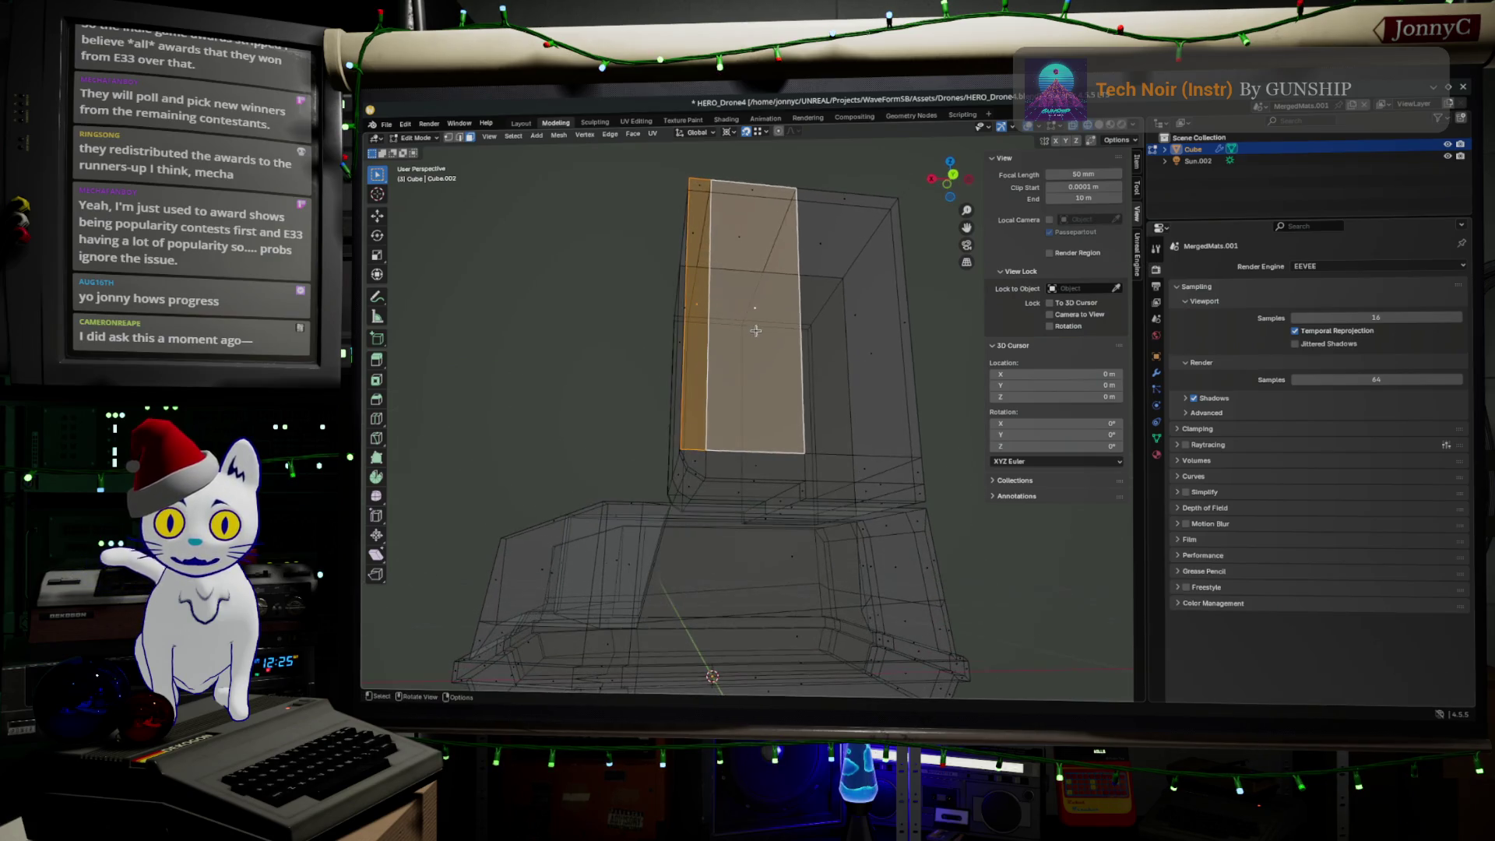
pyautogui.keyDown('shift'); pyautogui.click(757, 467); pyautogui.keyUp('shift')
pyautogui.keyDown('shift'); pyautogui.click(697, 459); pyautogui.keyUp('shift')
pyautogui.moveTo(698, 459); pyautogui.dragTo(857, 488, button='middle')
pyautogui.moveTo(876, 436); pyautogui.dragTo(827, 440, button='middle')
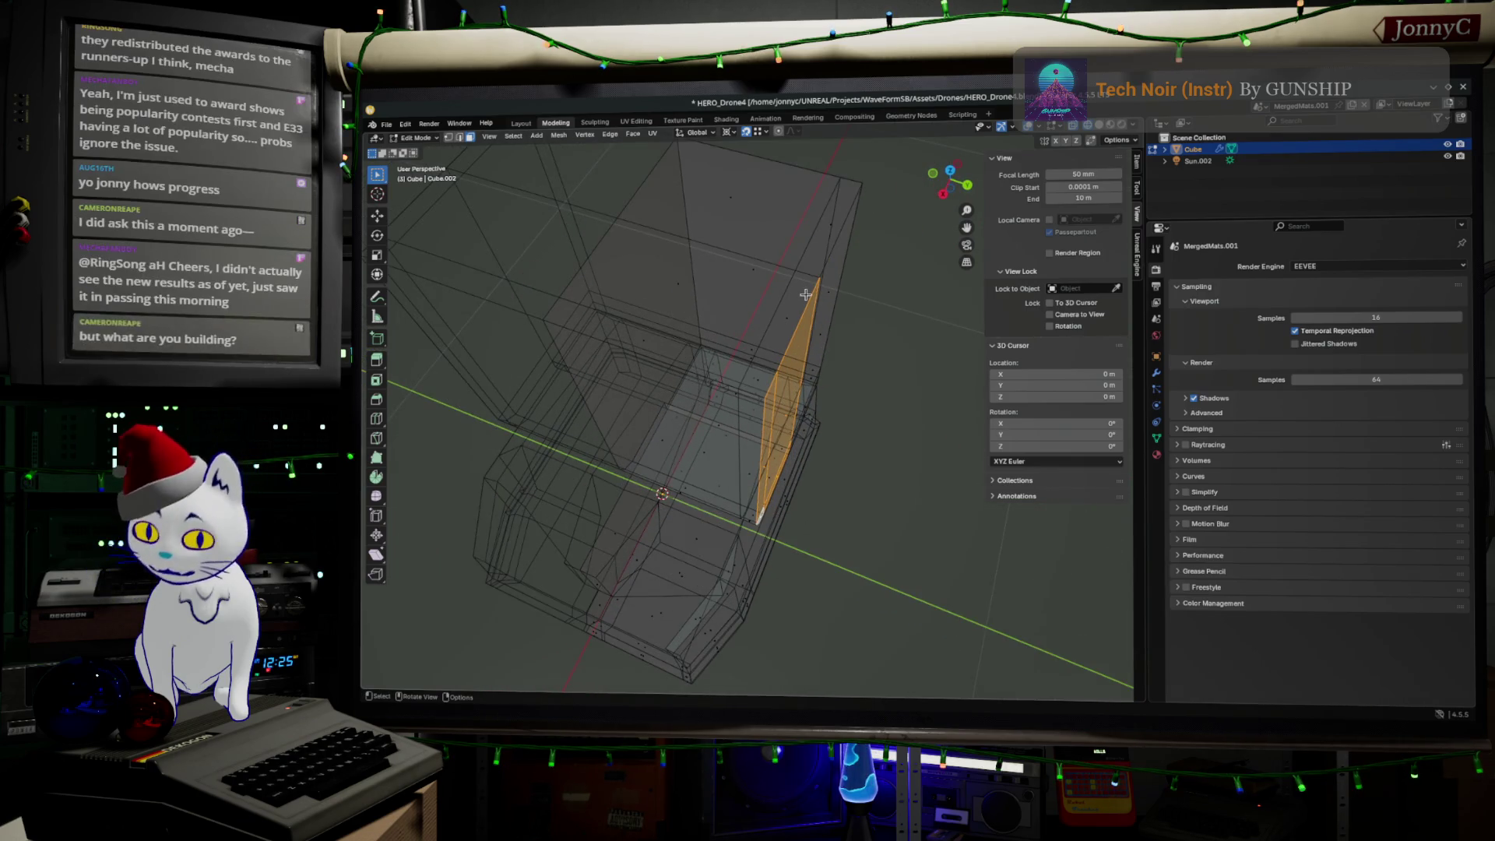
pyautogui.press('e')
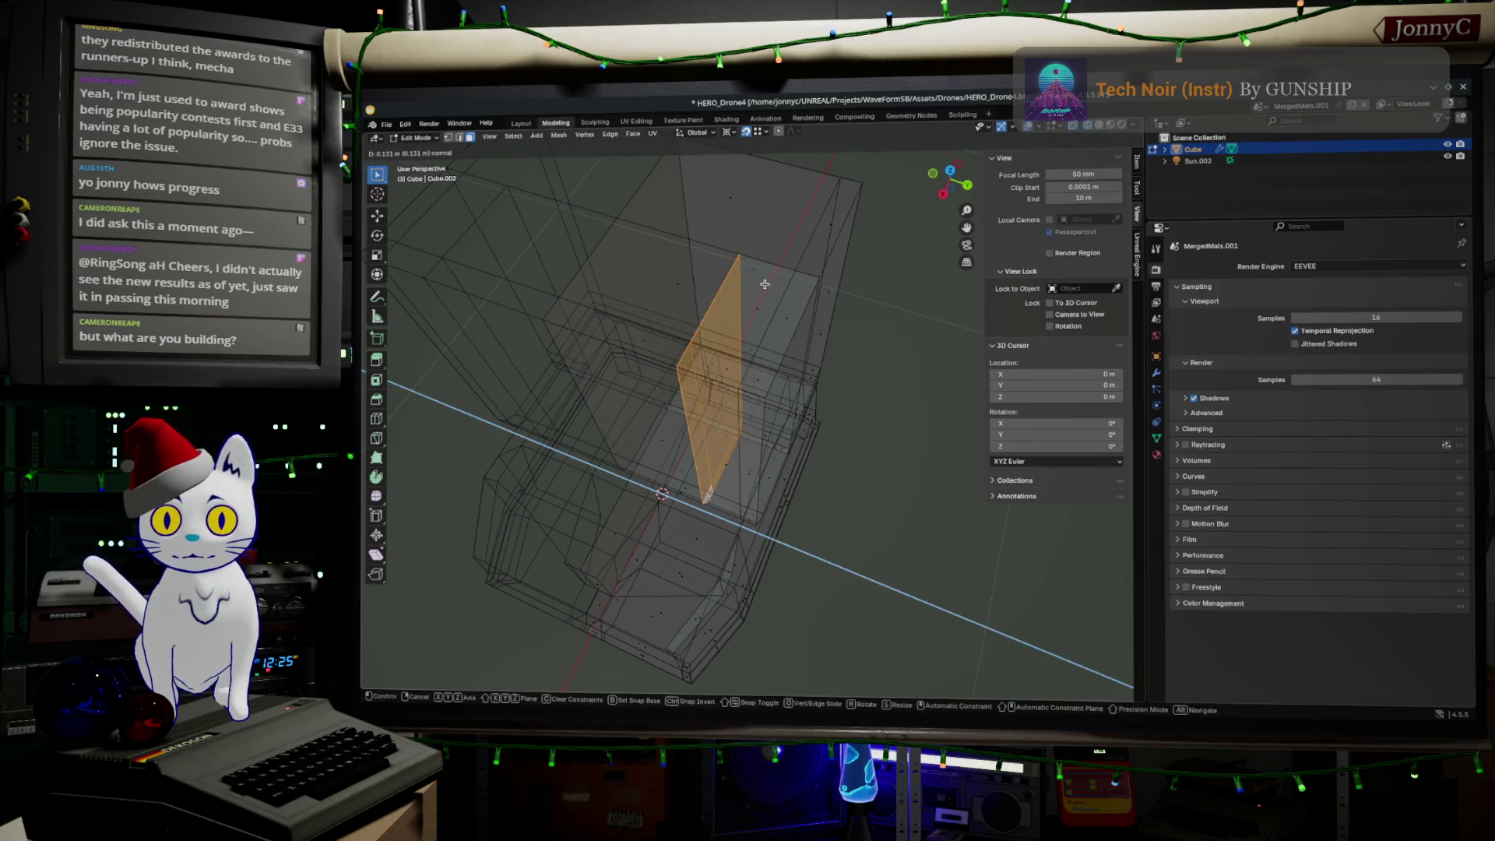
pyautogui.click(848, 385)
# Step: Select the whole connected mesh and merge its overlapping vertices by distance
pyautogui.moveTo(848, 384); pyautogui.dragTo(750, 177, button='middle')
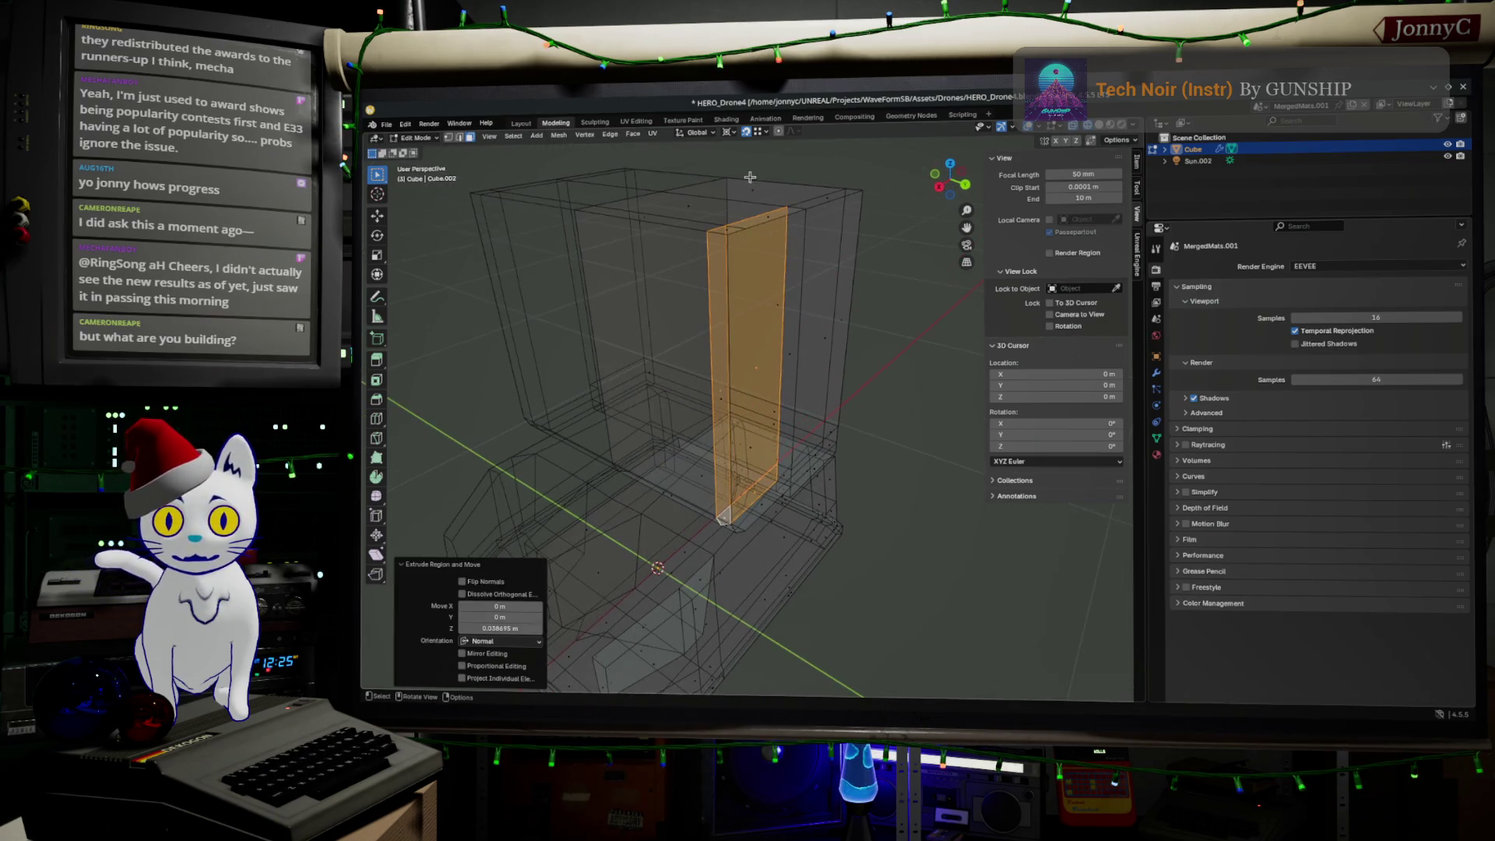
pyautogui.hotkey('ctrl', 'l')
pyautogui.press('m')
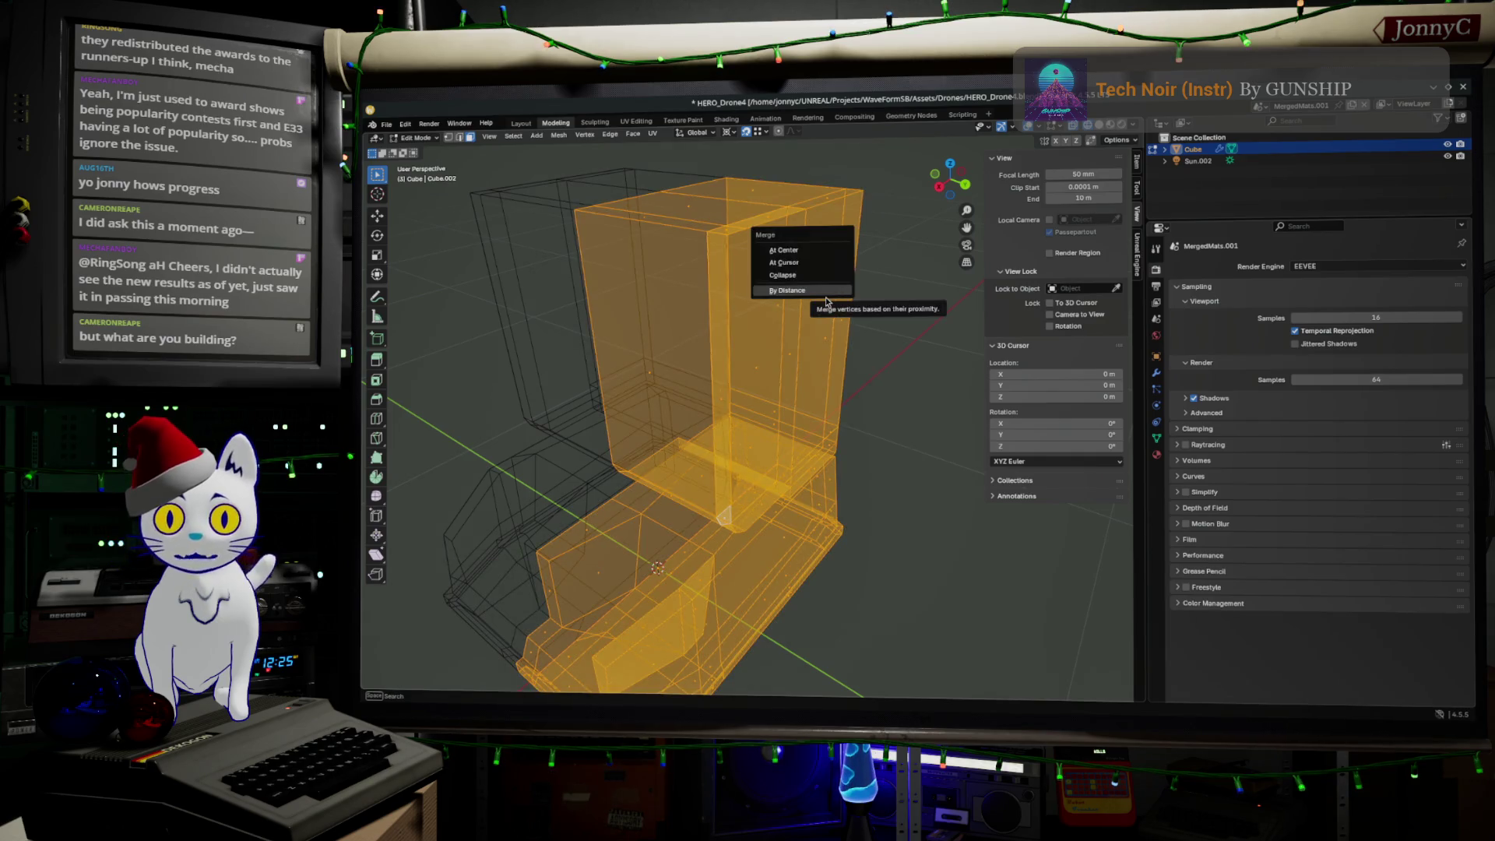
pyautogui.click(829, 291)
# Step: Delete the stray edge along the tower corner
pyautogui.press('1')
pyautogui.hotkey('alt', 'a')
pyautogui.moveTo(746, 239)
pyautogui.mouseDown(button='middle')
pyautogui.moveTo(733, 232)
pyautogui.moveTo(744, 215)
pyautogui.moveTo(771, 430)
pyautogui.moveTo(774, 417)
pyautogui.moveTo(794, 477)
pyautogui.mouseUp(button='middle')
pyautogui.keyDown('ctrl'); pyautogui.click(765, 447); pyautogui.keyUp('ctrl')
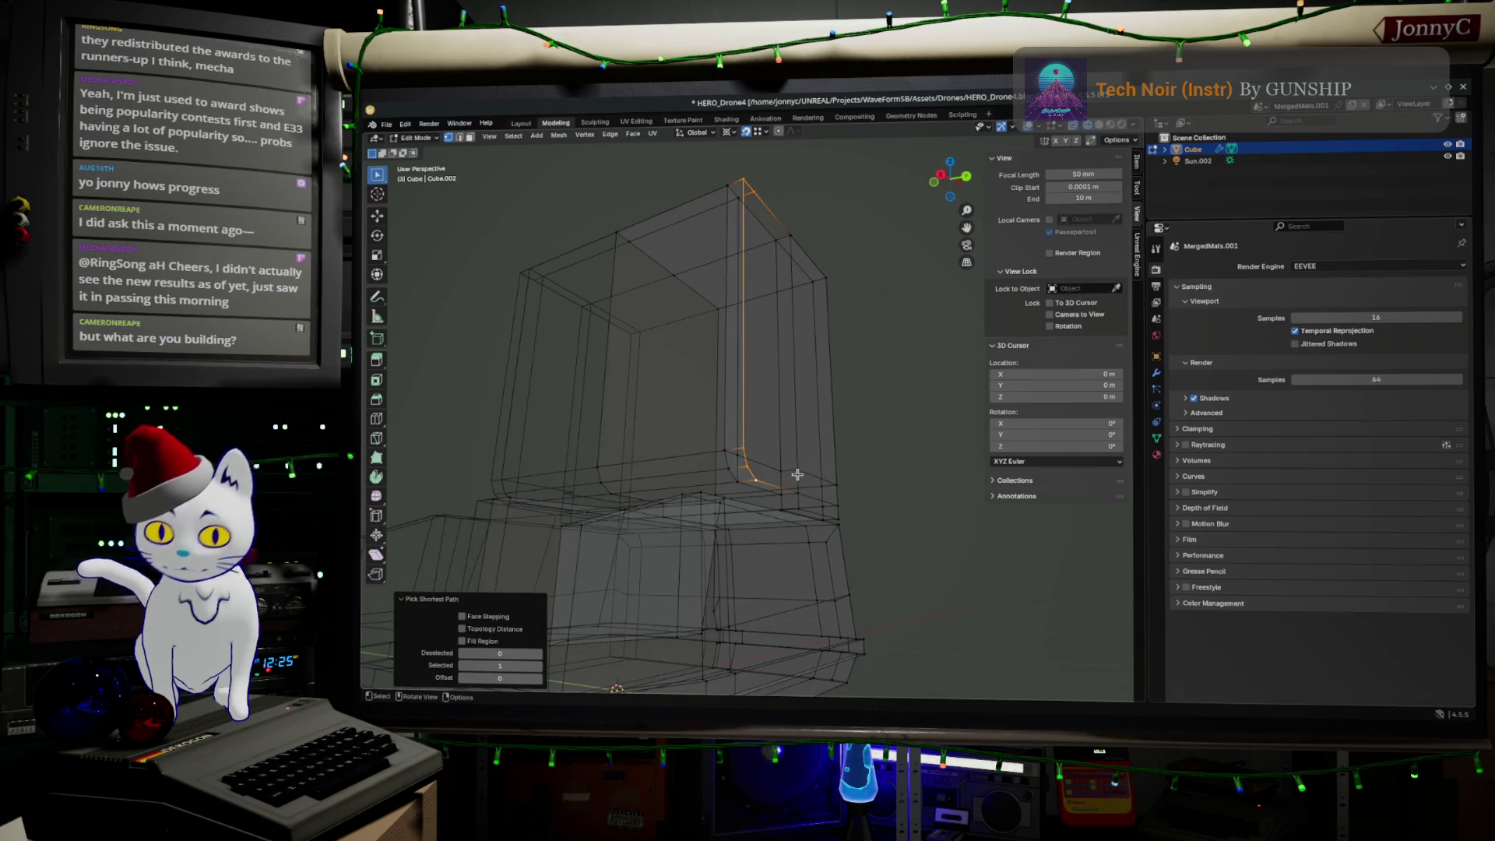
pyautogui.press('x')
pyautogui.click(803, 464)
pyautogui.moveTo(847, 434); pyautogui.dragTo(849, 498, button='middle')
# Step: Show the drone body with solid shading and return to Object Mode
pyautogui.click(1121, 125)
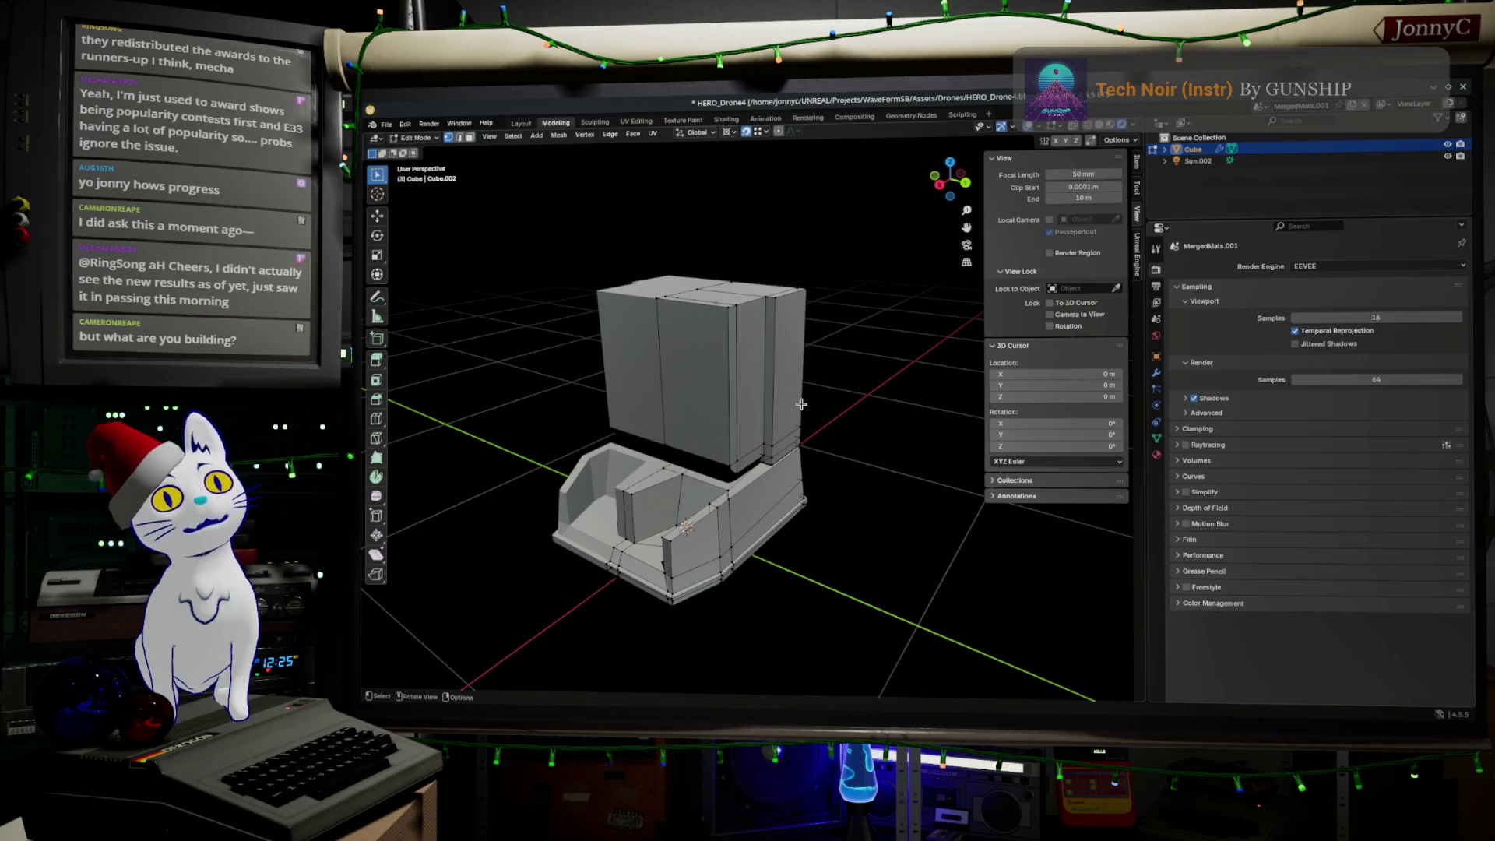
pyautogui.press('Tab')
pyautogui.moveTo(790, 423)
pyautogui.mouseDown(button='middle')
pyautogui.moveTo(814, 444)
pyautogui.moveTo(782, 383)
pyautogui.moveTo(814, 418)
pyautogui.mouseUp(button='middle')
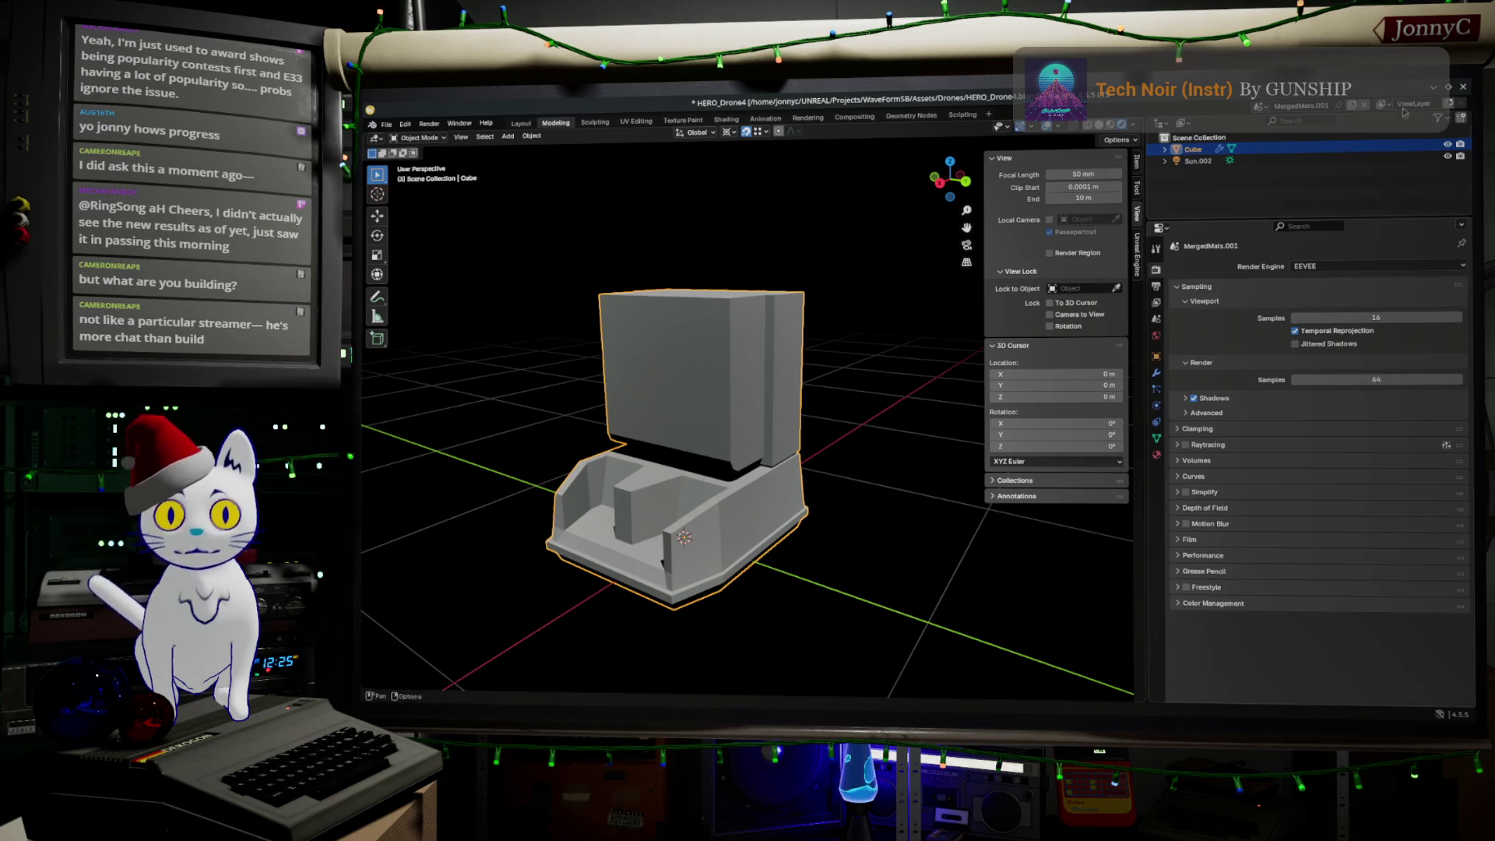
# Step: Rename the MergedMats.001 scene to 'Herc' in the top bar scene field
pyautogui.click(1298, 106)
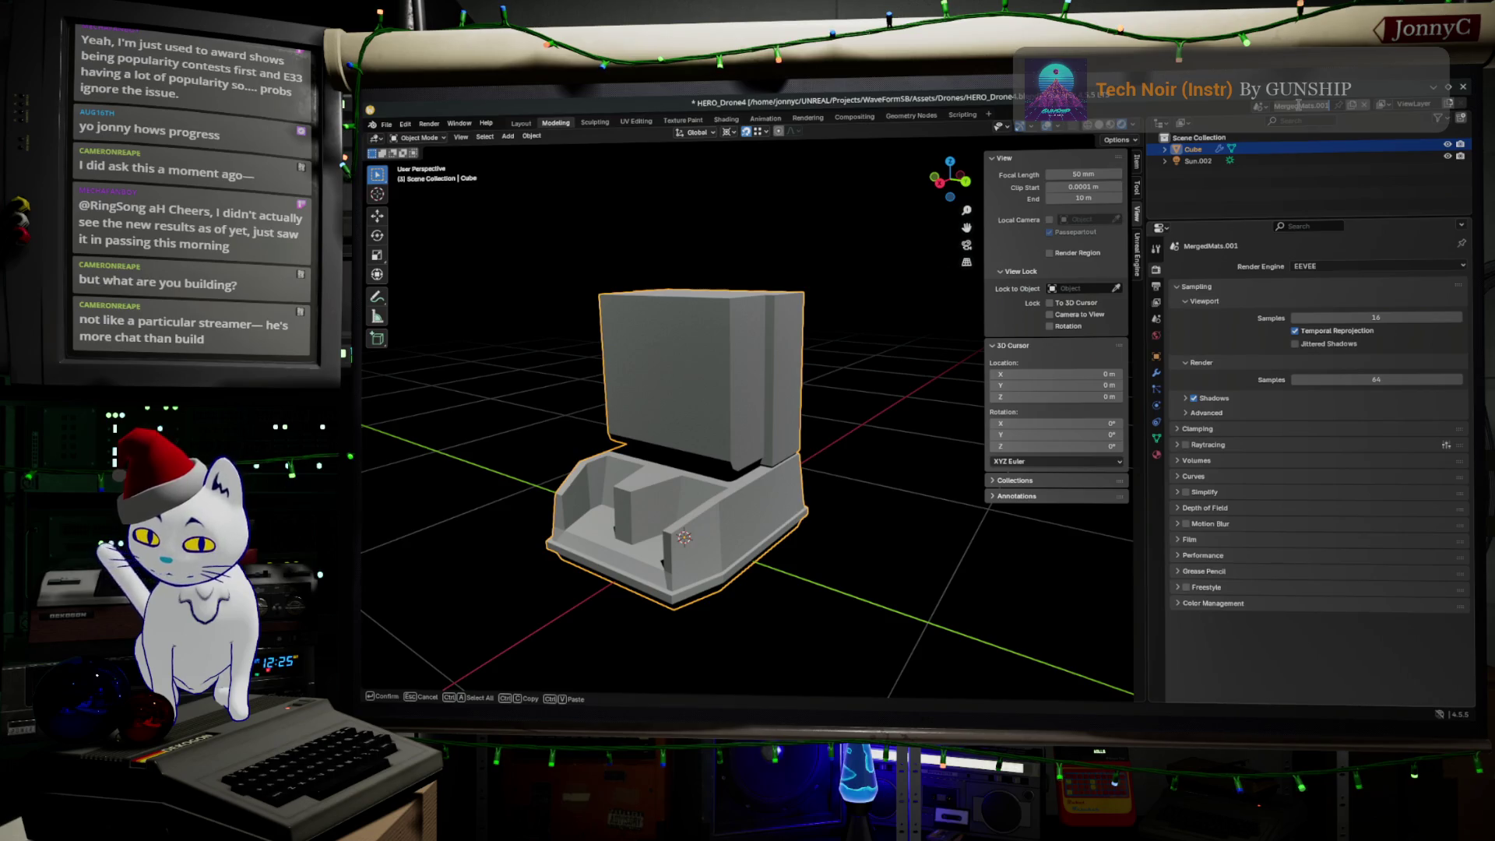
pyautogui.write('Her')
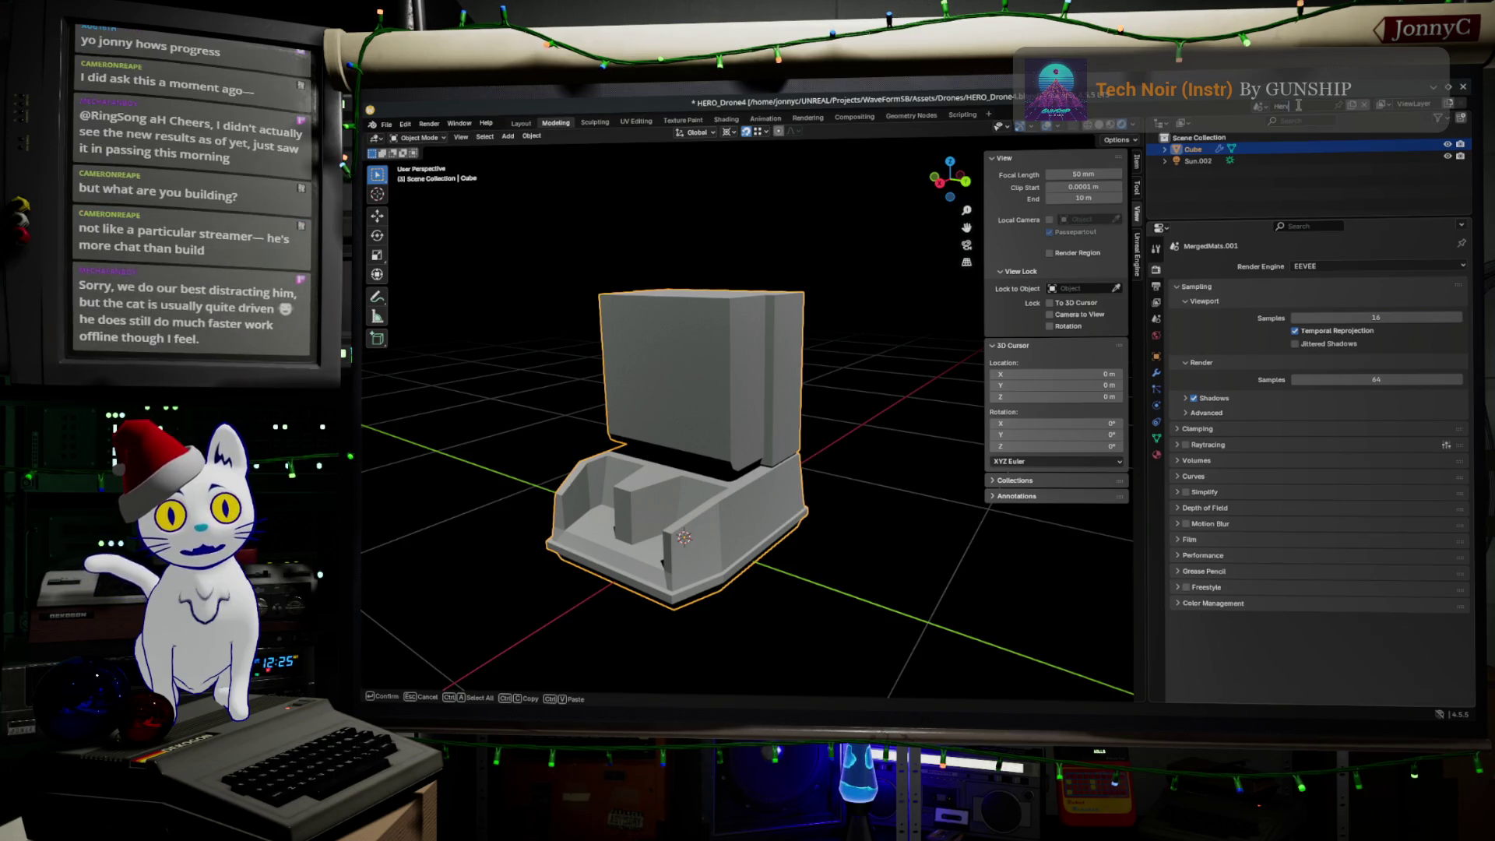
pyautogui.write('c')
pyautogui.press('Return')
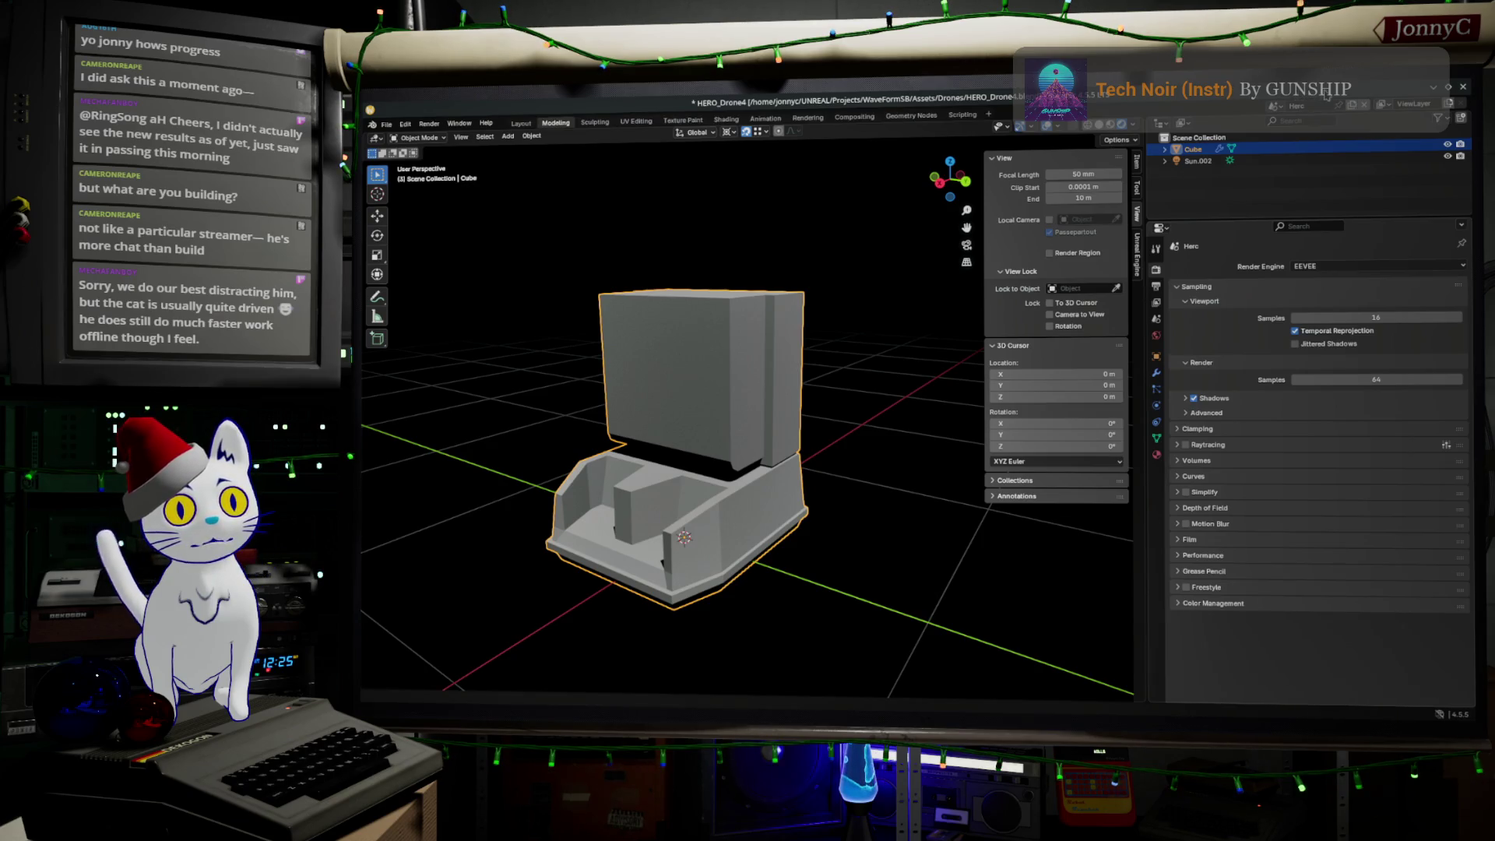
pyautogui.click(1273, 105)
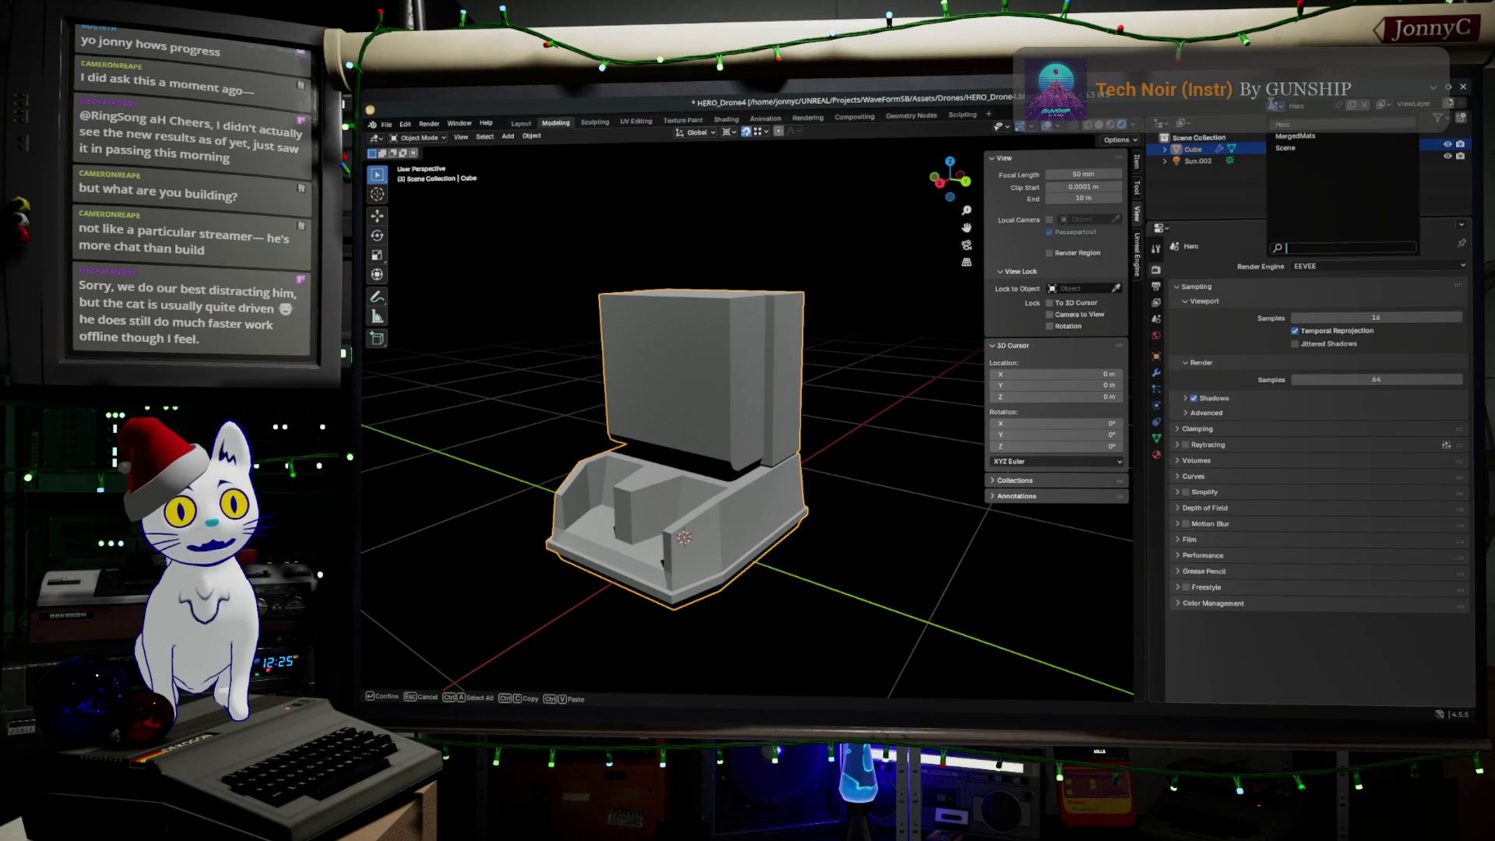
# Step: Switch to the MergedMats scene, view the HERO model from a low front angle, then go to AFFiNE
pyautogui.click(1296, 135)
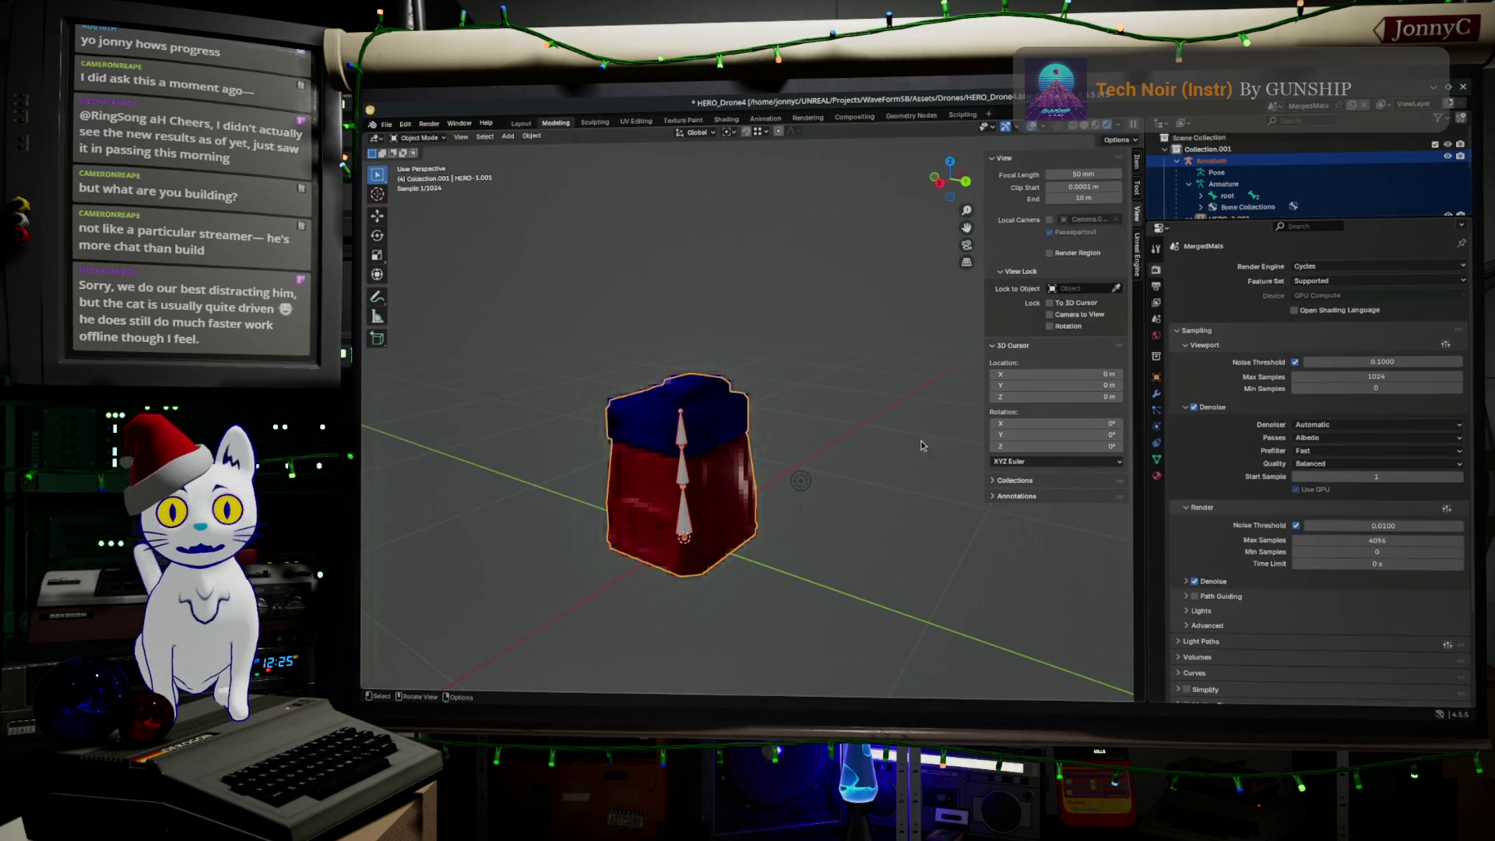
pyautogui.scroll(5, 796, 466)
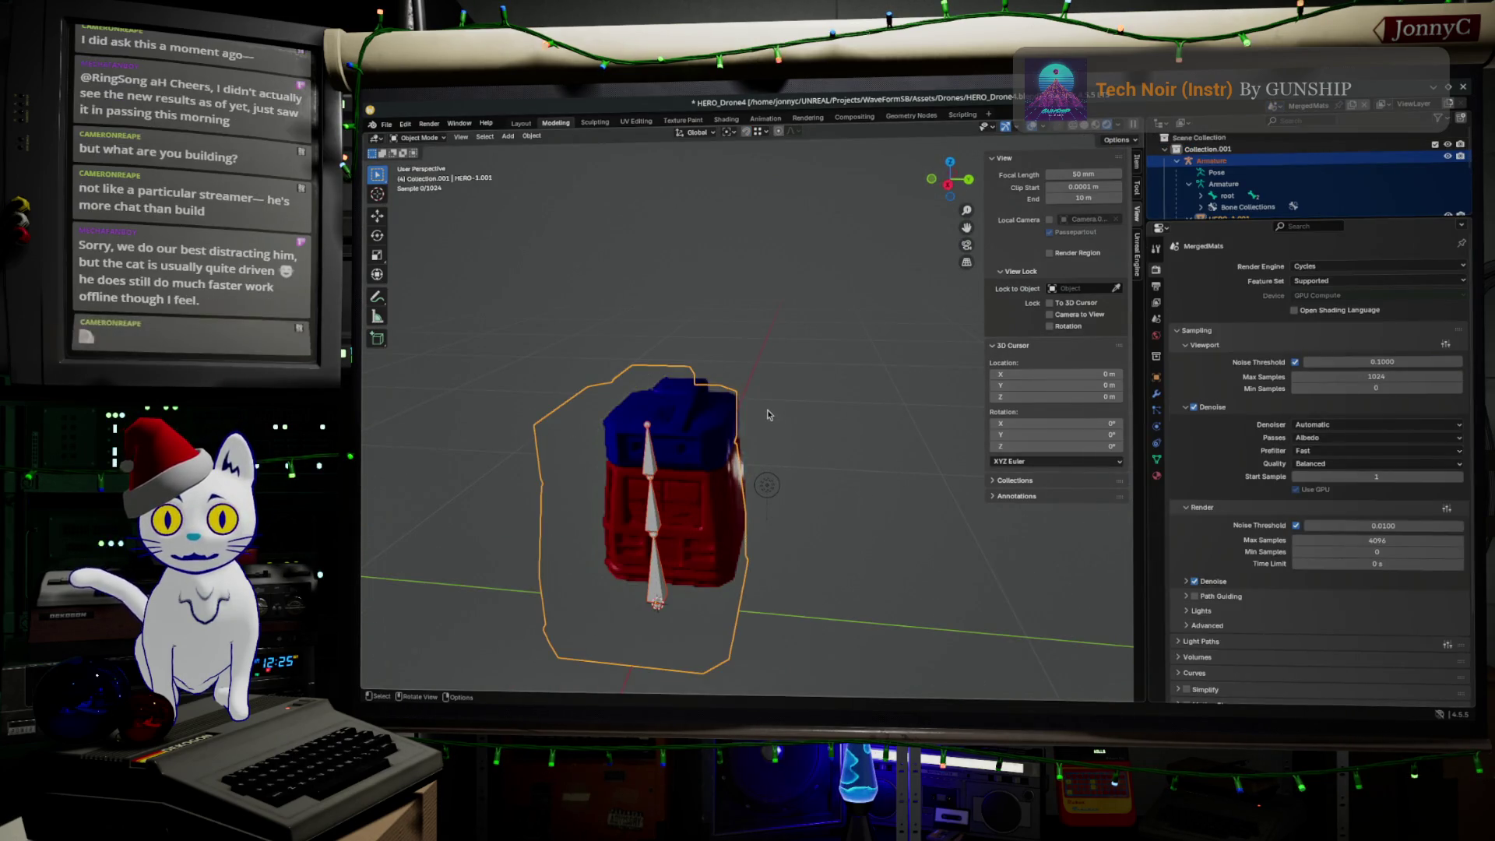
pyautogui.moveTo(724, 390)
pyautogui.mouseDown(button='middle')
pyautogui.moveTo(748, 356)
pyautogui.moveTo(791, 340)
pyautogui.moveTo(834, 268)
pyautogui.moveTo(825, 336)
pyautogui.mouseUp(button='middle')
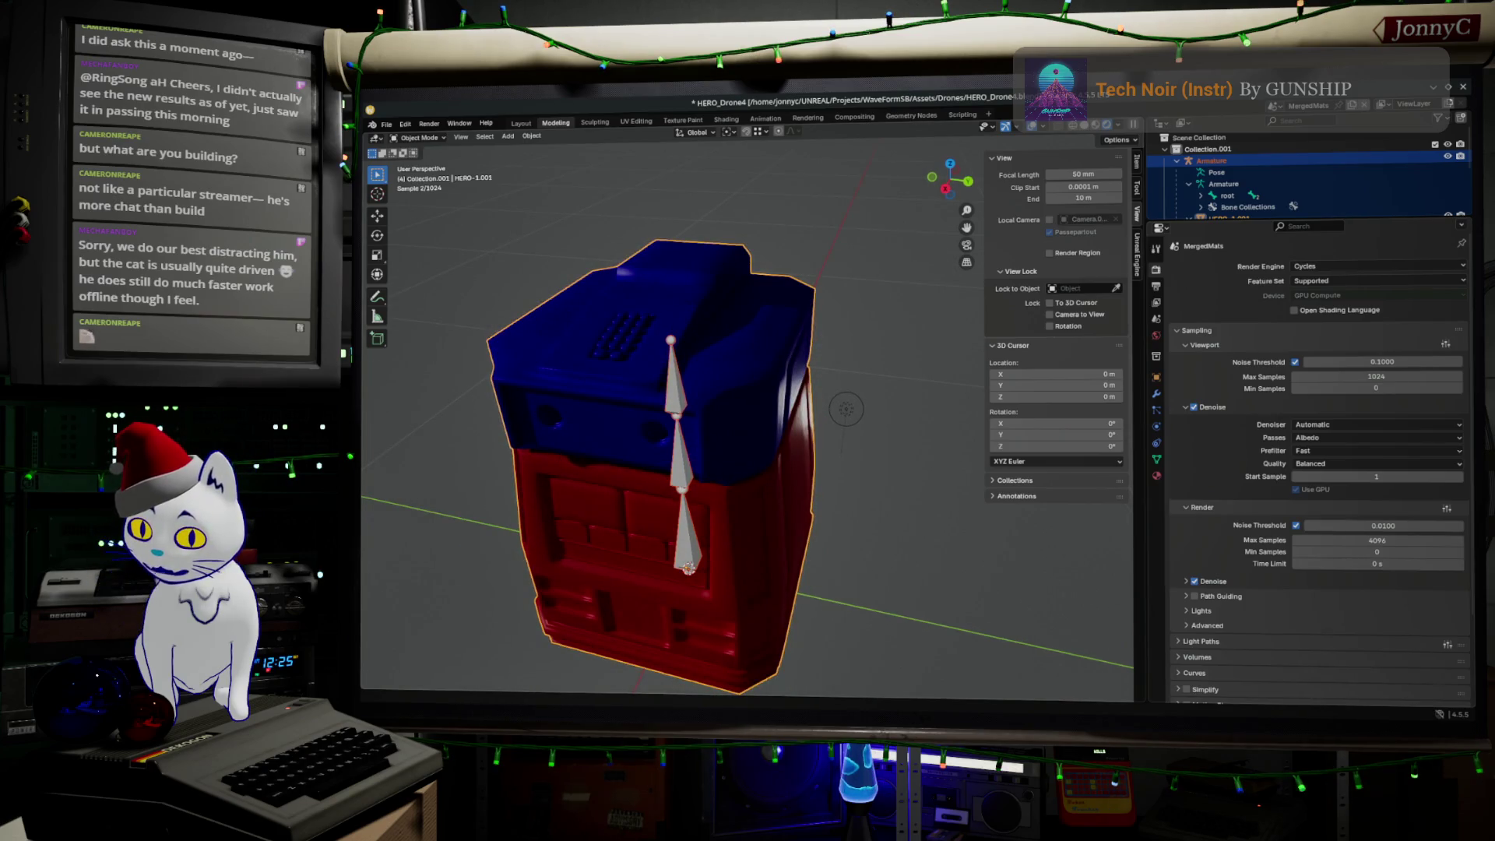
pyautogui.hotkey('alt', 'Tab')
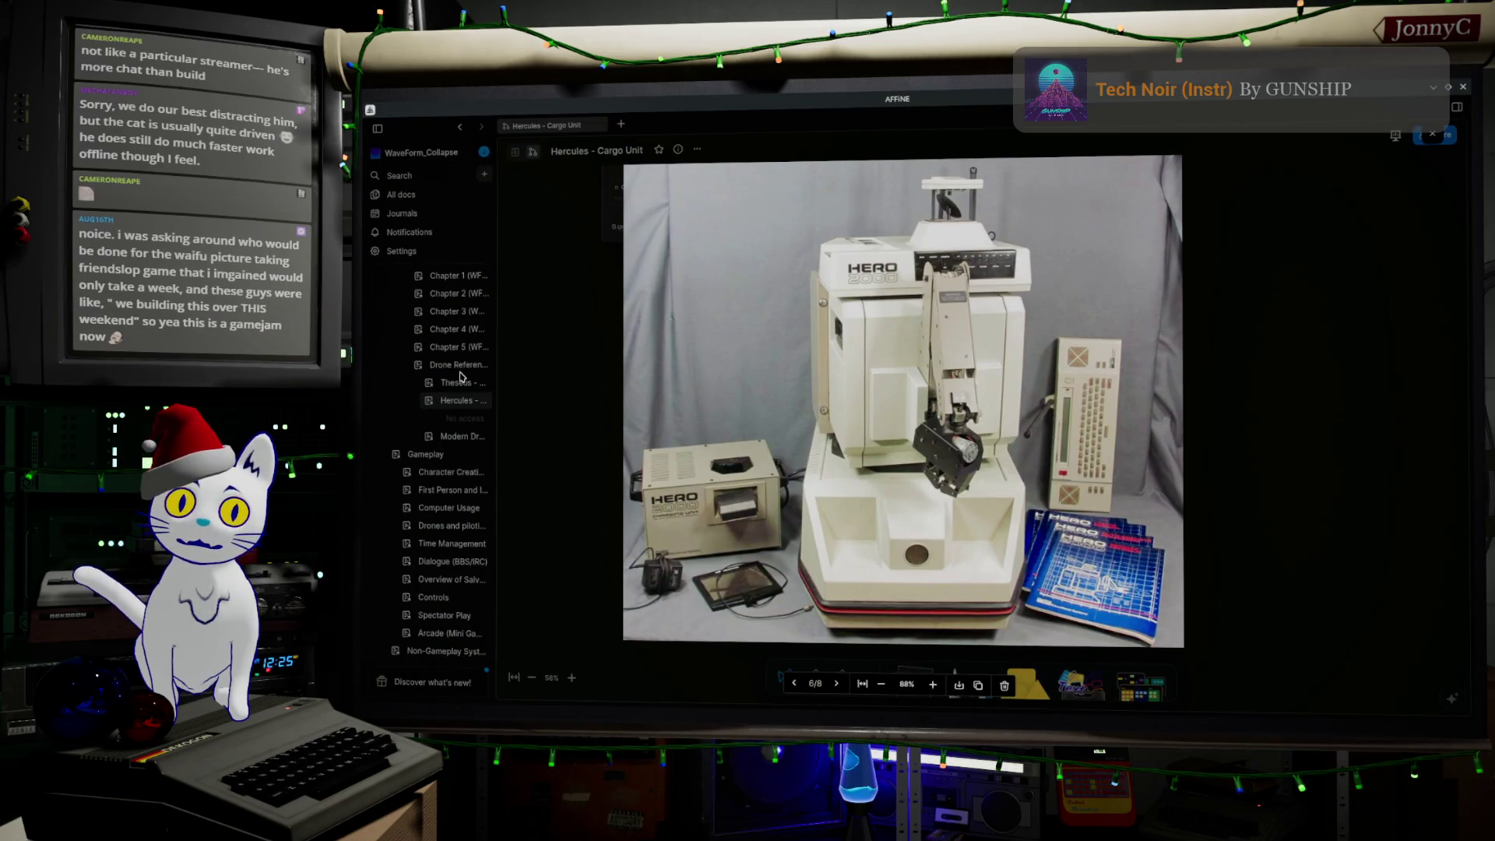
# Step: Browse the Theseus - Zero Drone, Hercules - Cargo Unit and Modern Drone Frame reference pages
pyautogui.click(459, 383)
pyautogui.click(458, 382)
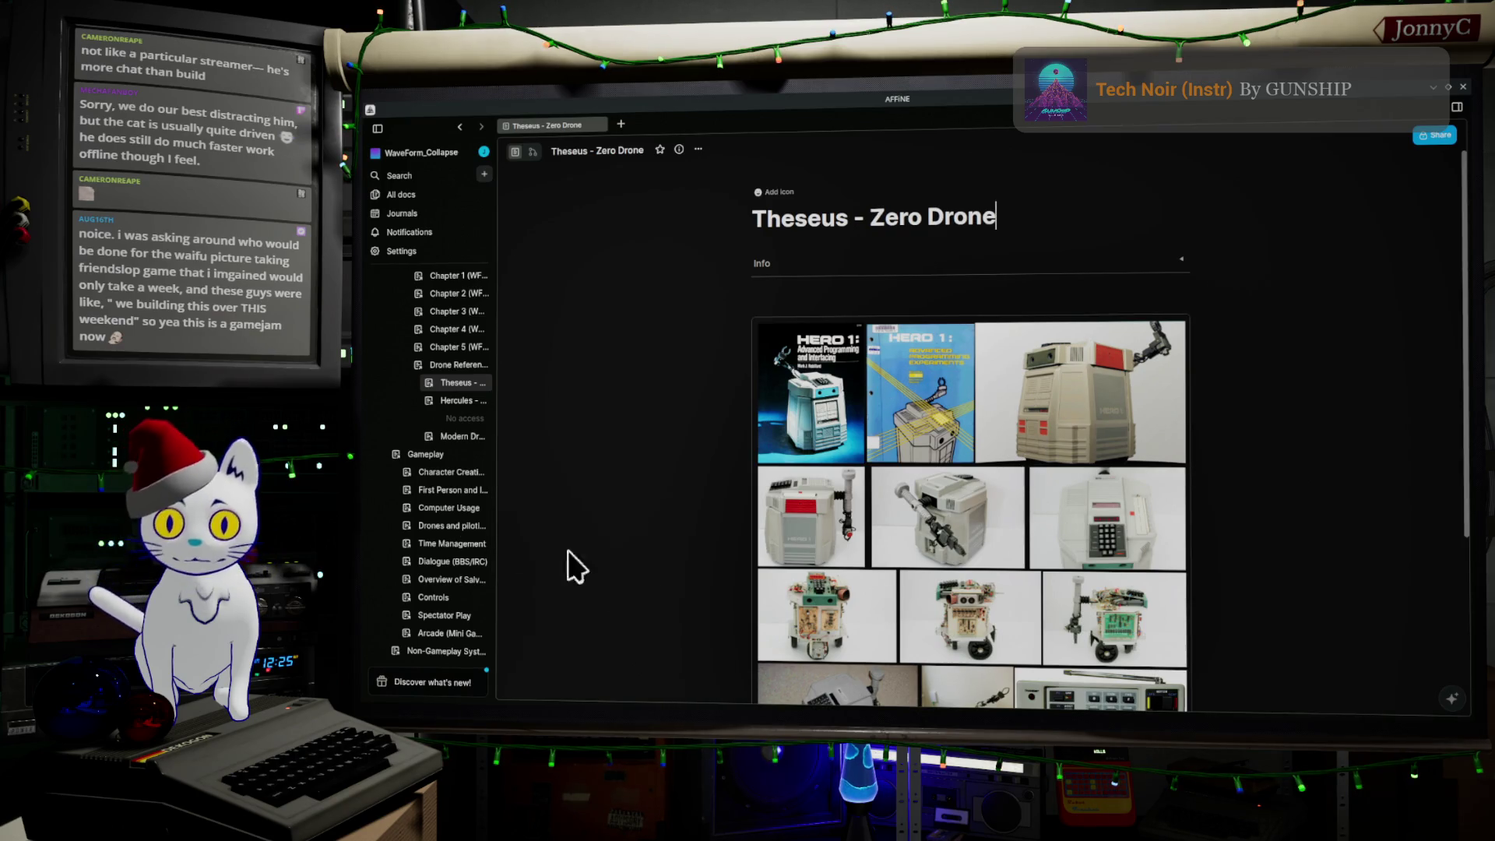
pyautogui.click(450, 402)
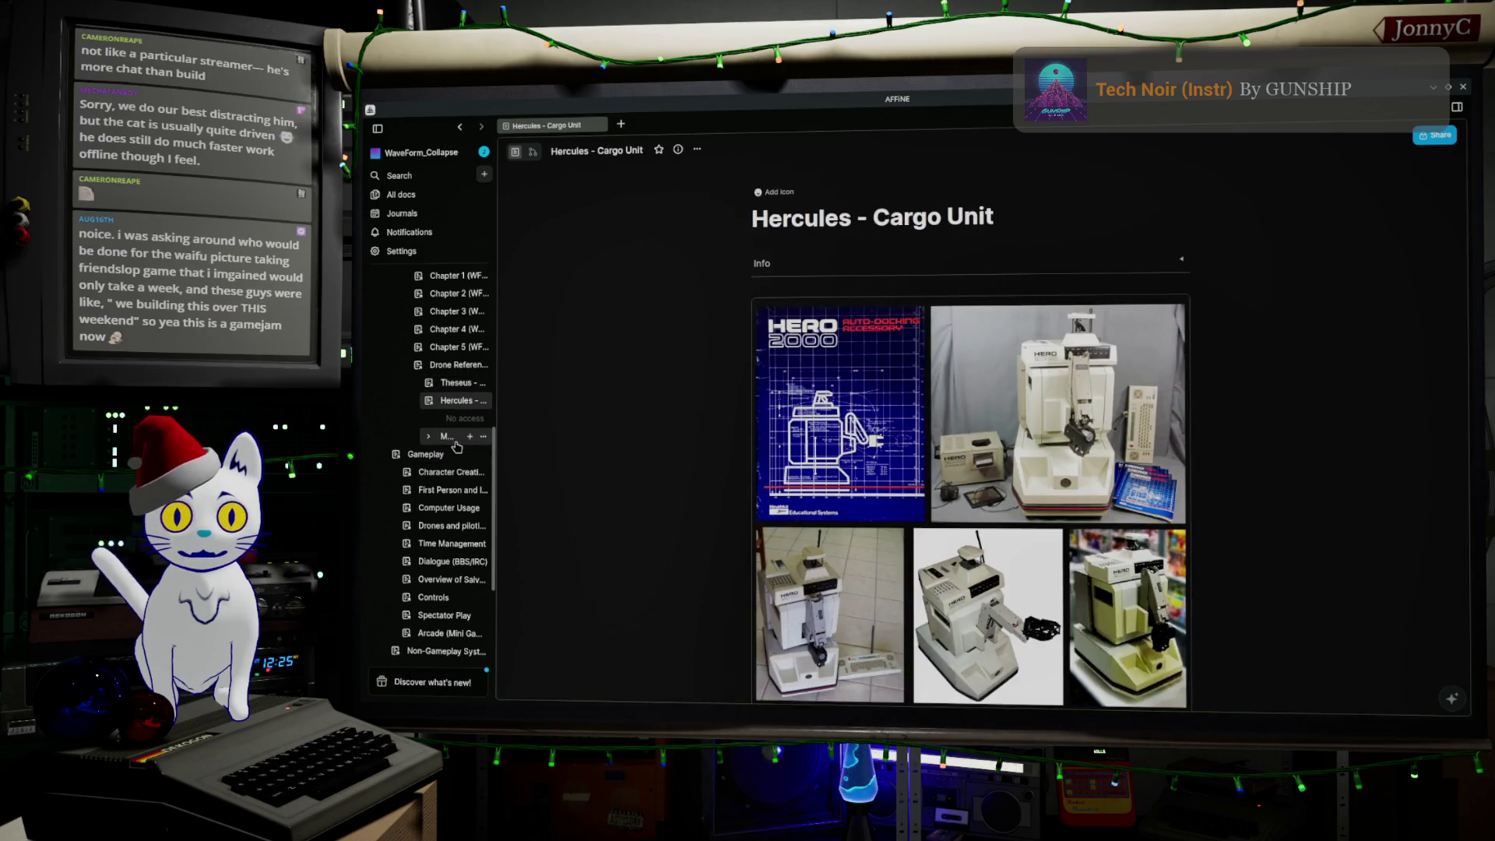
pyautogui.click(454, 441)
pyautogui.scroll(-1, 1081, 512)
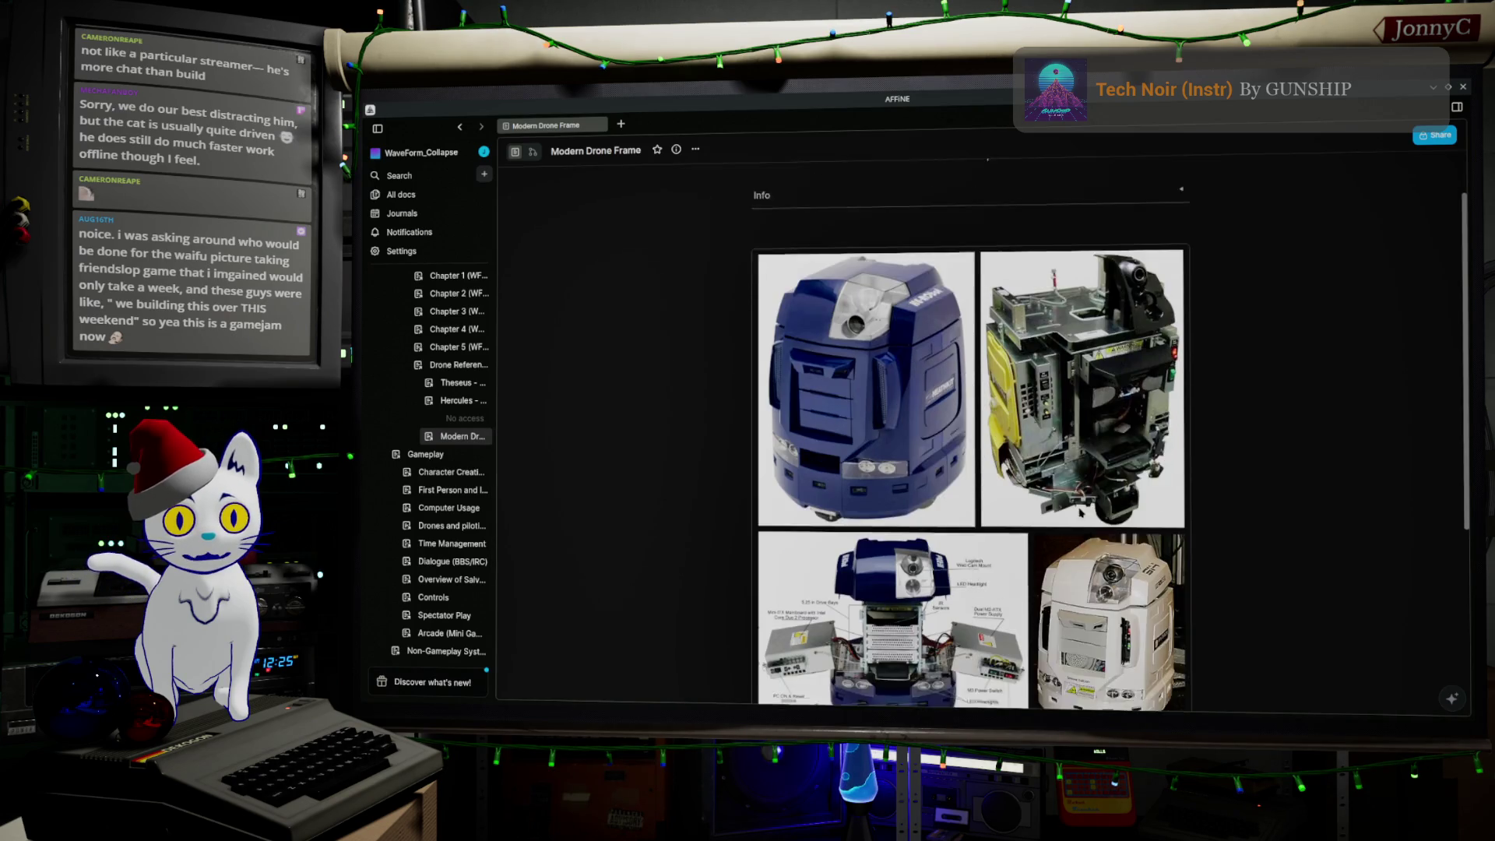
pyautogui.scroll(-2, 1081, 512)
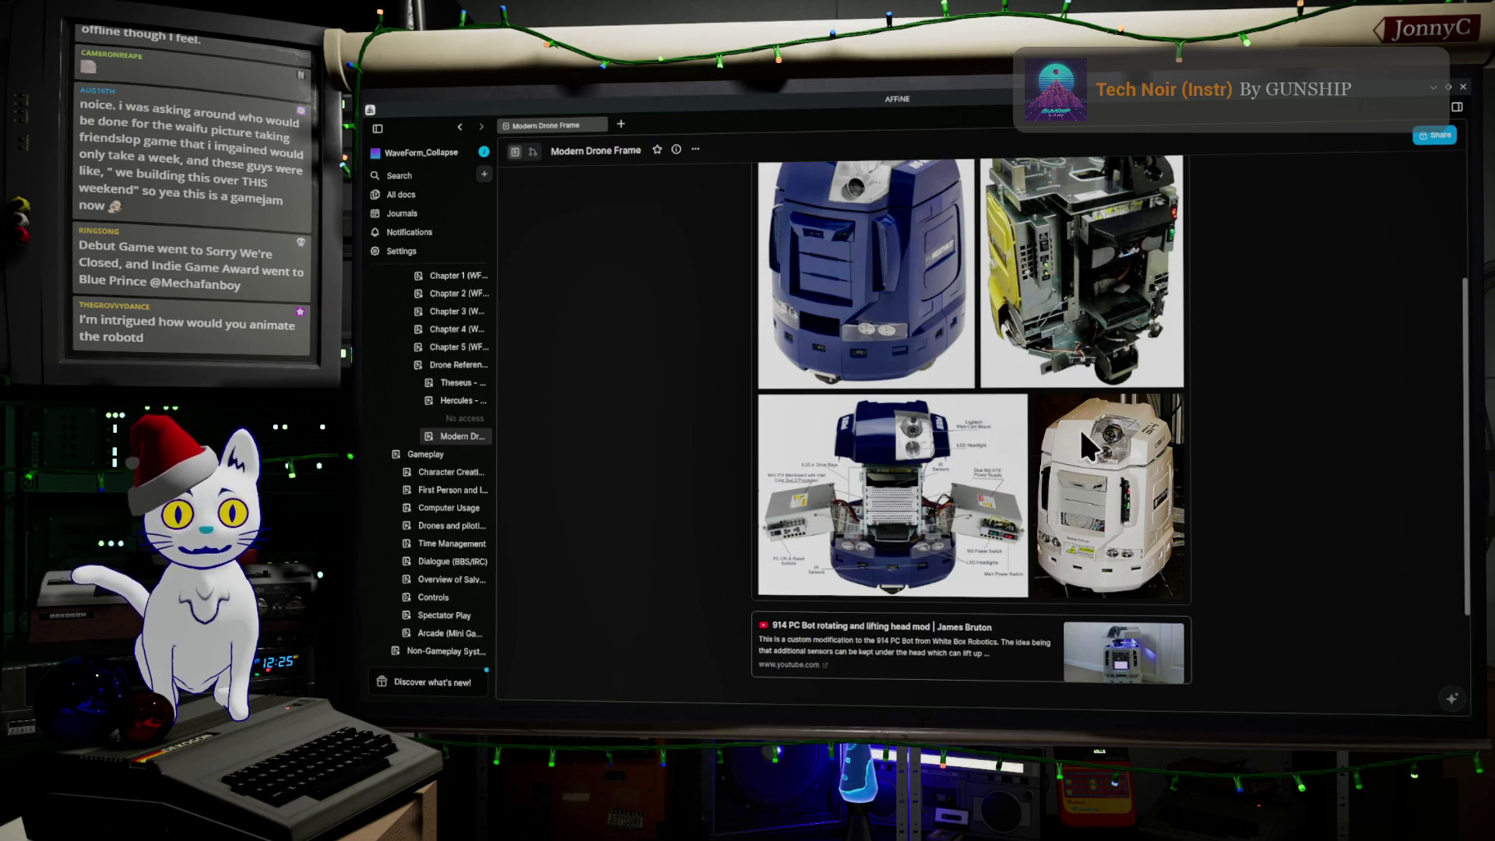
pyautogui.scroll(-2, 1079, 427)
pyautogui.scroll(5, 1081, 431)
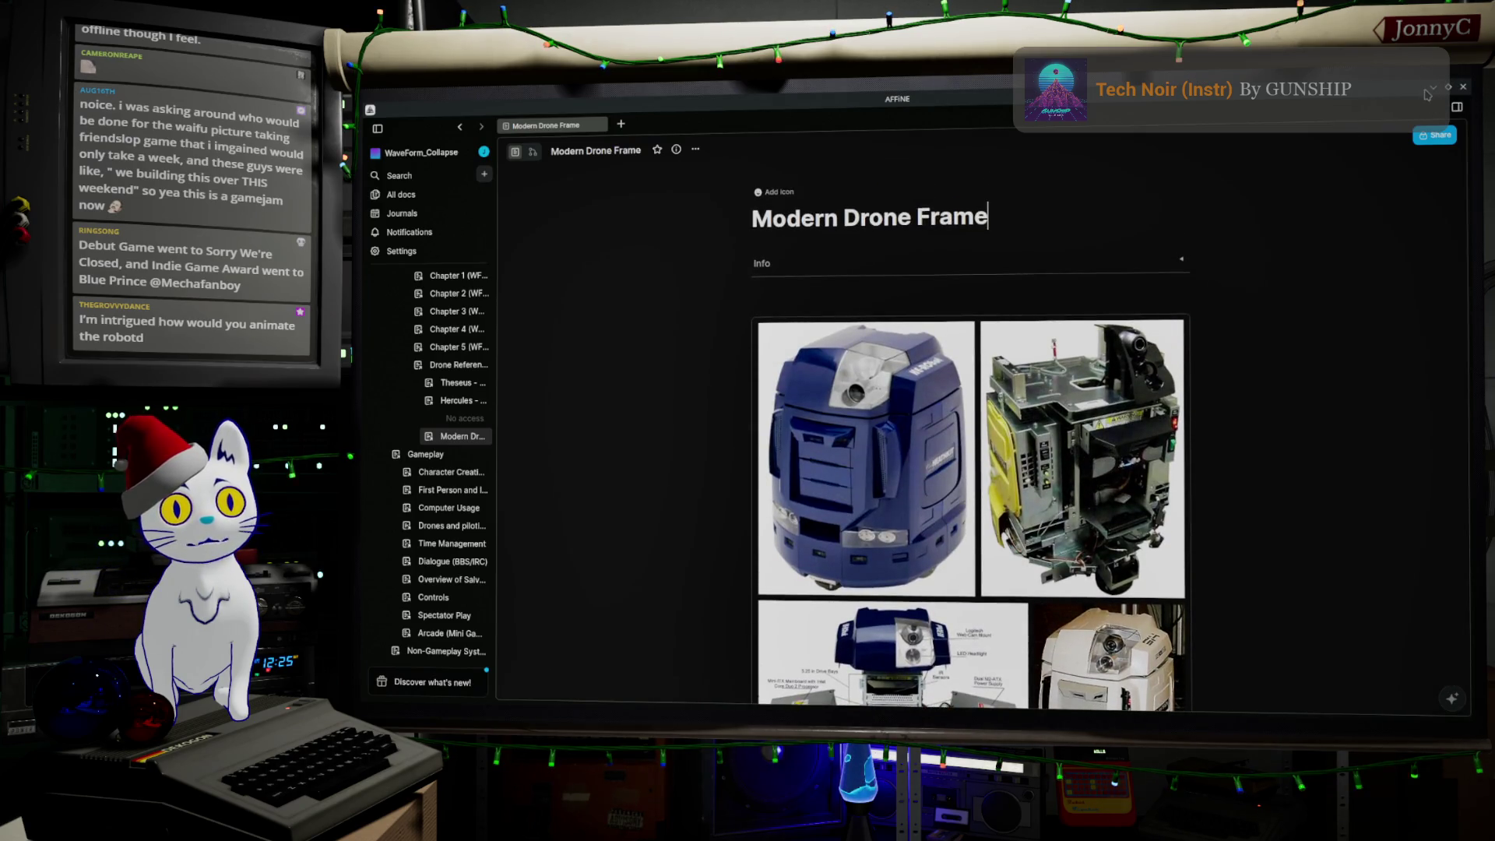
pyautogui.hotkey('alt', 'Tab')
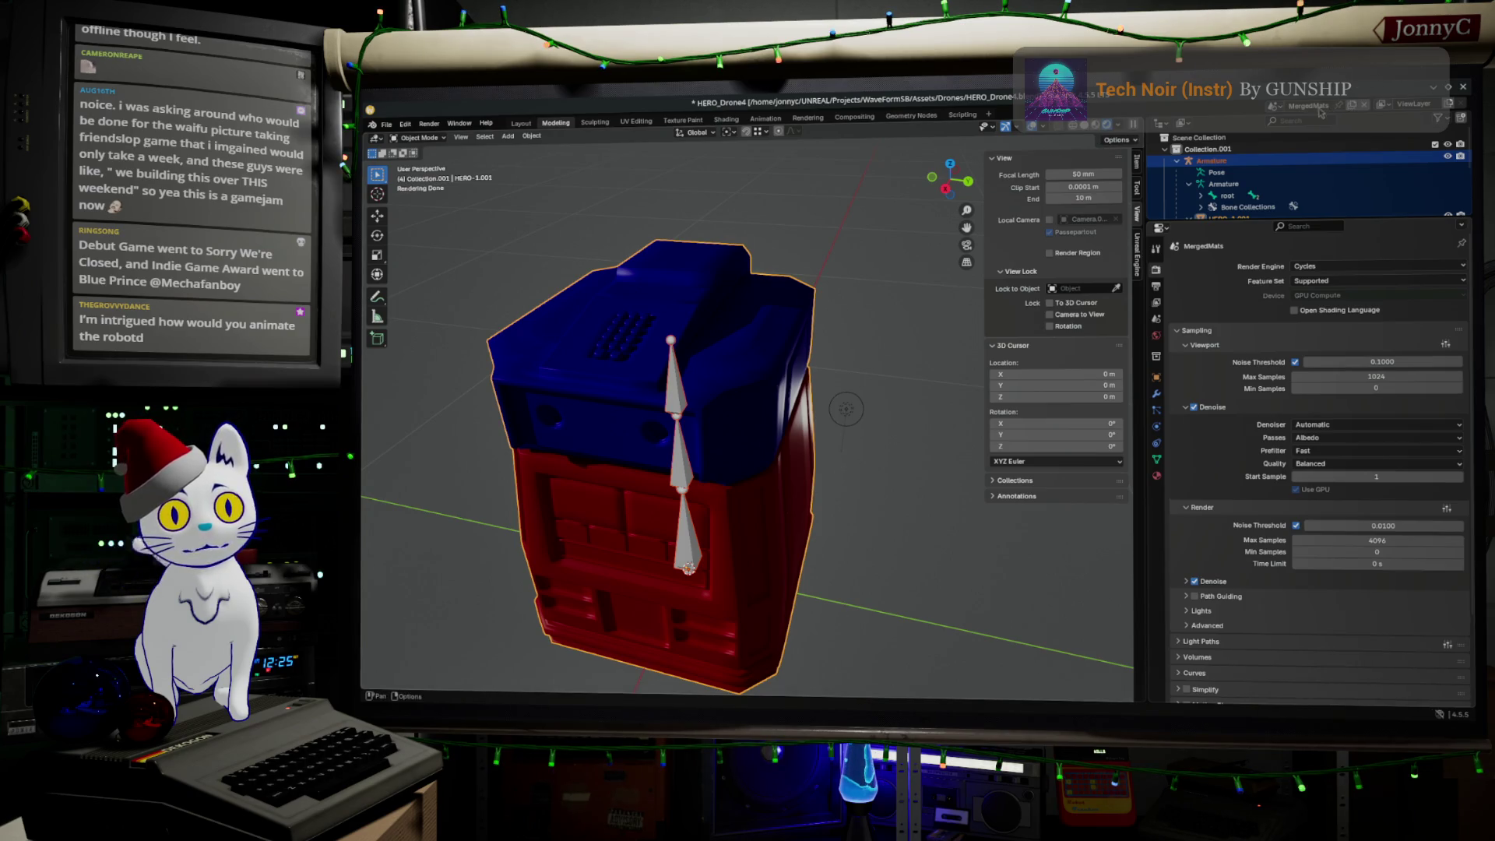
# Step: Switch to the Herc drone scene, frame the drone body, and enter Edit Mode
pyautogui.click(1275, 107)
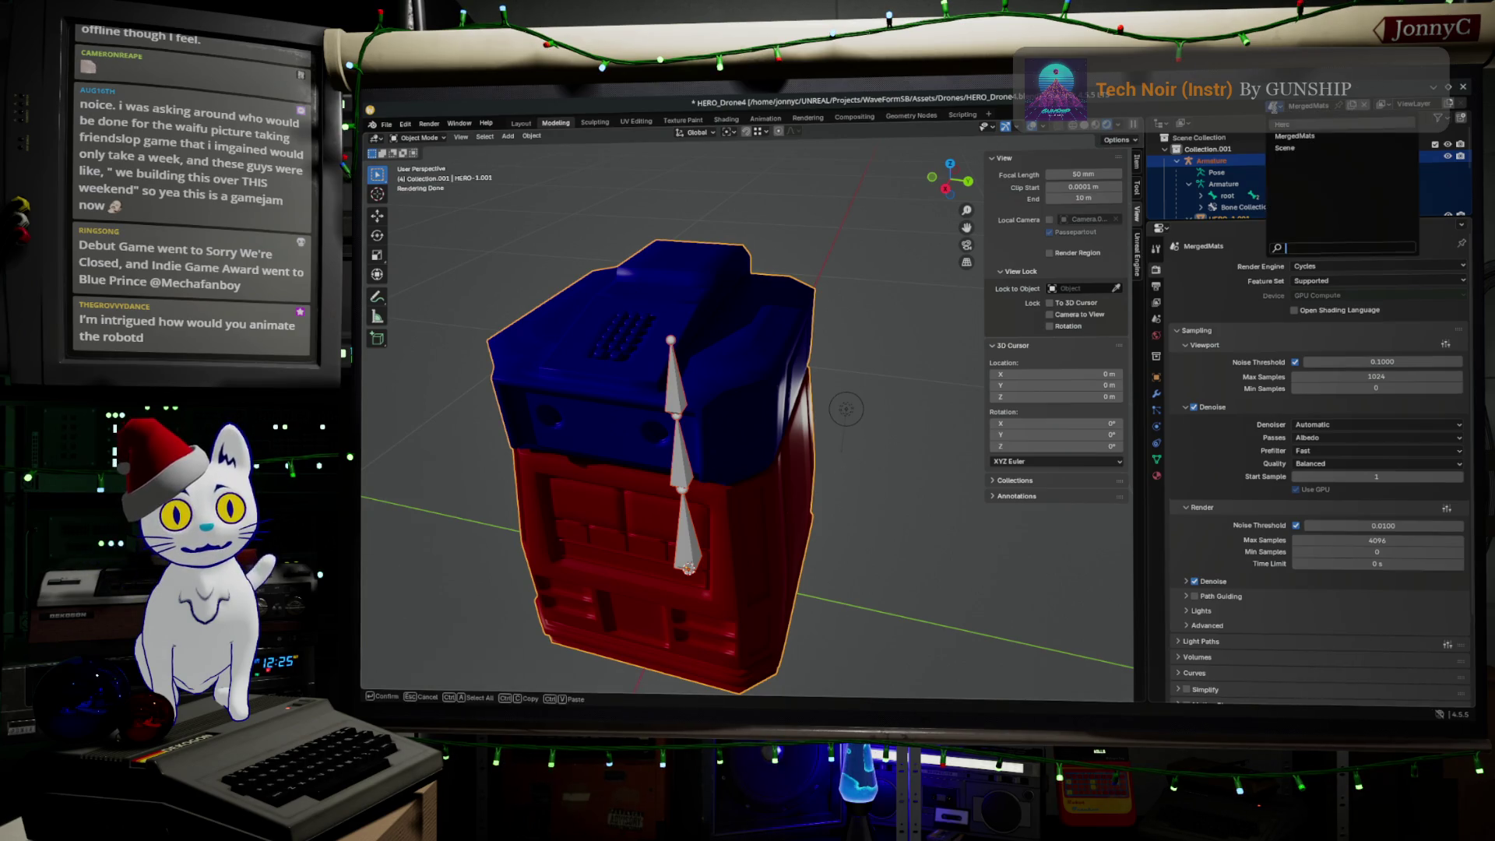
pyautogui.click(1307, 125)
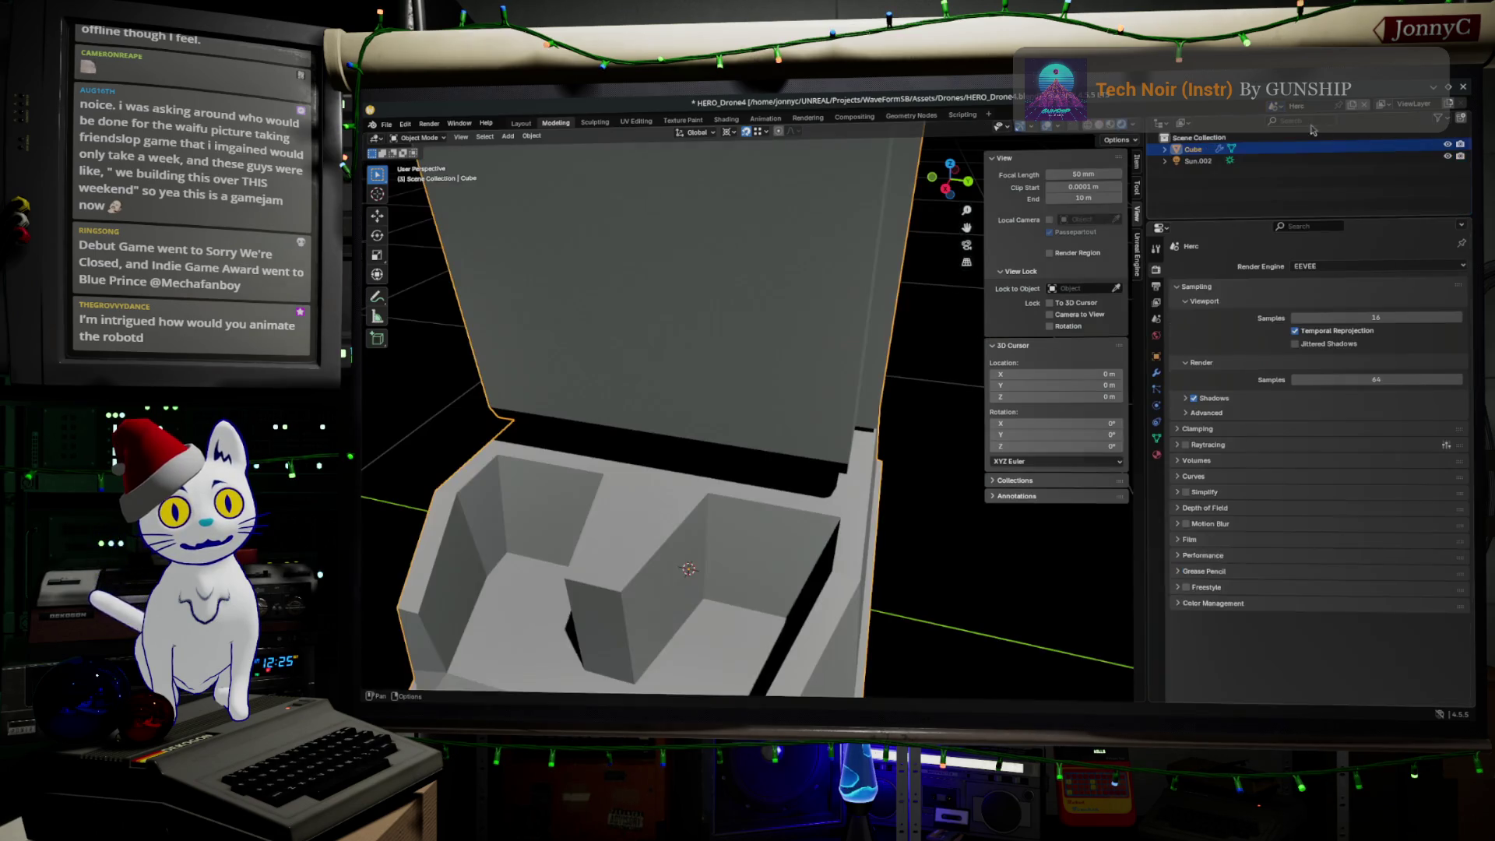
pyautogui.press('KP_Decimal')
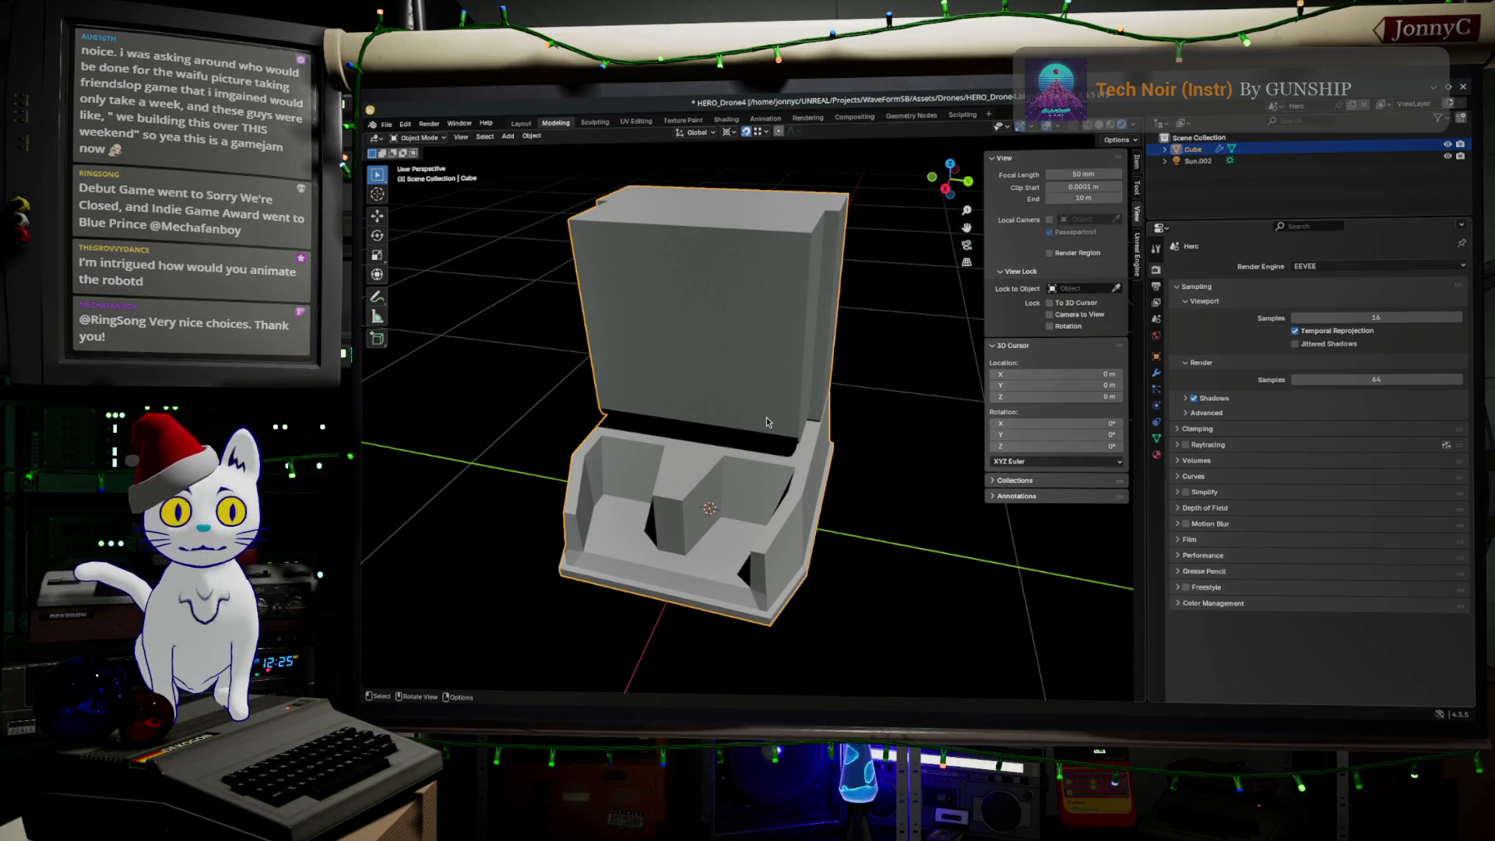
pyautogui.moveTo(762, 493)
pyautogui.mouseDown(button='middle')
pyautogui.moveTo(848, 462)
pyautogui.moveTo(835, 483)
pyautogui.mouseUp(button='middle')
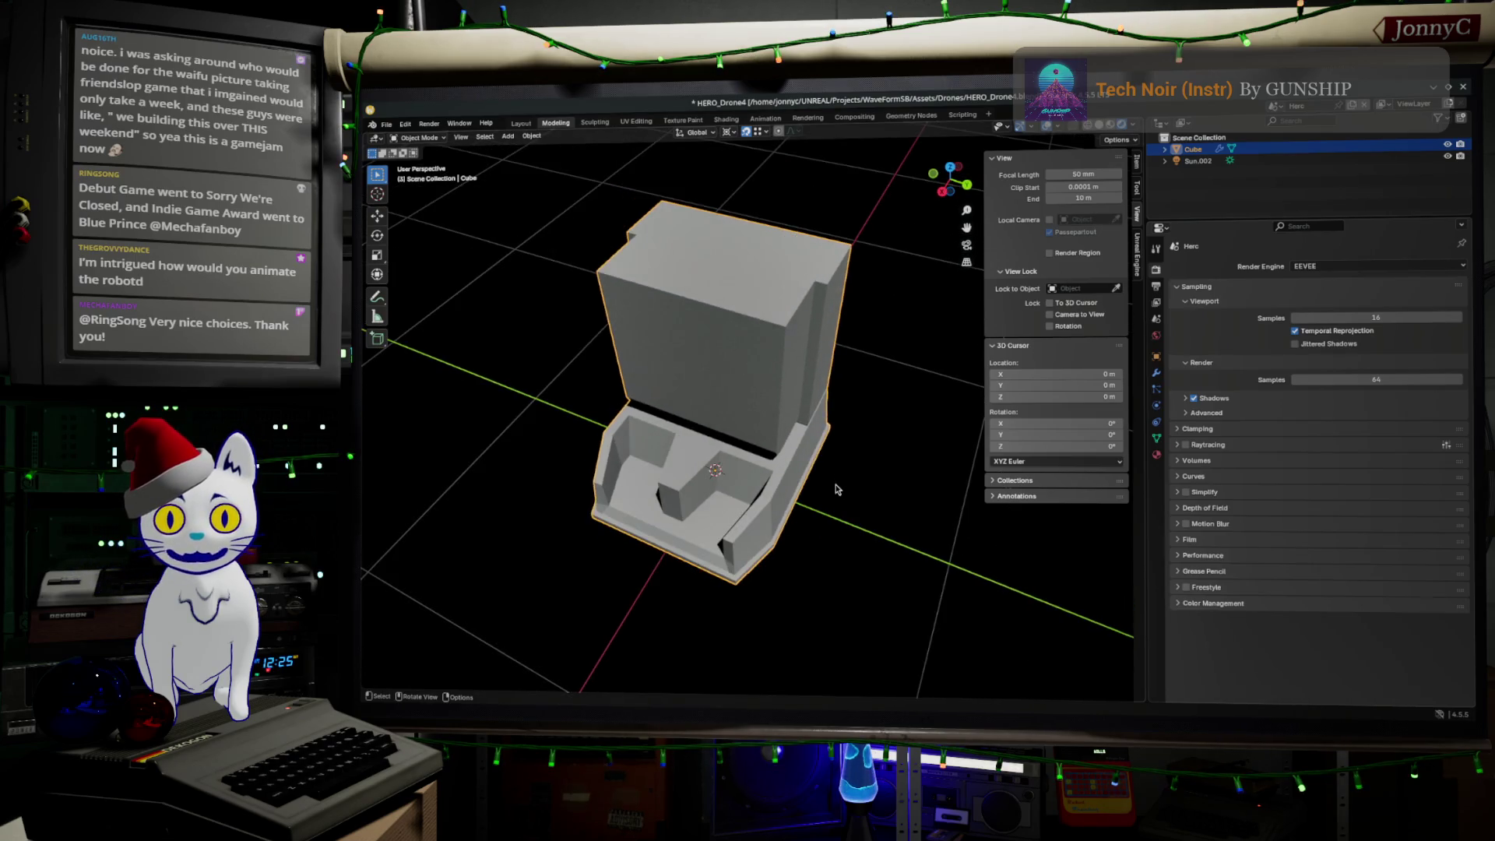
pyautogui.press('Tab')
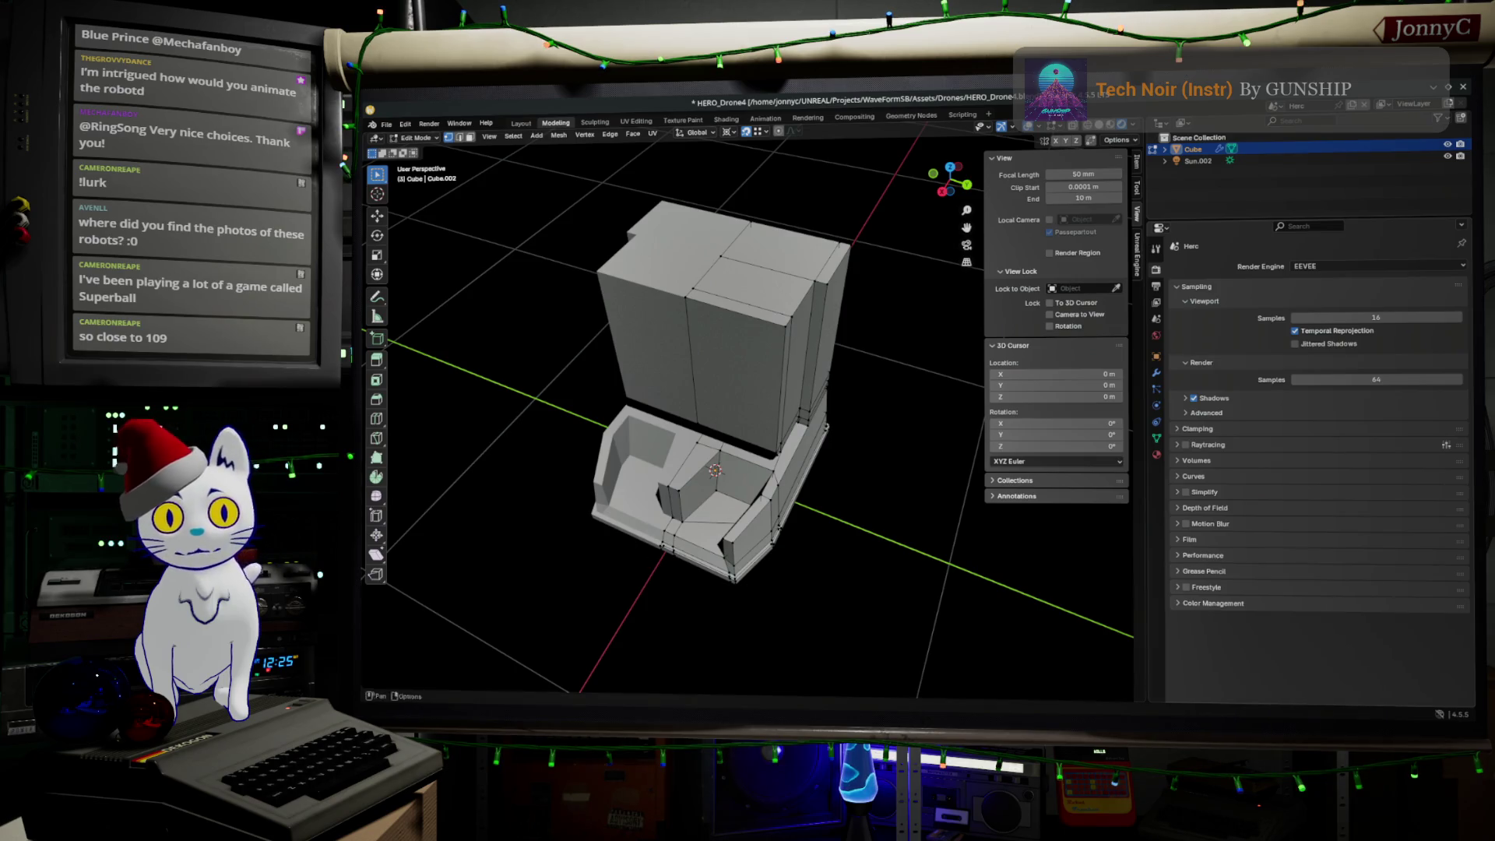
pyautogui.click(1275, 107)
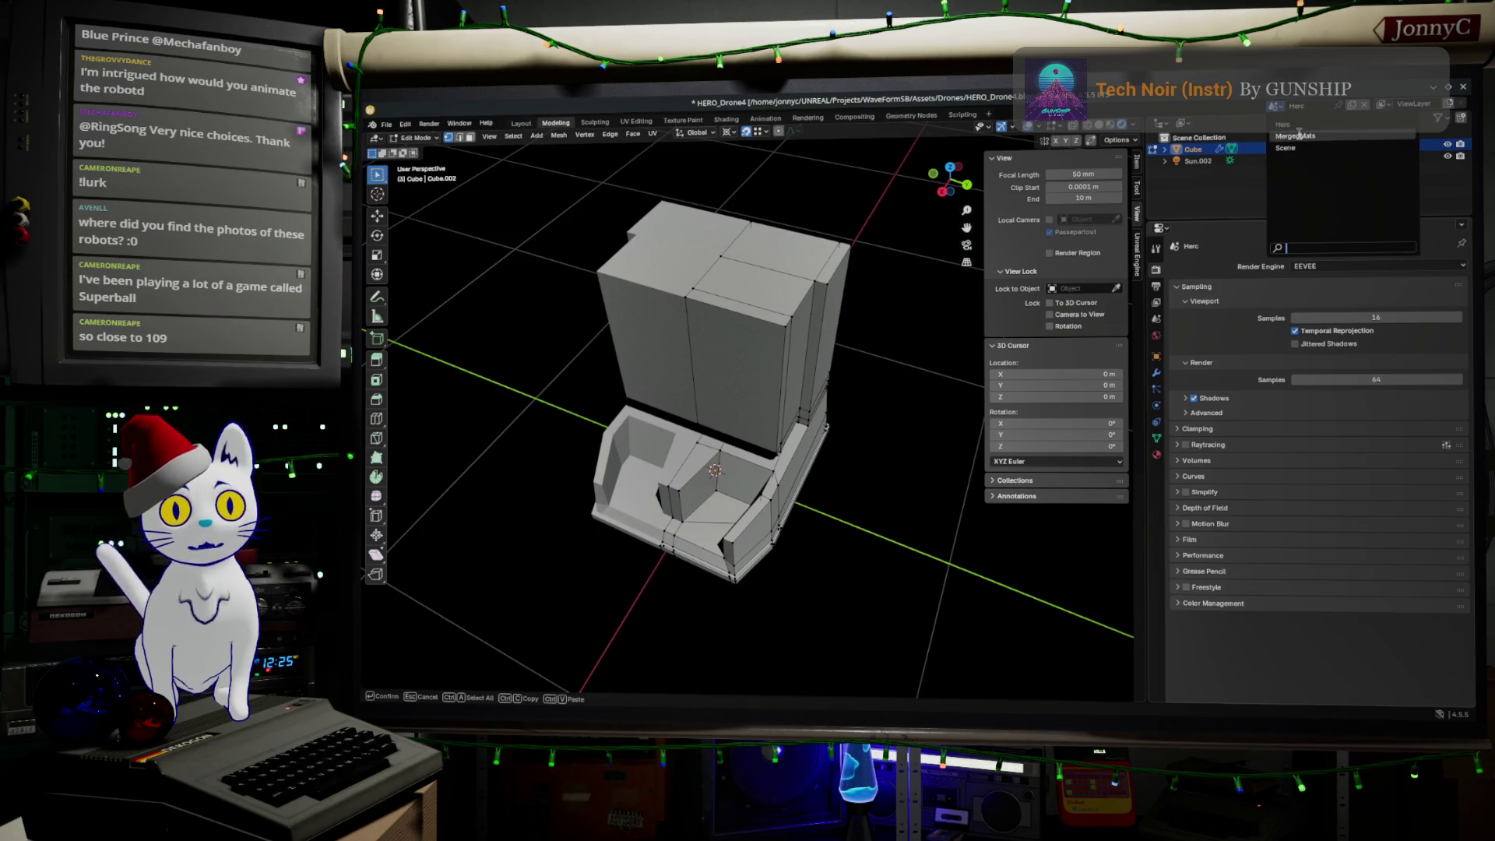
pyautogui.click(1297, 136)
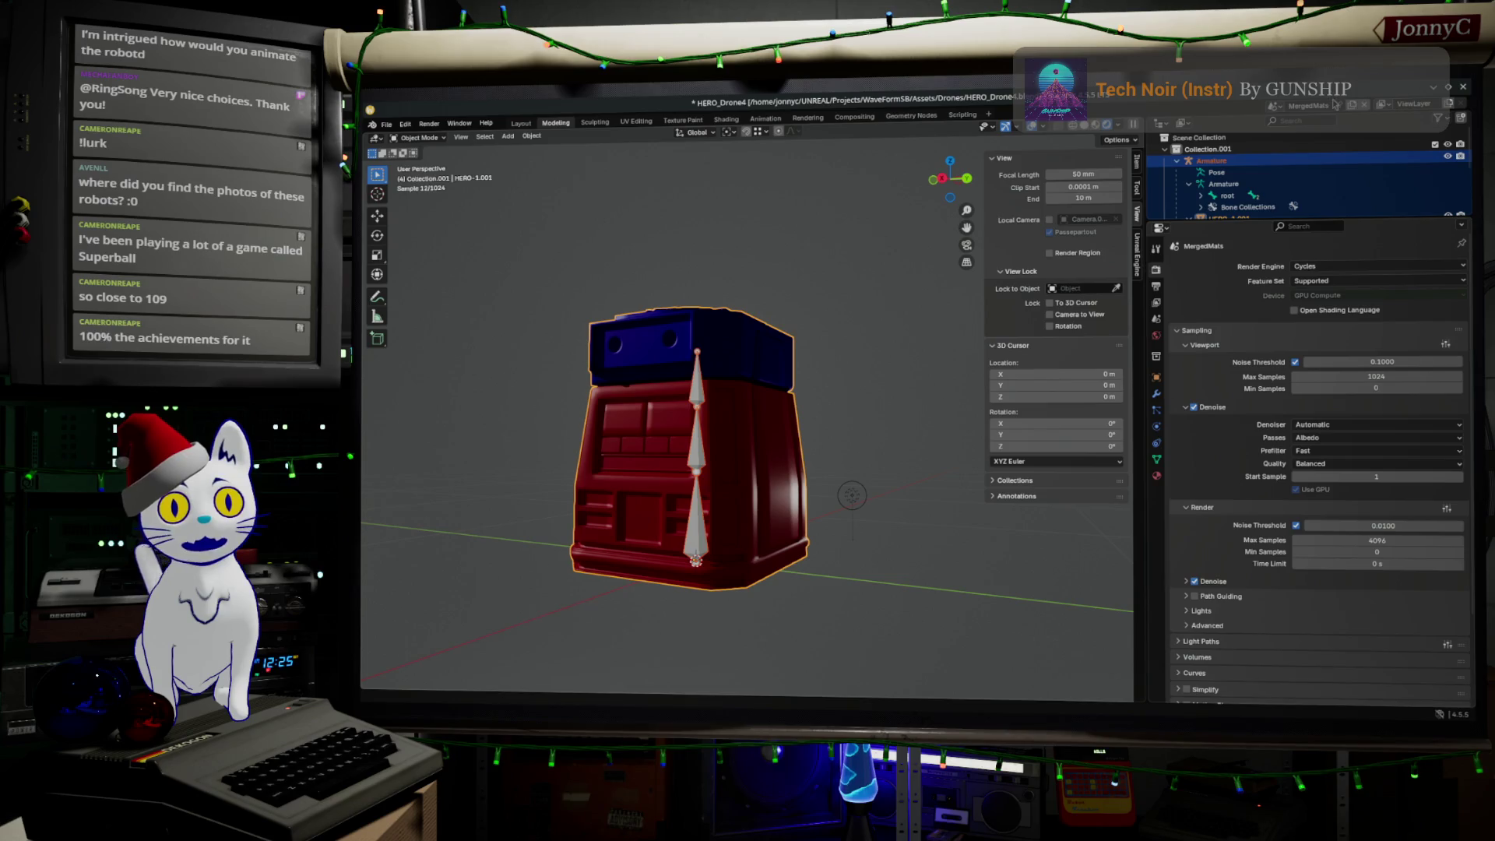
pyautogui.click(1275, 107)
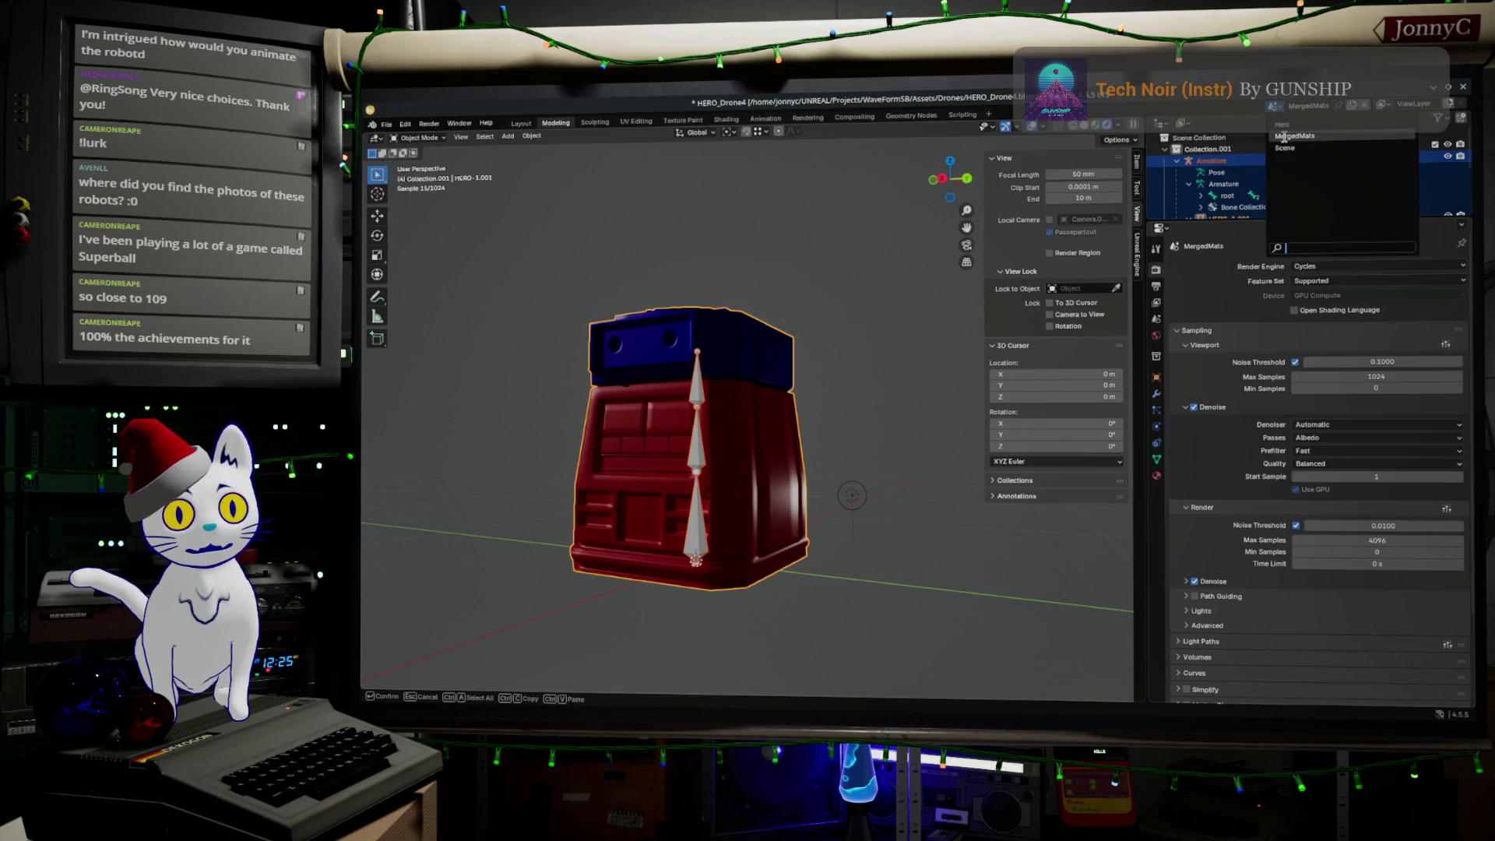
pyautogui.click(1289, 125)
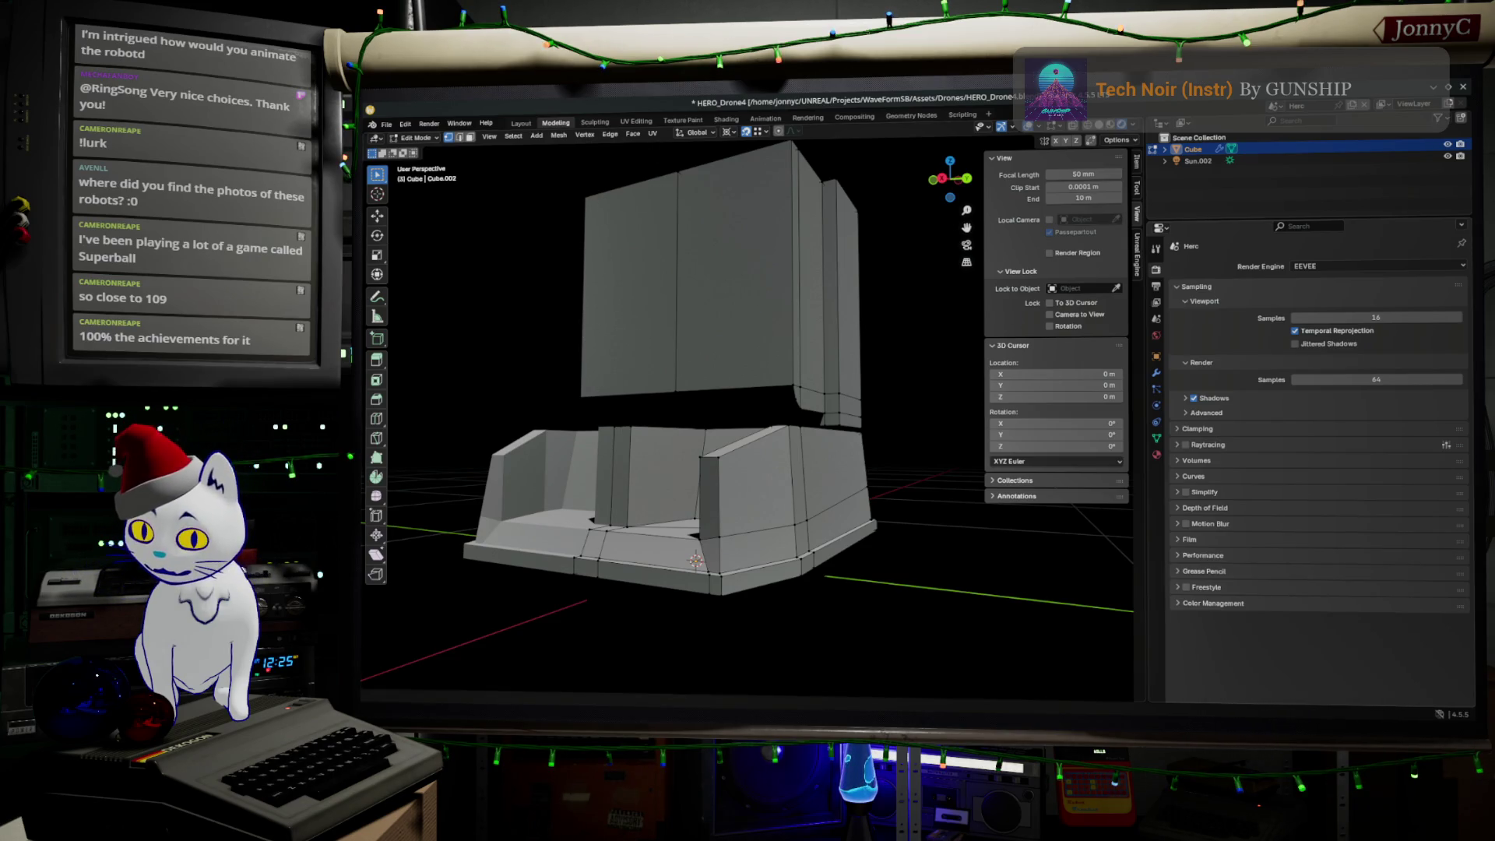
pyautogui.hotkey('alt', 'Tab')
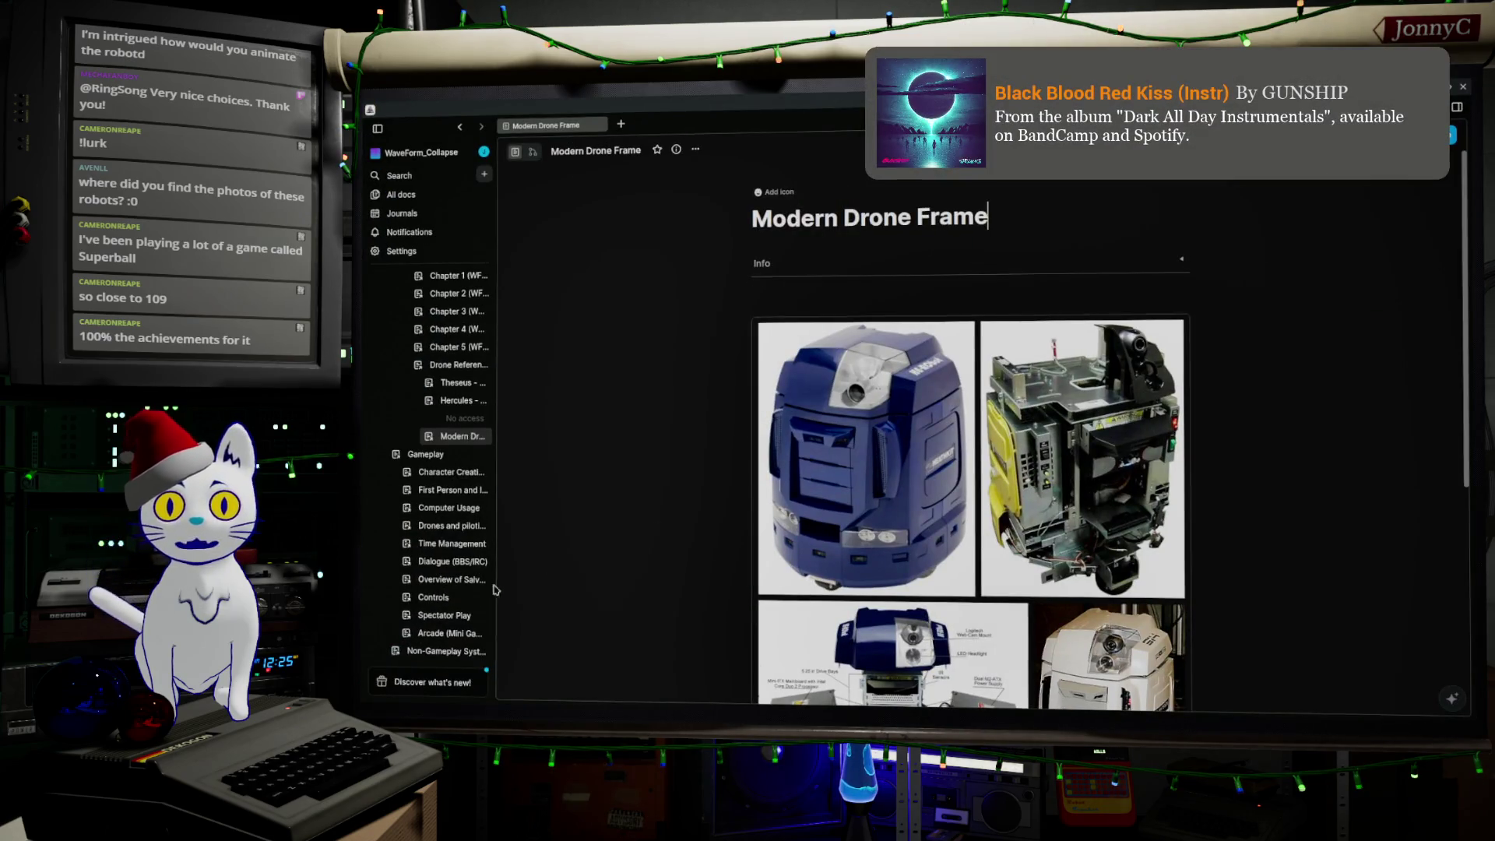
# Step: Scroll through the Hercules - Cargo Unit robot photos, then minimize AFFiNE
pyautogui.click(459, 406)
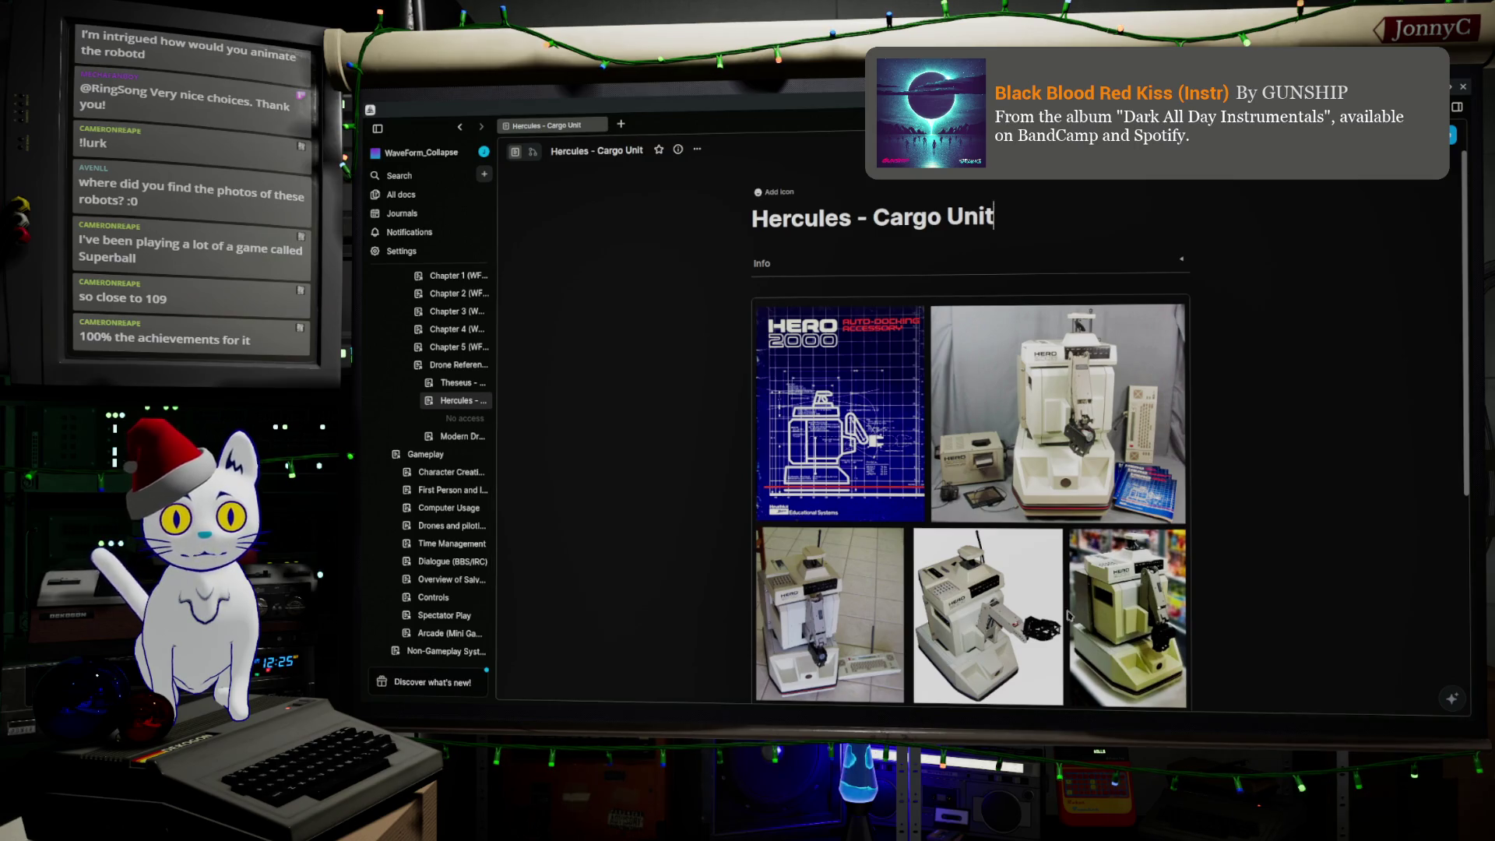
pyautogui.scroll(-3, 1166, 617)
pyautogui.scroll(-1, 1118, 605)
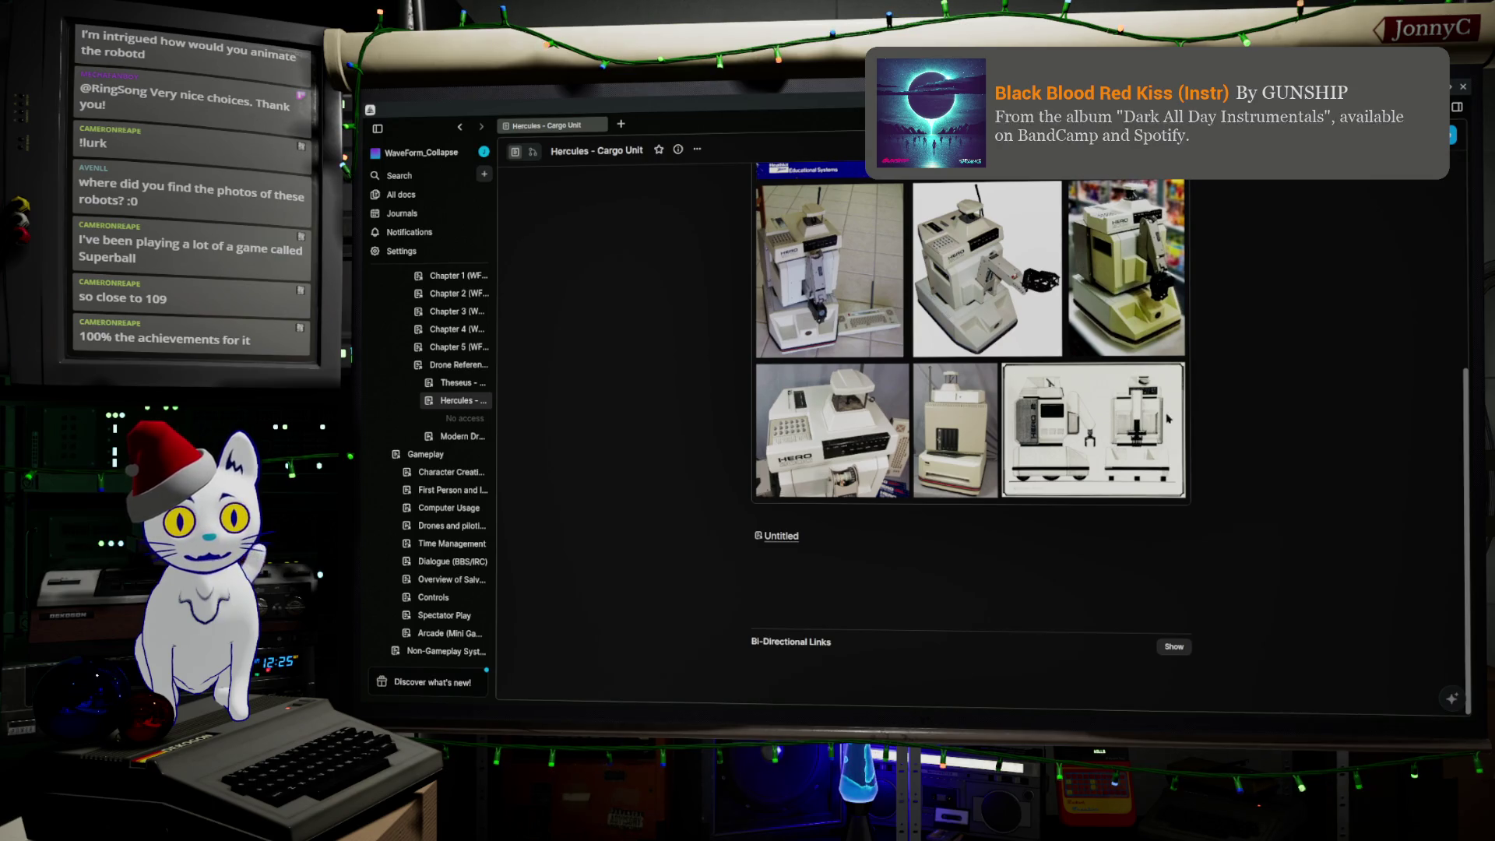
pyautogui.scroll(2, 1149, 417)
pyautogui.scroll(1, 1150, 414)
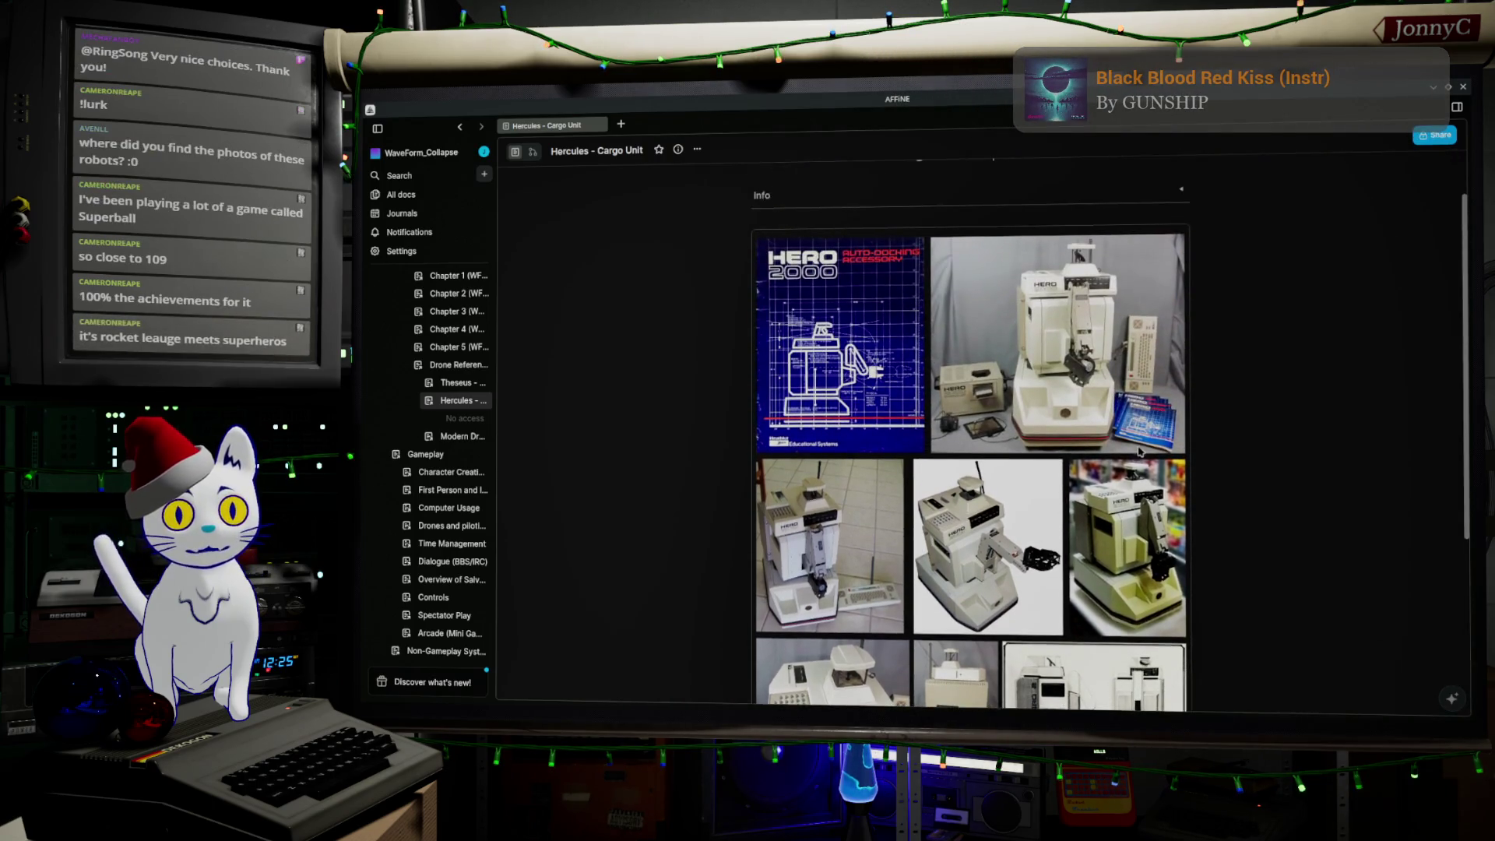
pyautogui.scroll(-2, 1150, 414)
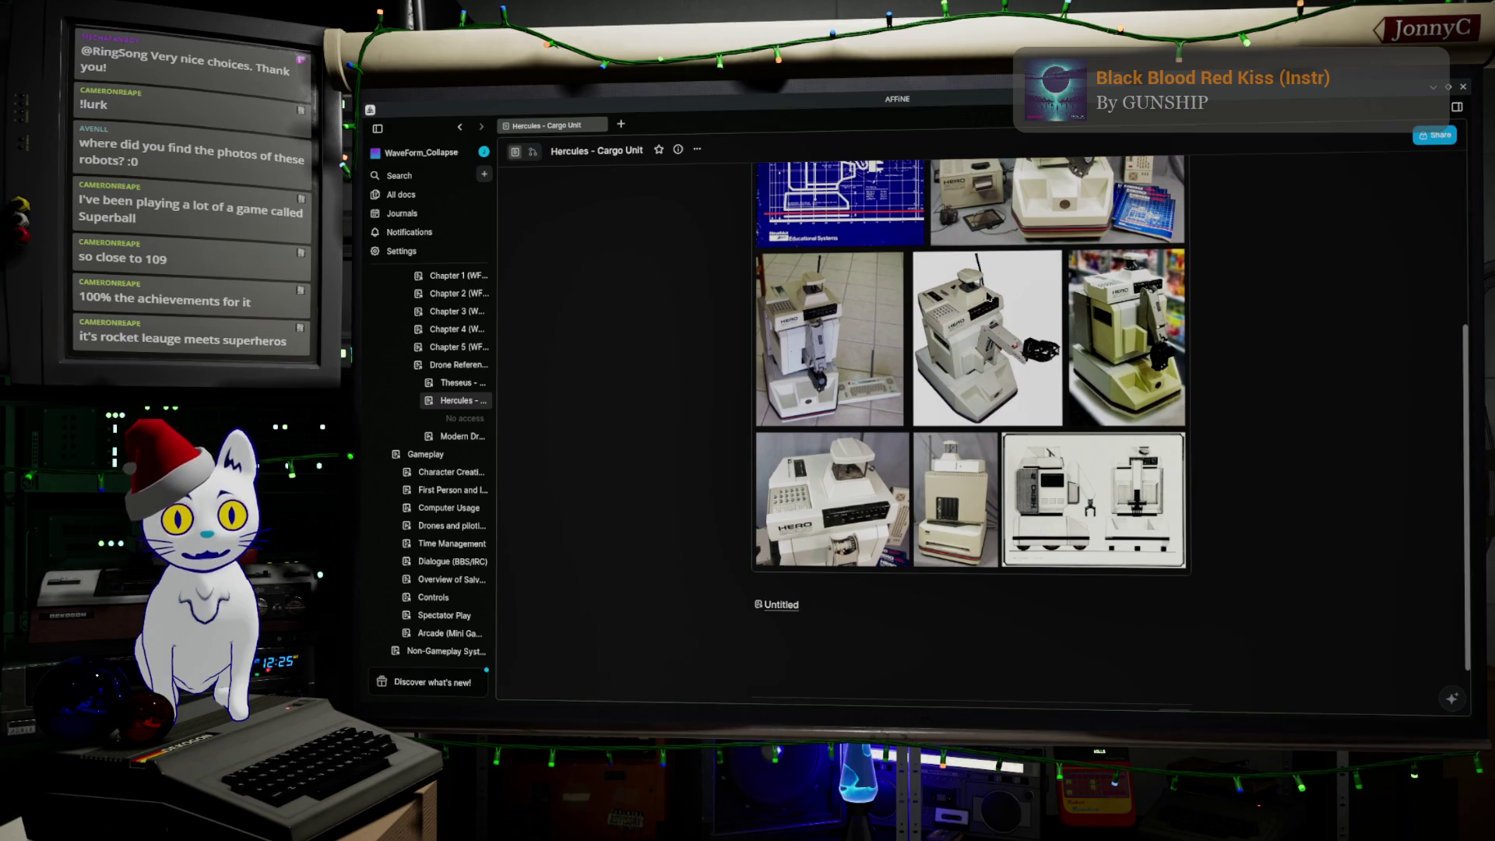
pyautogui.scroll(1, 1166, 503)
pyautogui.scroll(-1, 1166, 502)
pyautogui.scroll(-1, 1158, 508)
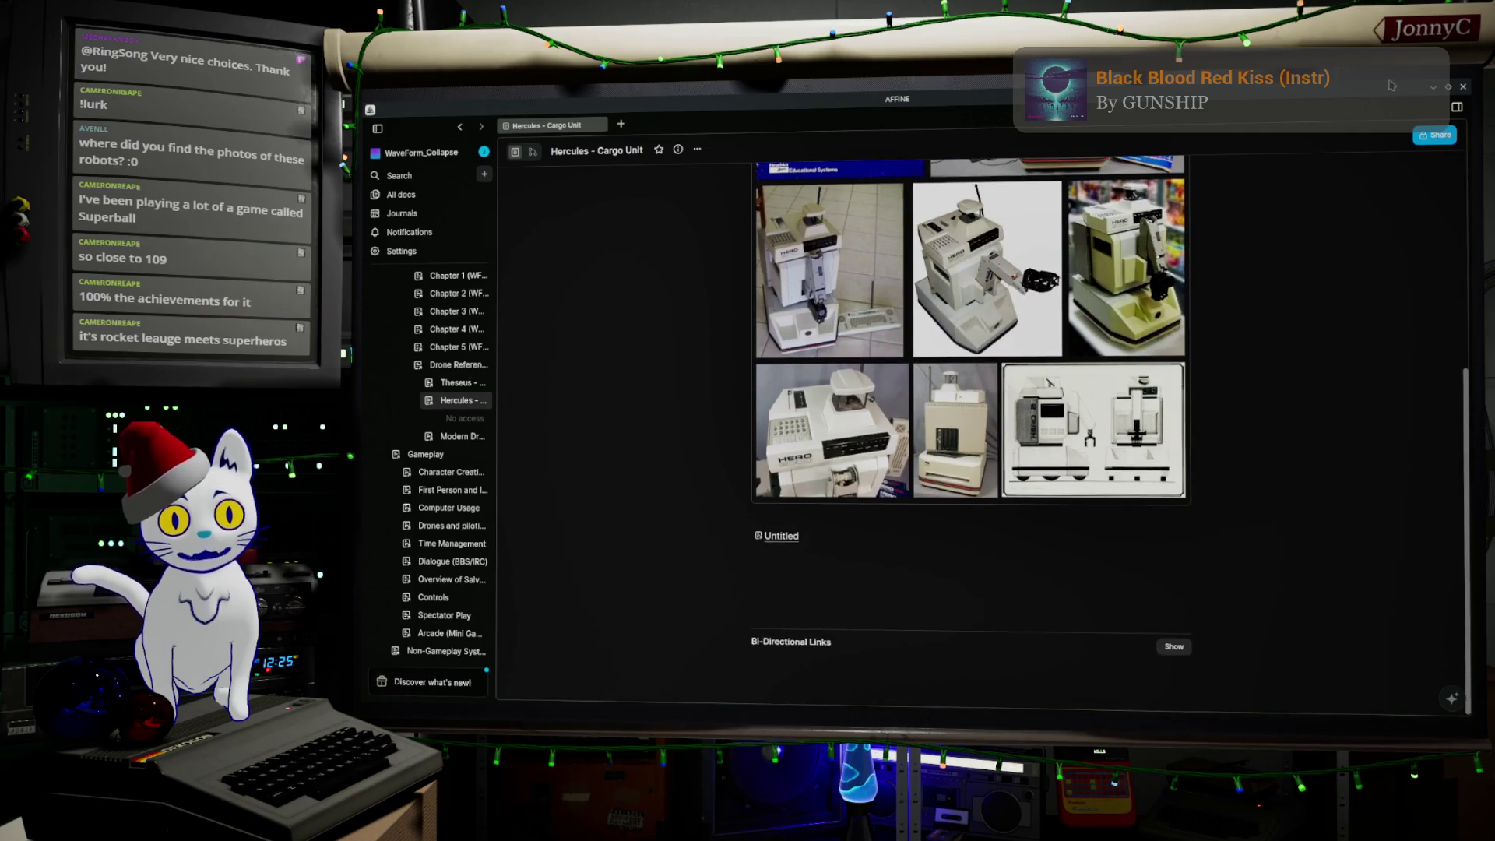
pyautogui.click(1433, 88)
# Step: Switch to Back view with X-ray on and box-select the tower block's vertices
pyautogui.moveTo(763, 436)
pyautogui.mouseDown(button='middle')
pyautogui.moveTo(711, 461)
pyautogui.moveTo(726, 326)
pyautogui.moveTo(651, 372)
pyautogui.moveTo(764, 317)
pyautogui.moveTo(767, 336)
pyautogui.mouseUp(button='middle')
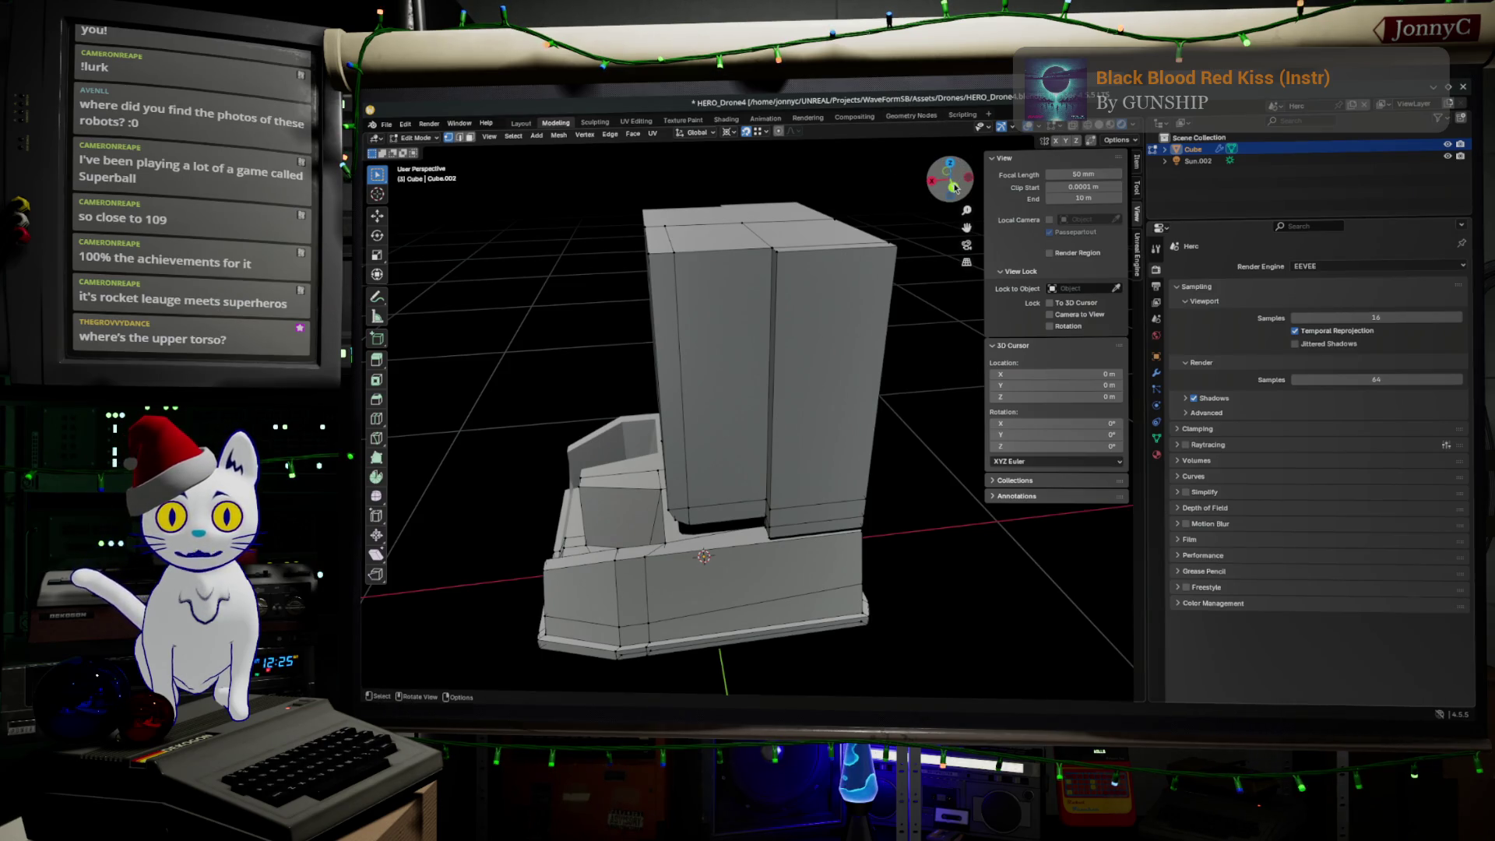
pyautogui.click(955, 187)
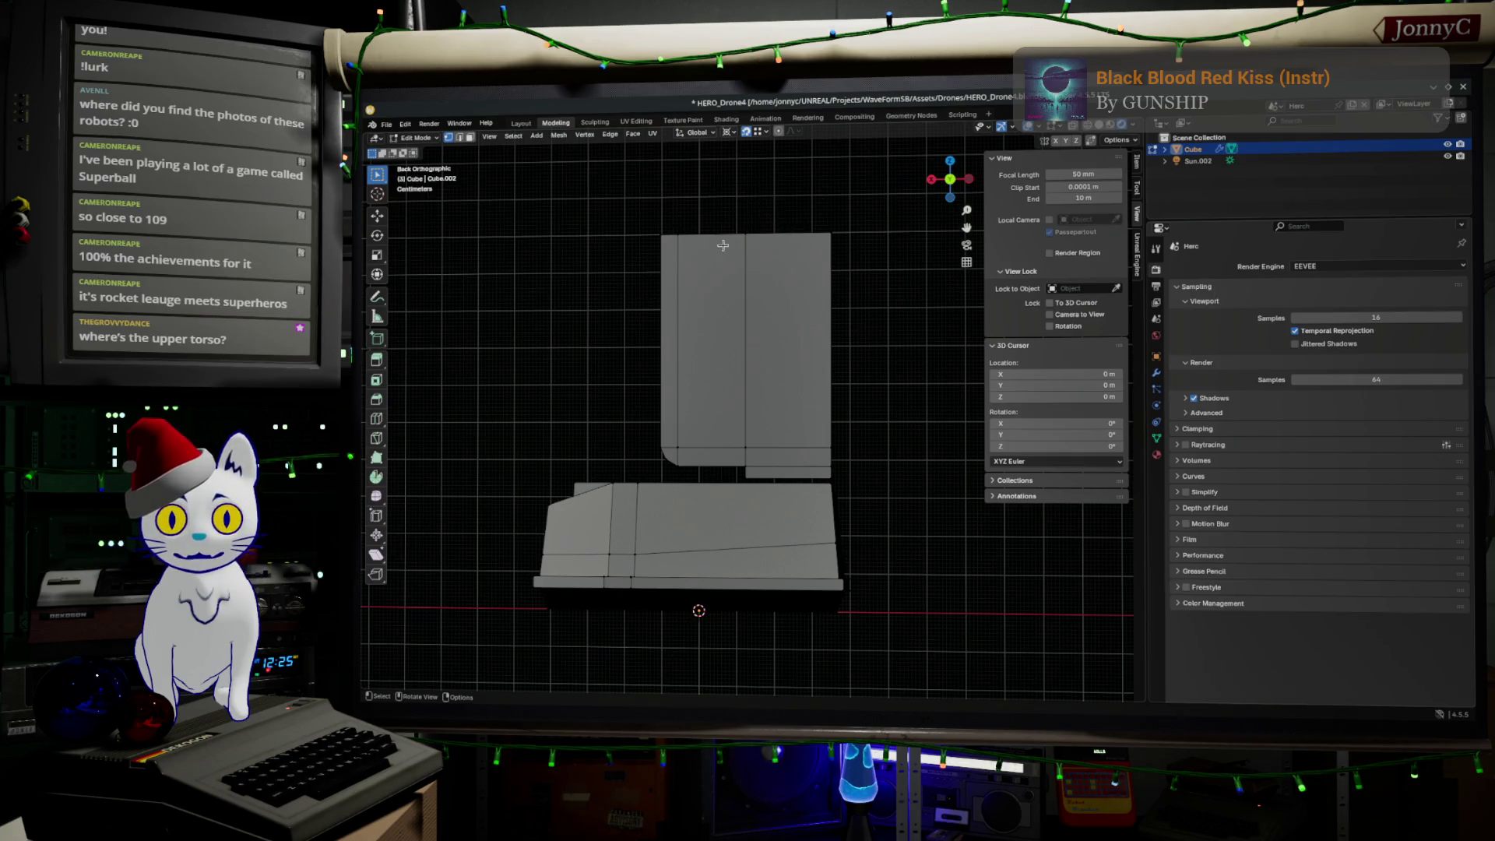
pyautogui.click(1088, 127)
pyautogui.moveTo(571, 187); pyautogui.dragTo(870, 271)
pyautogui.scroll(1, 869, 269)
pyautogui.keyDown('shift'); pyautogui.moveTo(868, 267); pyautogui.dragTo(855, 348, button='middle'); pyautogui.keyUp('shift')
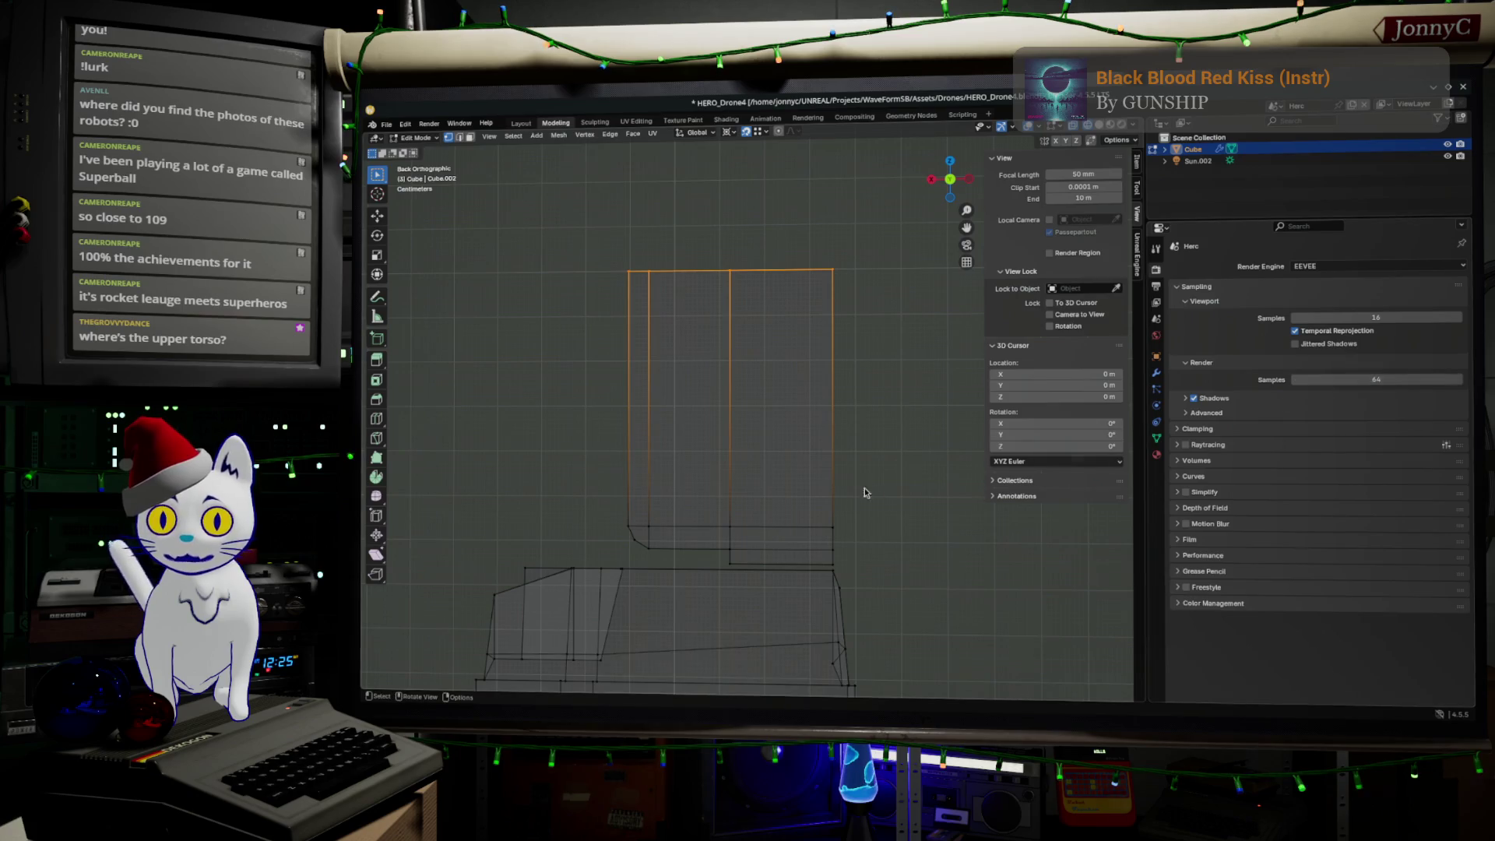
# Step: Move the tower vertices down 0.099541 m along Z, then return to a perspective view
pyautogui.keyDown('shift'); pyautogui.moveTo(731, 569); pyautogui.dragTo(852, 470, button='middle'); pyautogui.keyUp('shift')
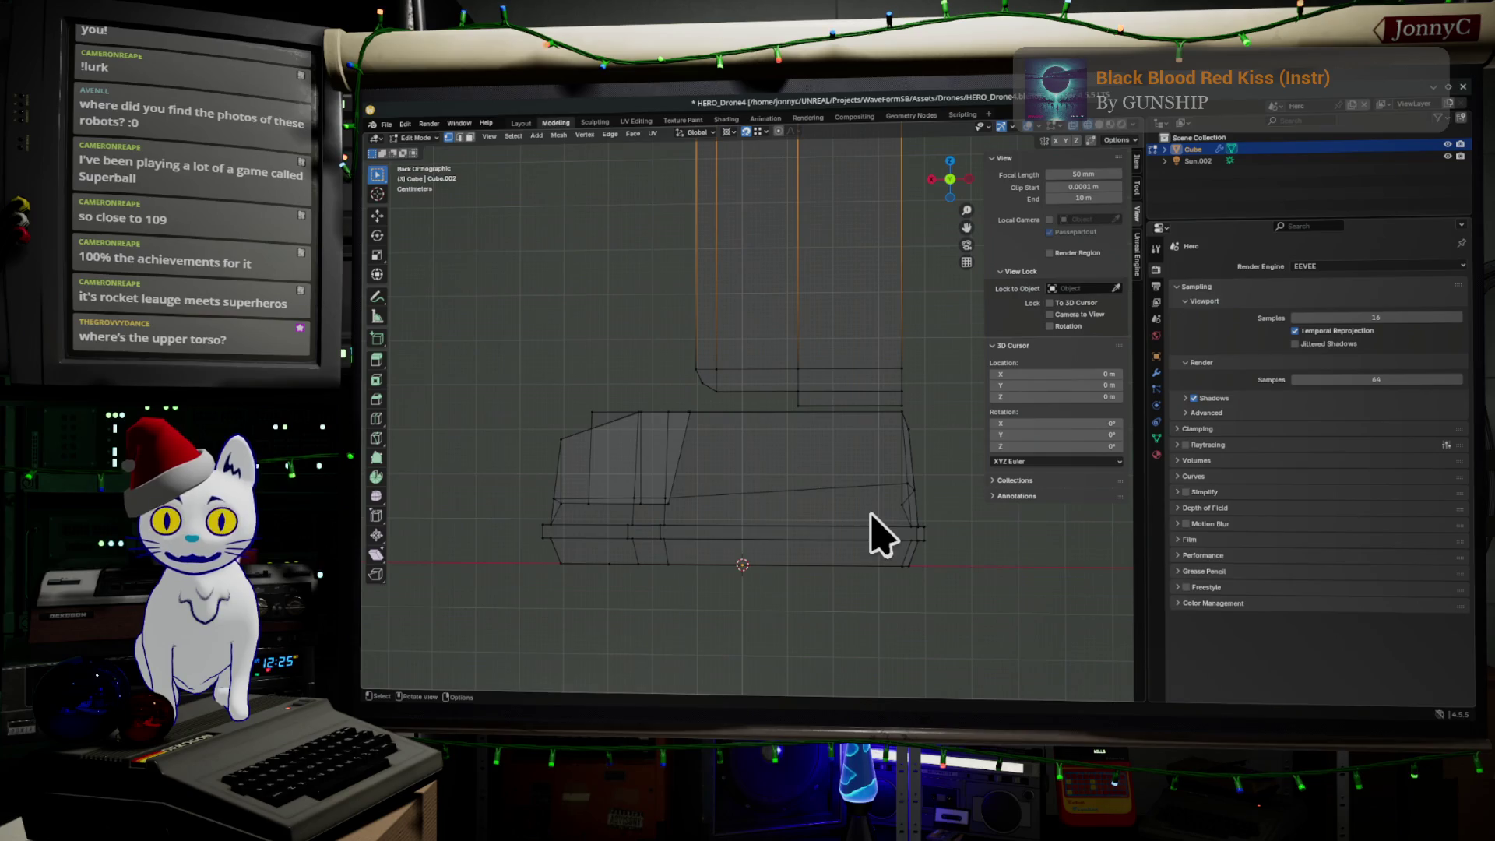
pyautogui.moveTo(808, 494)
pyautogui.keyDown('shift'); pyautogui.mouseDown(button='middle')
pyautogui.moveTo(800, 544)
pyautogui.moveTo(751, 561)
pyautogui.moveTo(737, 585)
pyautogui.mouseUp(button='middle'); pyautogui.keyUp('shift')
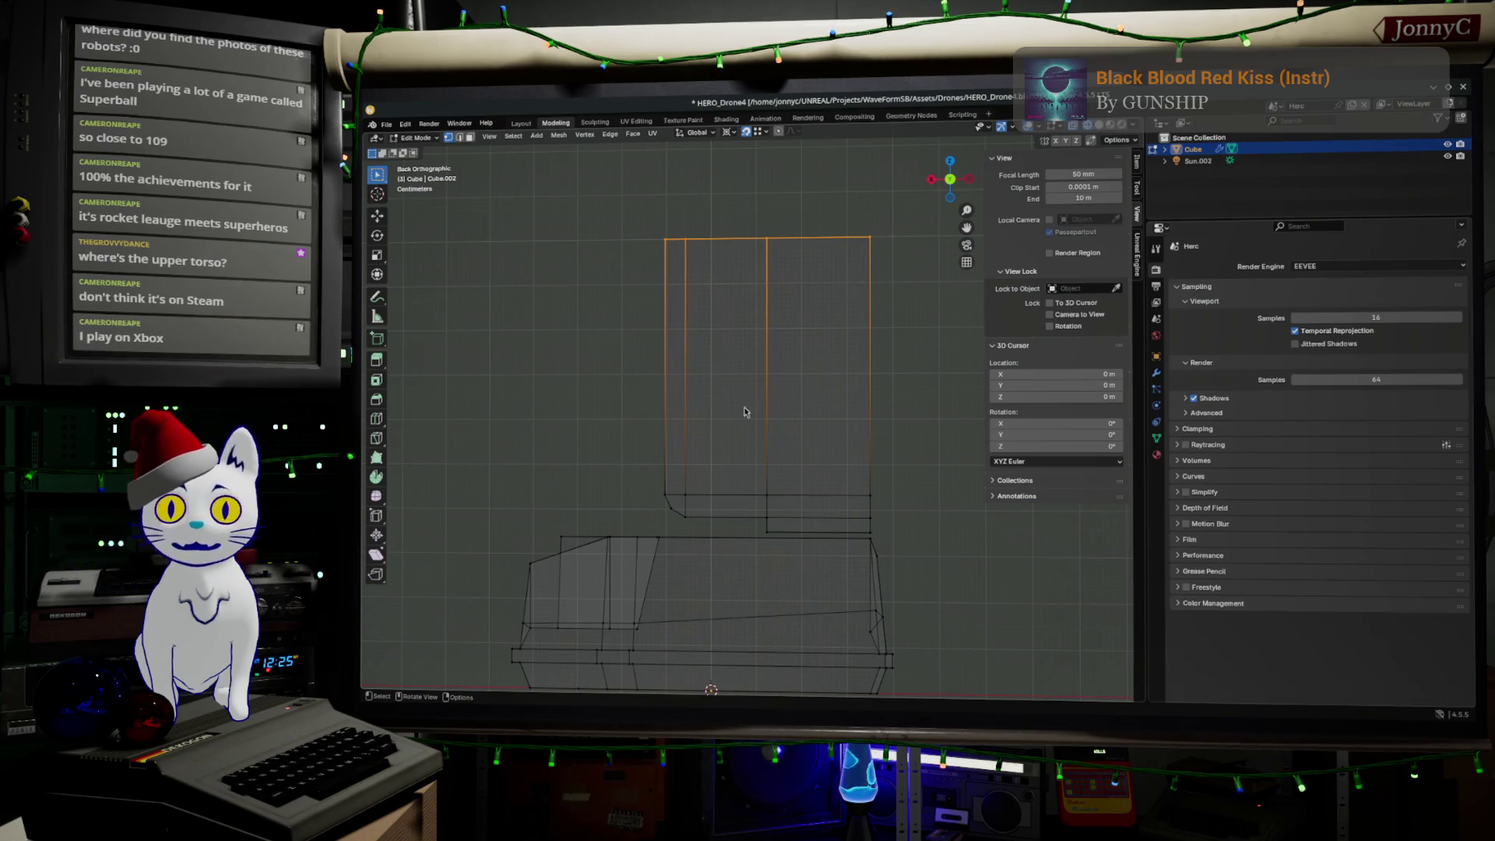
pyautogui.keyDown('shift'); pyautogui.moveTo(740, 304); pyautogui.dragTo(726, 327, button='middle'); pyautogui.keyUp('shift')
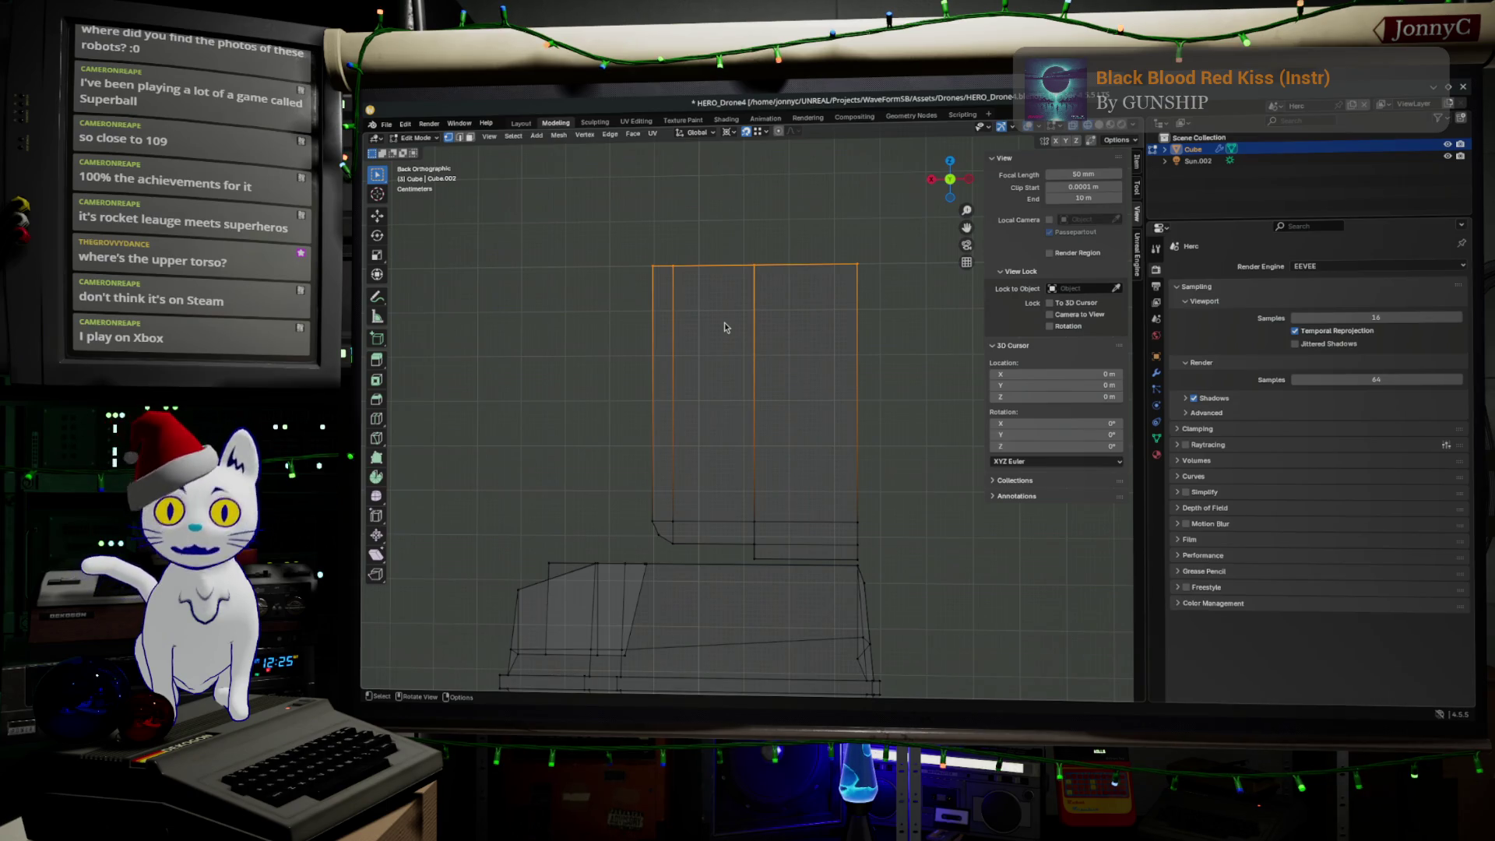
pyautogui.press('g')
pyautogui.press('z')
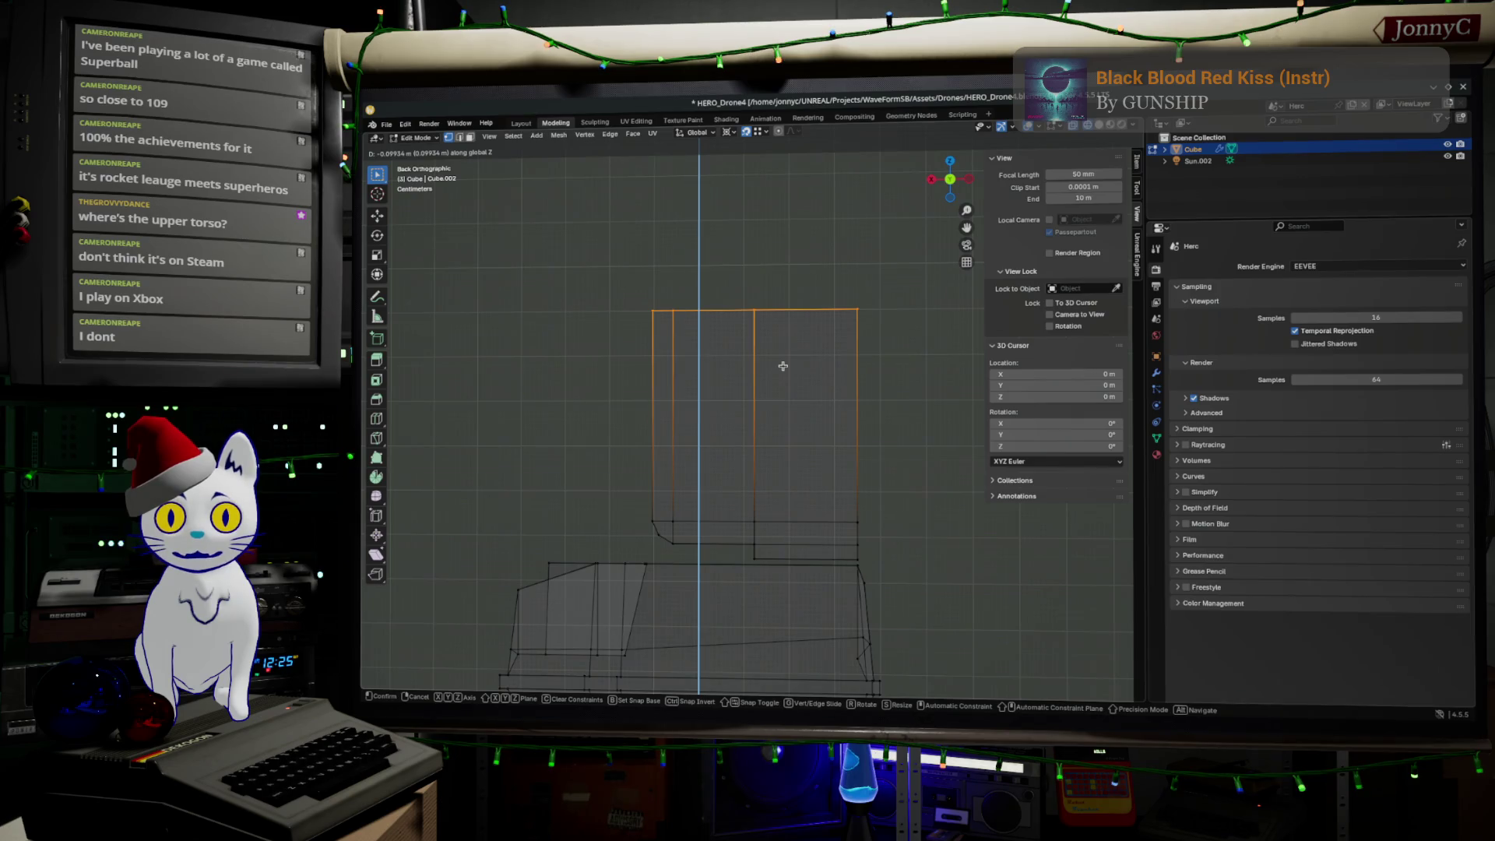
pyautogui.click(782, 365)
pyautogui.scroll(3, 857, 288)
pyautogui.keyDown('shift'); pyautogui.moveTo(837, 314); pyautogui.dragTo(773, 472, button='middle'); pyautogui.keyUp('shift')
pyautogui.scroll(-1, 772, 472)
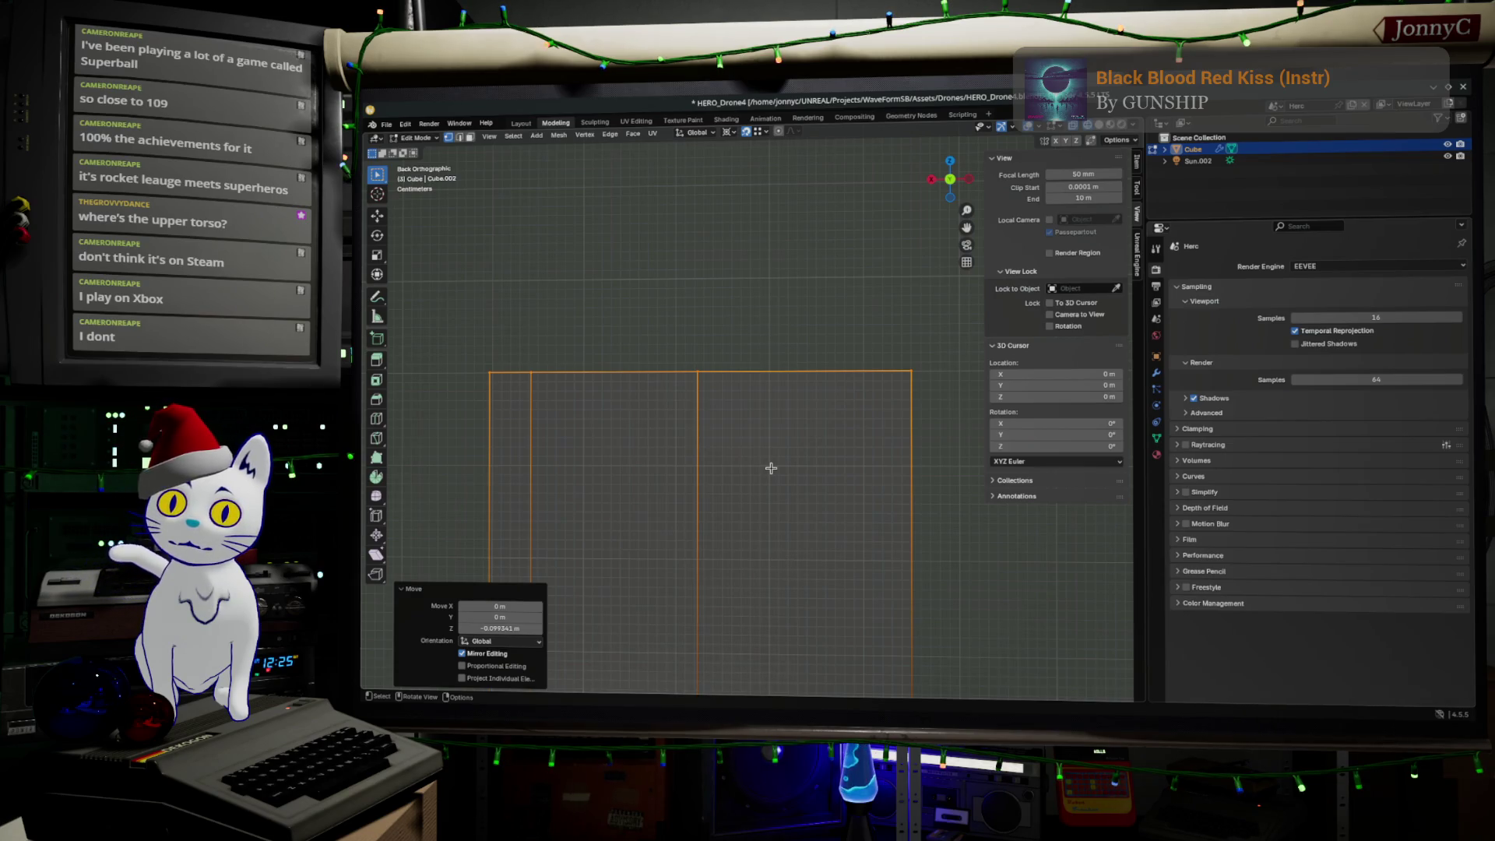
pyautogui.scroll(-1, 771, 468)
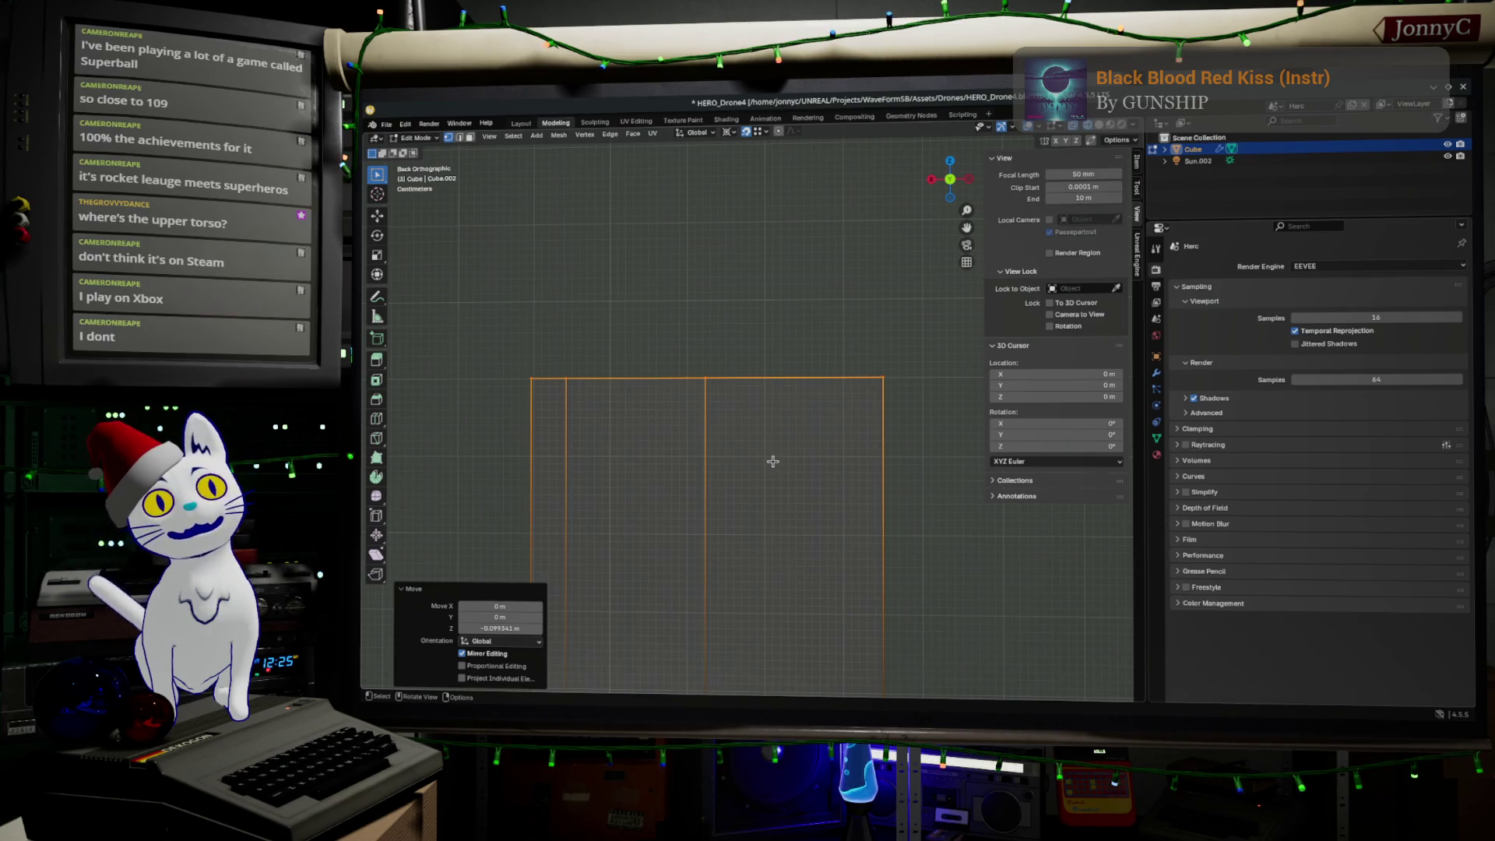
pyautogui.scroll(-2, 773, 462)
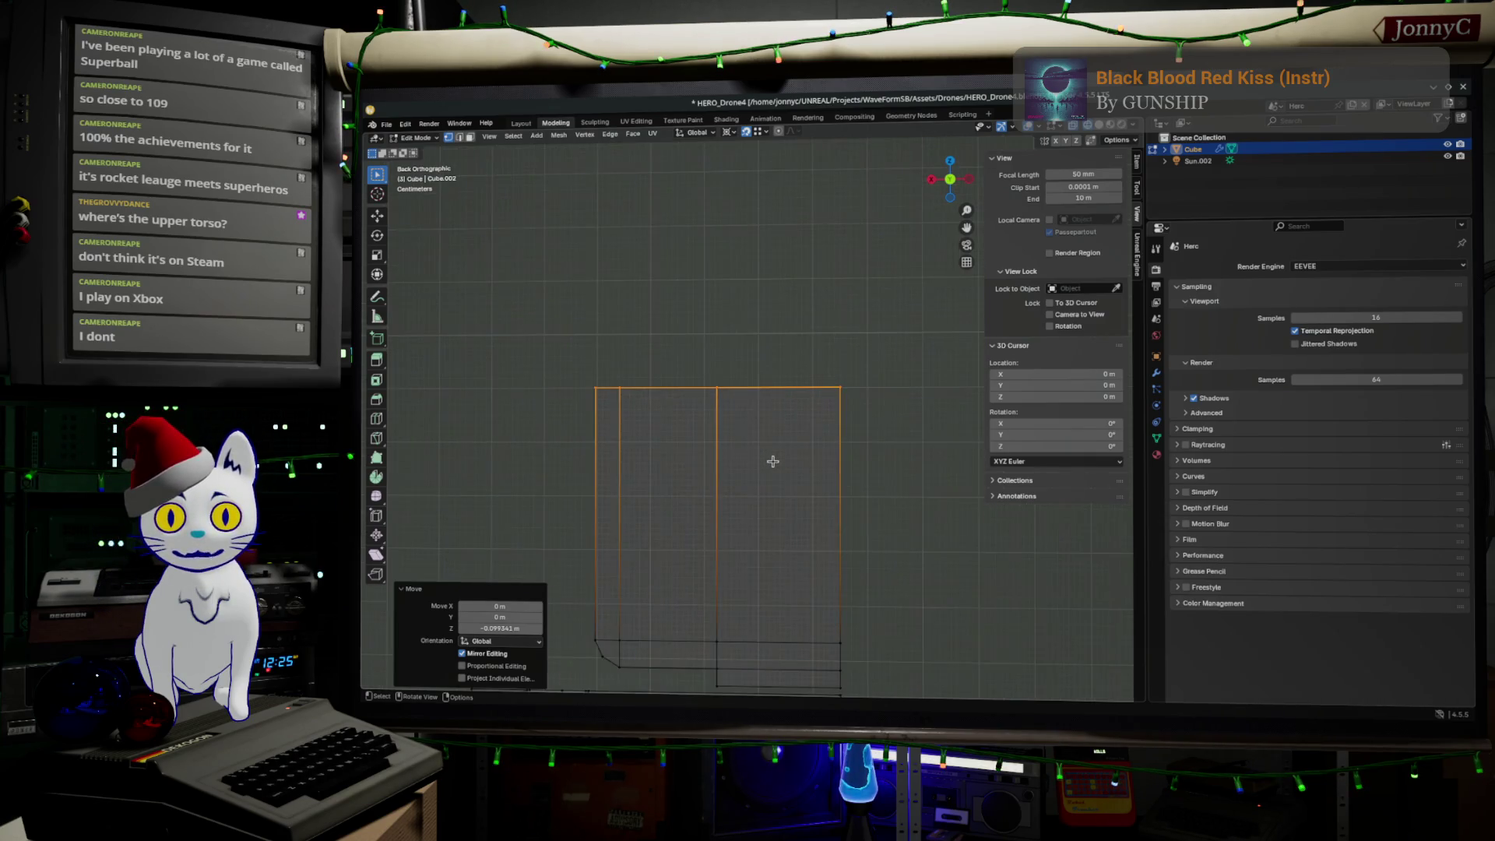
pyautogui.moveTo(774, 452); pyautogui.dragTo(812, 520, button='middle')
pyautogui.click(770, 490)
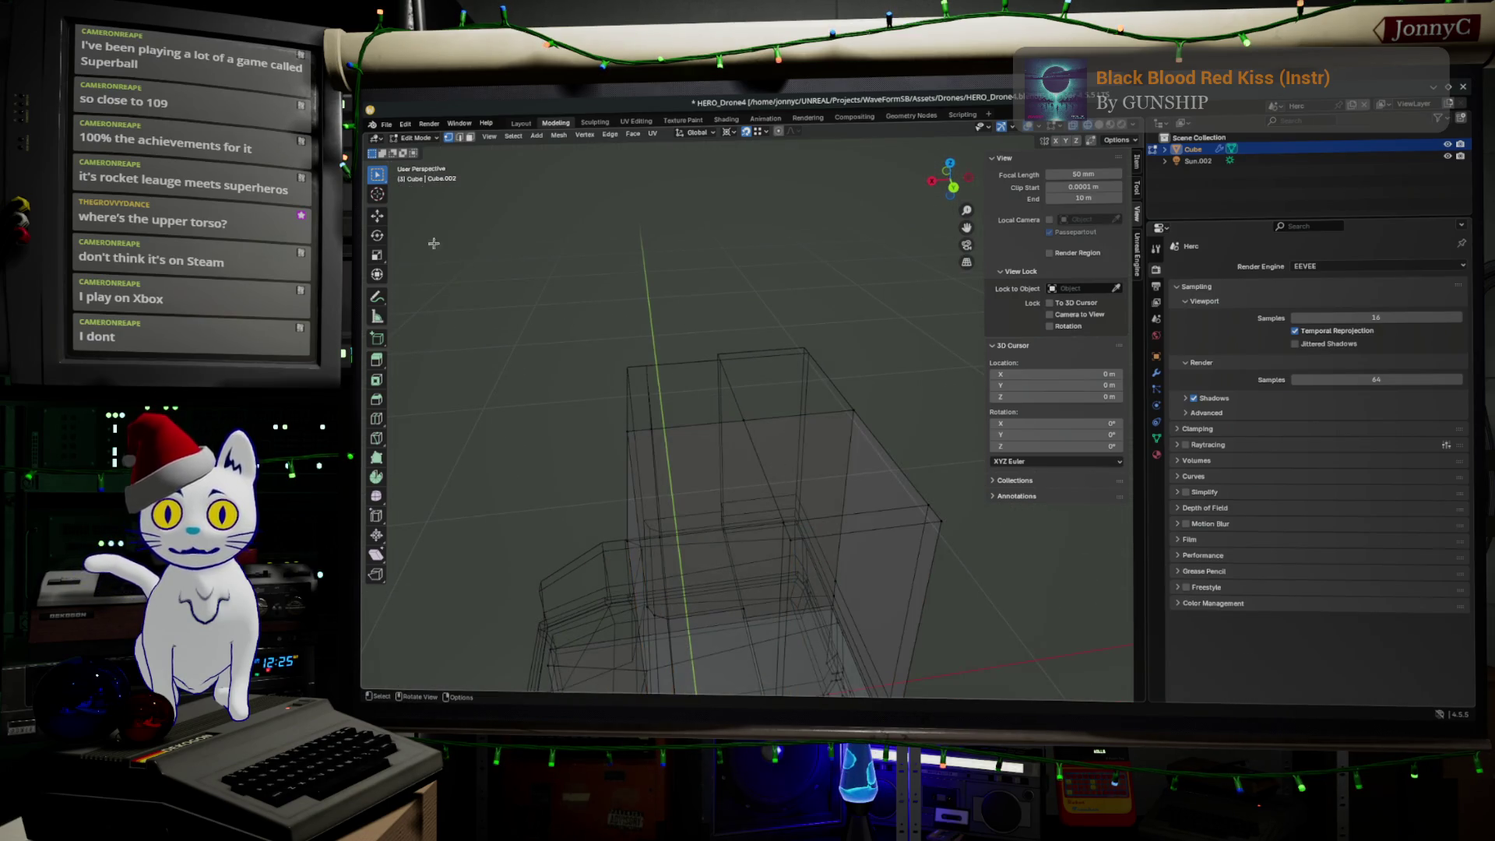
# Step: Select the tower's top face in face mode and switch to Back view
pyautogui.click(470, 137)
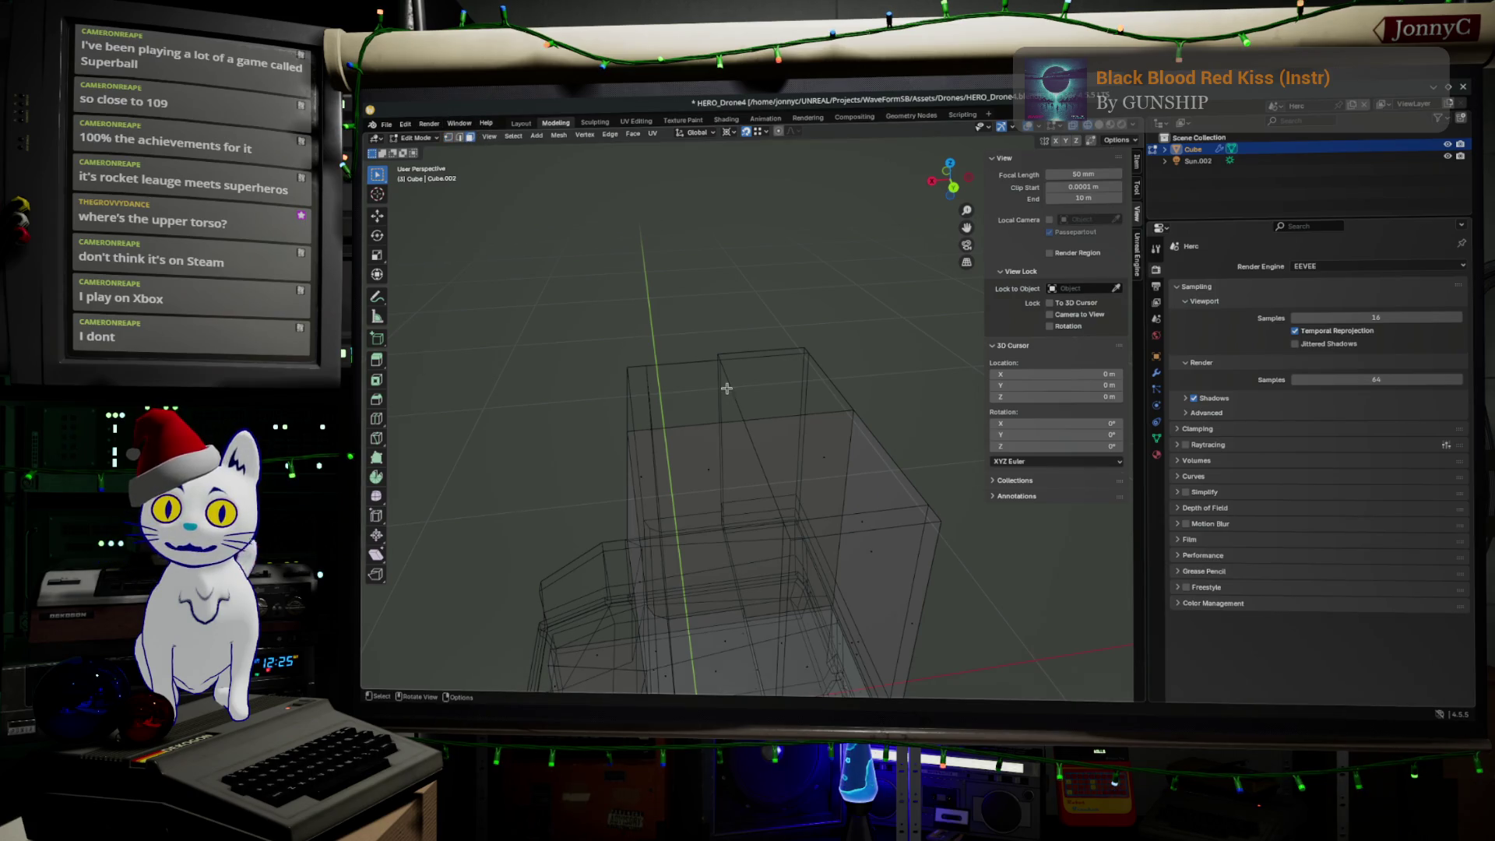
pyautogui.click(830, 451)
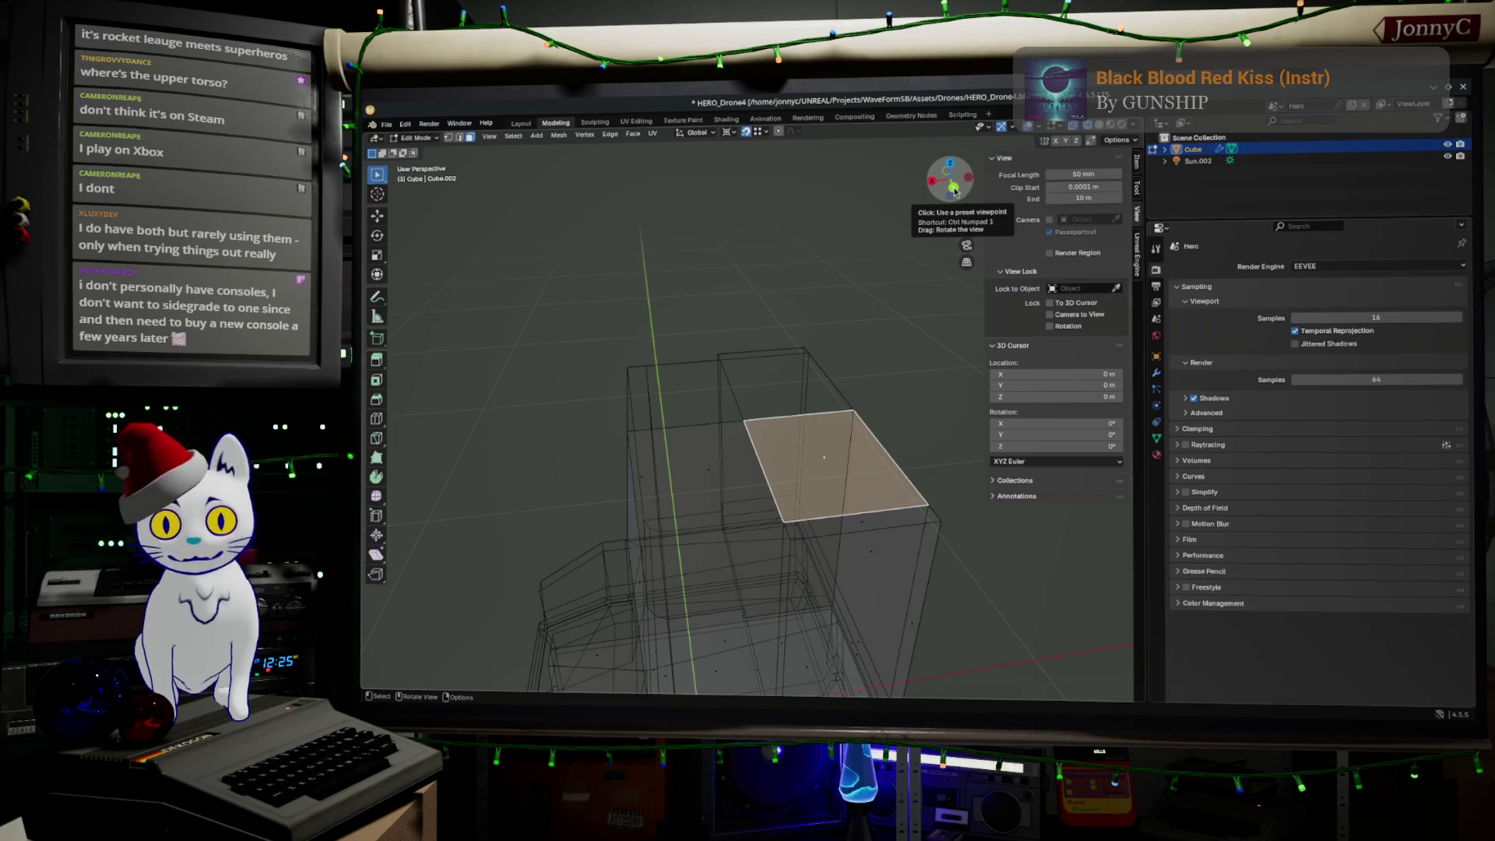
pyautogui.click(955, 188)
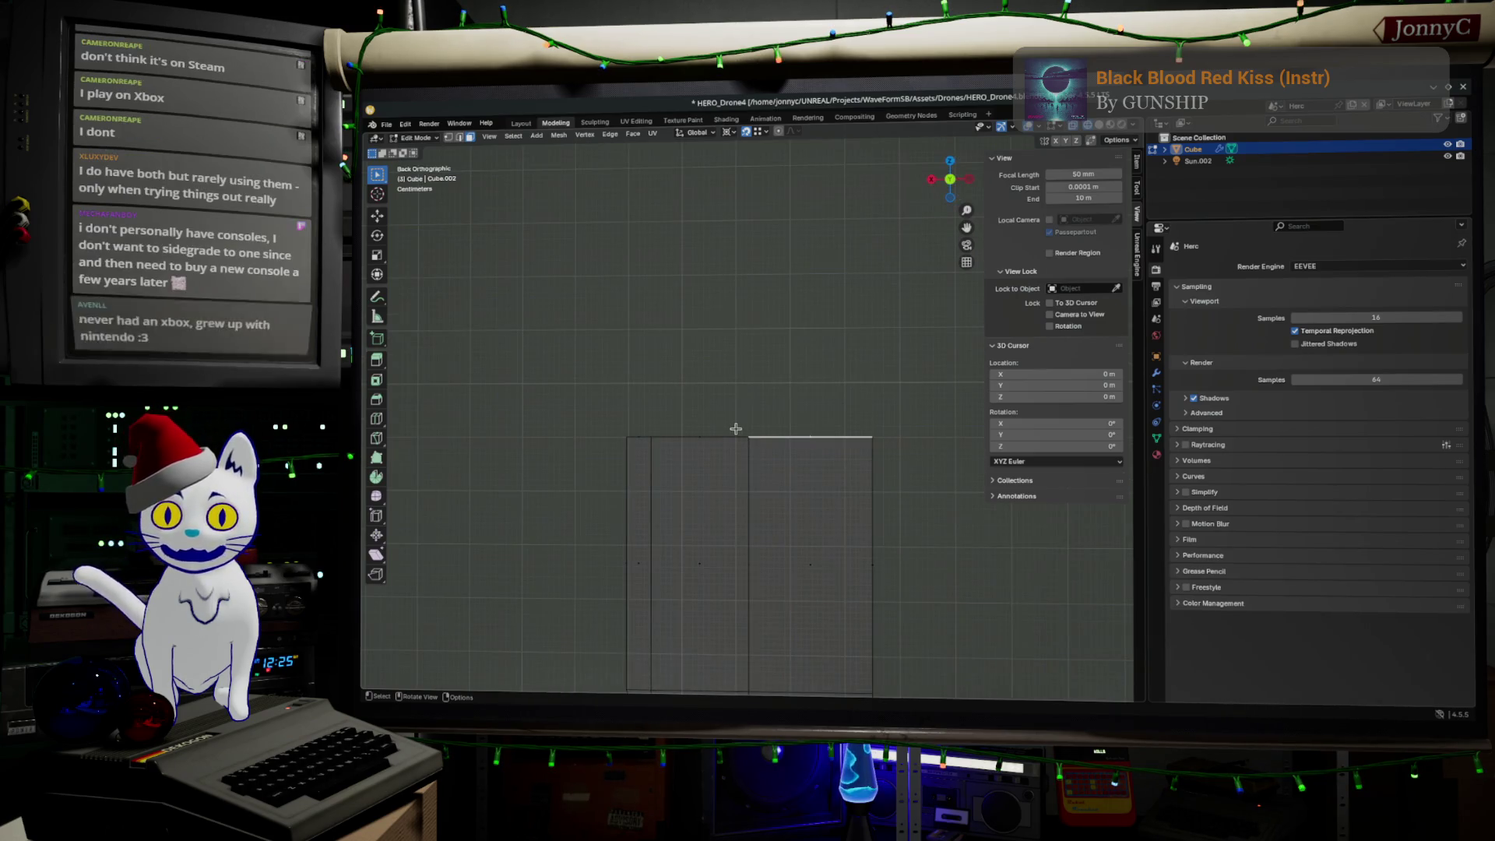
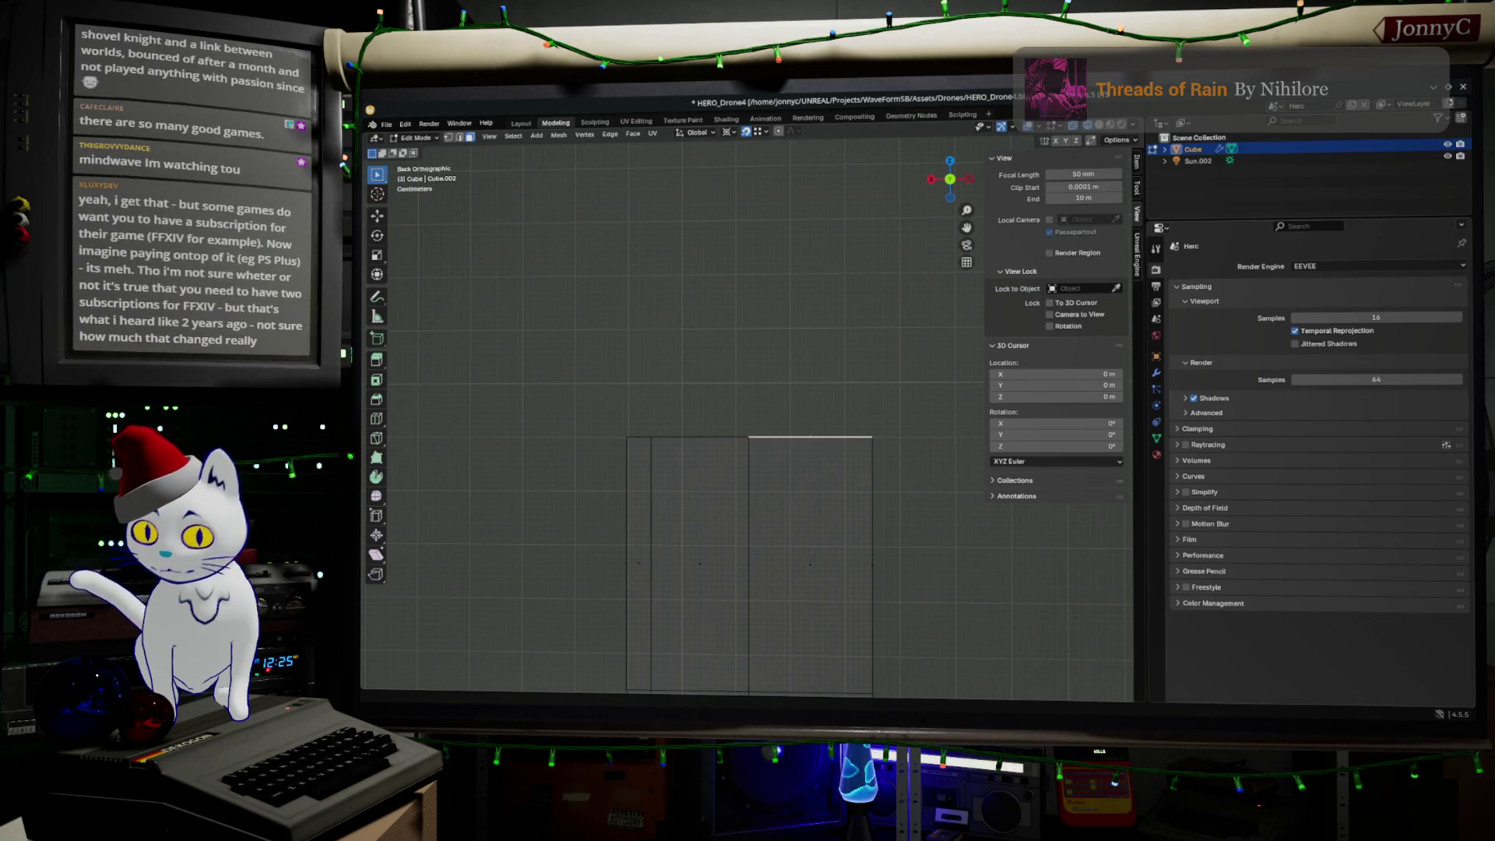
# Step: Bring up the Steam Child of Light page over Blender and view its trailer, listed 70% off at ¥594
pyautogui.hotkey('alt', 'Tab')
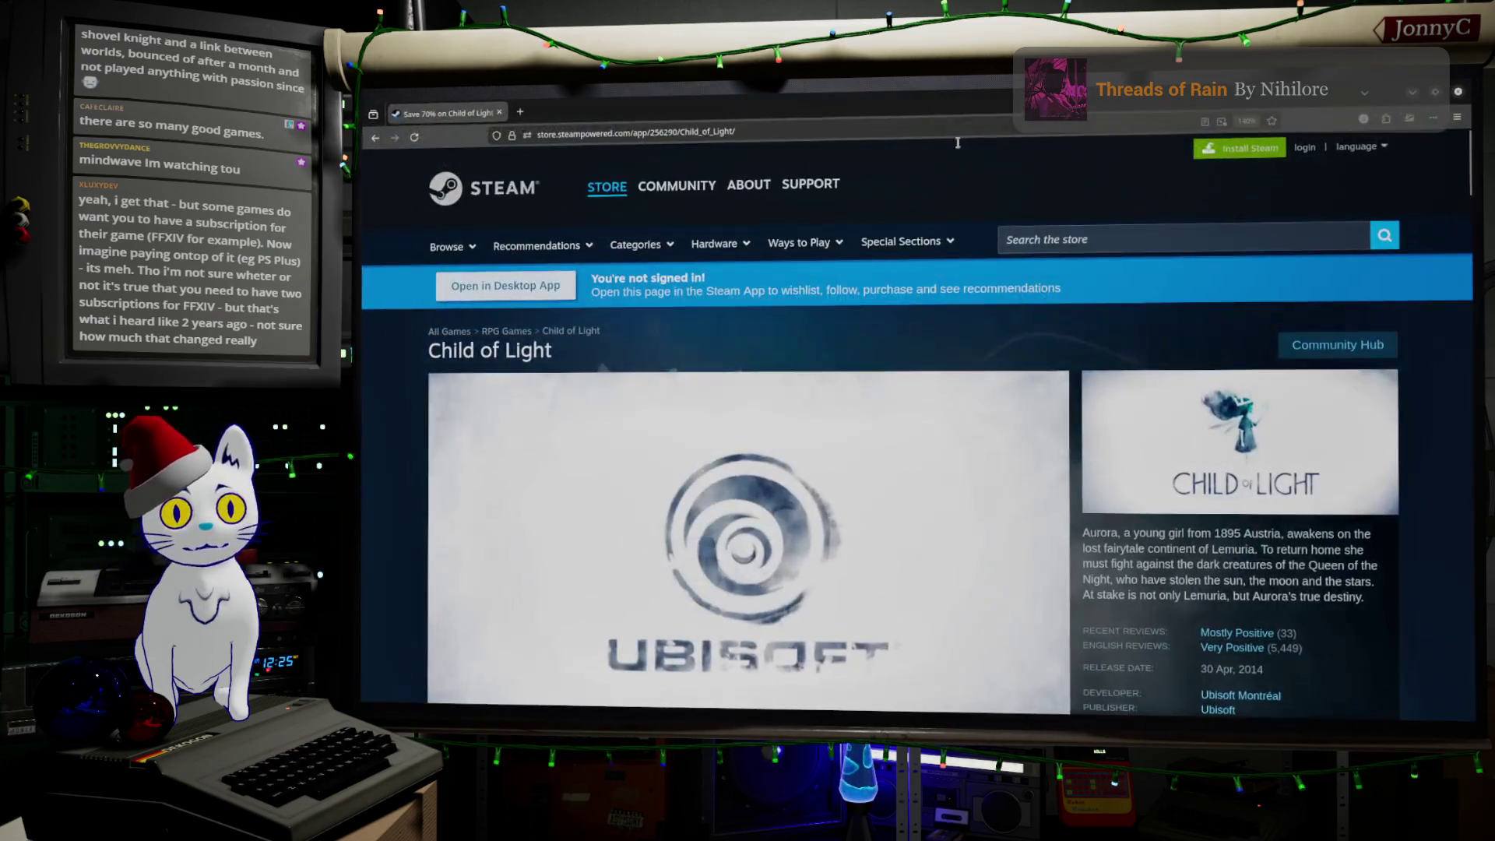
pyautogui.scroll(-3, 1011, 477)
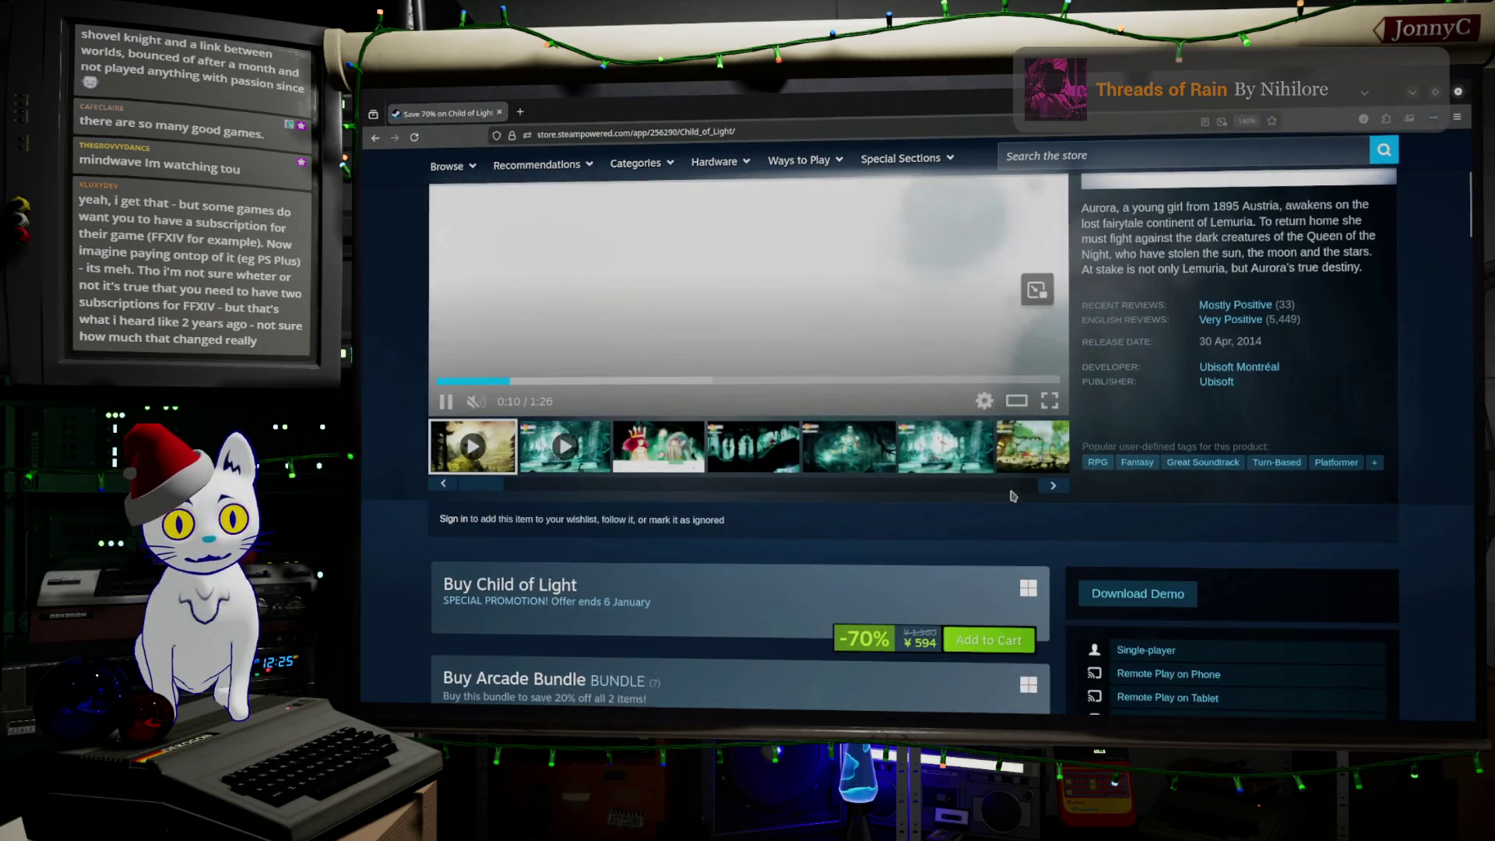
pyautogui.scroll(3, 1020, 499)
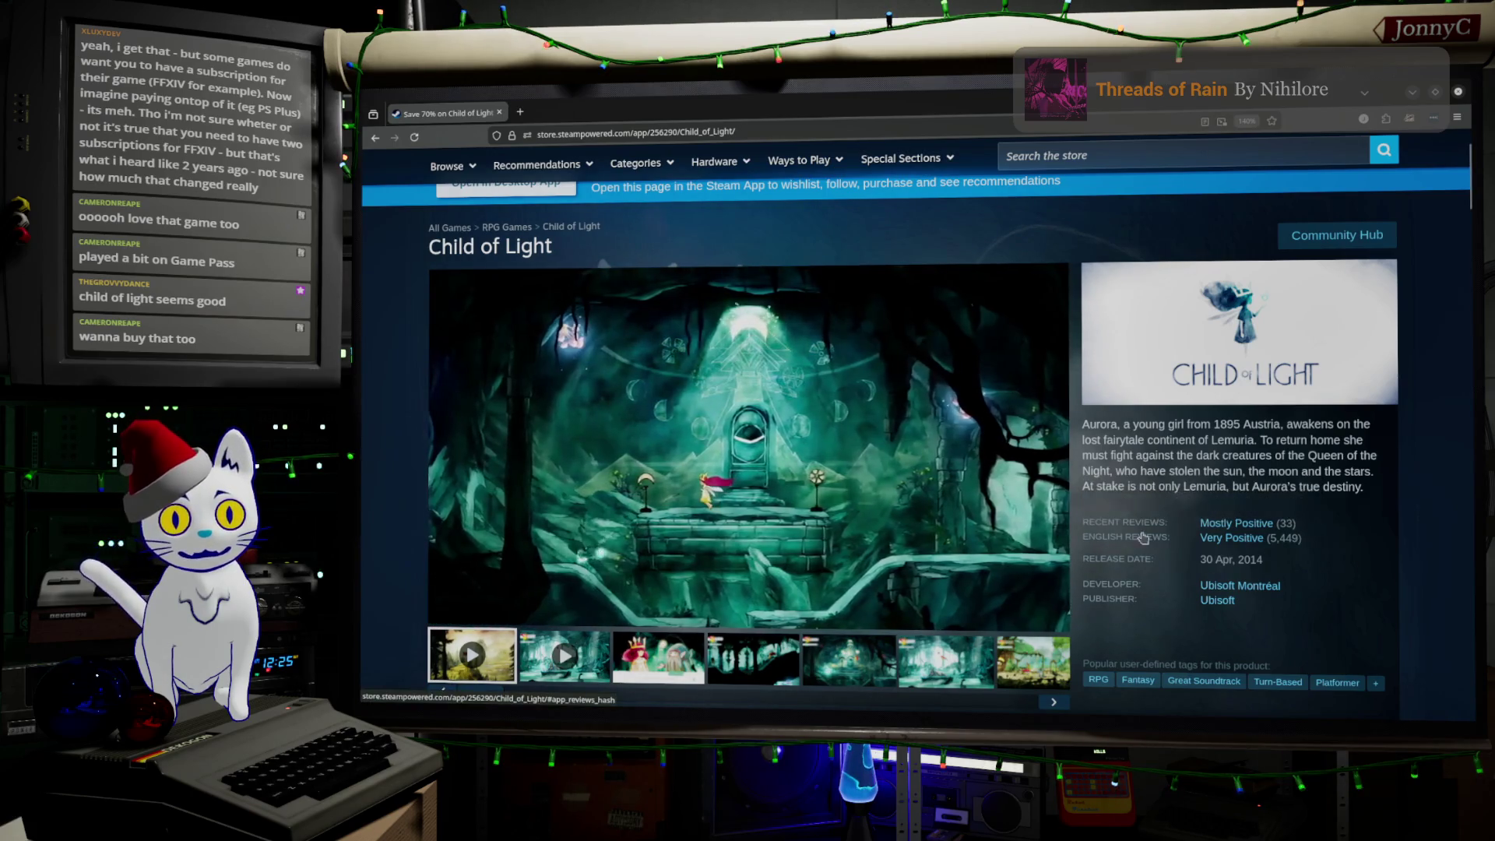
# Step: Check Child of Light's Very Positive reviews and -70% price box, then minimize Firefox to show Blender
pyautogui.scroll(-2, 1126, 508)
pyautogui.moveTo(1257, 426)
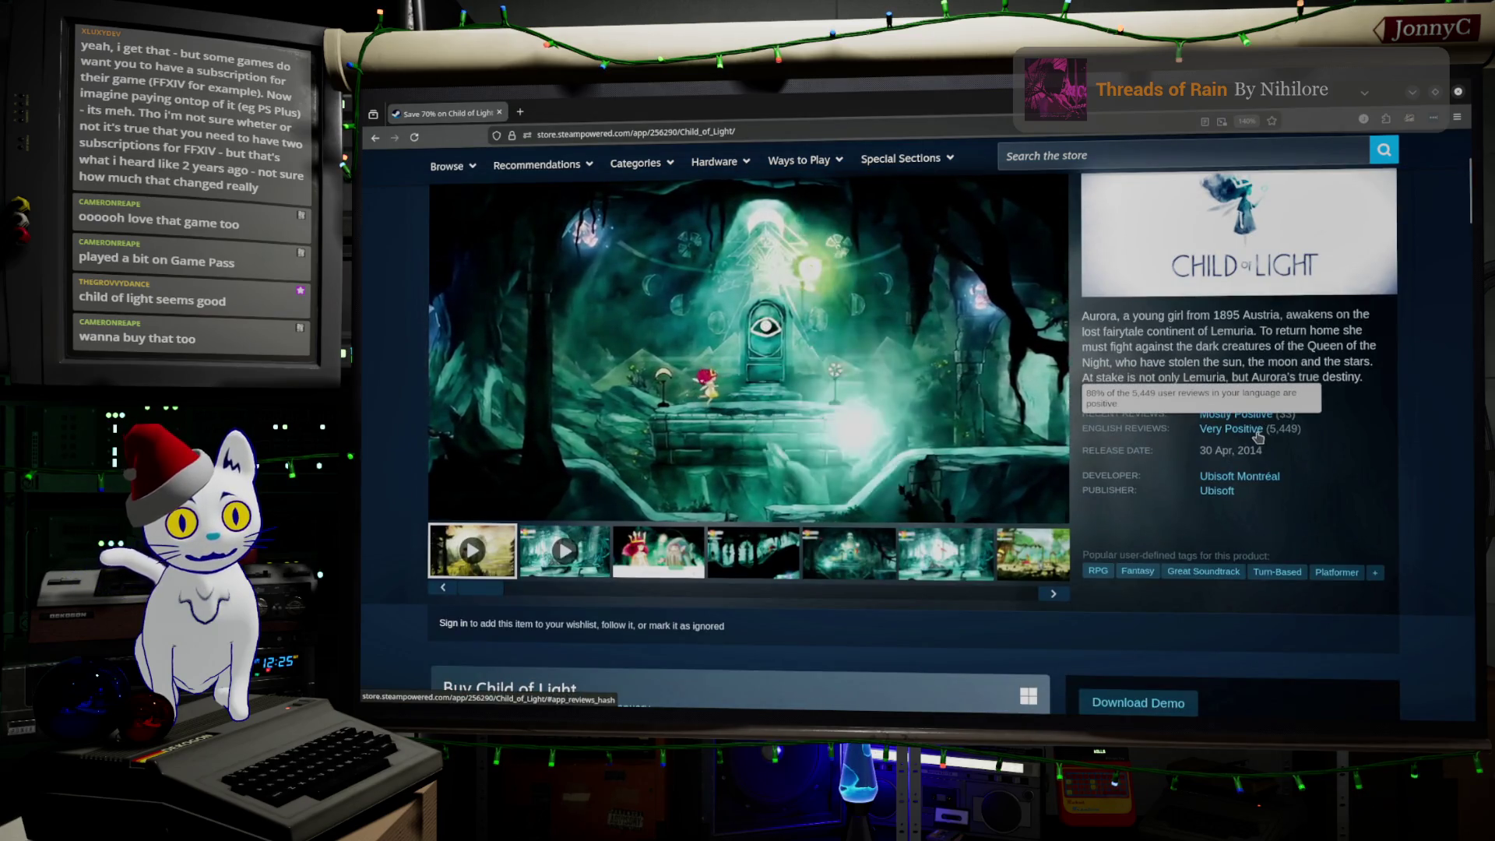
pyautogui.scroll(-2, 1322, 423)
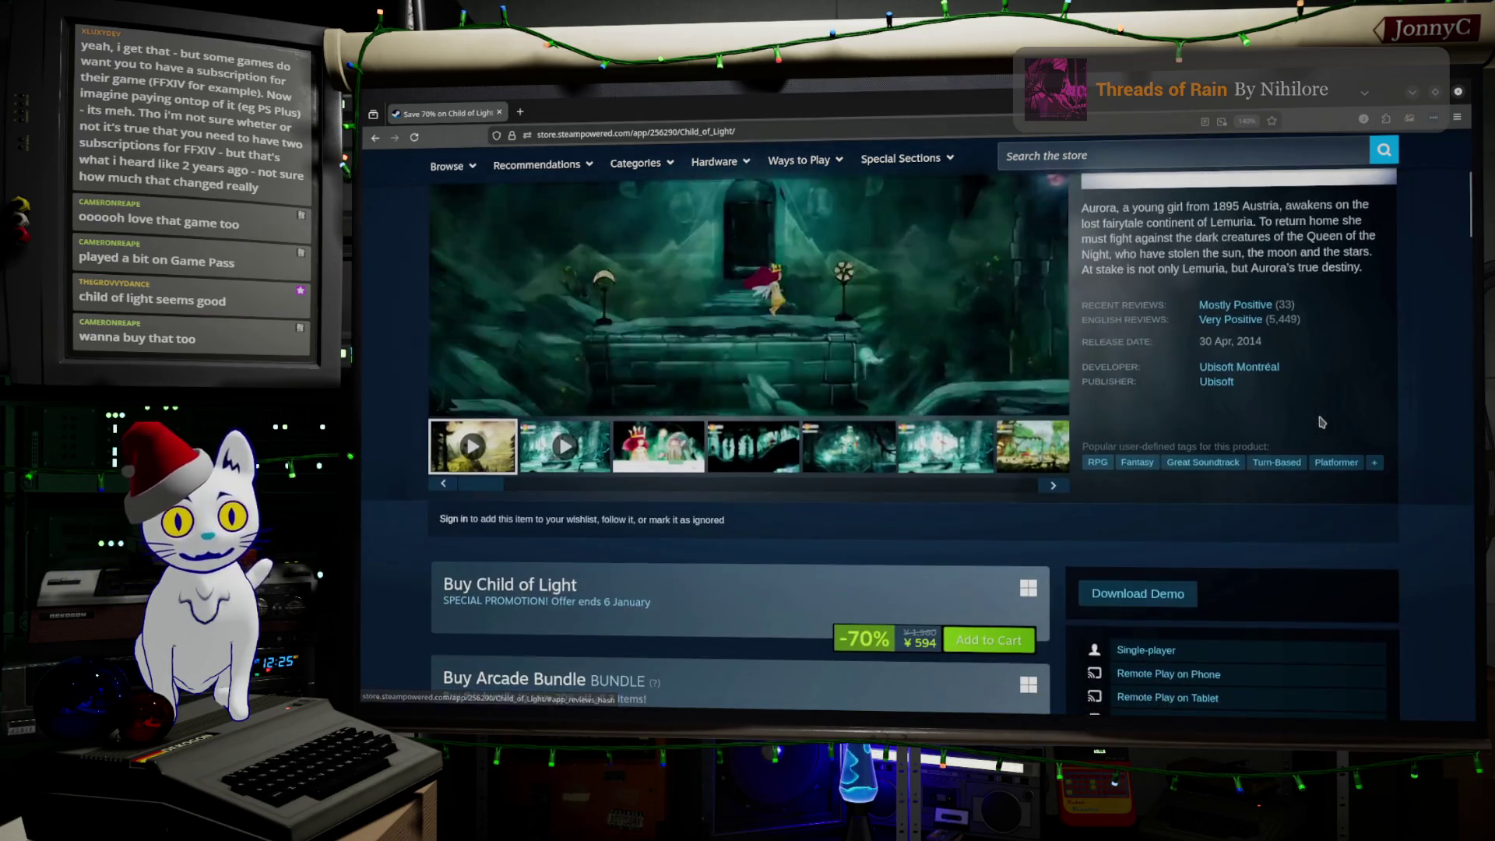
pyautogui.scroll(4, 1322, 423)
pyautogui.scroll(1, 1322, 422)
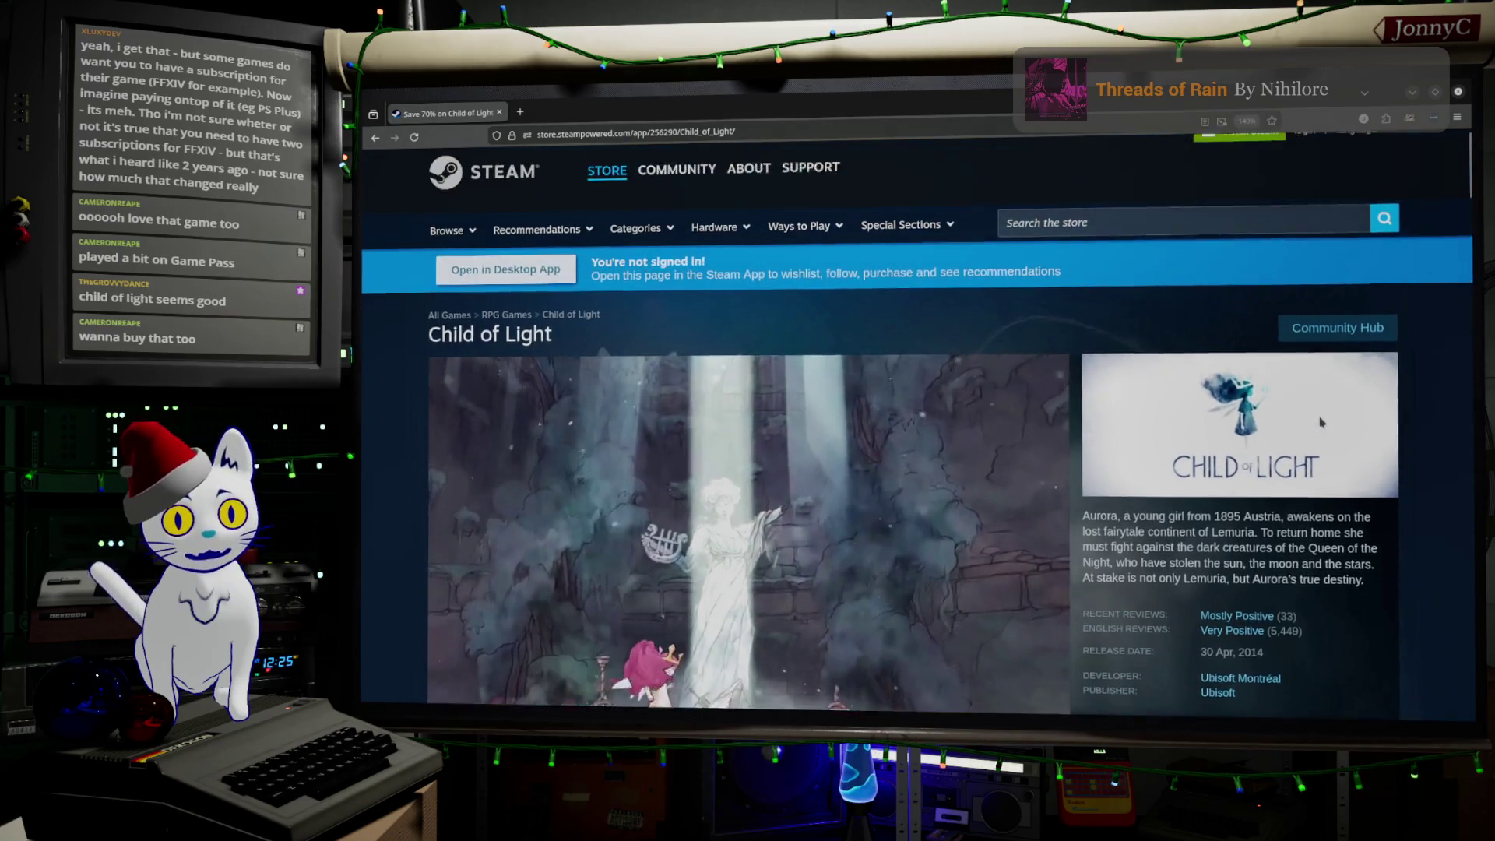
pyautogui.scroll(-3, 1317, 432)
pyautogui.scroll(2, 1307, 440)
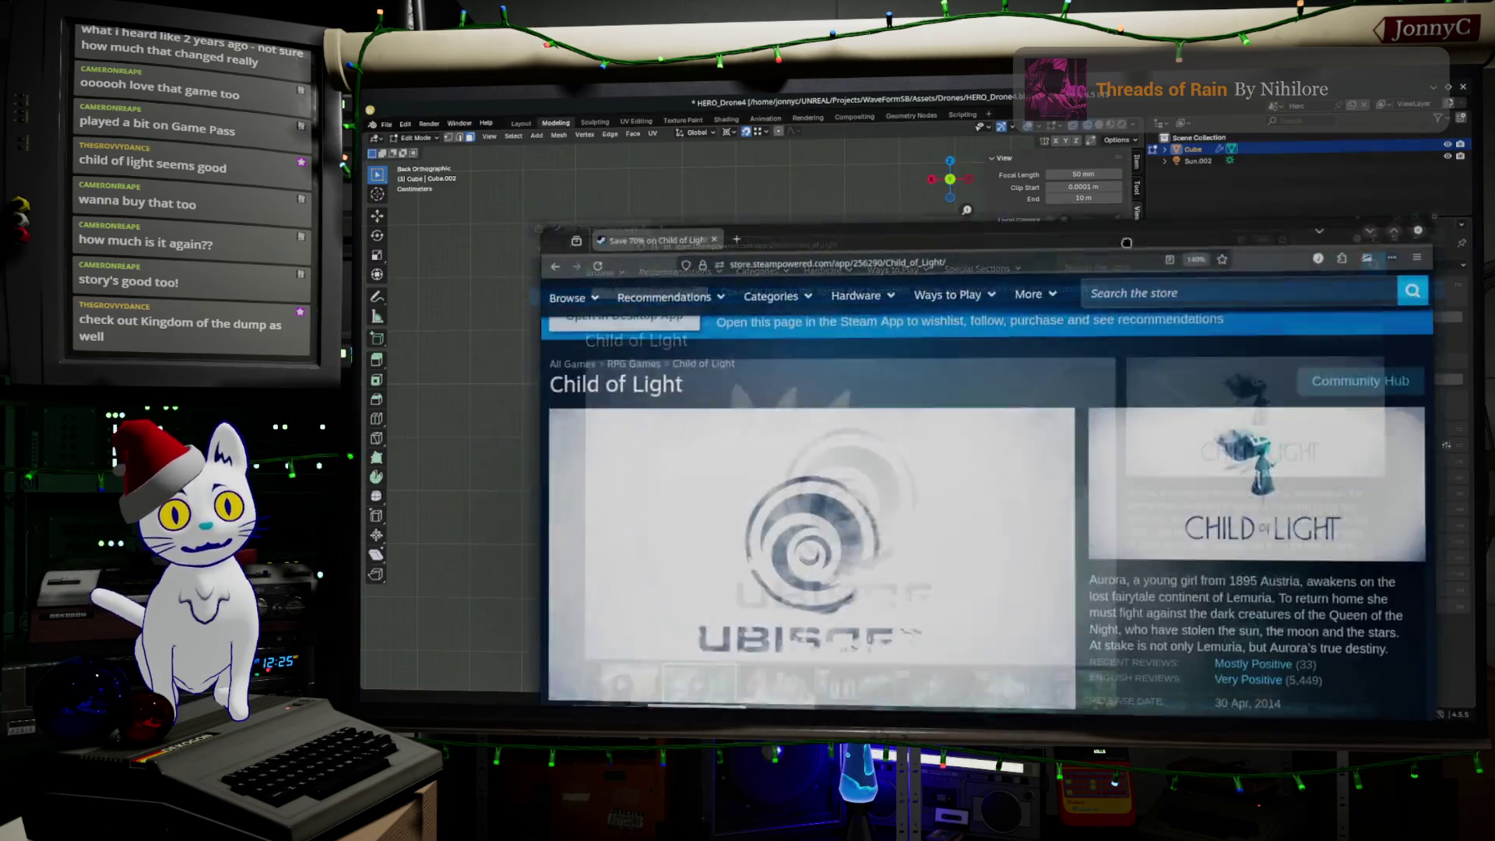
pyautogui.click(1412, 92)
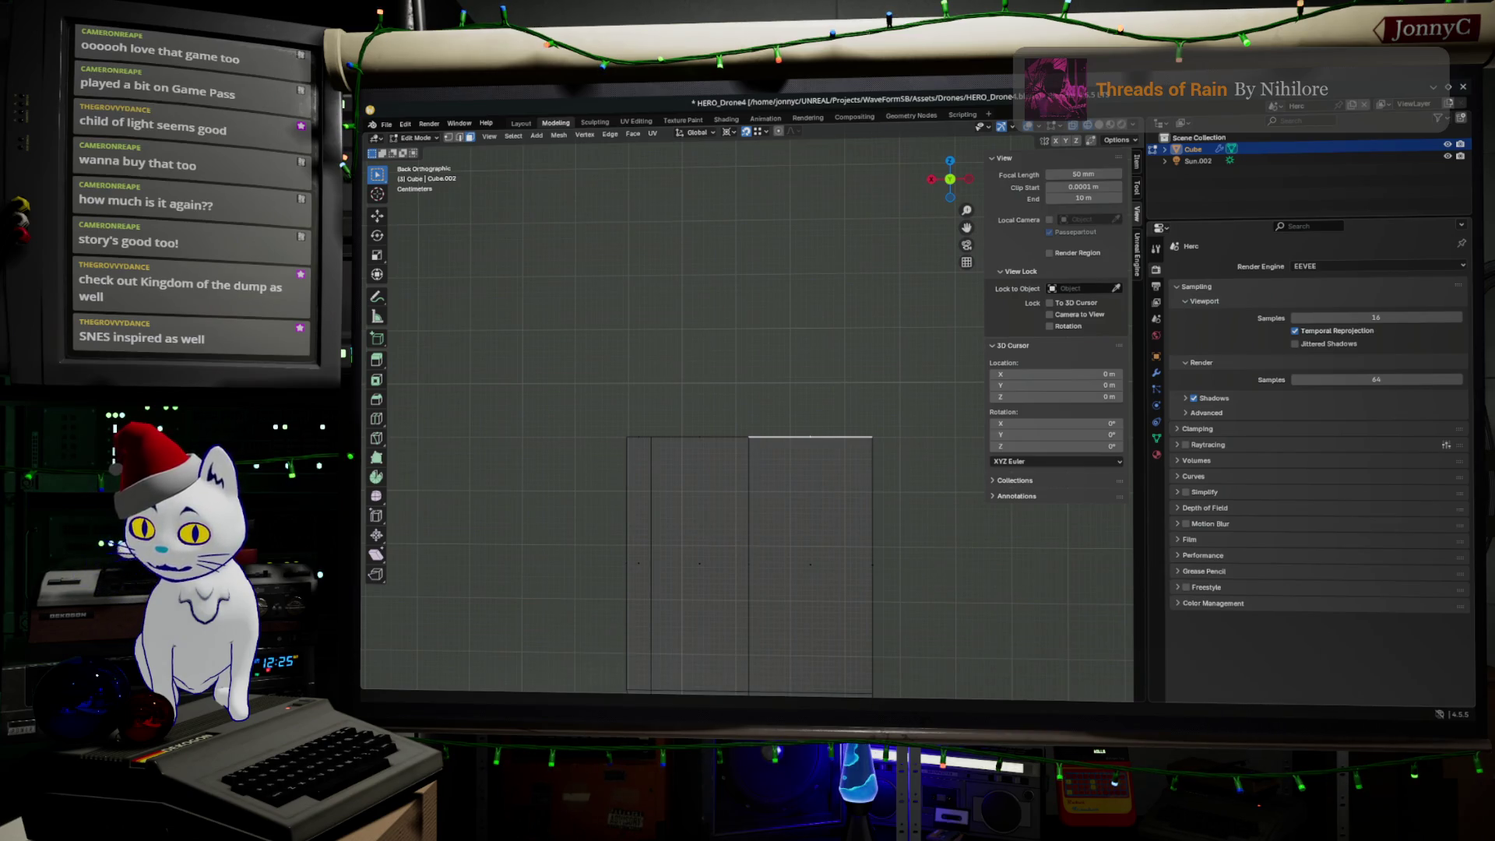
# Step: Alt+Tab from Blender to the Sky: Children of the Light Steam page in Firefox
pyautogui.hotkey('alt', 'Tab')
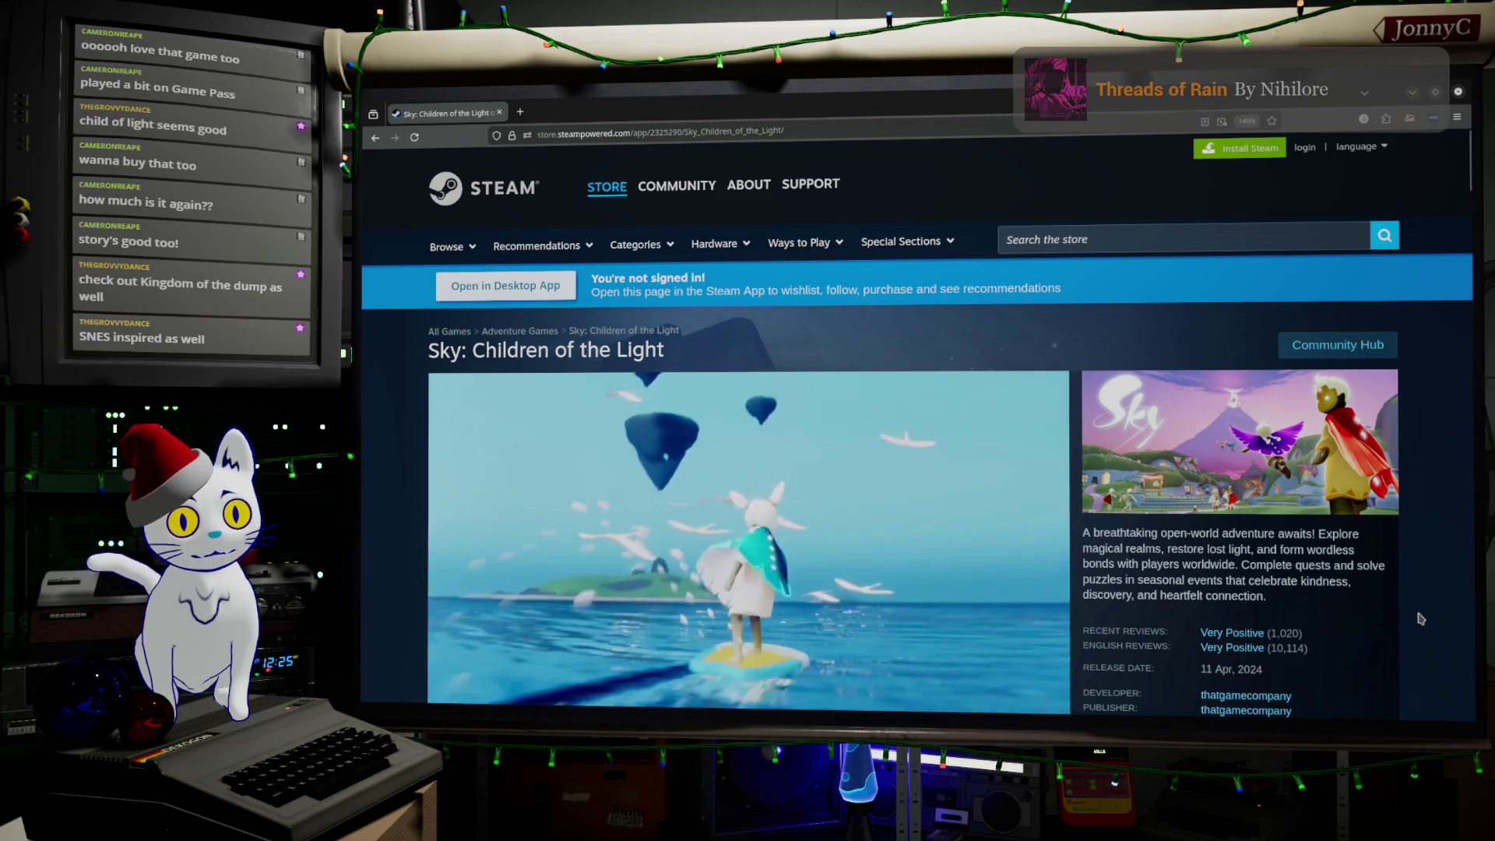
pyautogui.scroll(-2, 1394, 623)
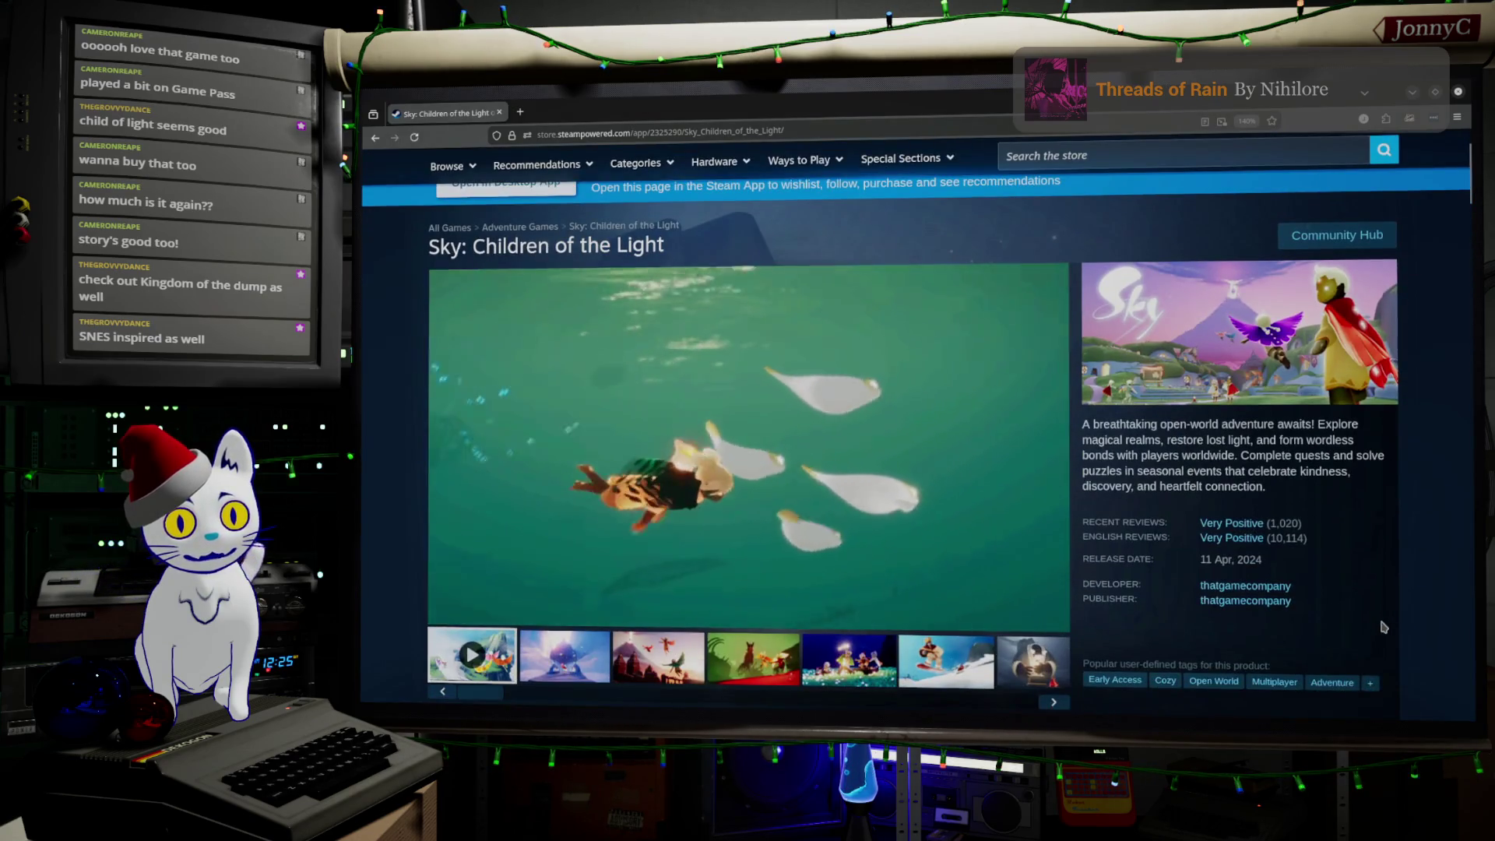
pyautogui.scroll(1, 1383, 627)
pyautogui.scroll(2, 1383, 627)
pyautogui.scroll(-3, 1380, 627)
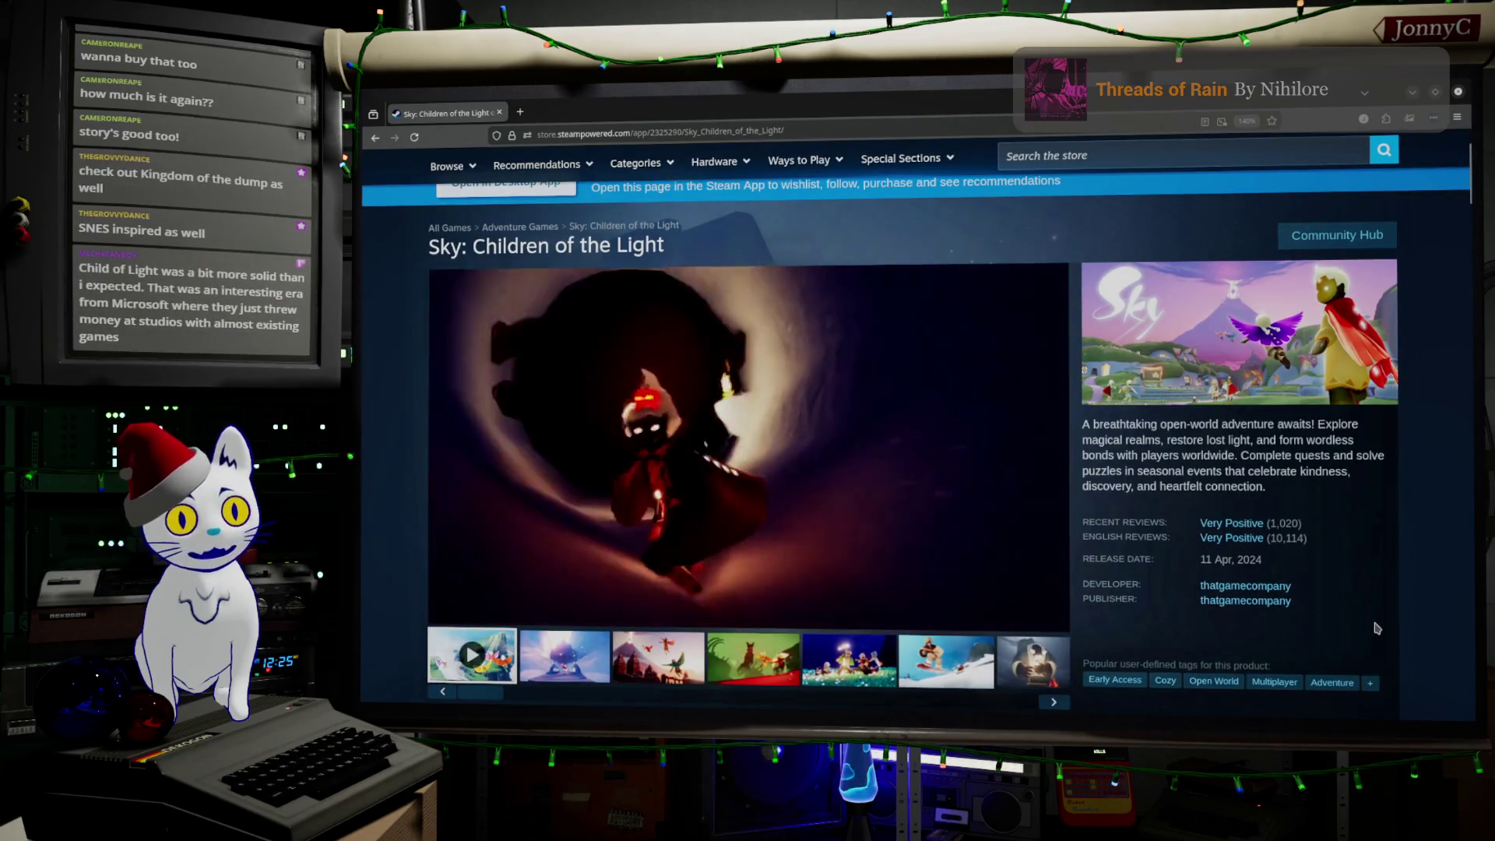
pyautogui.doubleClick(1246, 560)
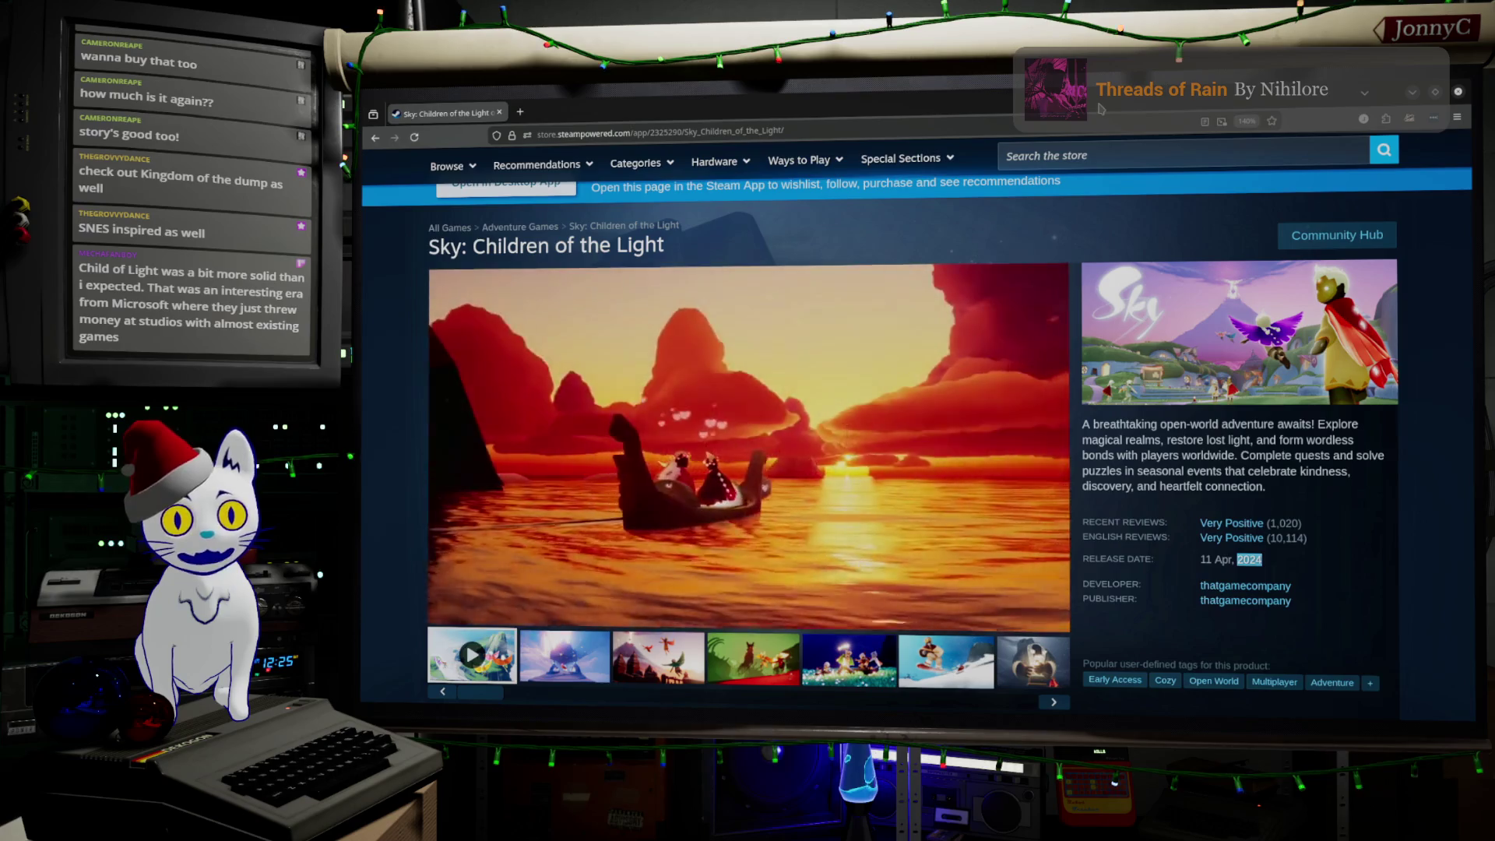
pyautogui.scroll(-5, 1275, 401)
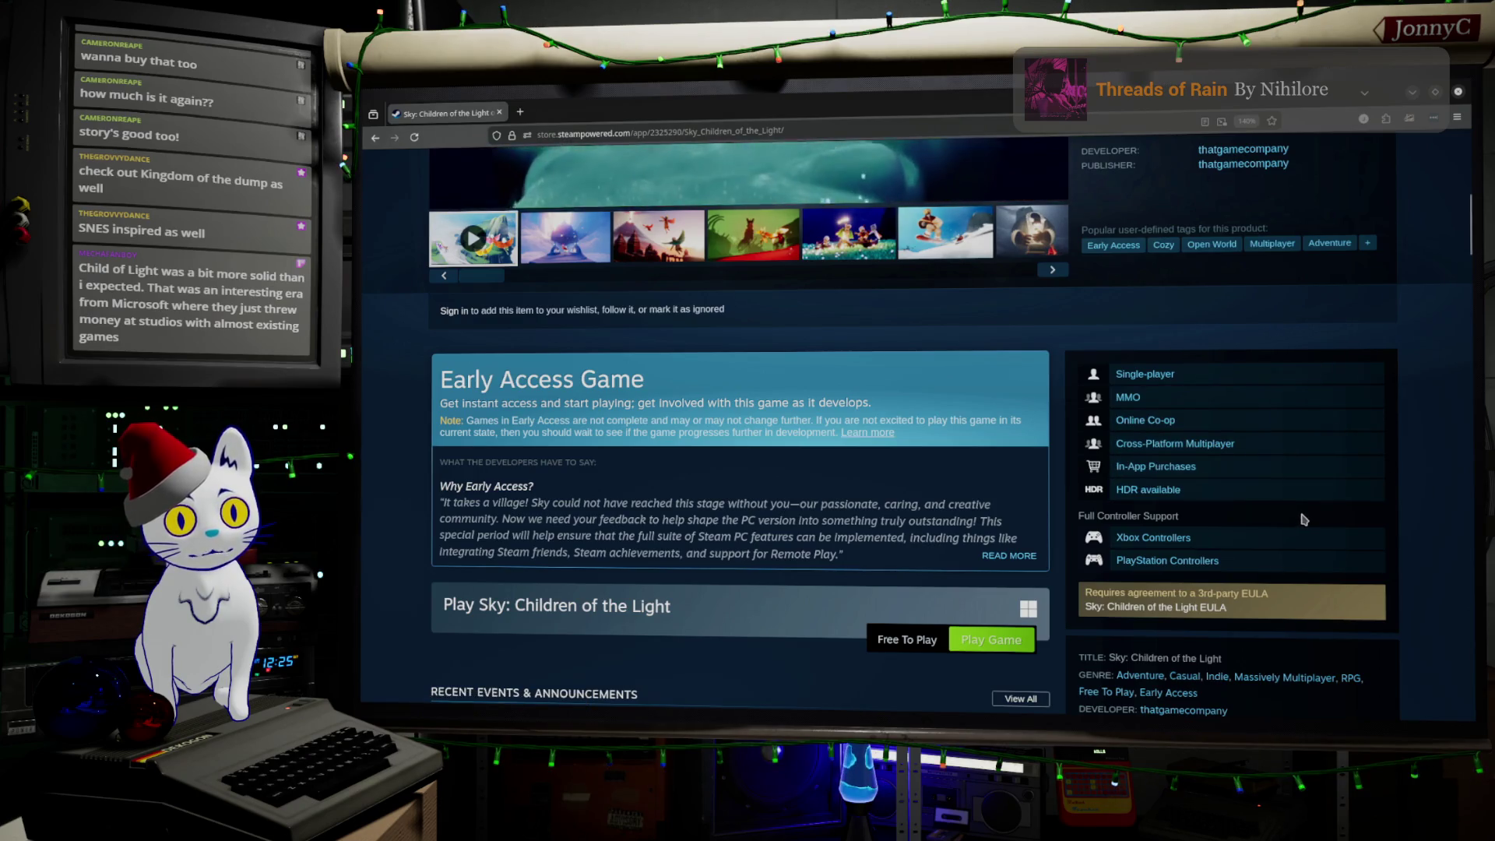
pyautogui.scroll(-2, 1305, 520)
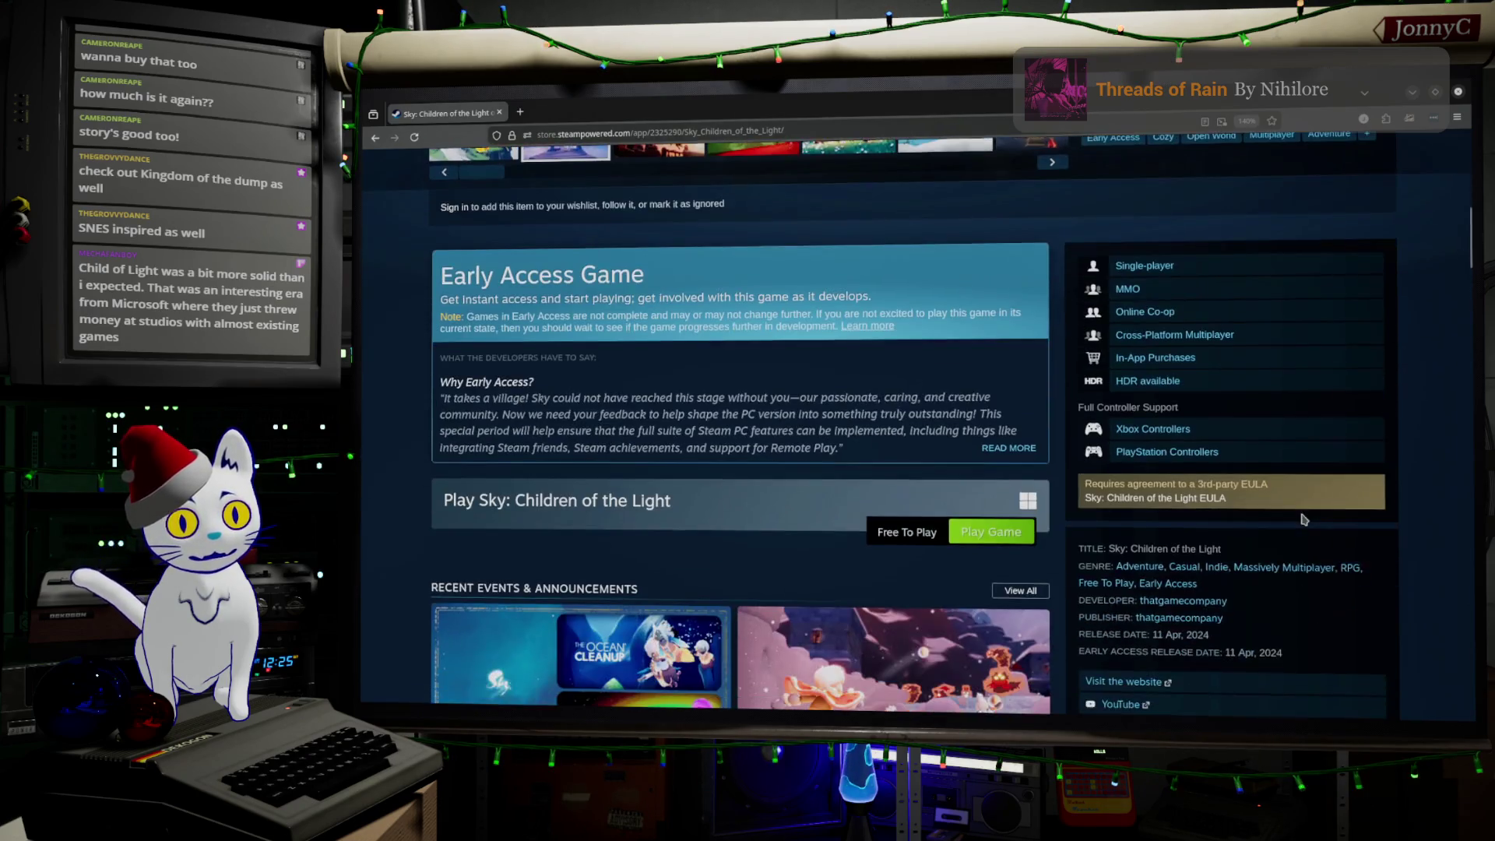
pyautogui.scroll(10, 1305, 520)
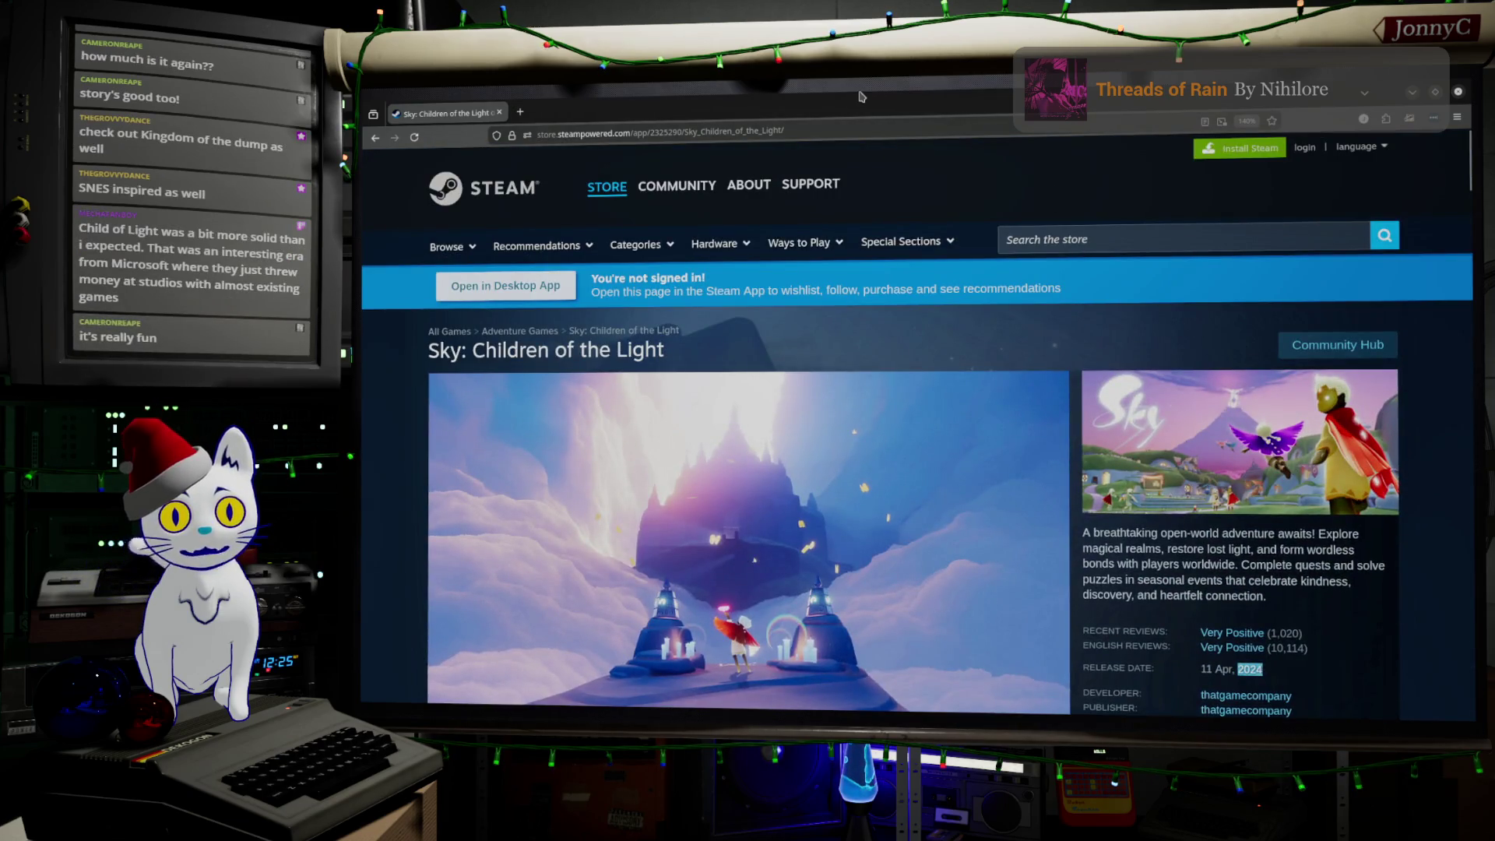
pyautogui.hotkey('alt', 'Tab')
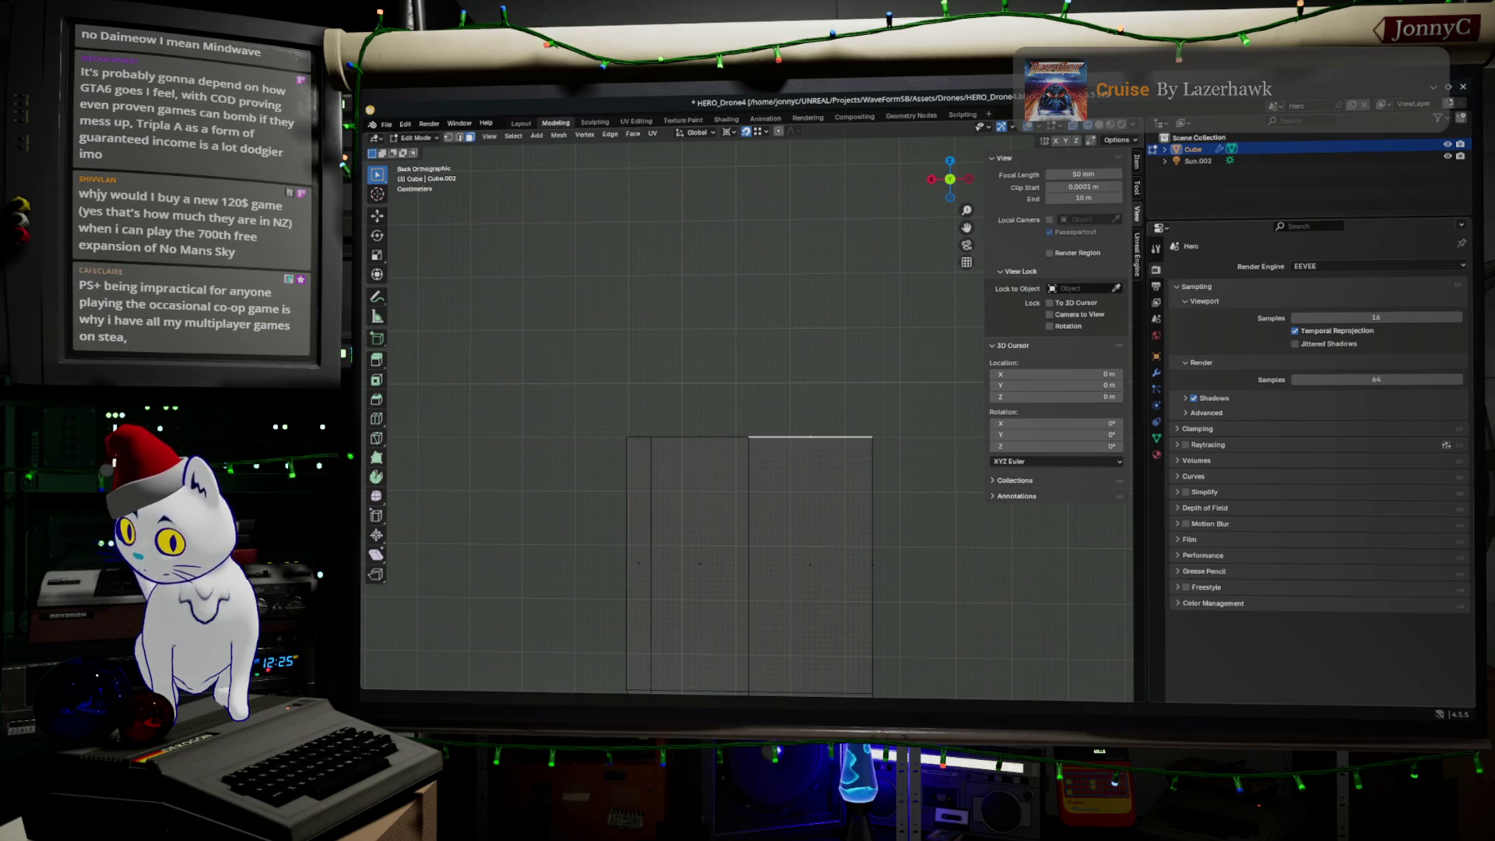
# Step: Switch from the Cube.002 edit in Blender over to the Steam store in the browser
pyautogui.hotkey('alt', 'Tab')
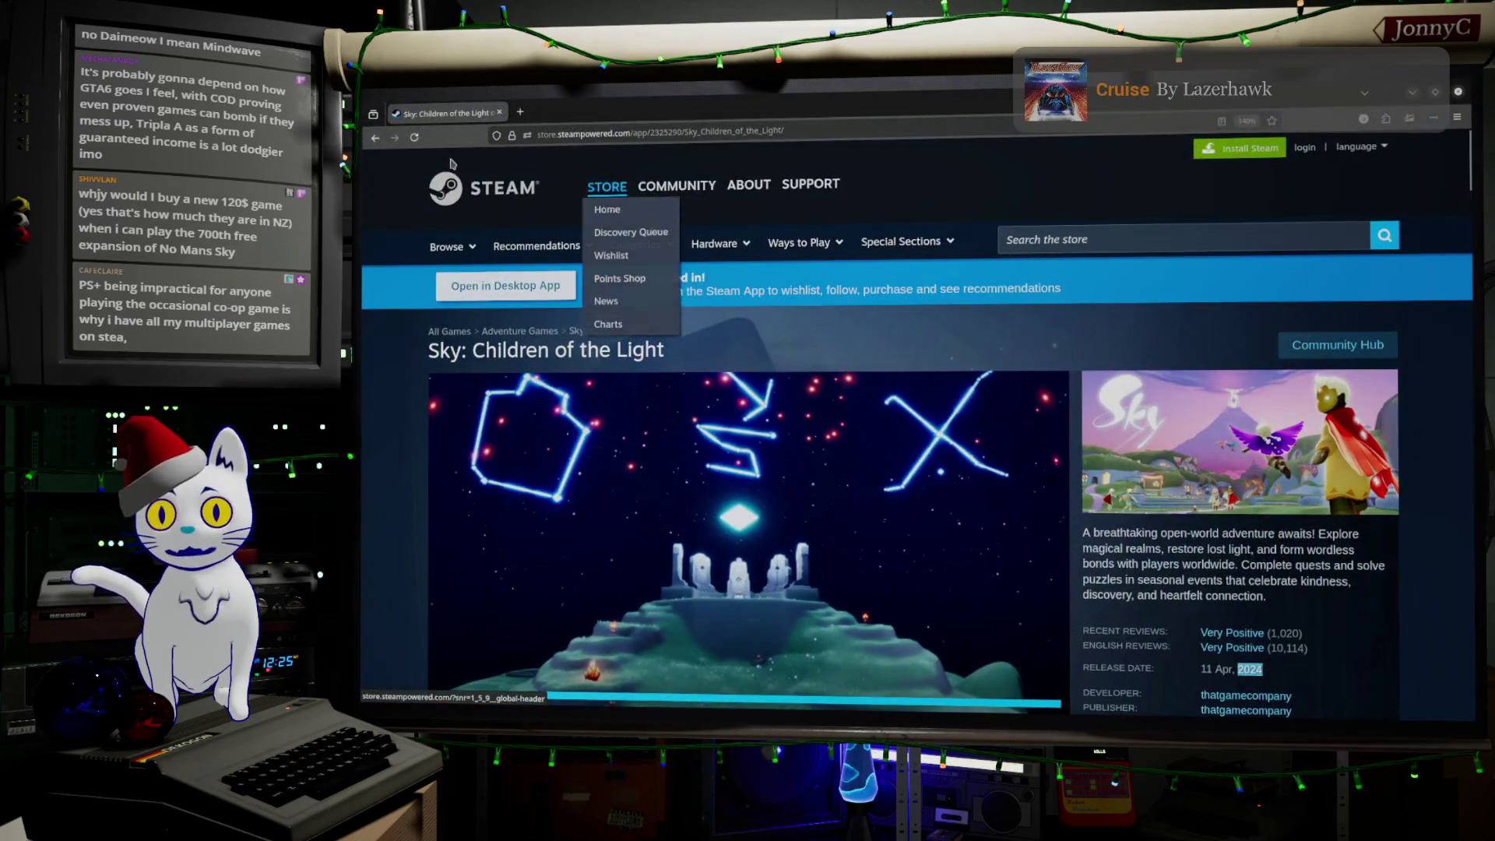
# Step: Return to the Child of Light store page and scroll through its reviews
pyautogui.click(376, 138)
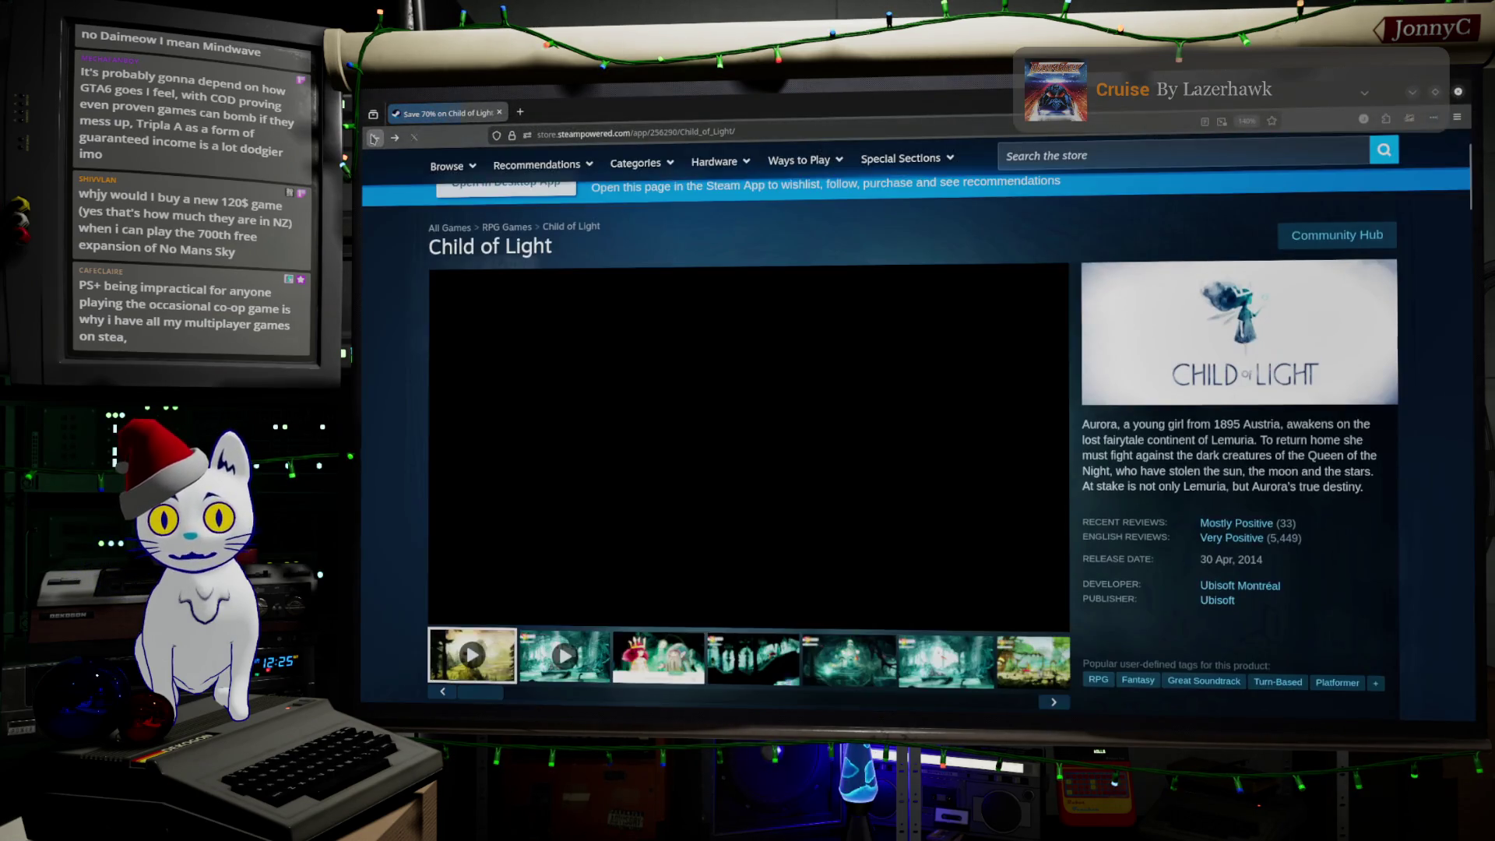
pyautogui.scroll(-5, 857, 319)
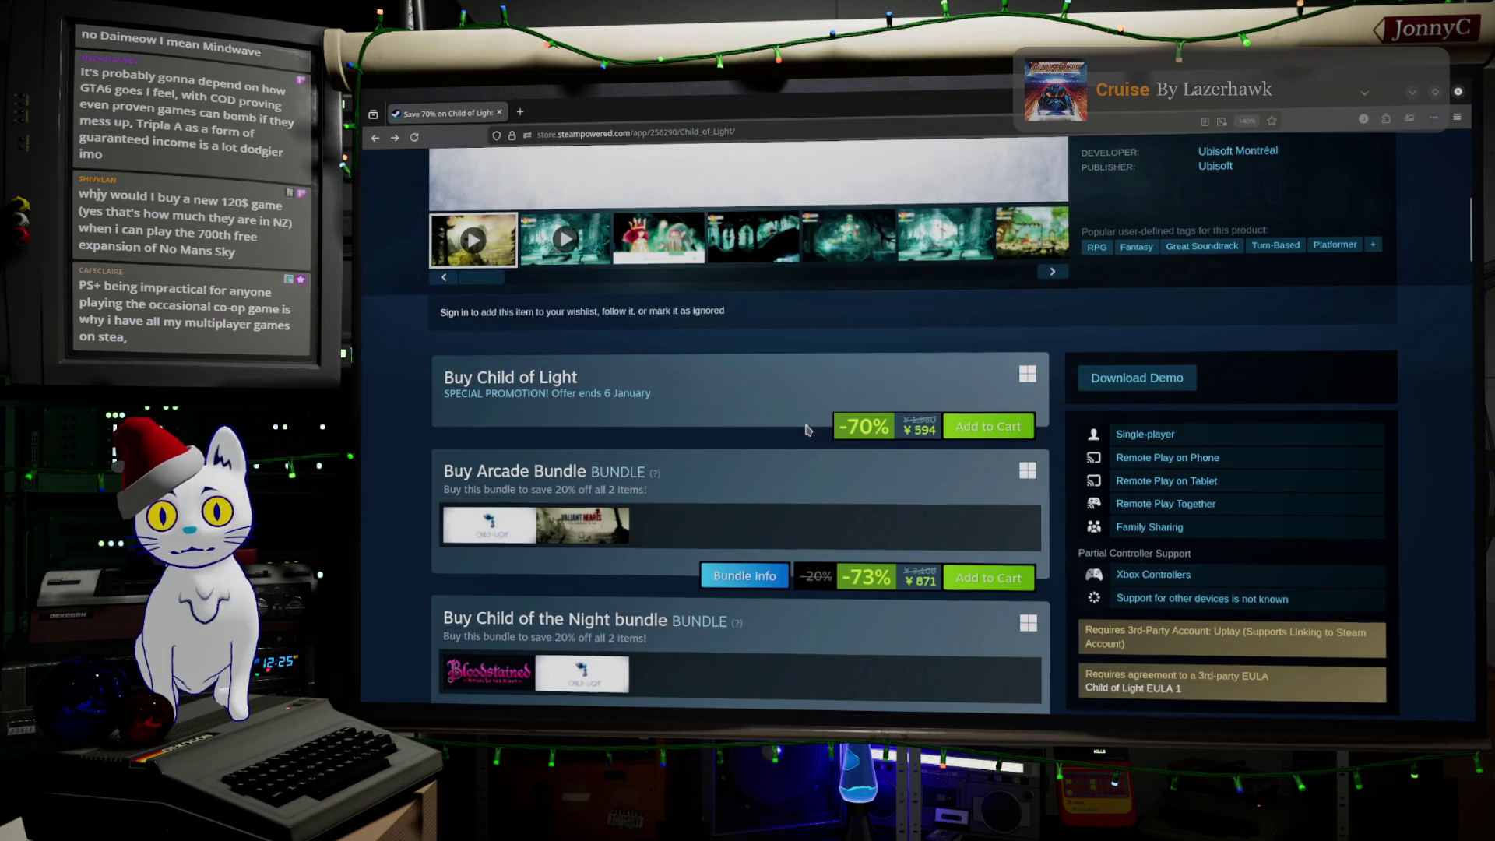
pyautogui.scroll(5, 807, 430)
pyautogui.scroll(-1, 807, 430)
pyautogui.scroll(1, 808, 430)
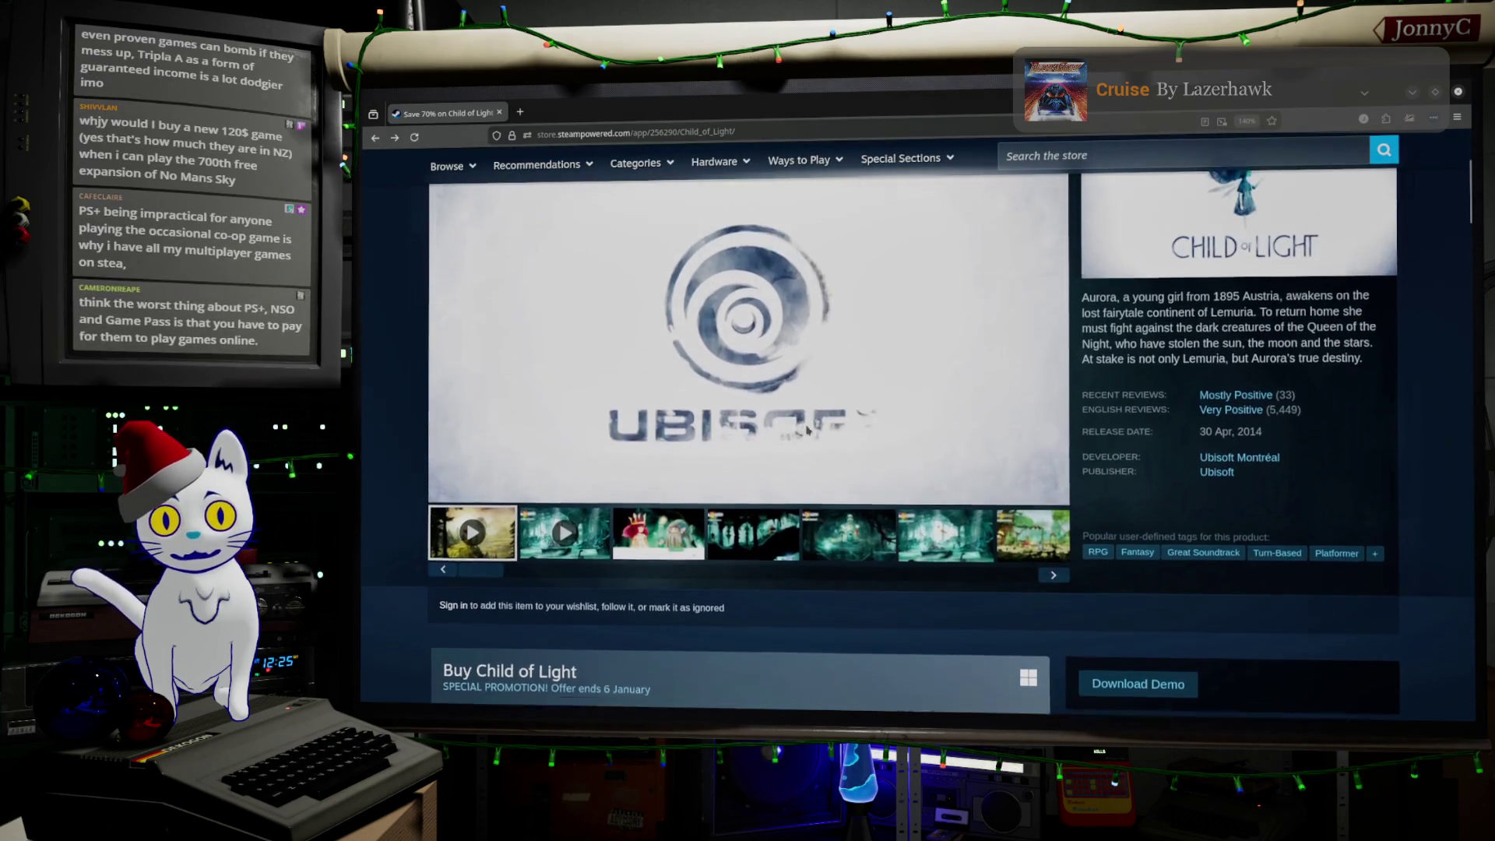
pyautogui.scroll(1, 808, 430)
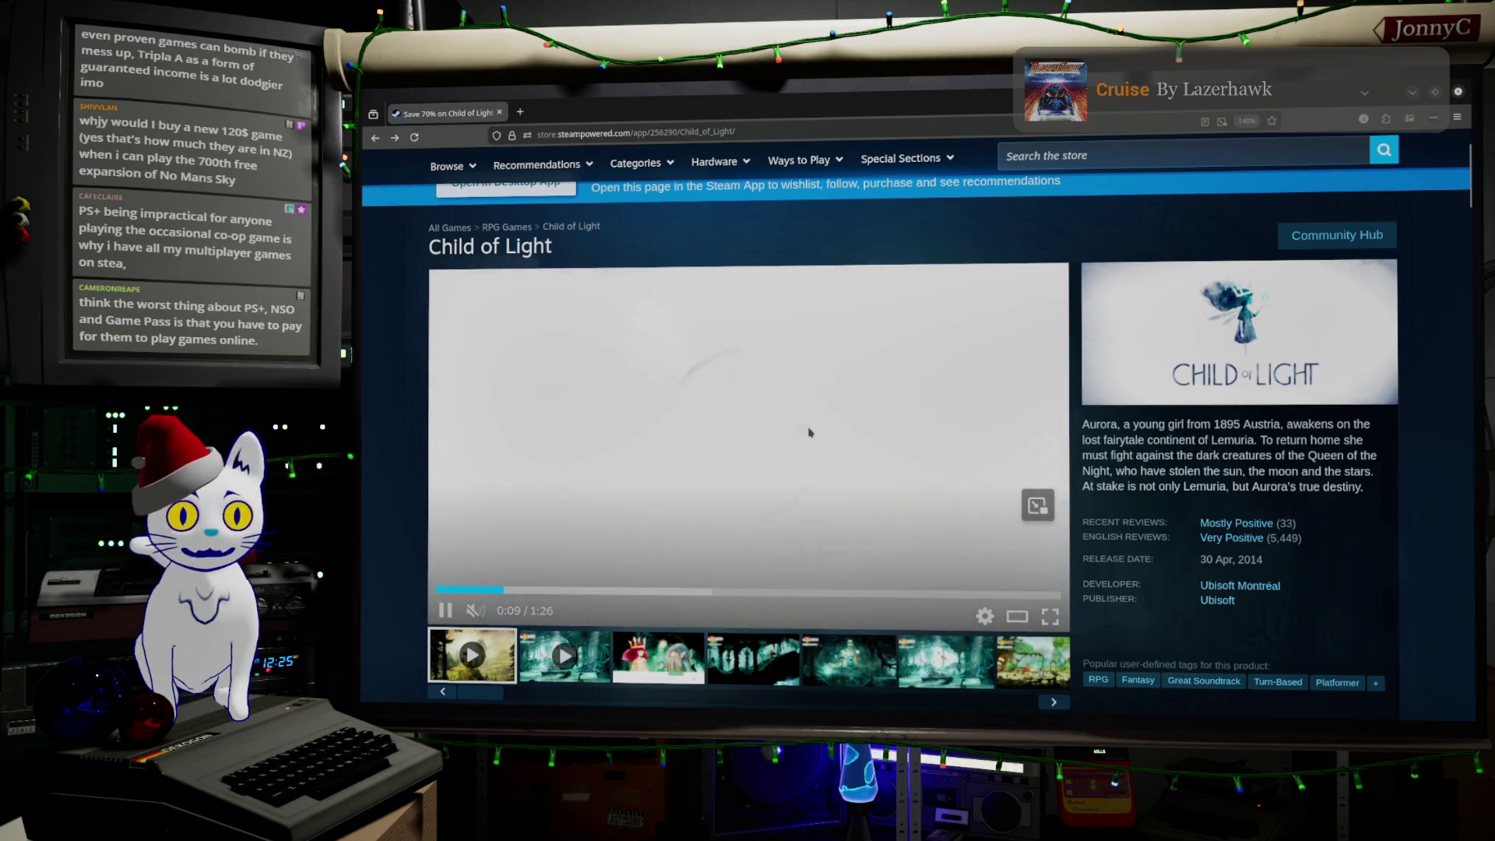
pyautogui.scroll(-5, 809, 432)
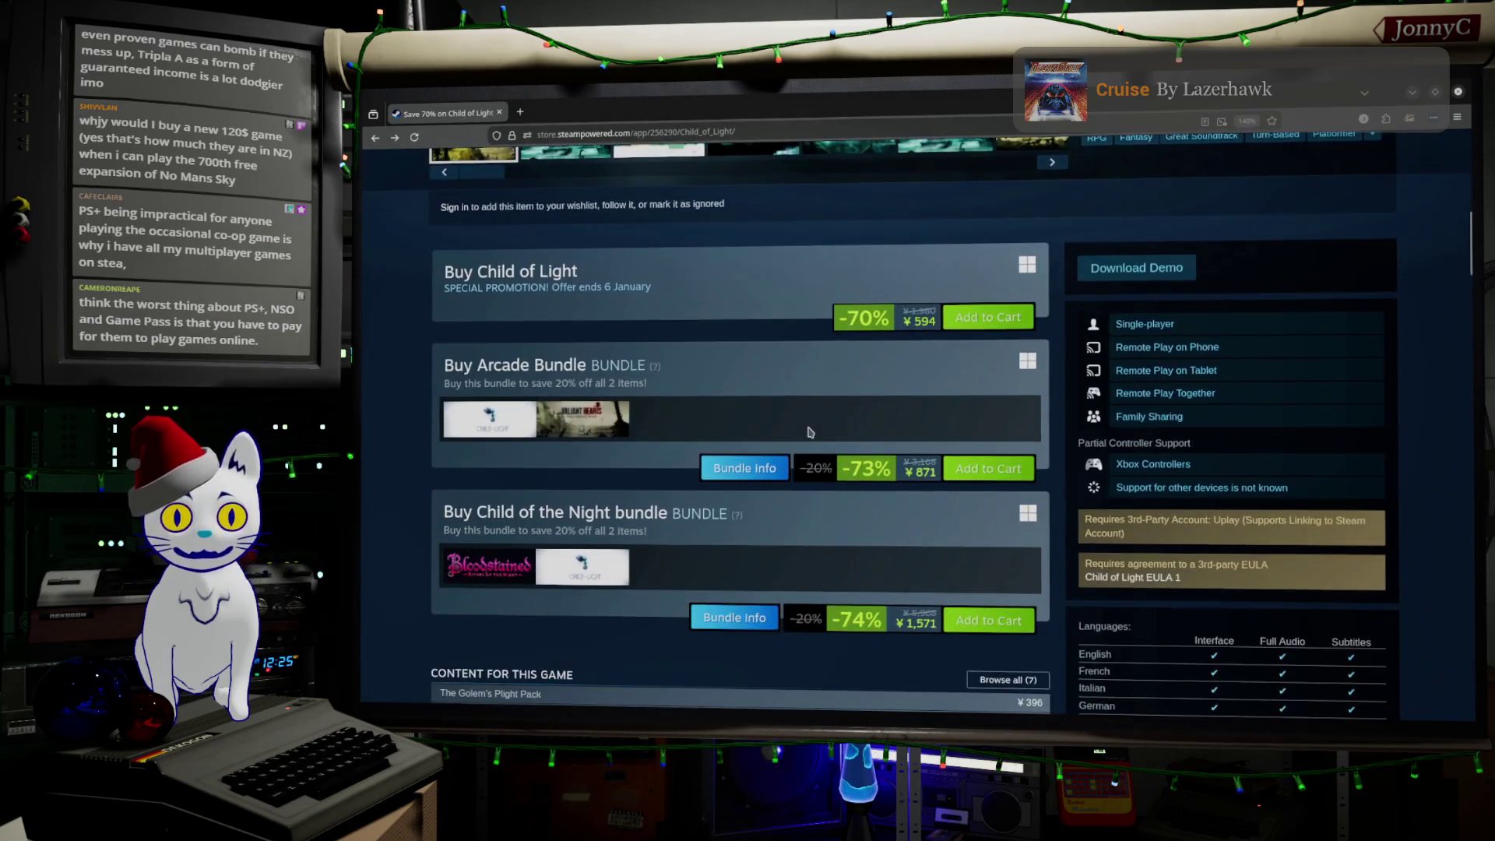
pyautogui.scroll(-3, 808, 432)
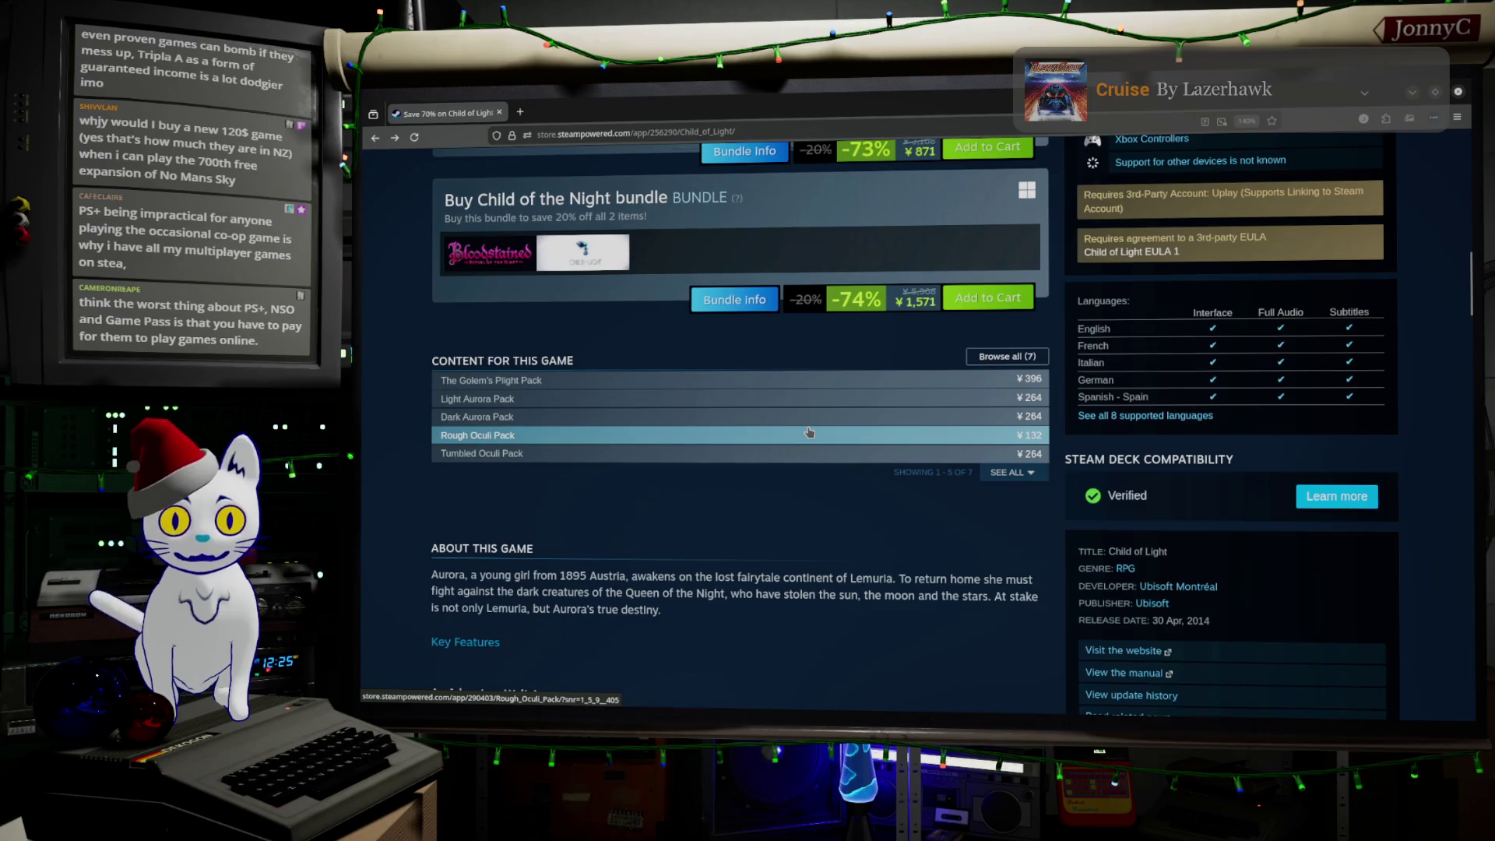
pyautogui.scroll(-4, 808, 433)
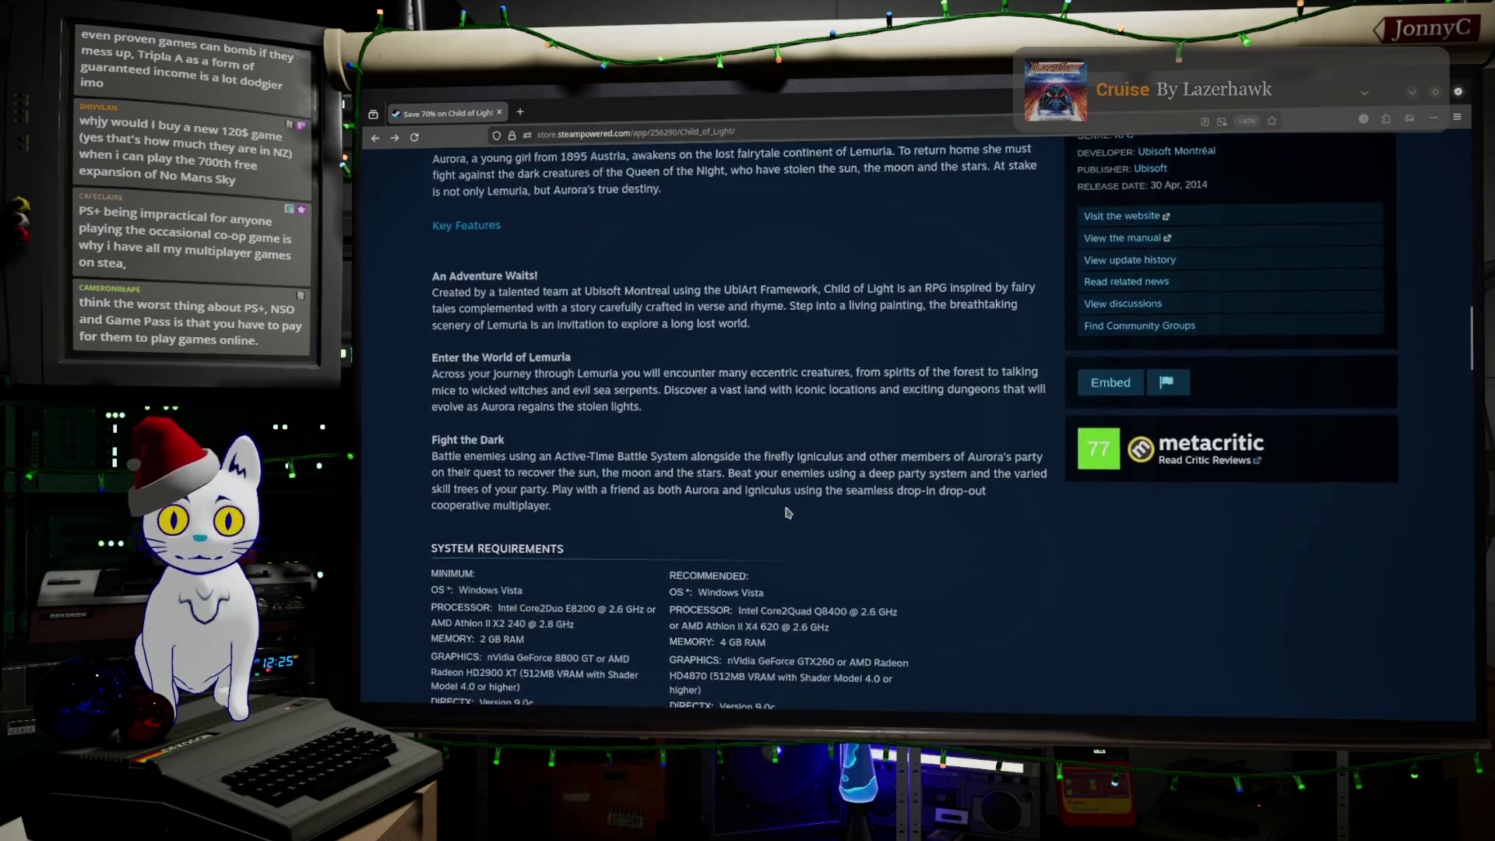
pyautogui.scroll(-3, 787, 513)
pyautogui.scroll(20, 786, 512)
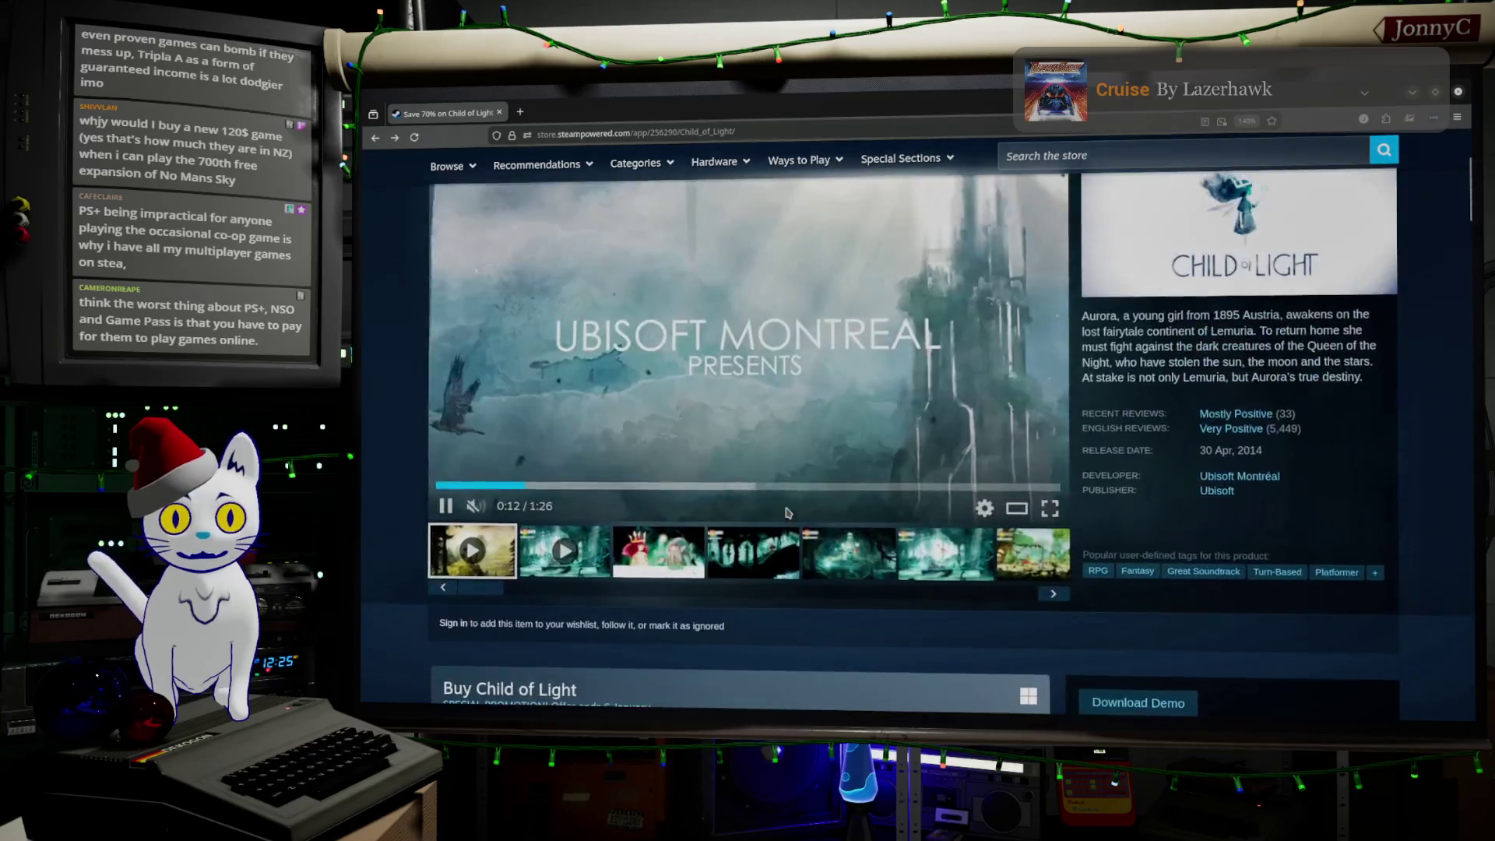
pyautogui.scroll(3, 787, 512)
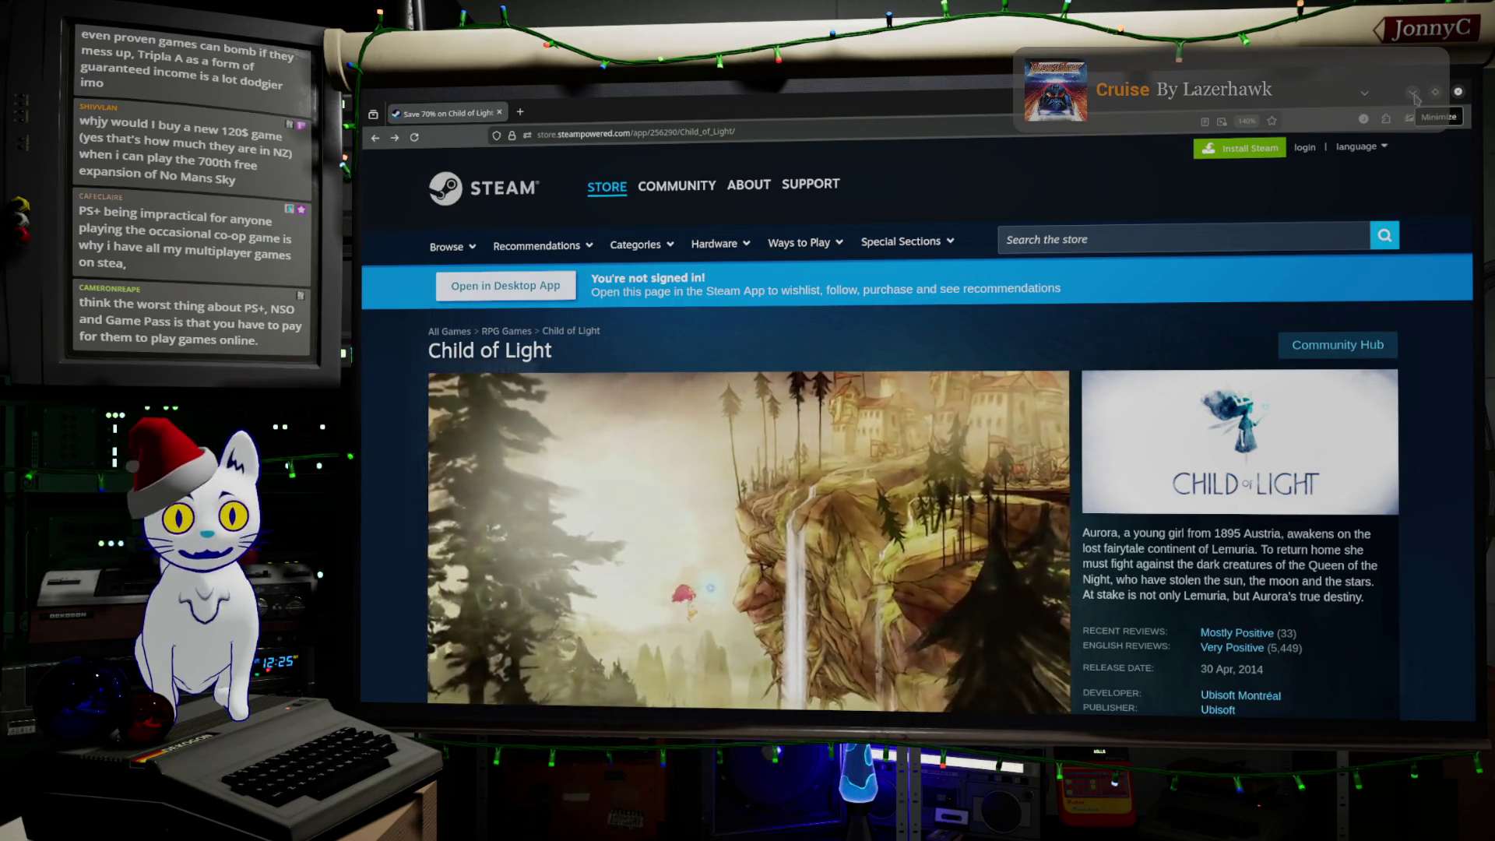
# Step: Read further down the Child of Light reviews, then minimize the browser to reveal Blender
pyautogui.scroll(-10, 1280, 442)
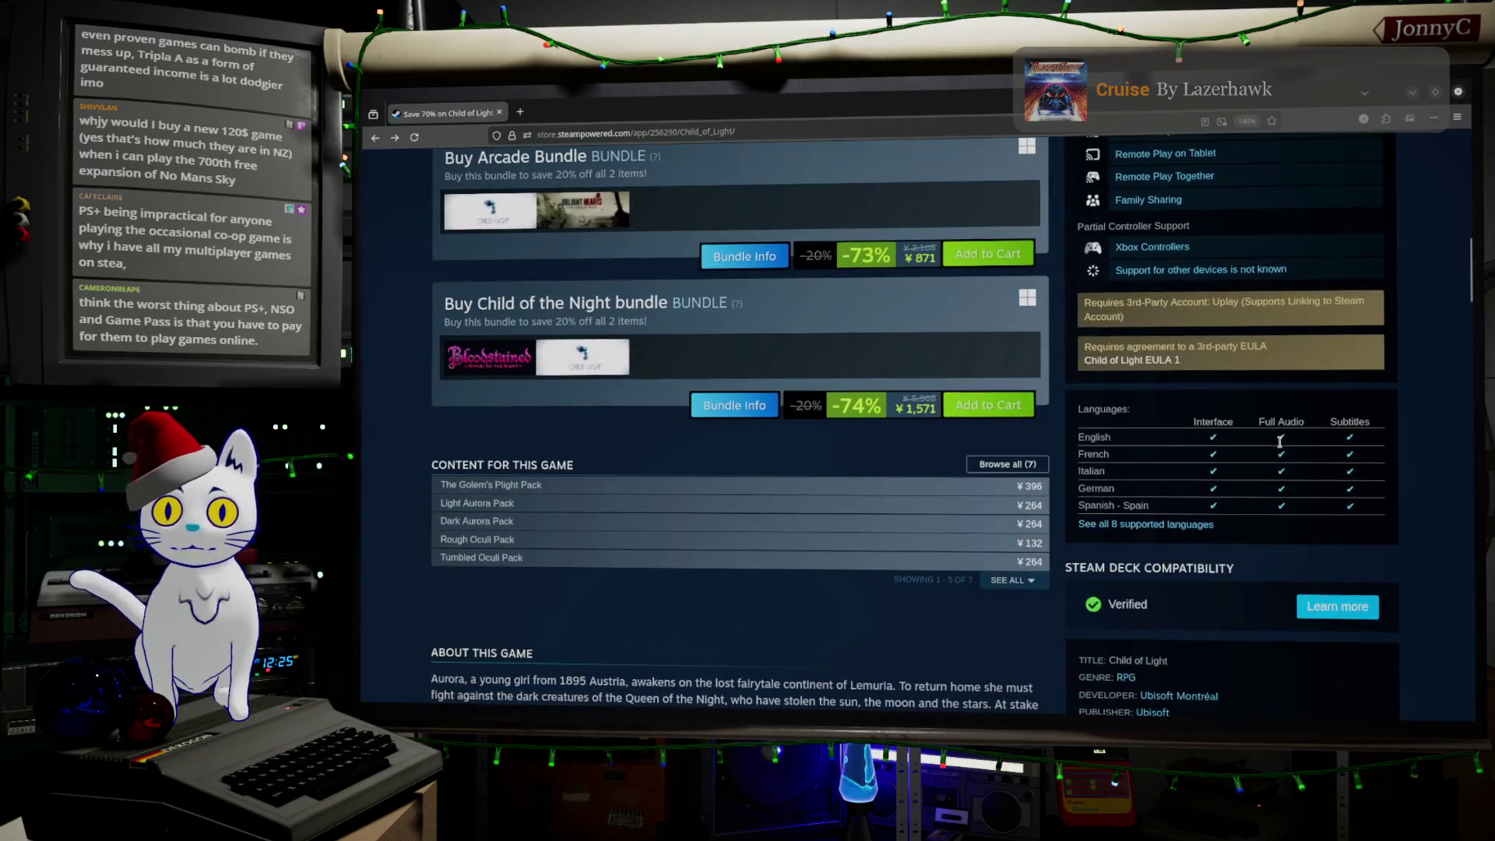
pyautogui.scroll(3, 1280, 442)
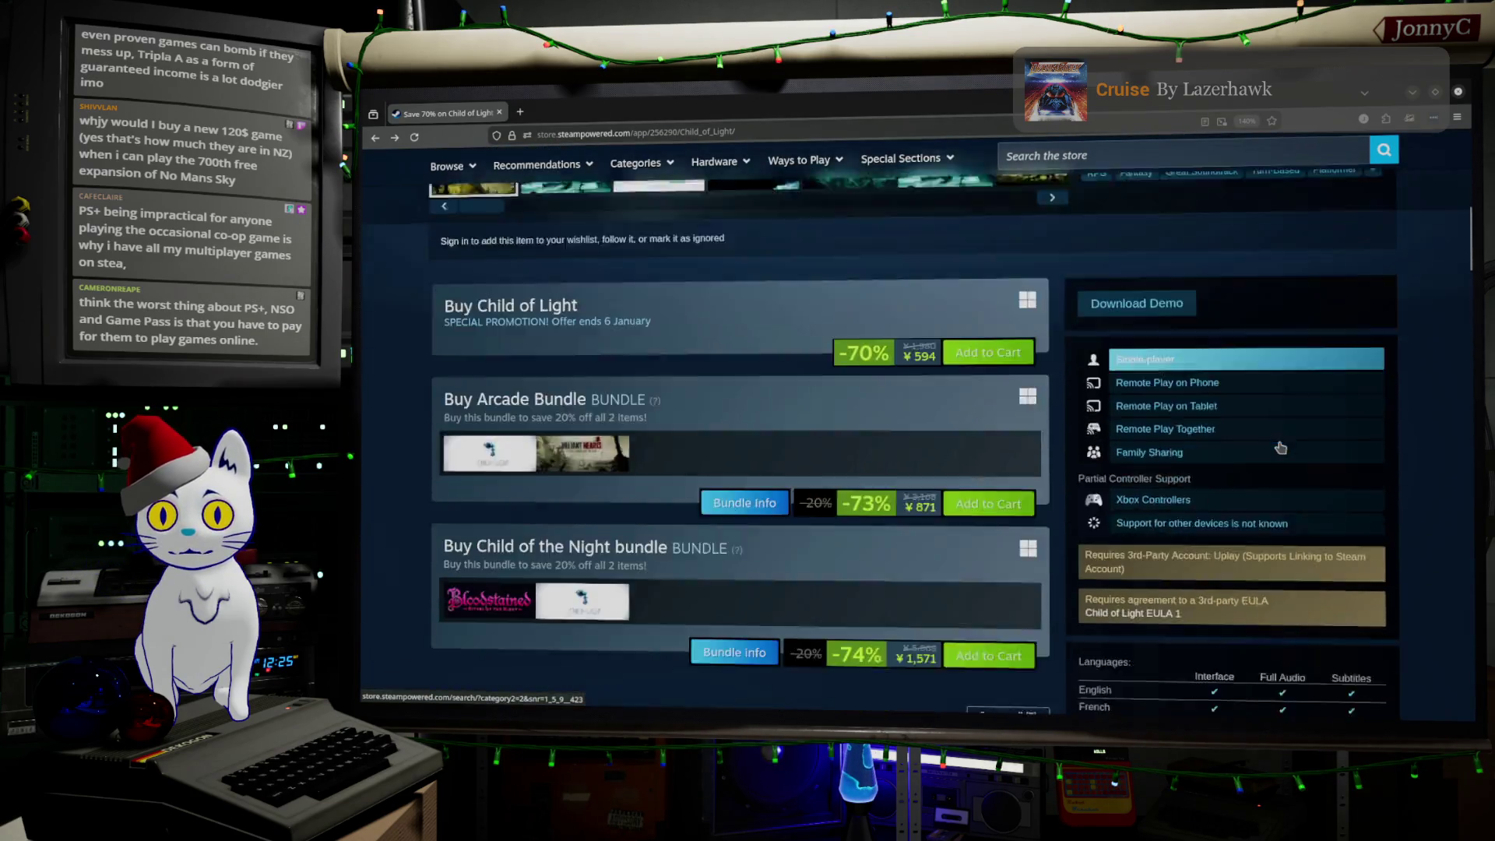
pyautogui.scroll(-15, 1279, 448)
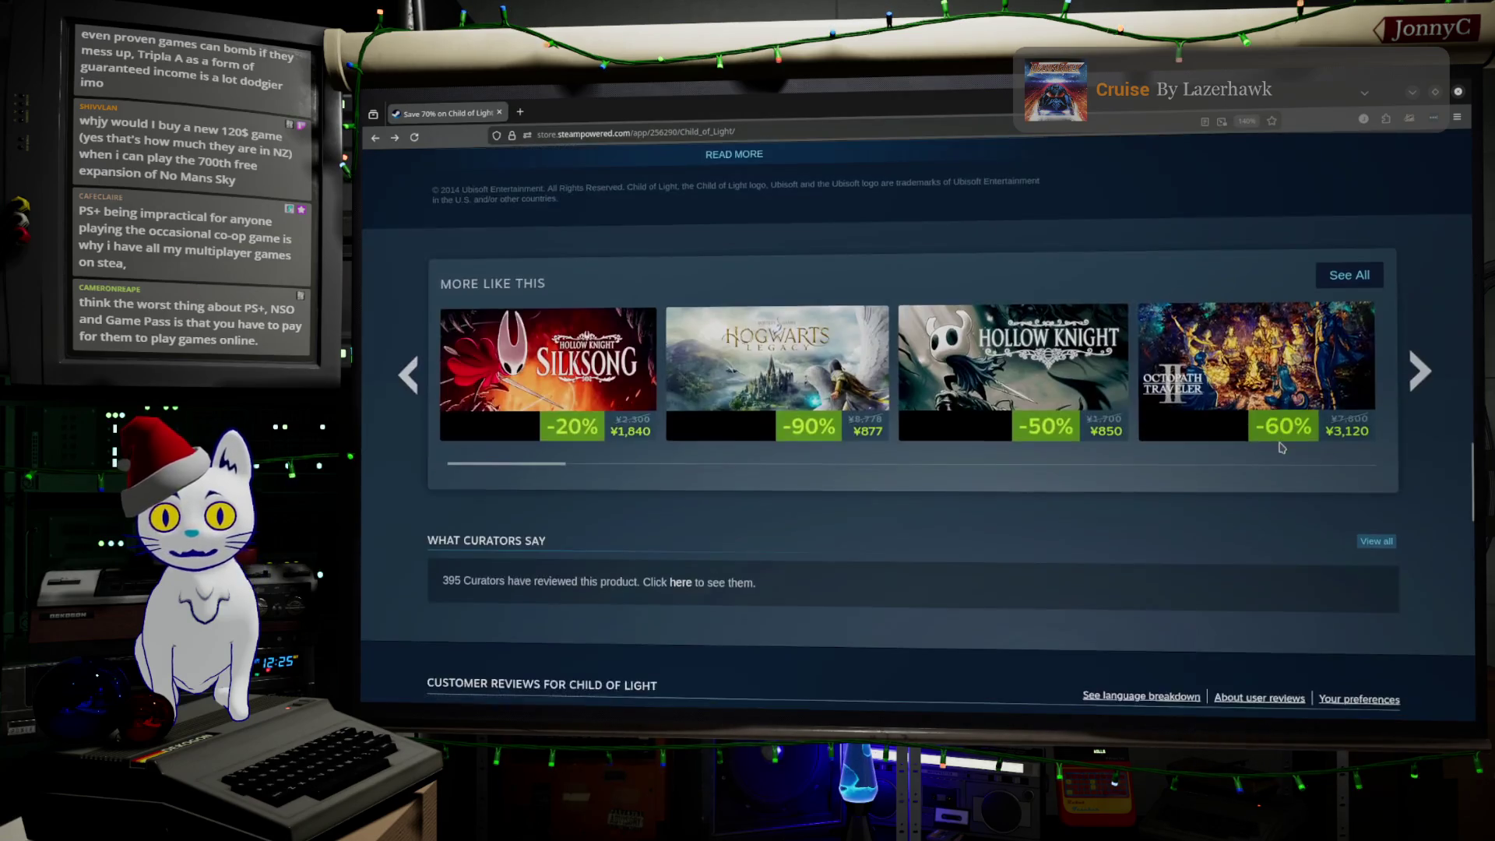
pyautogui.scroll(-12, 1280, 447)
pyautogui.scroll(-8, 1281, 448)
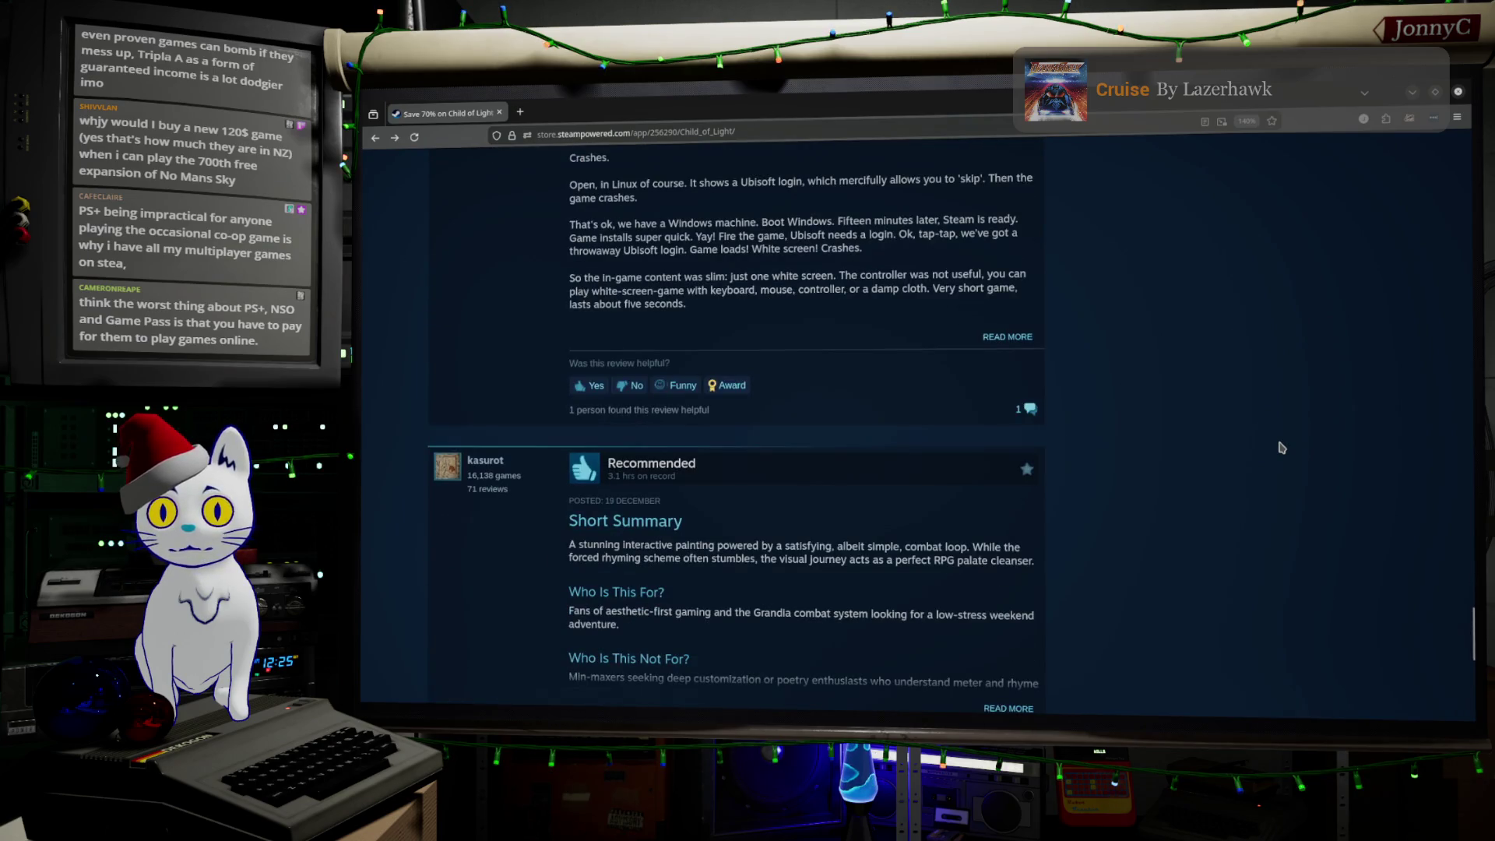
pyautogui.scroll(3, 1279, 448)
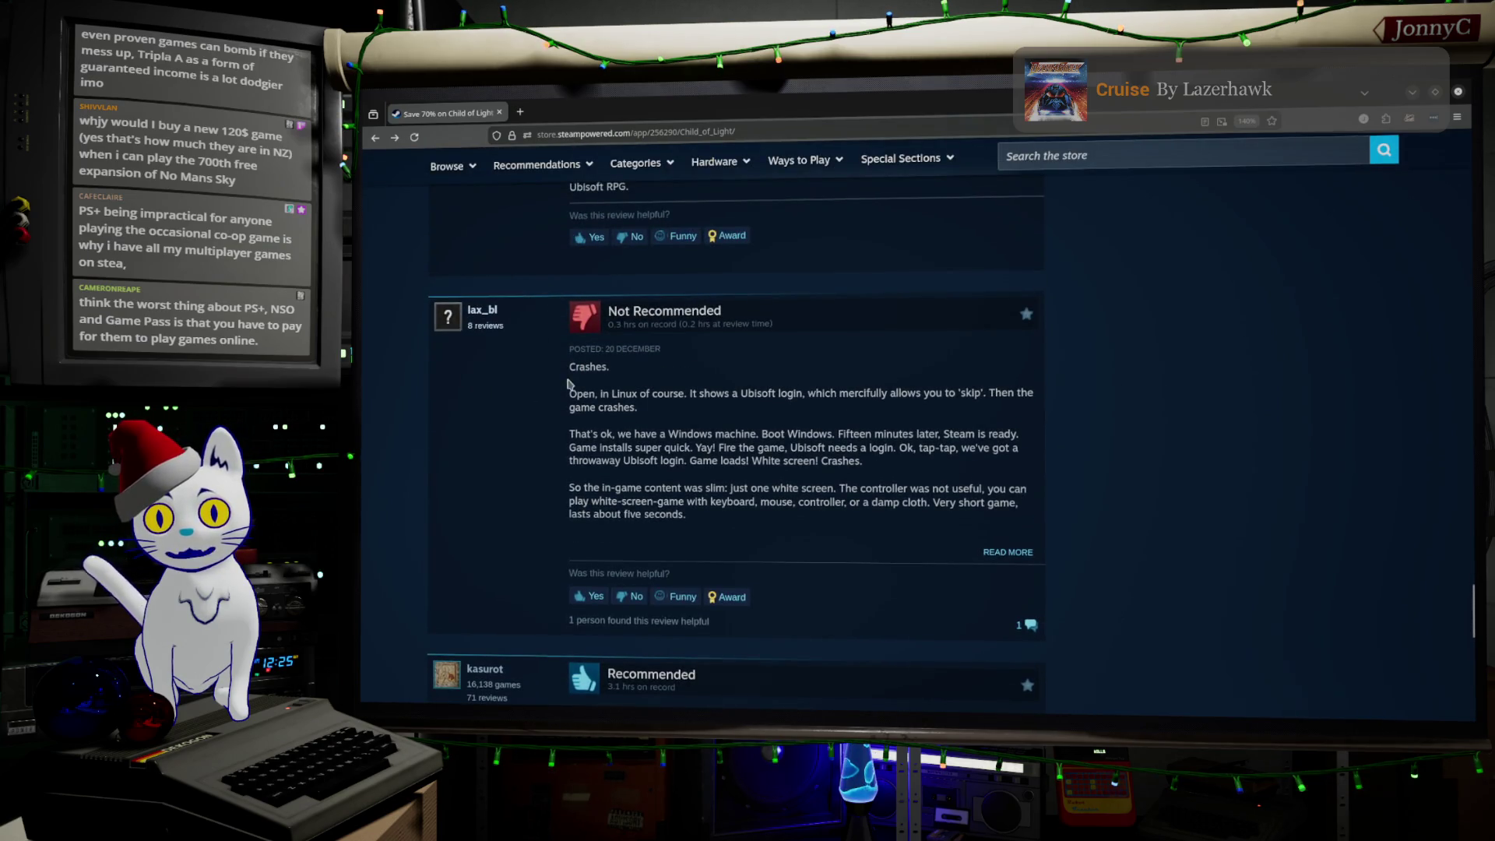
pyautogui.scroll(-6, 736, 429)
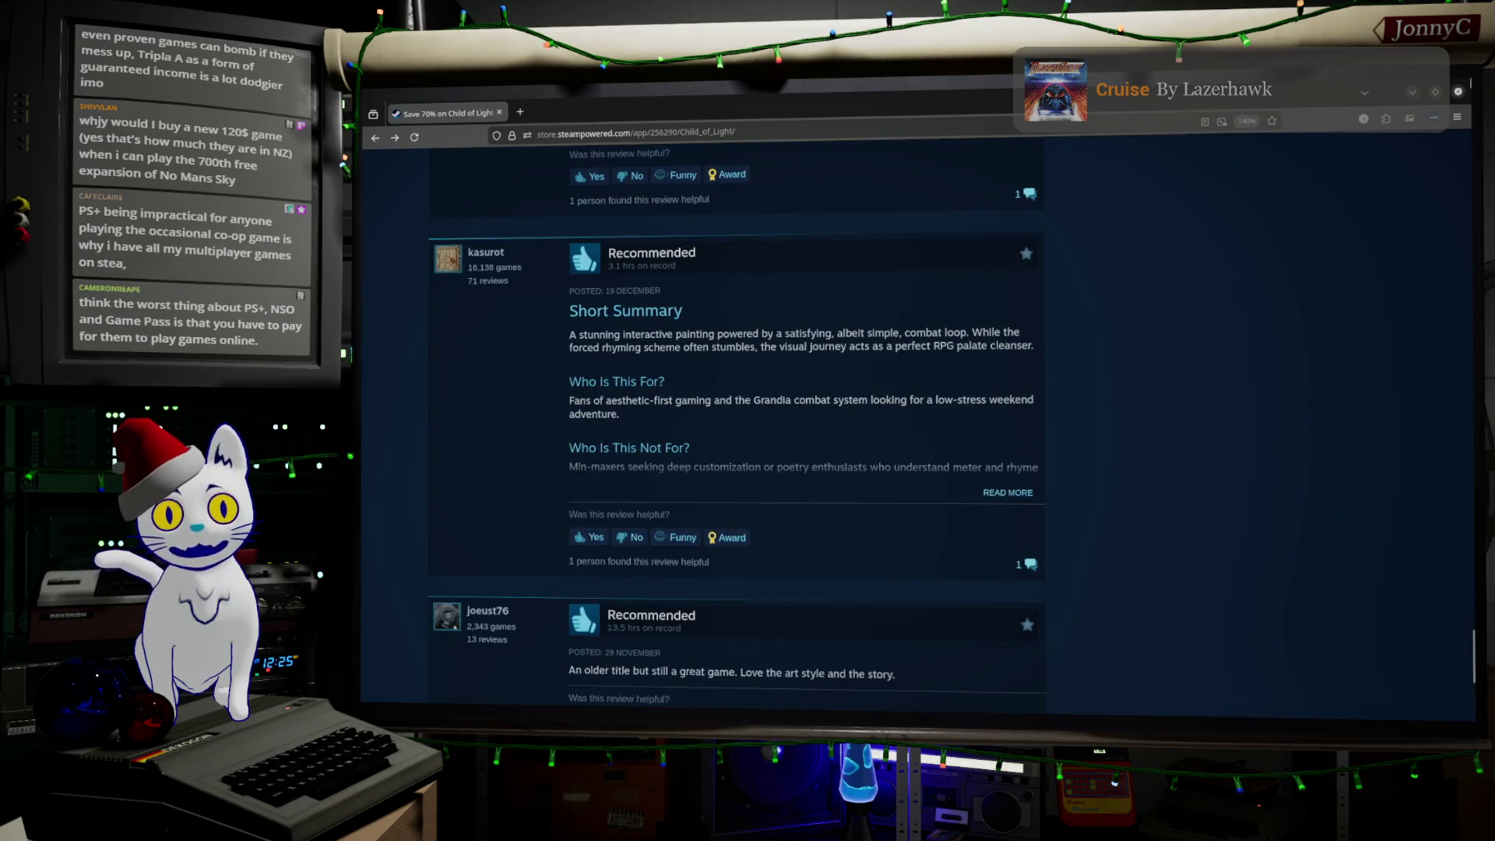
pyautogui.click(1413, 92)
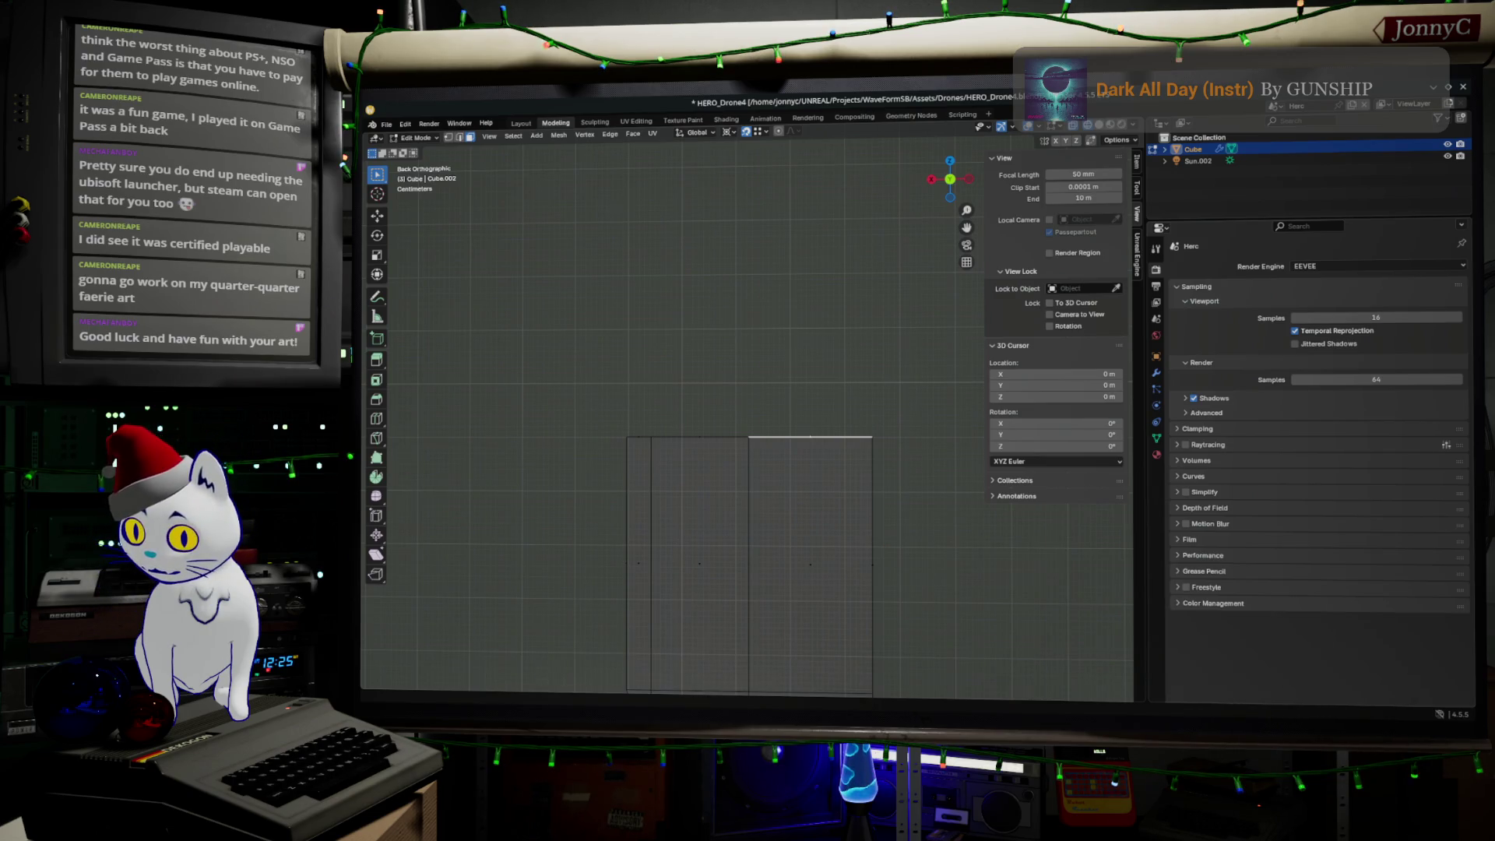
# Step: Alt+Tab from the drone mesh in Blender to the MINDWAVE Steam page in Firefox
pyautogui.hotkey('alt', 'Tab')
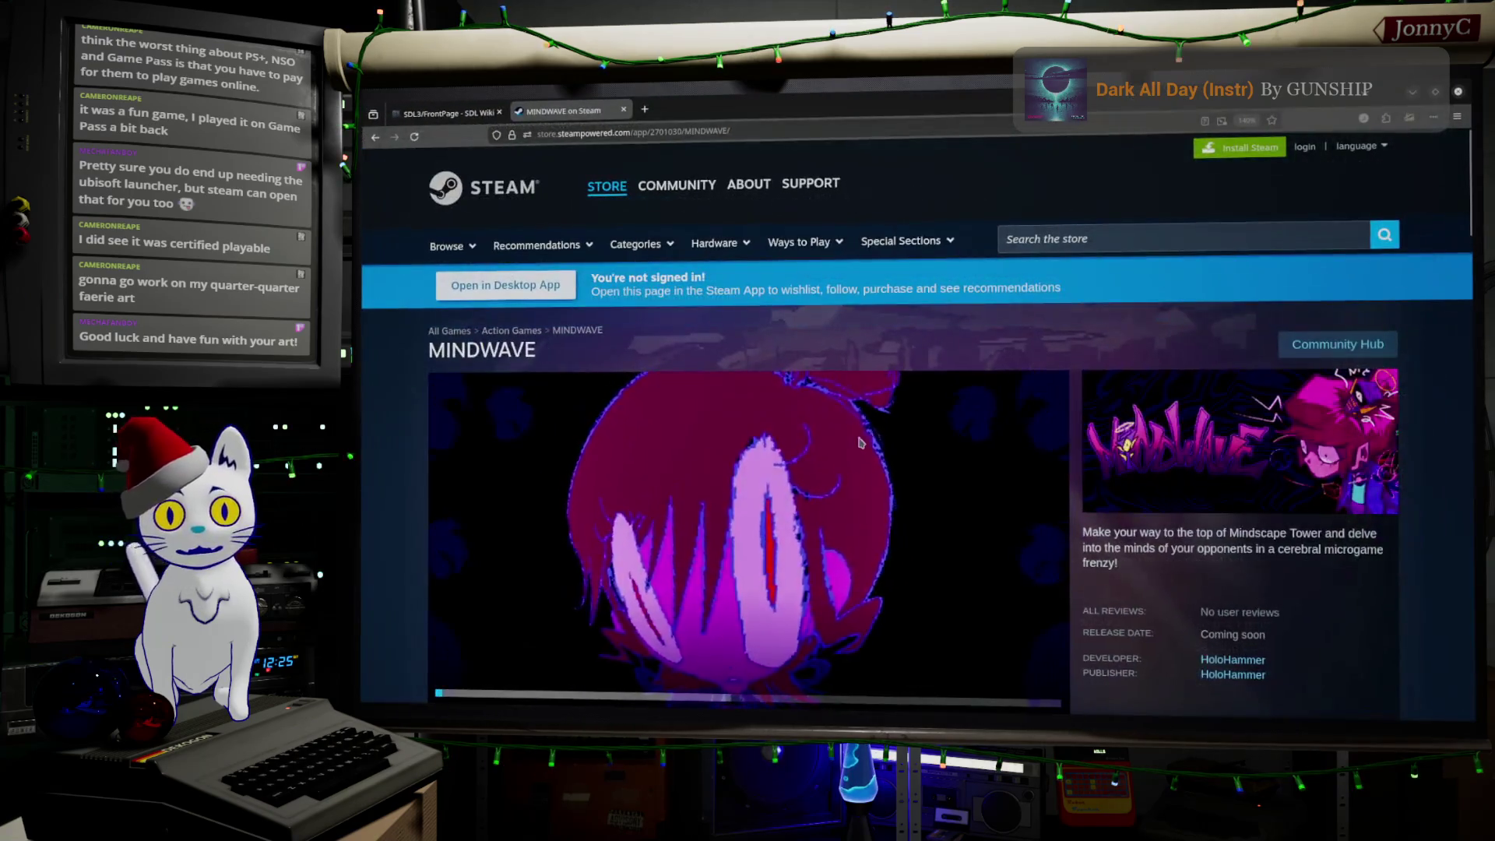
# Step: Open MINDWAVE in a second Steam tab, switch to it, and focus the store search box
pyautogui.scroll(-2, 999, 645)
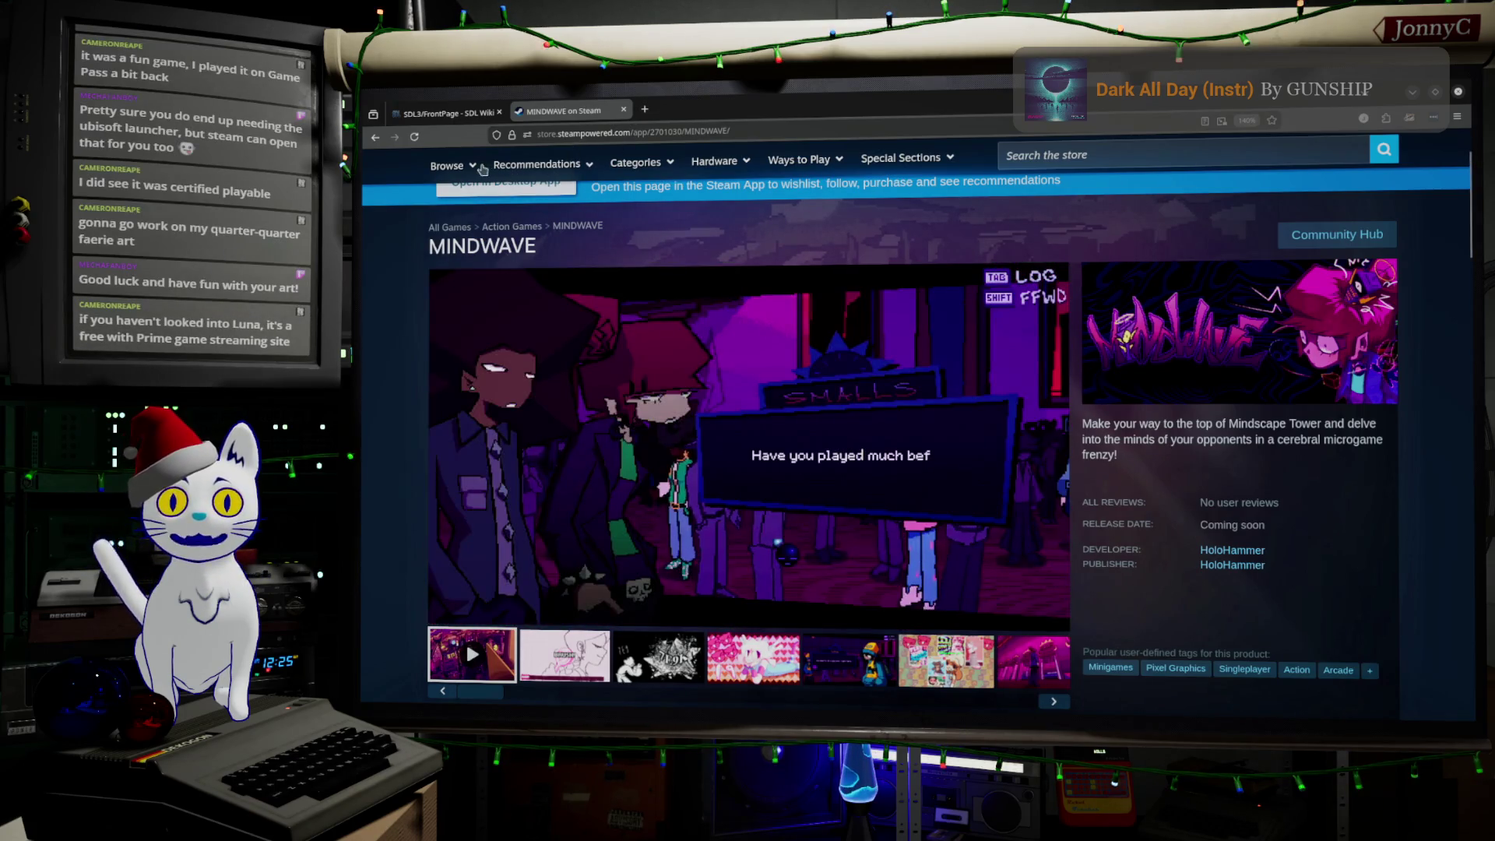
pyautogui.middleClick(580, 233)
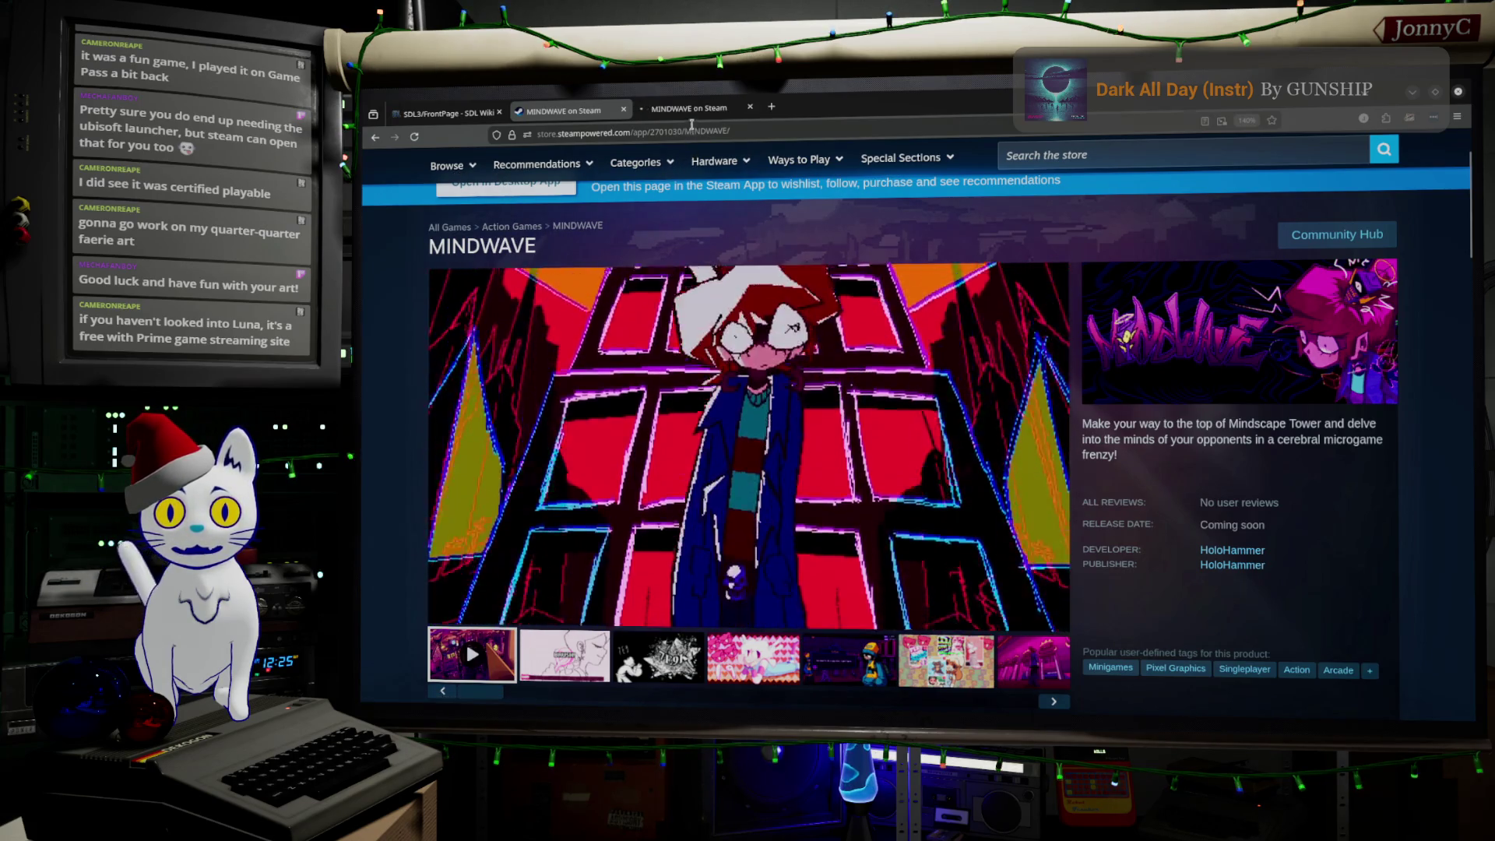
pyautogui.click(693, 109)
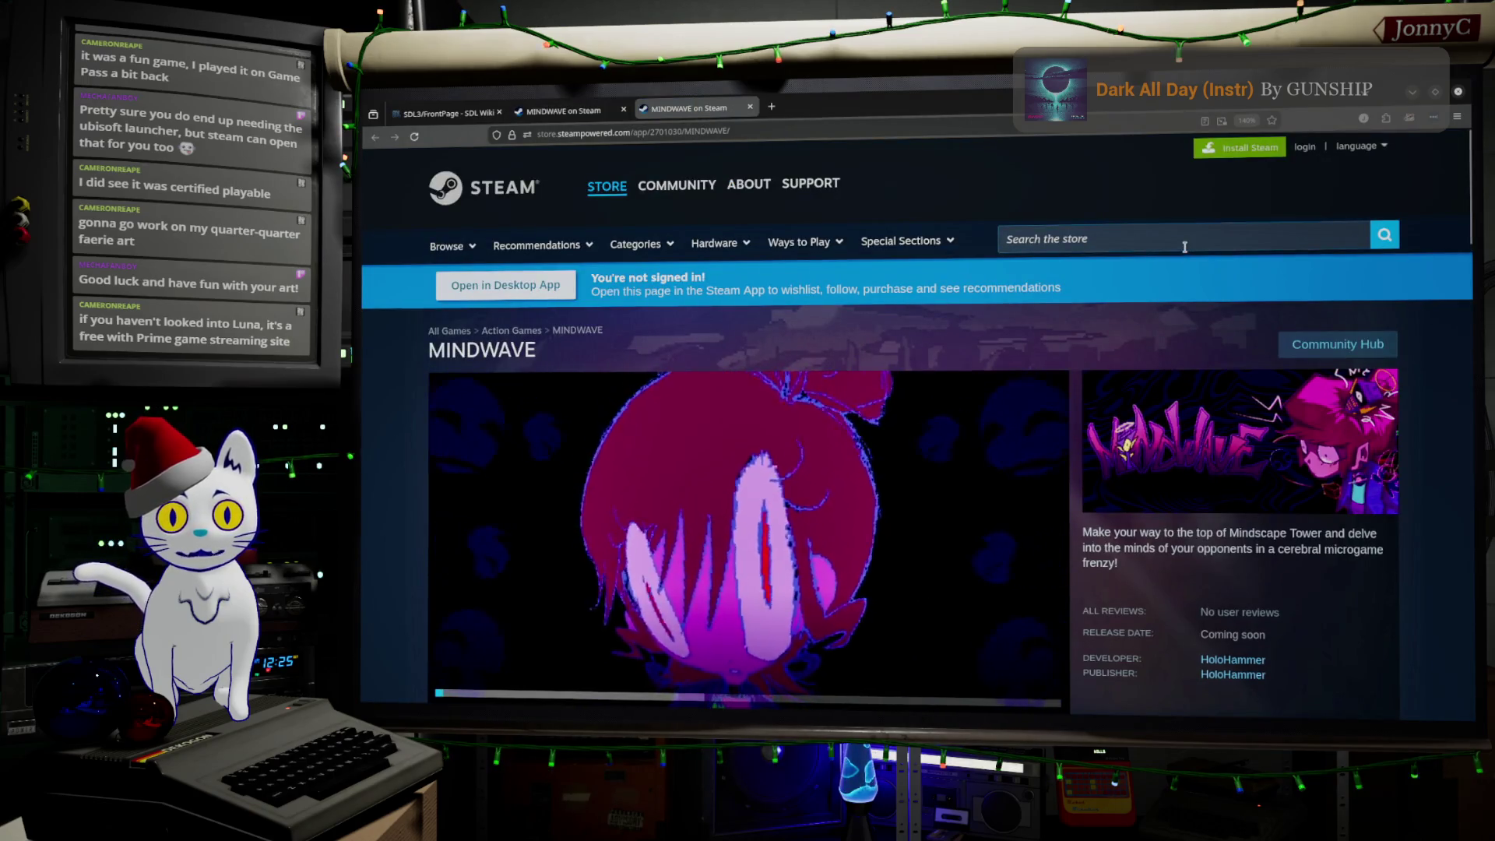
pyautogui.click(1183, 241)
# Step: Search the store for 'mushroom', scroll the results, and open the ULTRA MUSHROOM page
pyautogui.write('mus')
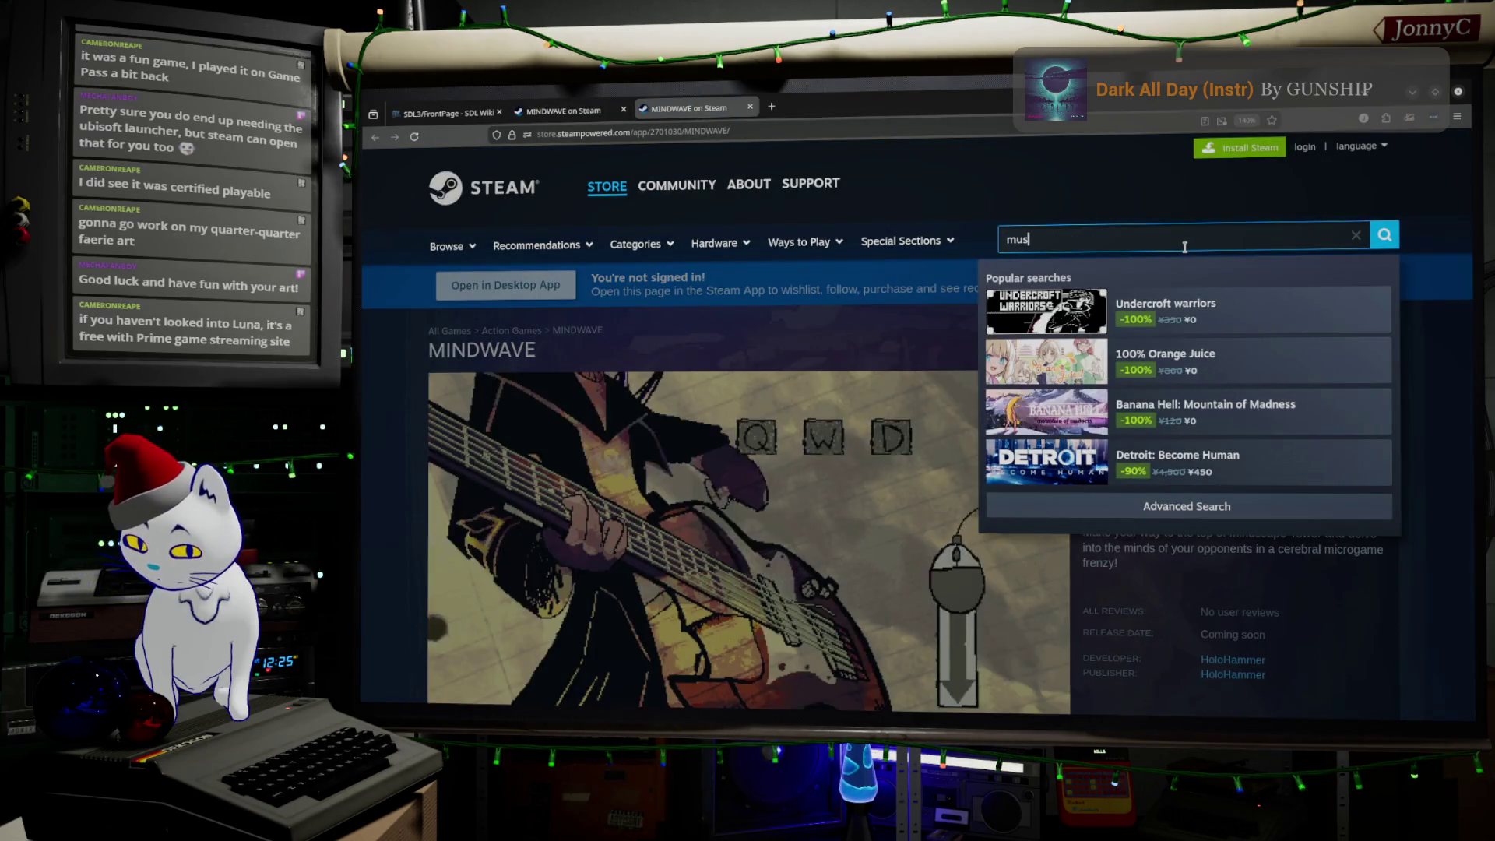
pyautogui.write('hroom')
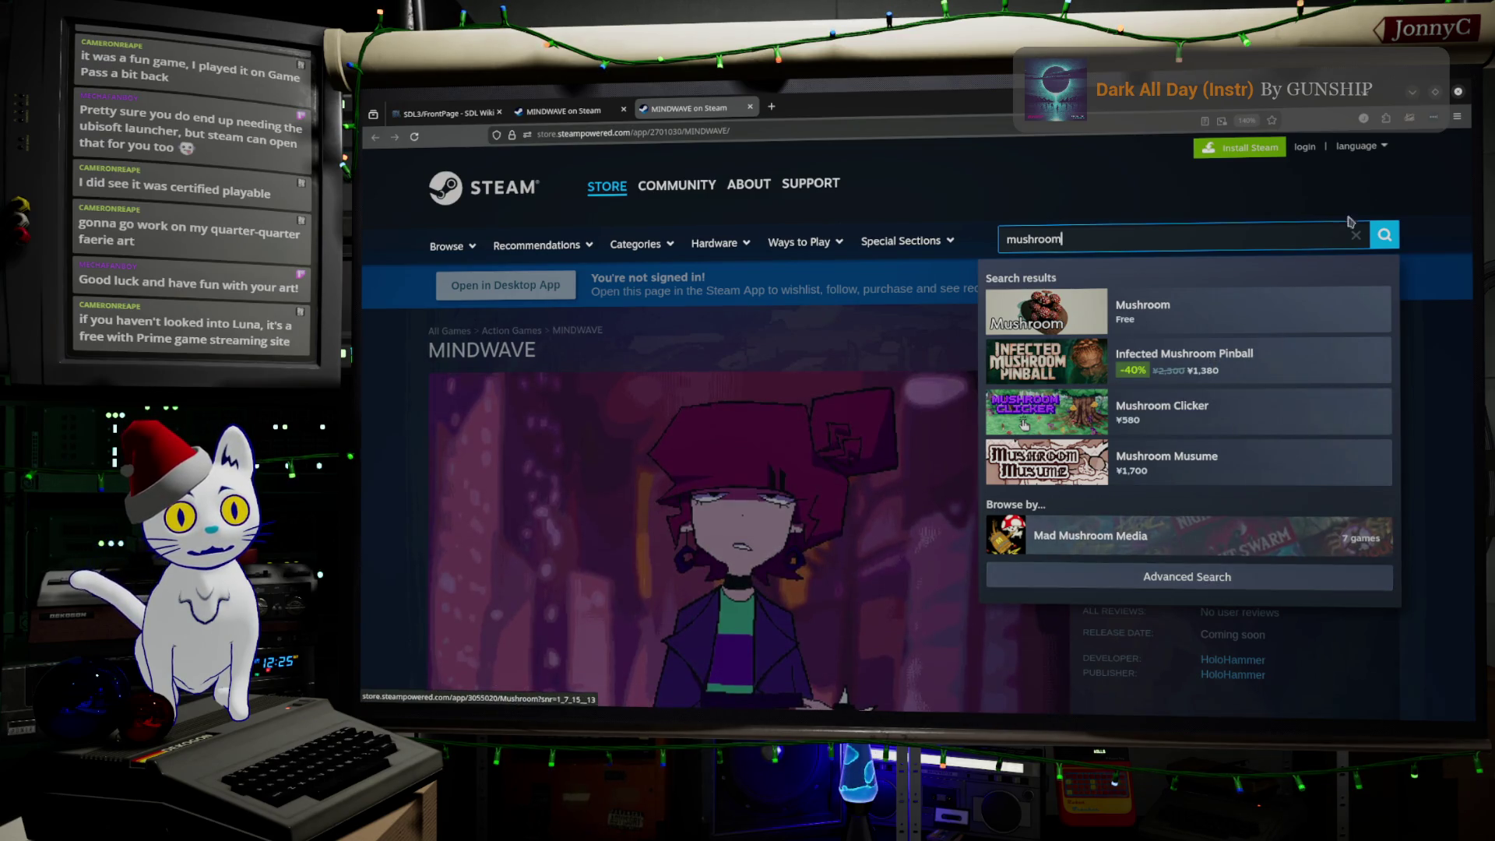
pyautogui.click(1385, 234)
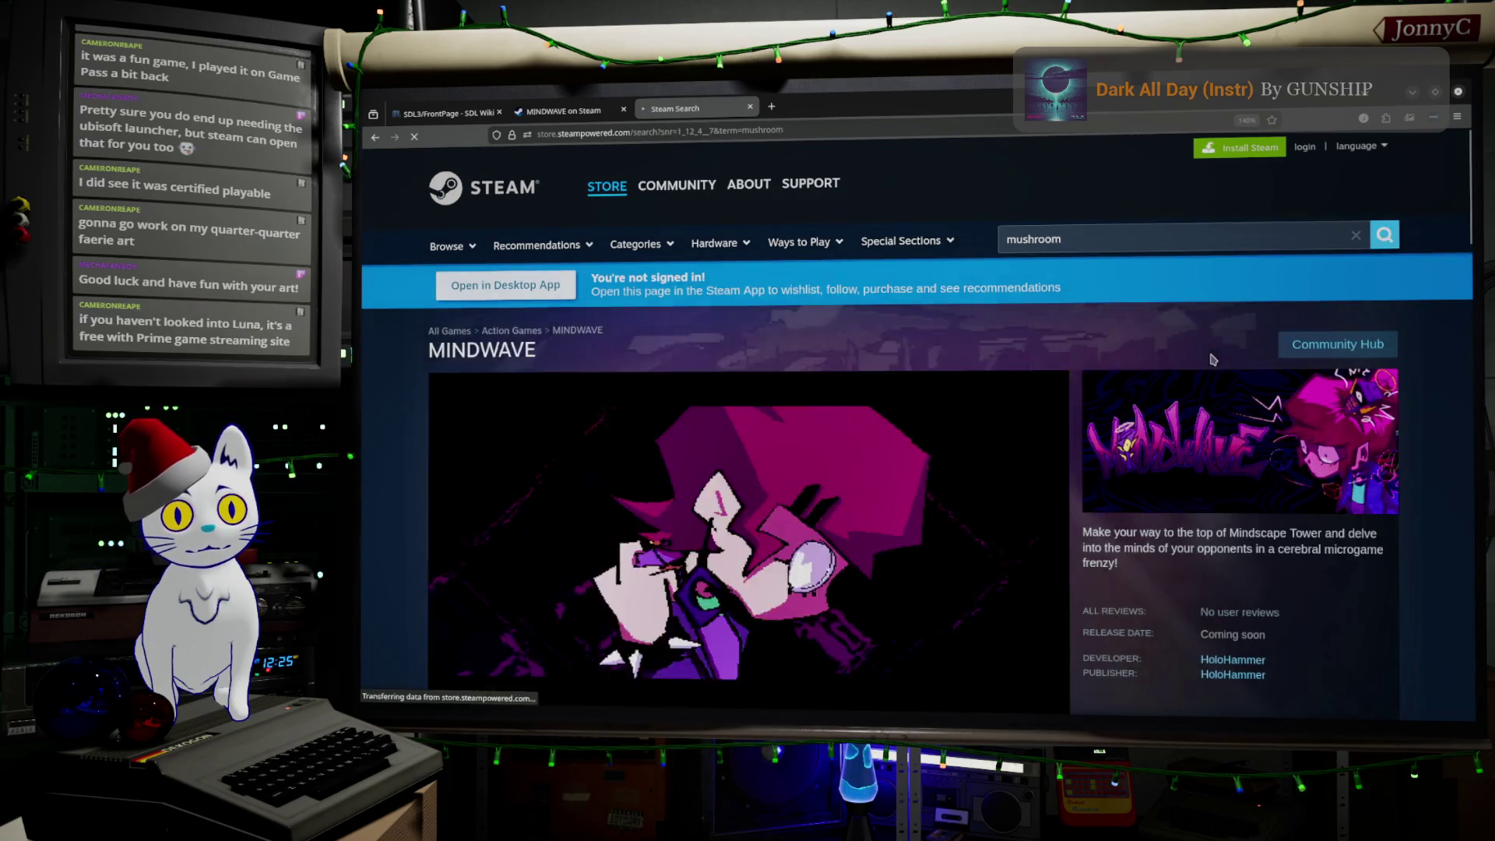
pyautogui.scroll(-2, 784, 419)
pyautogui.scroll(-6, 784, 419)
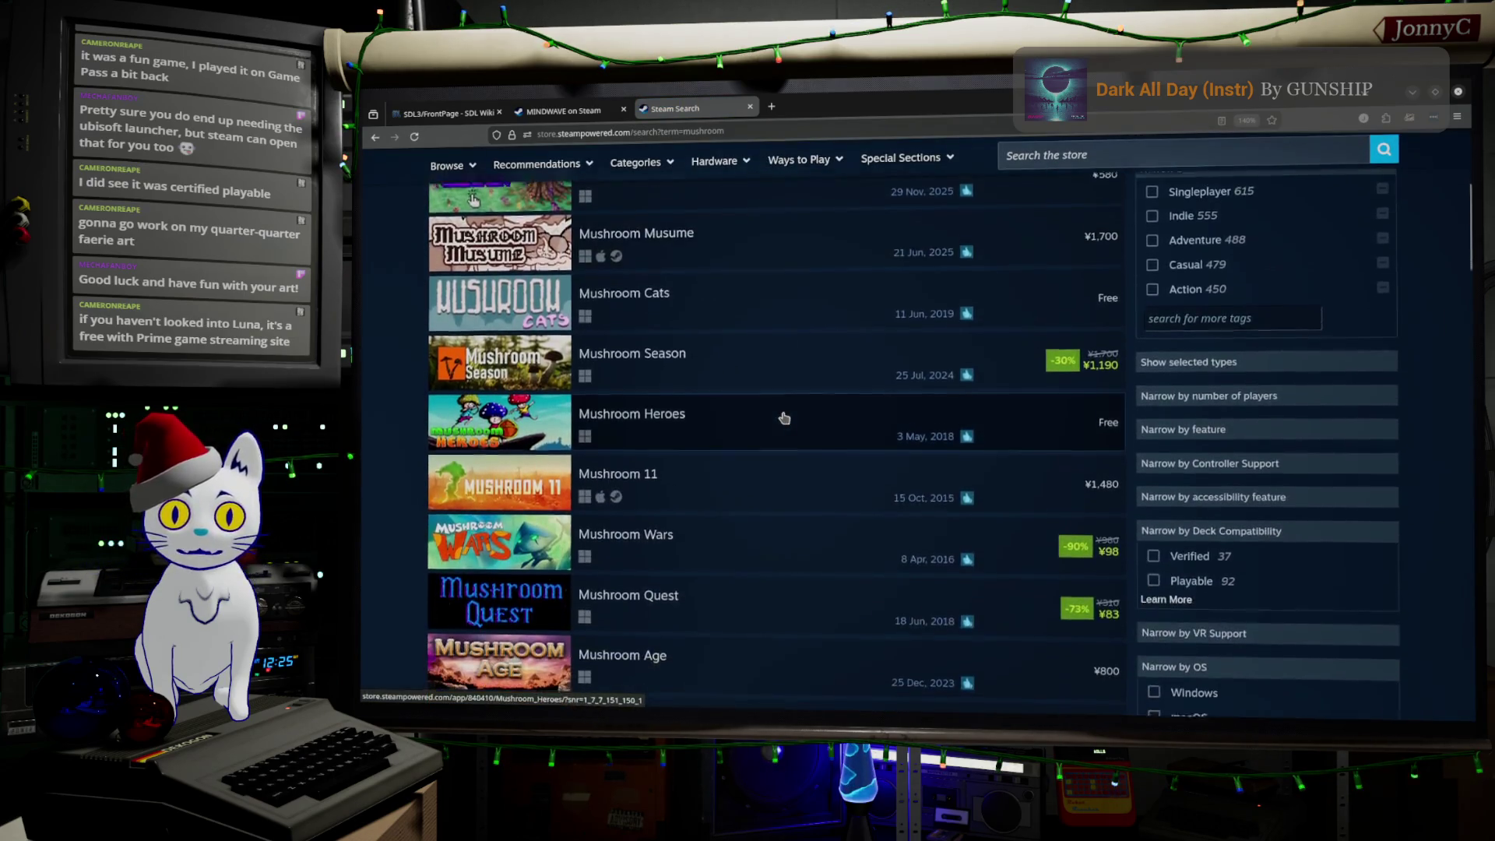
pyautogui.scroll(-6, 784, 418)
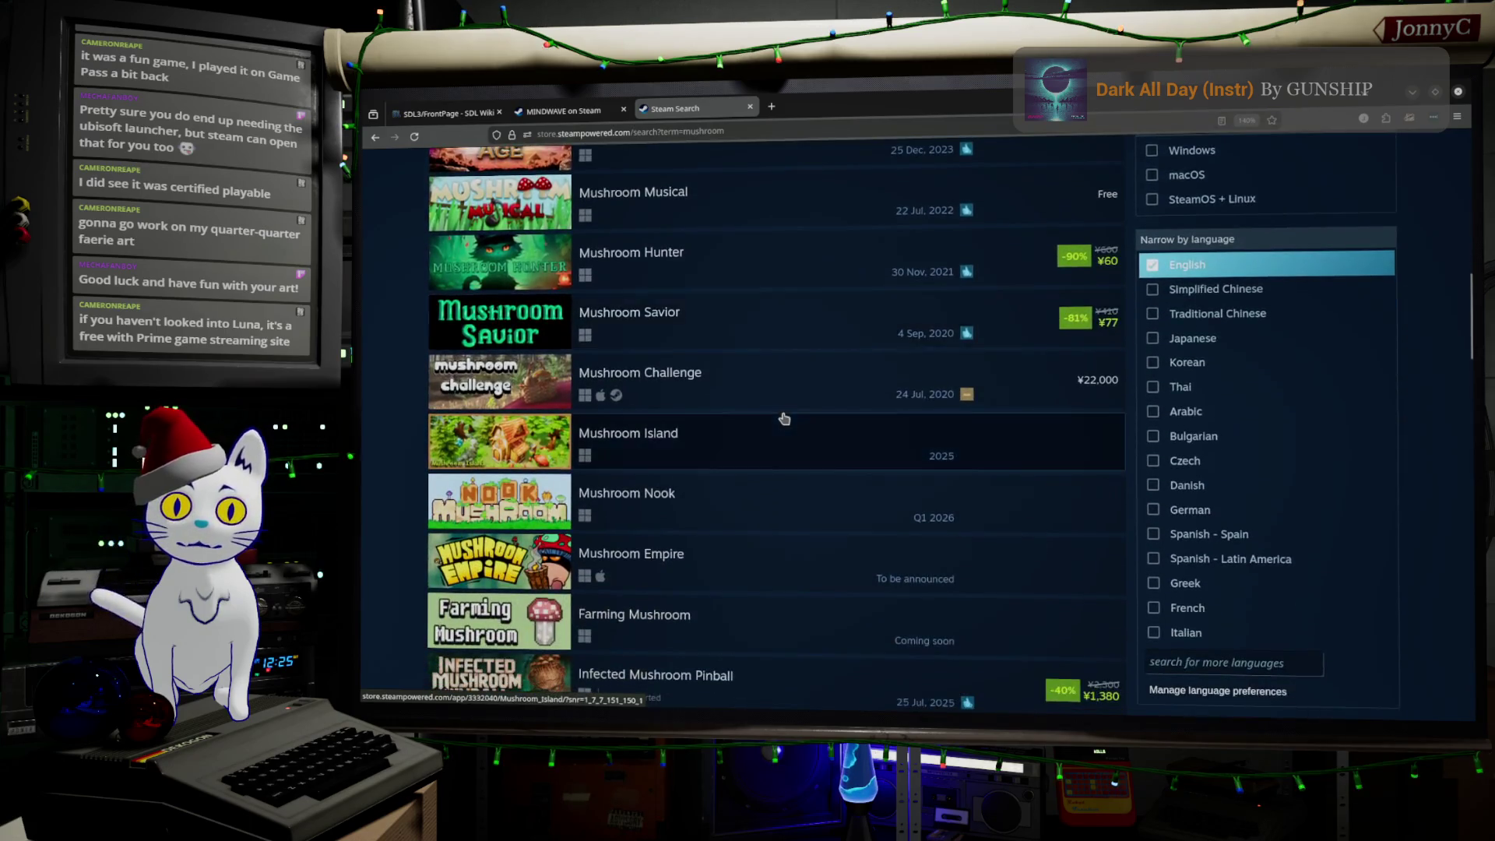
pyautogui.scroll(-7, 784, 418)
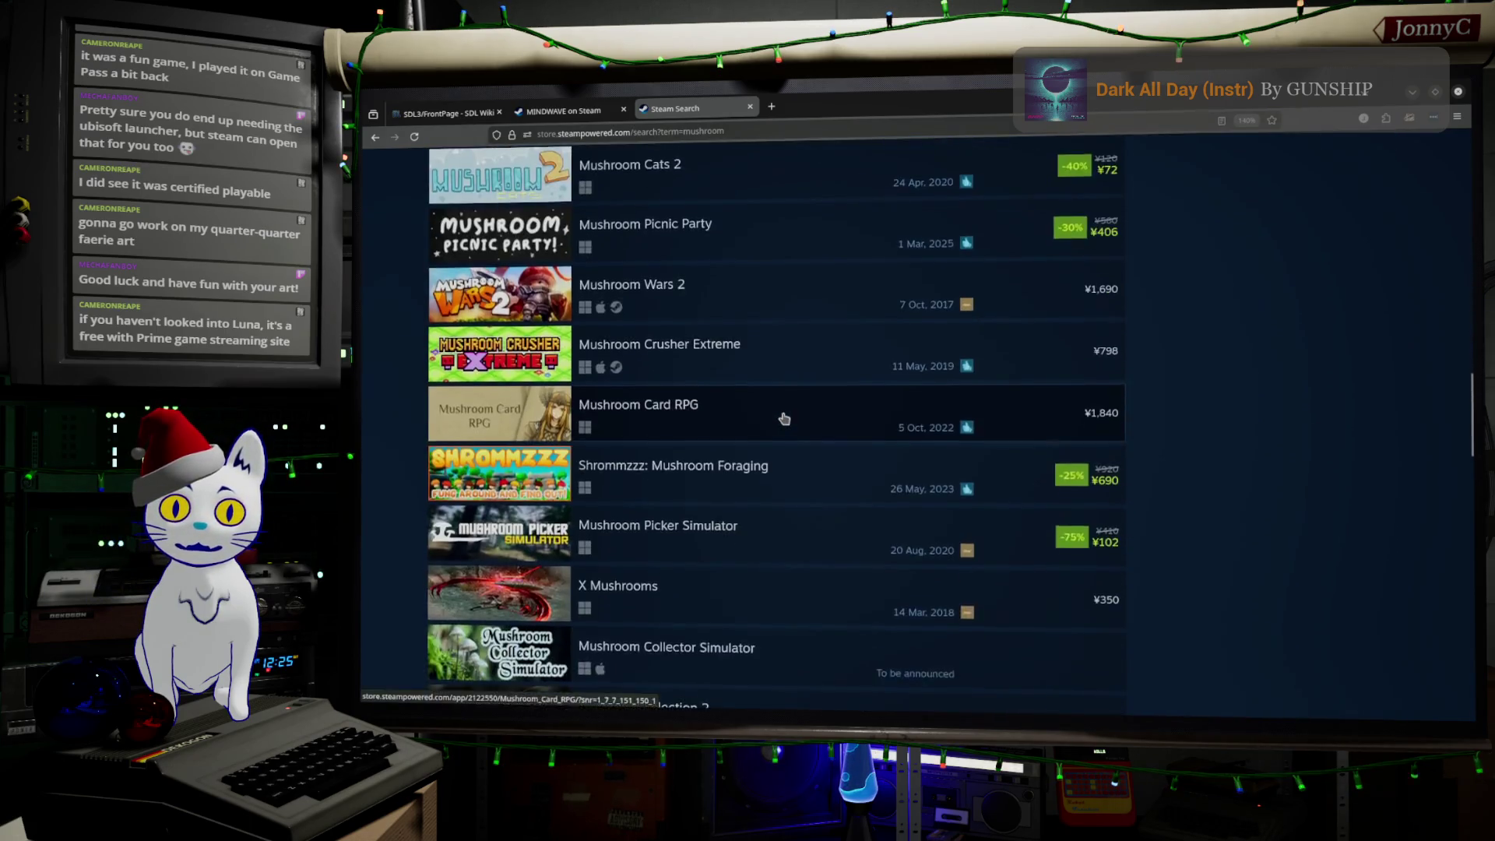
pyautogui.scroll(-1, 784, 418)
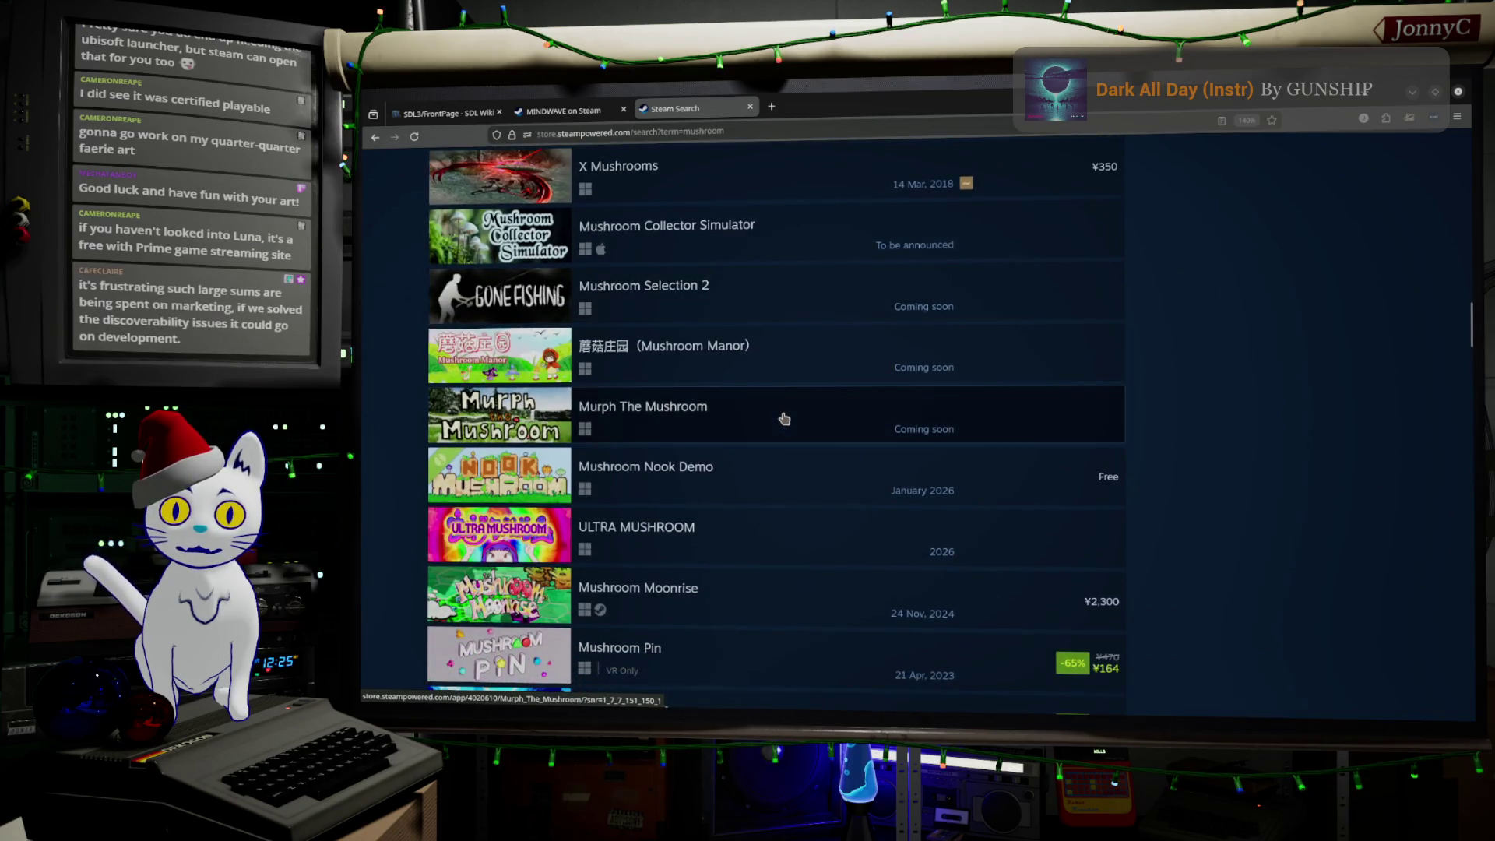
pyautogui.click(779, 535)
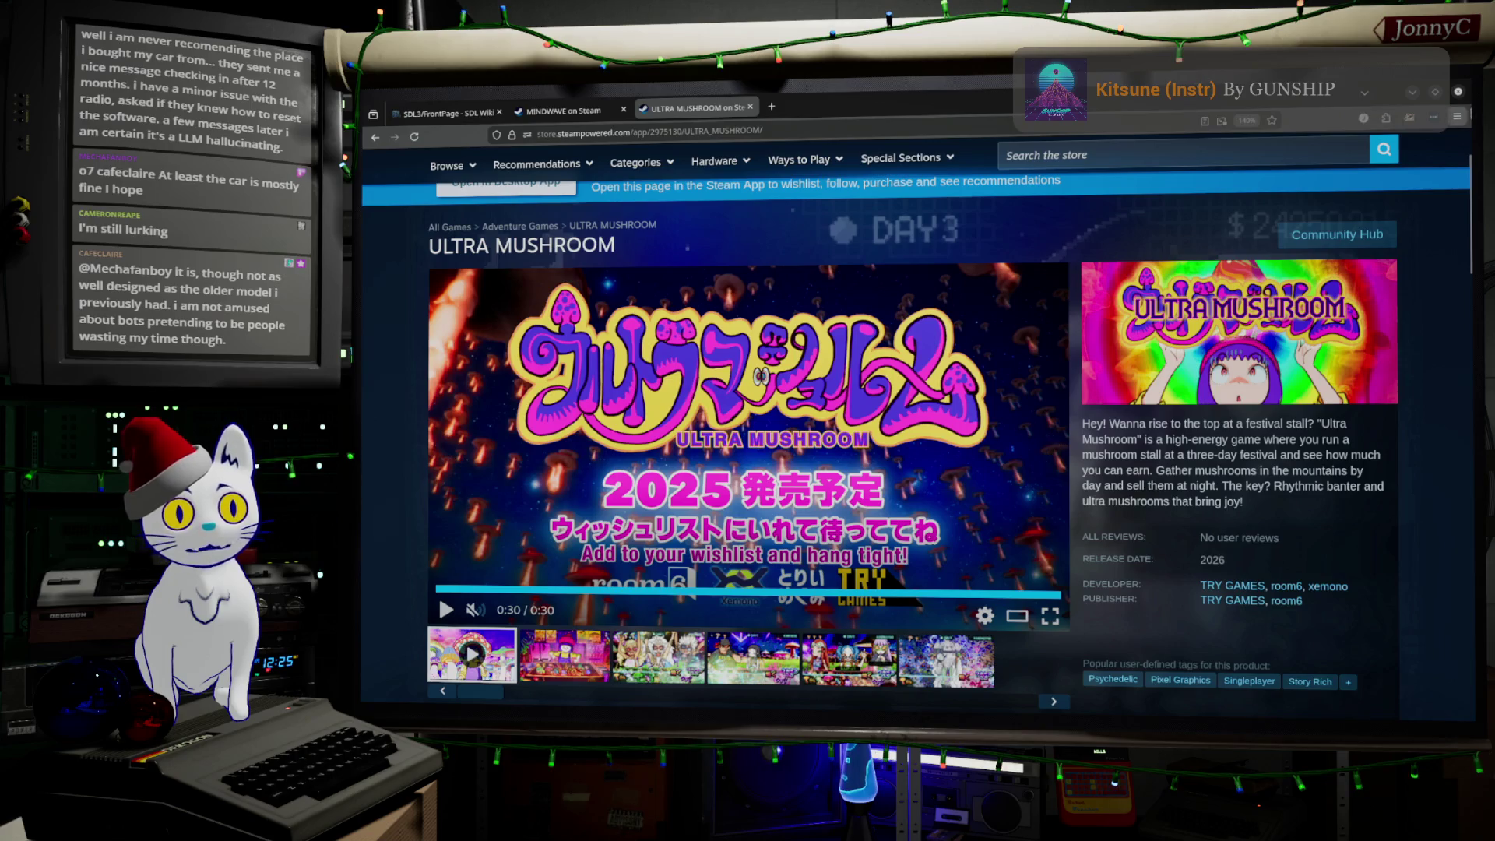
# Step: Alt+Tab from the ULTRA MUSHROOM page back to HERO_Drone4 in Blender's Edit Mode
pyautogui.hotkey('alt', 'Tab')
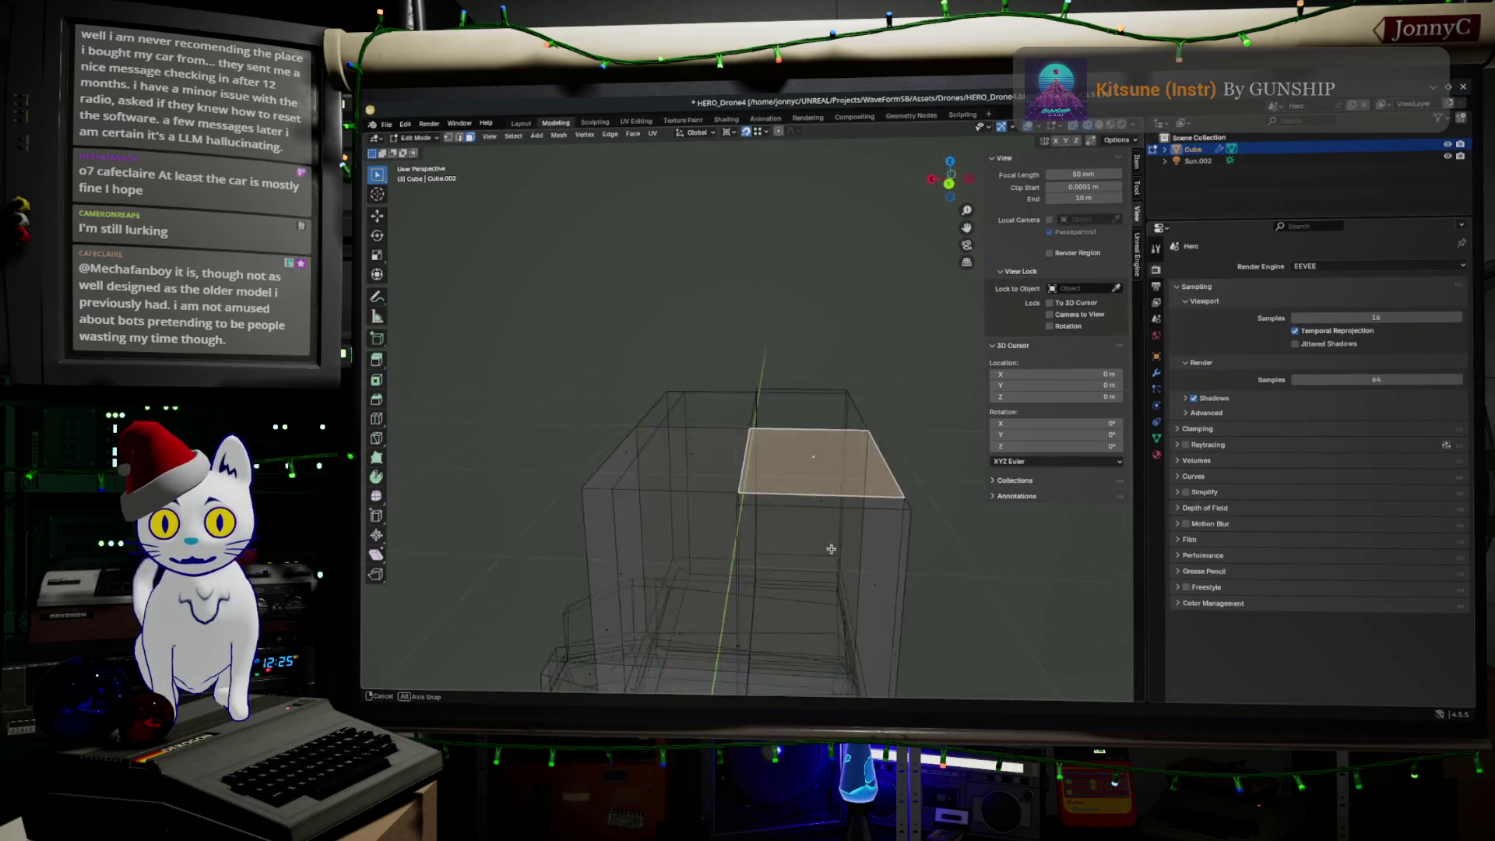